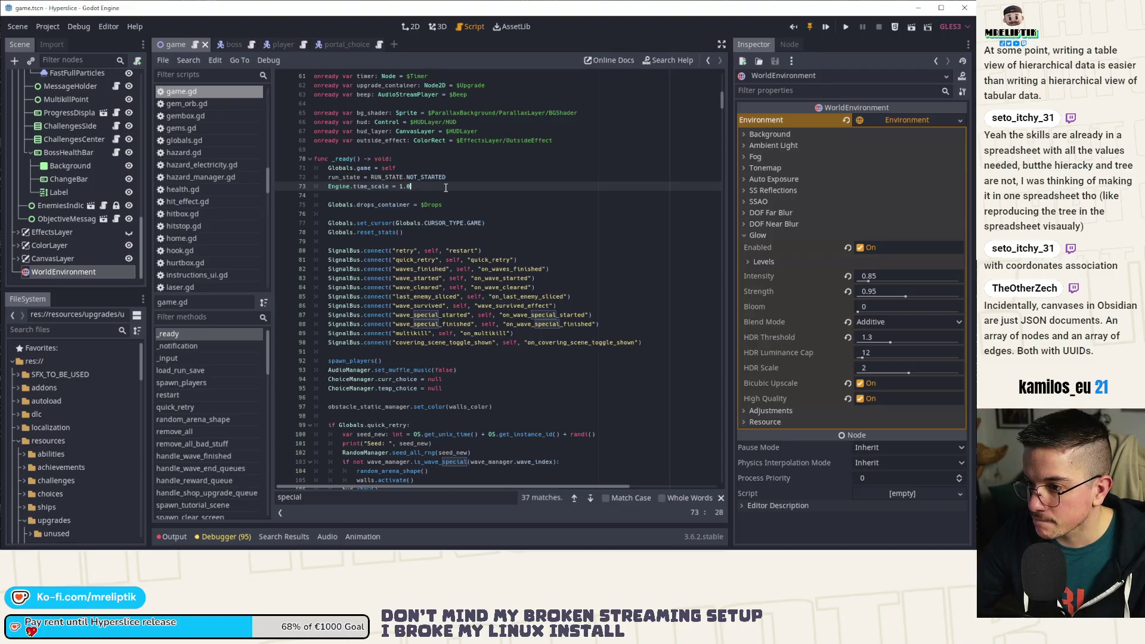
- Add a '# Reduce glow quality based on settings' comment below the ChoiceManager lines in _ready and save
{"action": "scroll", "coordinate": [446, 188], "scroll_direction": "down", "scroll_amount": 5}
{"action": "left_click", "coordinate": [459, 214]}
{"action": "left_click", "coordinate": [487, 247]}
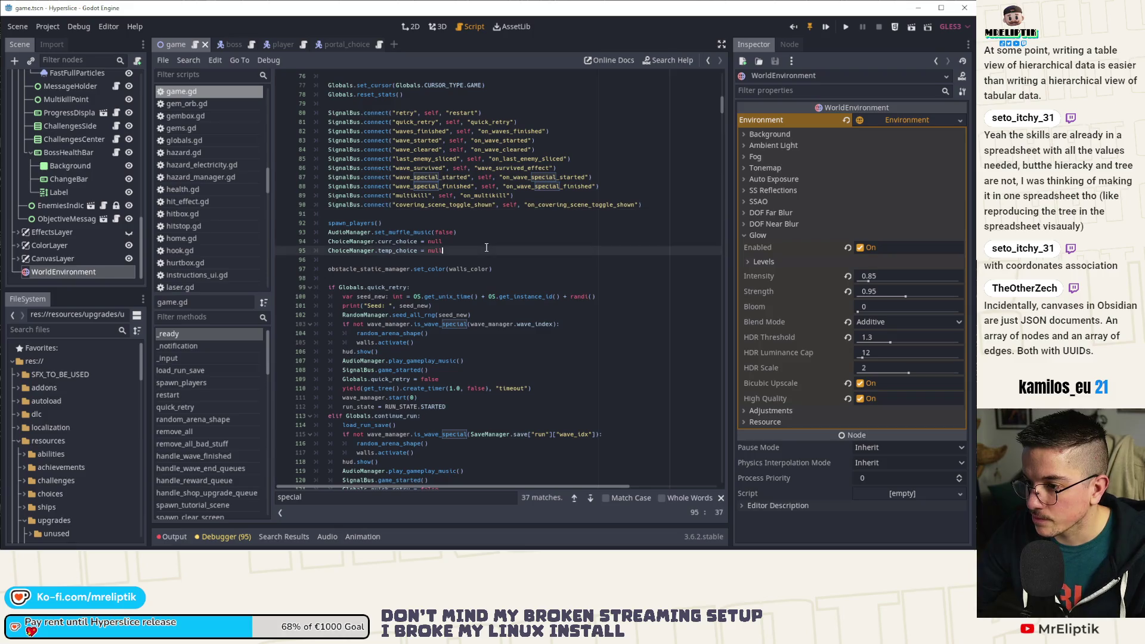
{"action": "key", "text": "Return"}
{"action": "key", "text": "Return"}
{"action": "key", "text": "Return"}
{"action": "key", "text": "Up"}
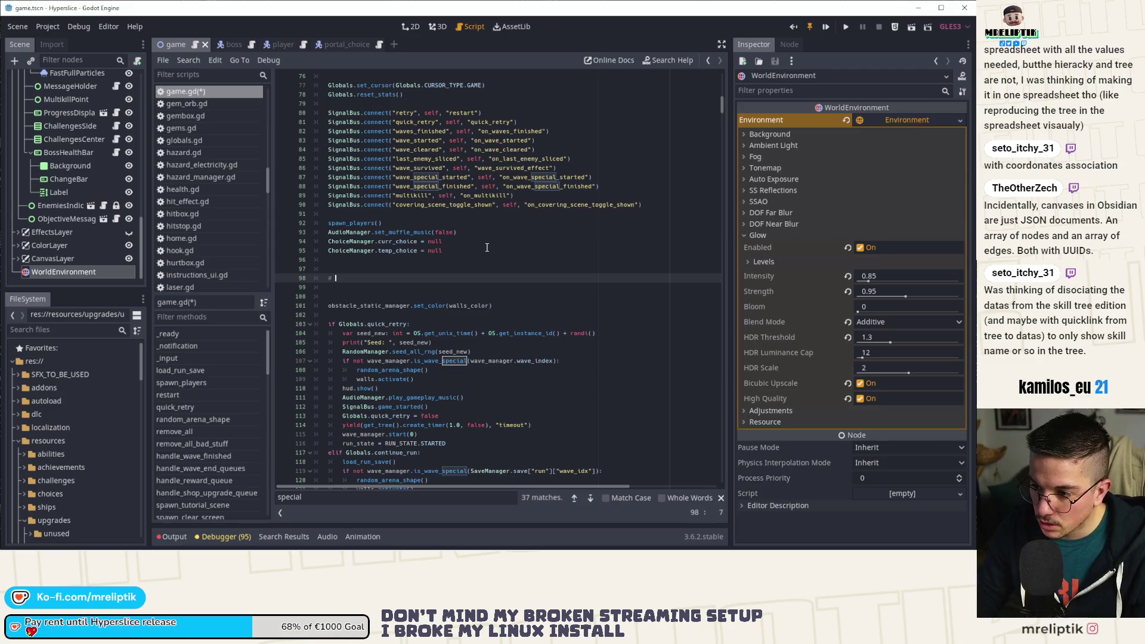
{"action": "type", "text": "Reduce glow "}
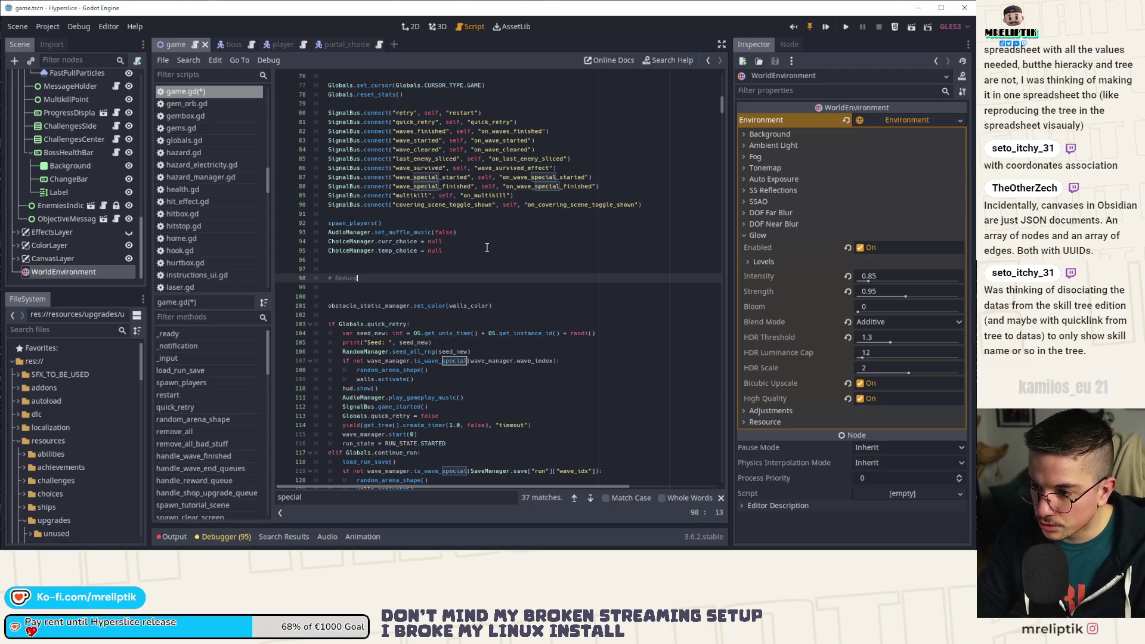
{"action": "type", "text": "quality"}
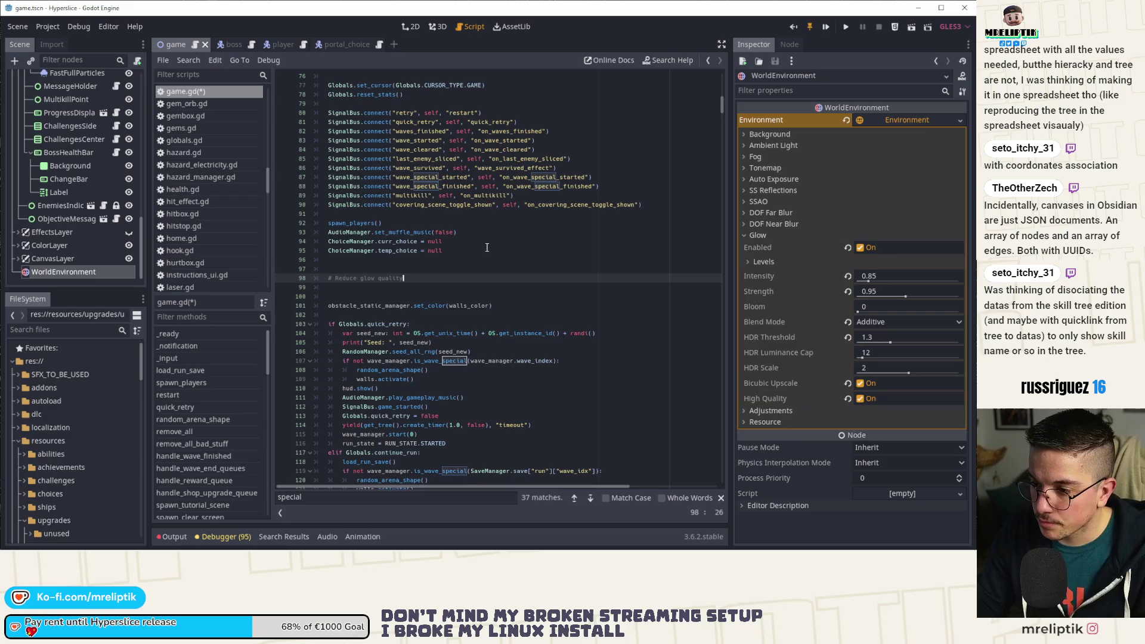
{"action": "type", "text": " based o"}
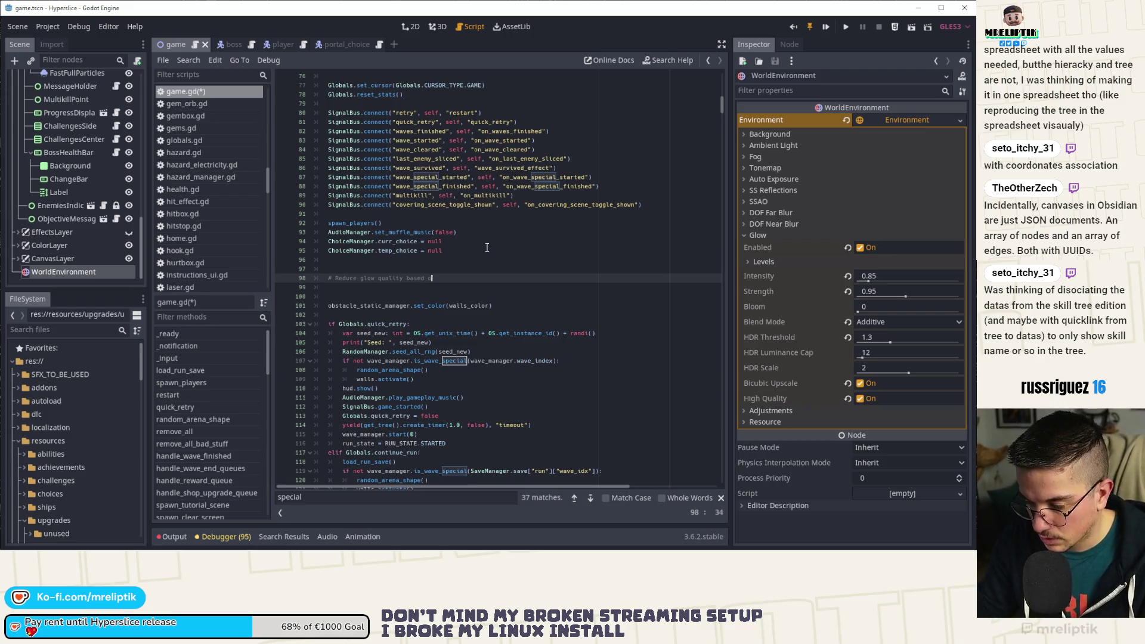
{"action": "type", "text": "n settings"}
{"action": "key", "text": "ctrl+s"}
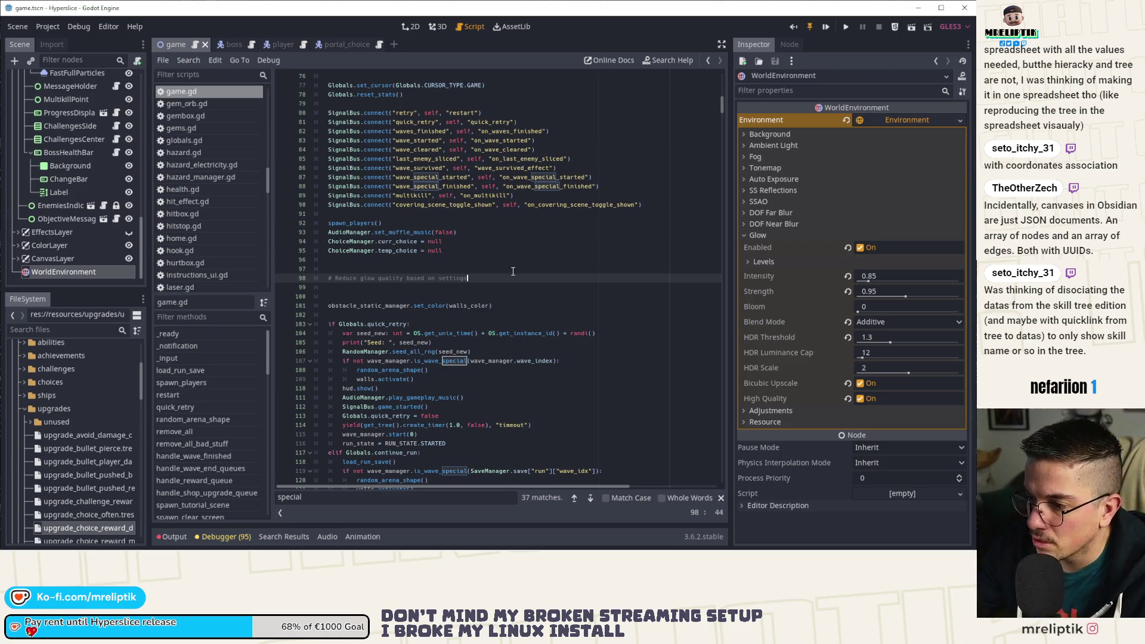
{"action": "key", "text": "Return"}
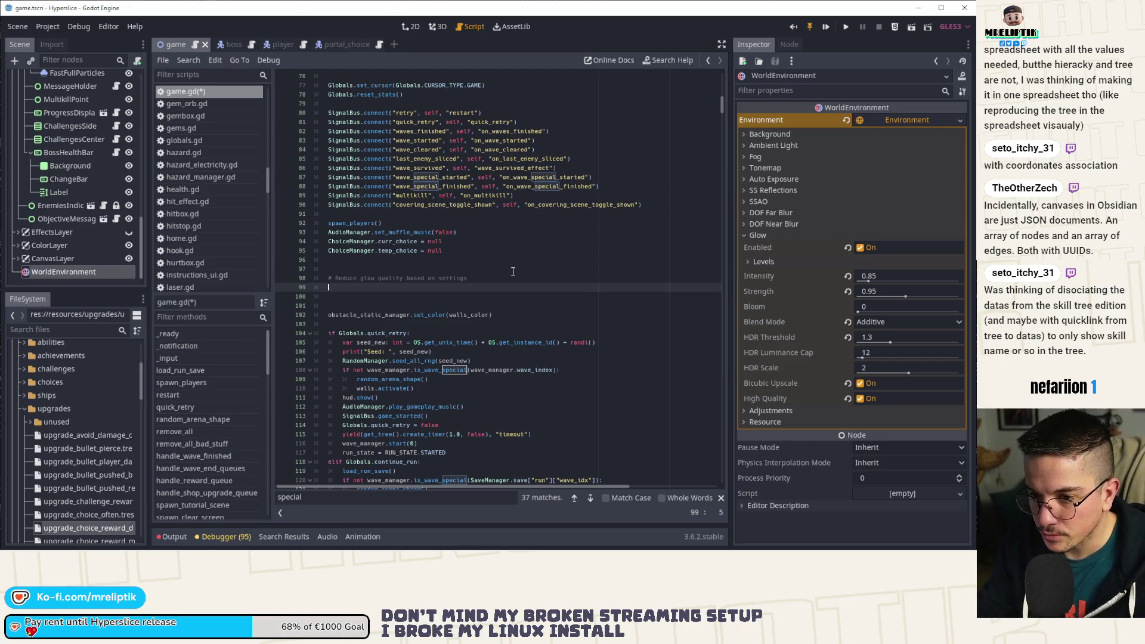
- Start a new line with $WorldEnvironment.environment. using autocomplete
{"action": "type", "text": "World"}
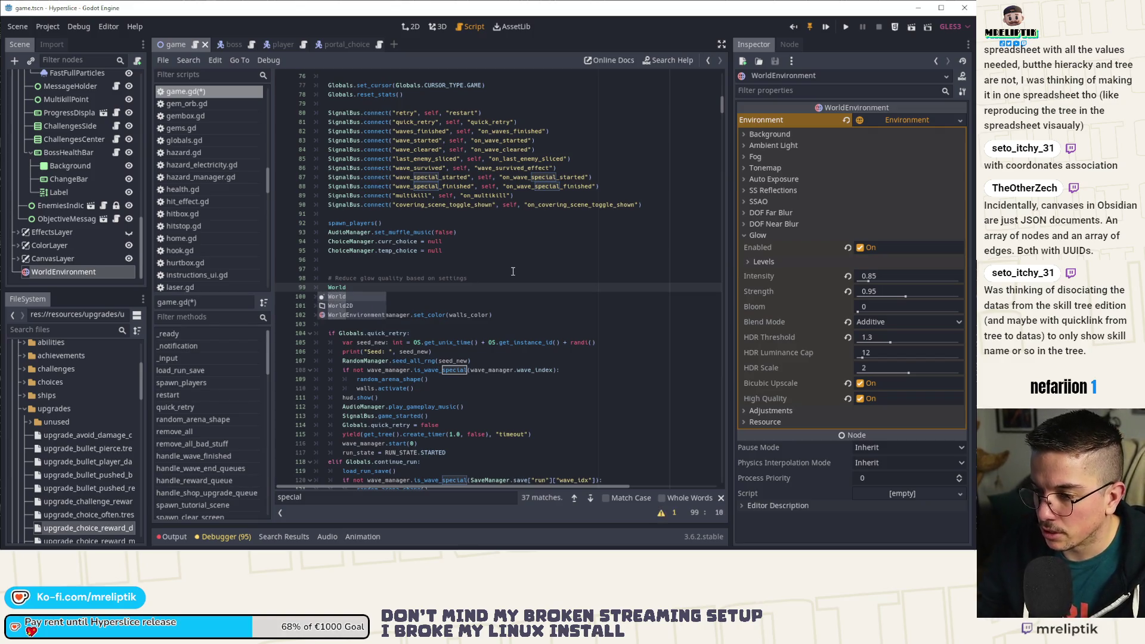
{"action": "scroll", "coordinate": [423, 342], "scroll_direction": "up", "scroll_amount": 5}
{"action": "double_click", "coordinate": [351, 428]}
{"action": "type", "text": "$Word"}
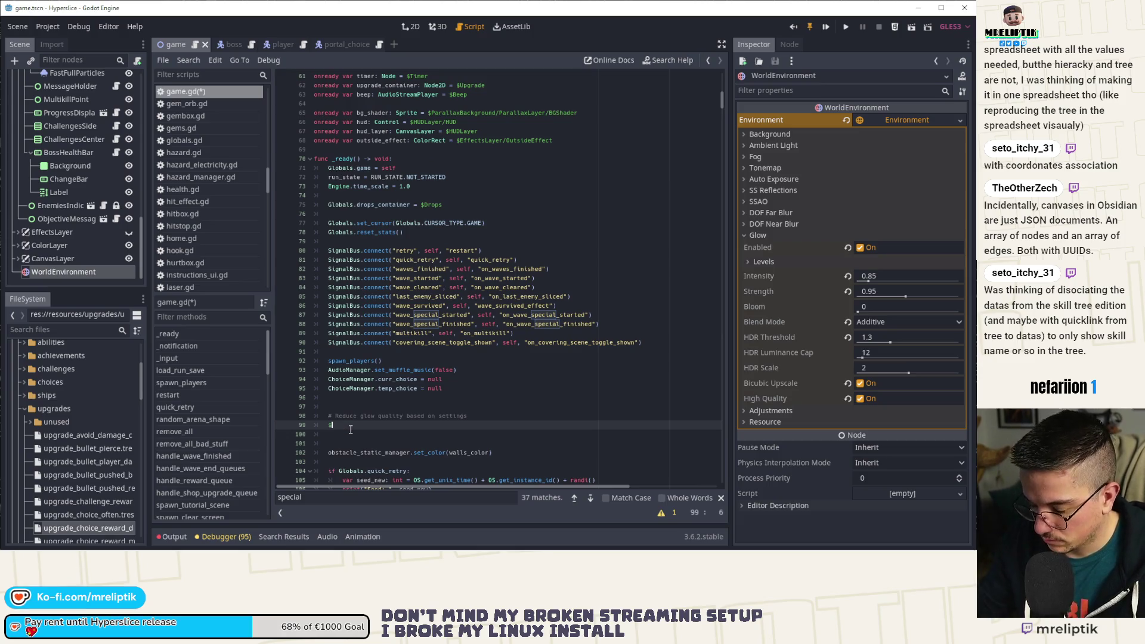
{"action": "key", "text": "Return"}
{"action": "key", "text": "ctrl+shift+Left"}
{"action": "key", "text": "ctrl+shift+Left"}
{"action": "key", "text": "ctrl+shift+Left"}
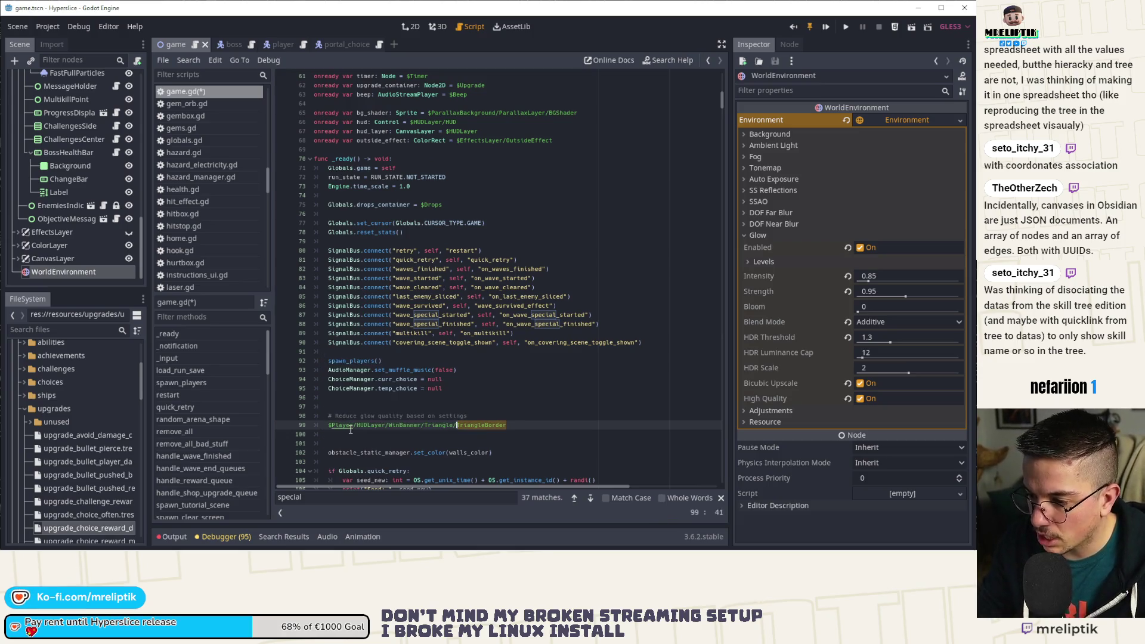
{"action": "type", "text": "World"}
{"action": "key", "text": "Return"}
{"action": "type", "text": ".env"}
{"action": "key", "text": "Return"}
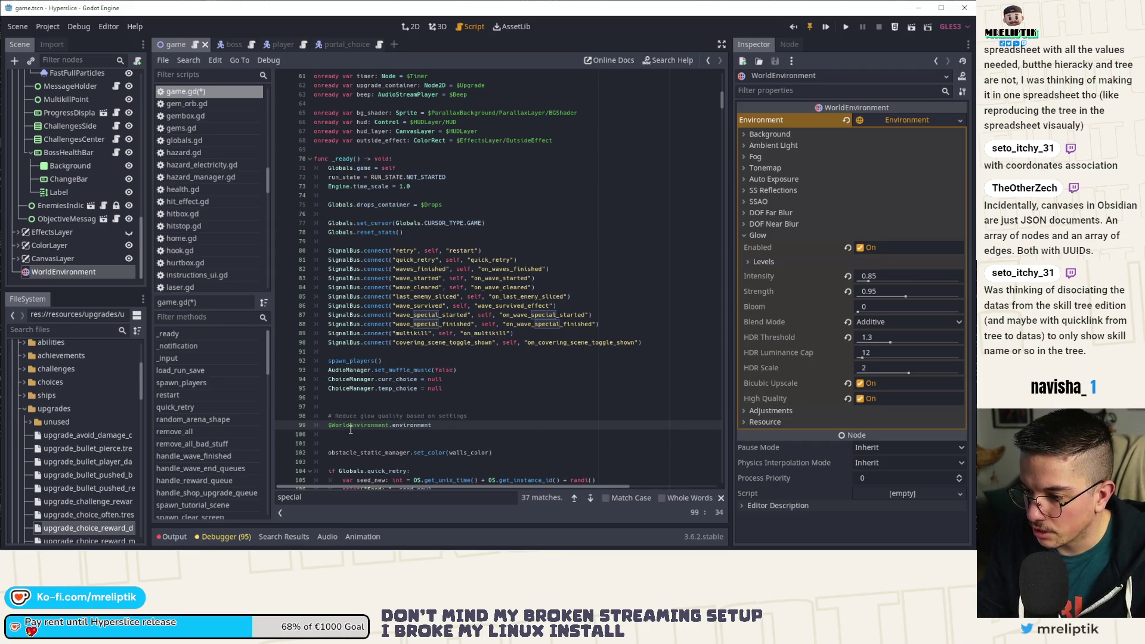
{"action": "type", "text": "."}
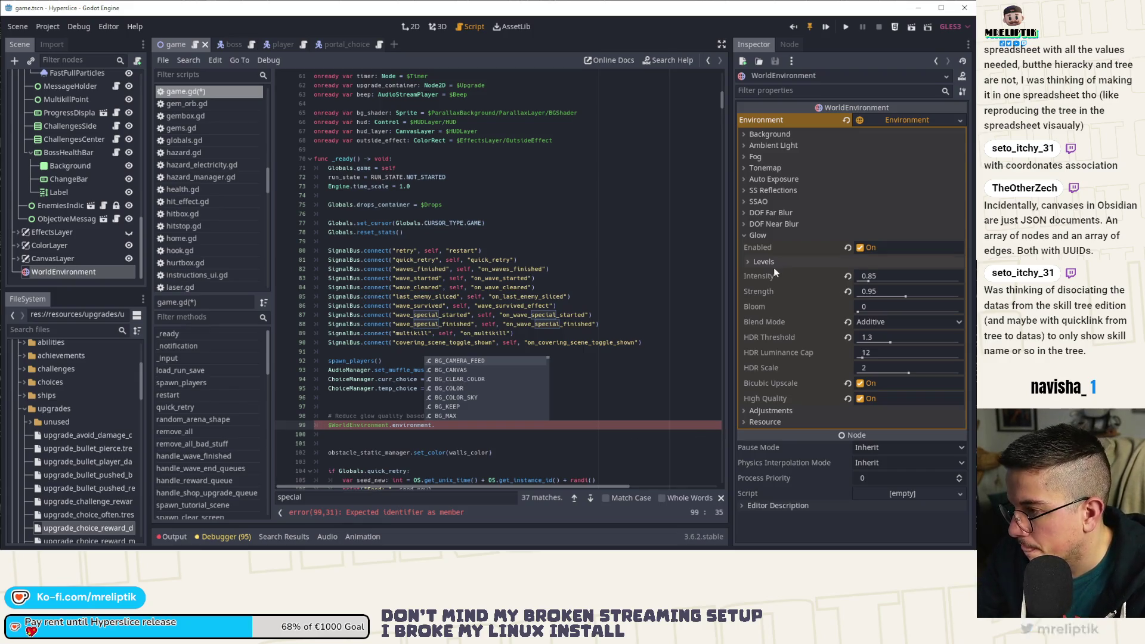
- Set glow_bicubic_upscale to false, pasting the property path copied from the Inspector, and save
{"action": "right_click", "coordinate": [761, 386]}
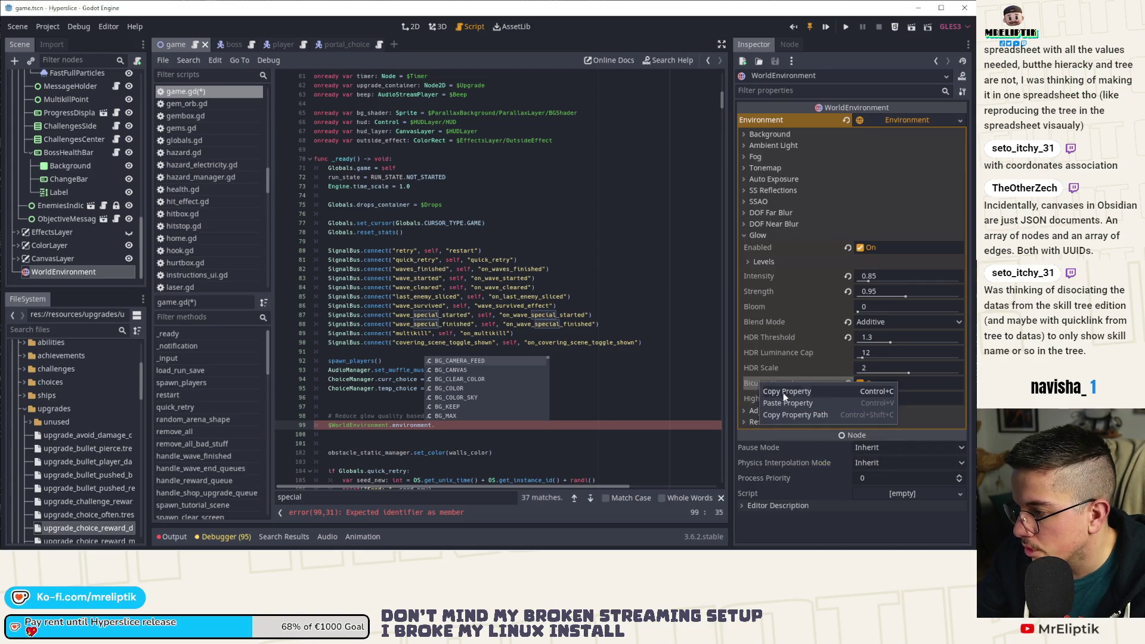
{"action": "left_click", "coordinate": [785, 392]}
{"action": "key", "text": "ctrl+v"}
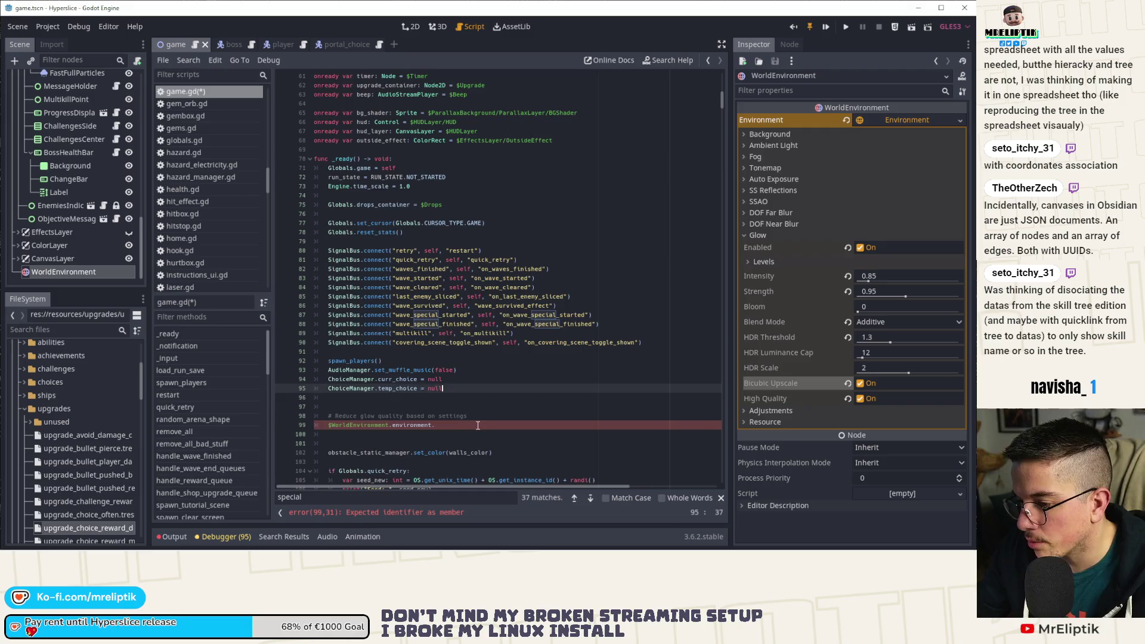
{"action": "key", "text": "ctrl+z"}
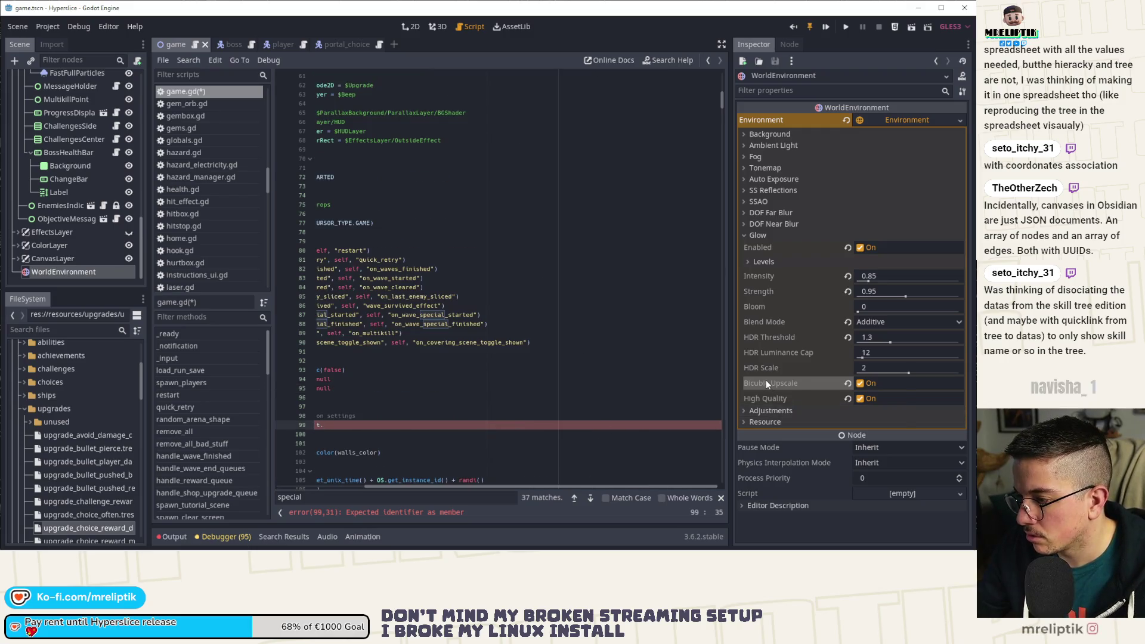
{"action": "right_click", "coordinate": [766, 381]}
{"action": "left_click", "coordinate": [789, 414]}
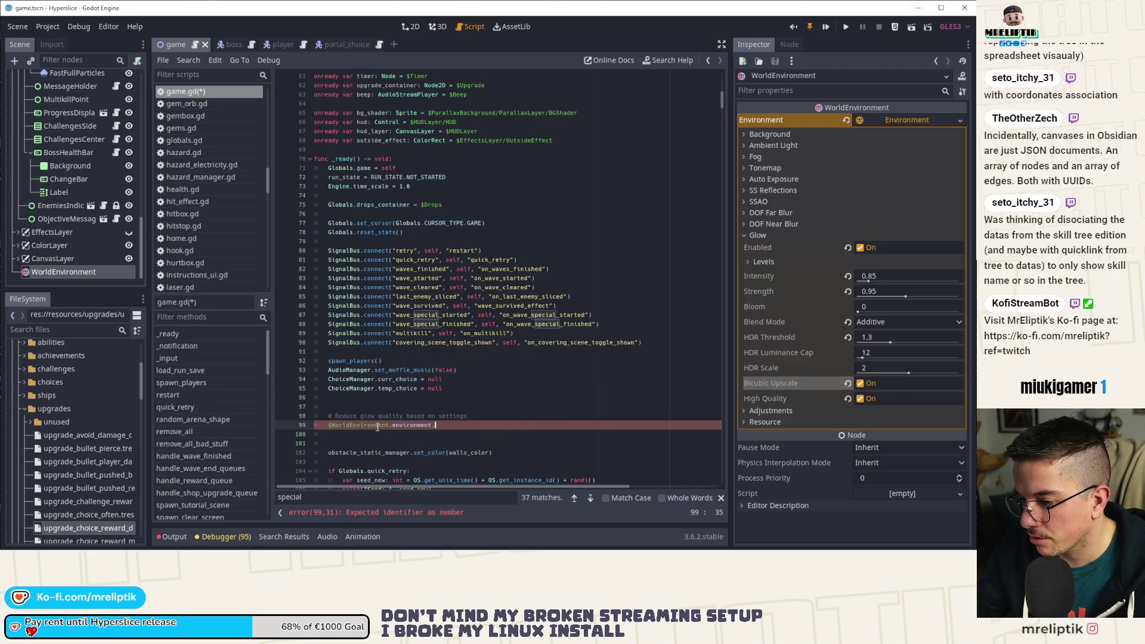
{"action": "key", "text": "ctrl+v"}
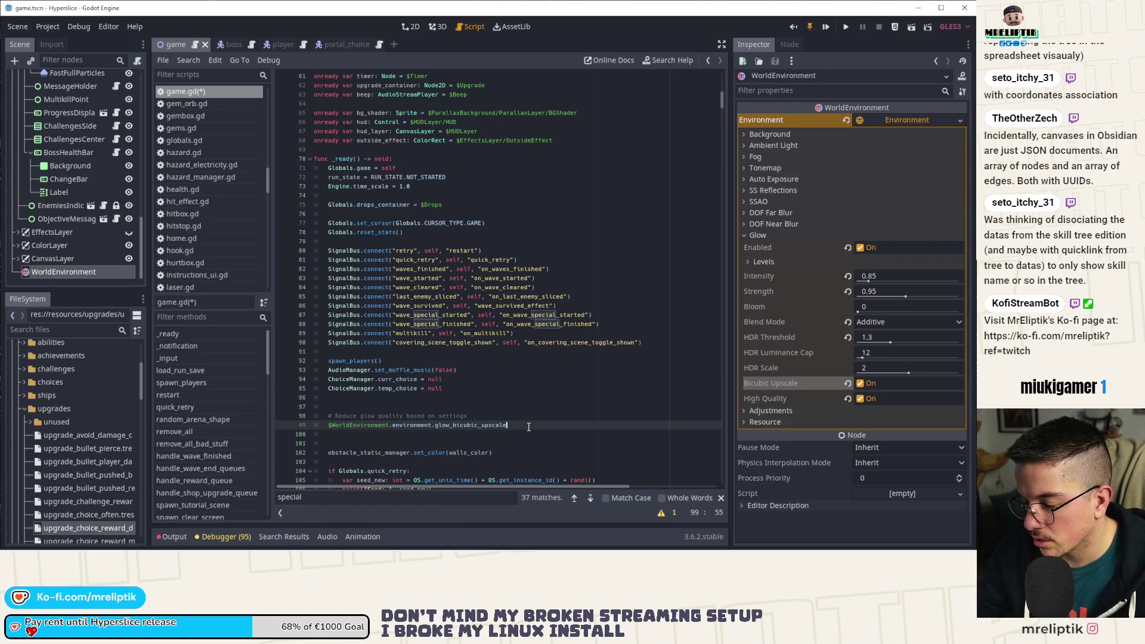
{"action": "type", "text": "false"}
{"action": "key", "text": "ctrl+s"}
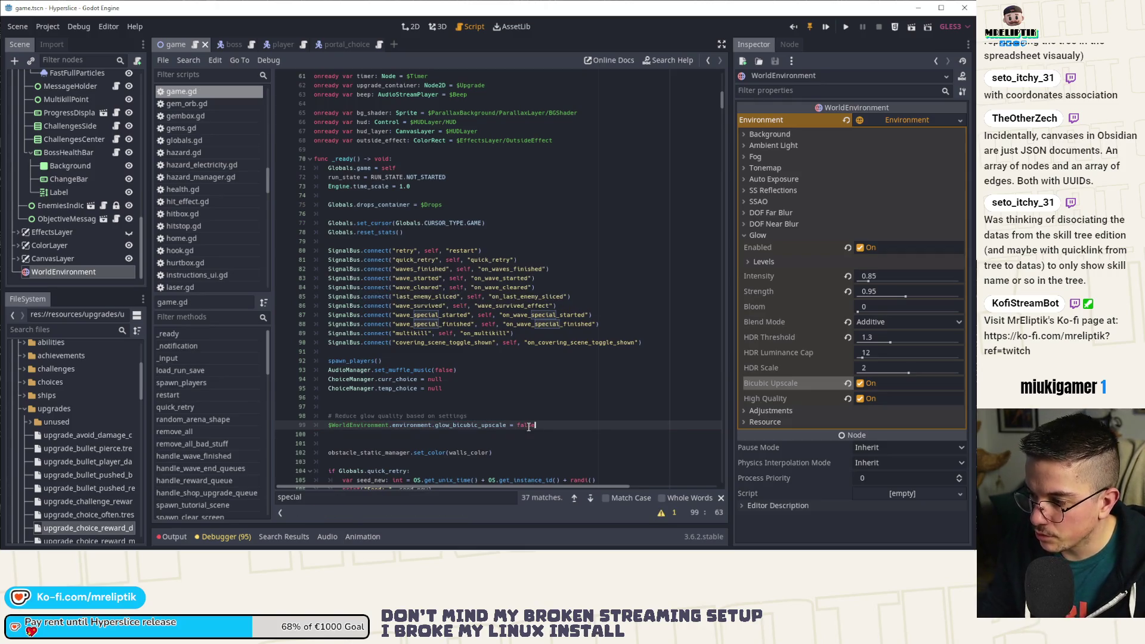
- Duplicate the line as glow_high_quality = false and save
{"action": "key", "text": "ctrl+d"}
{"action": "key", "text": "ctrl+Left"}
{"action": "key", "text": "ctrl+Left"}
{"action": "key", "text": "ctrl+Left"}
{"action": "key", "text": "ctrl+shift+Right"}
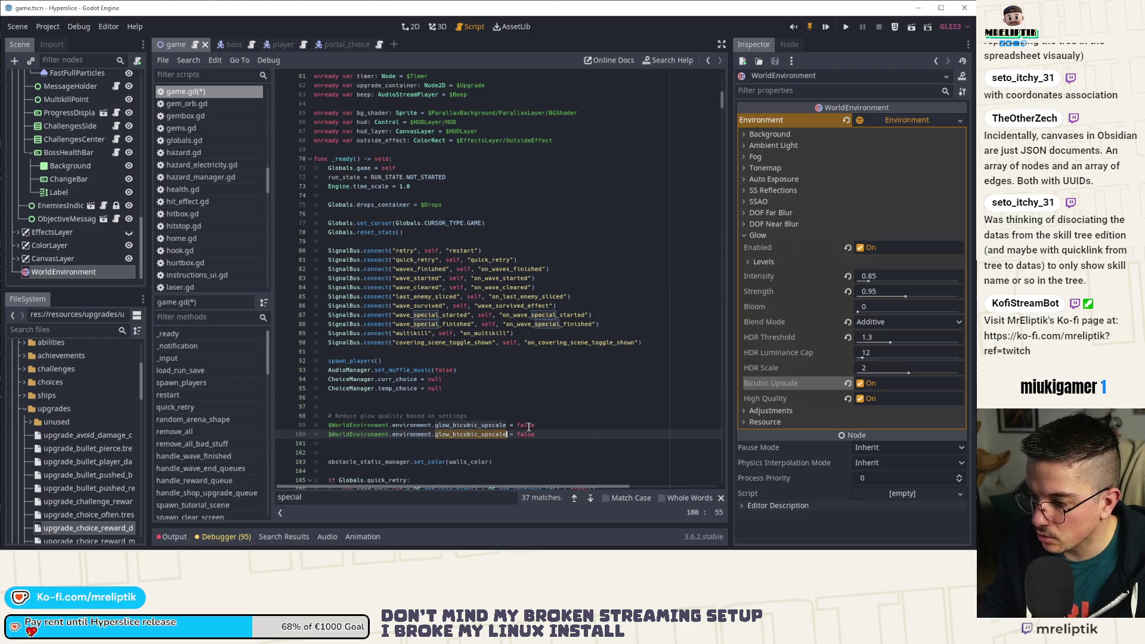
{"action": "type", "text": "high"}
{"action": "key", "text": "BackSpace"}
{"action": "key", "text": "BackSpace"}
{"action": "key", "text": "BackSpace"}
{"action": "type", "text": "glow_h"}
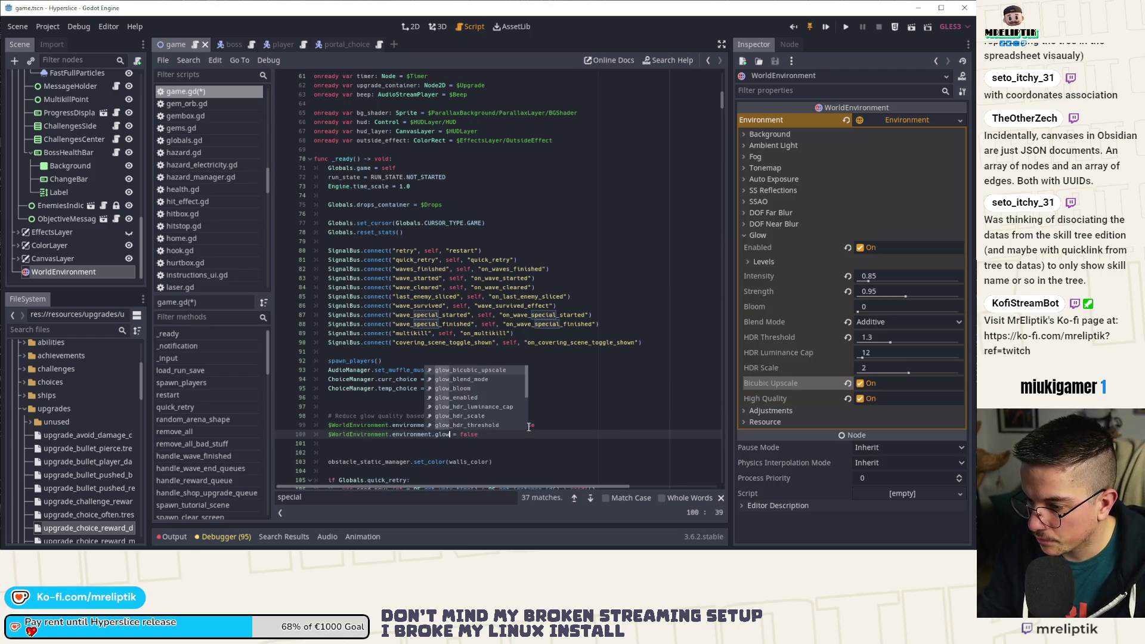
{"action": "key", "text": "Down"}
{"action": "key", "text": "Down"}
{"action": "key", "text": "Down"}
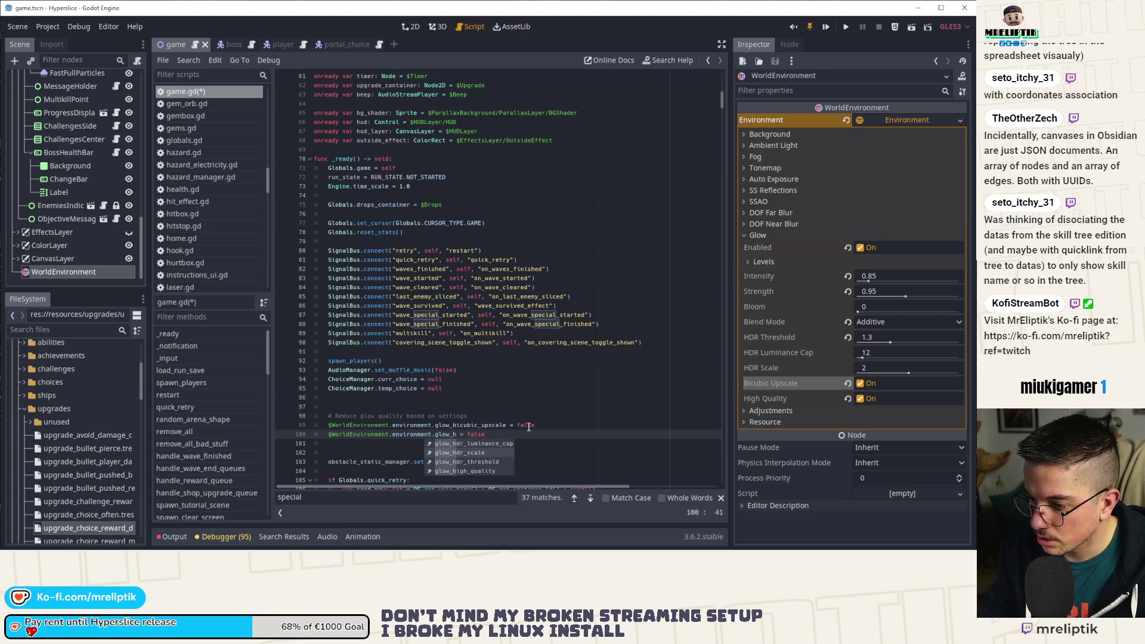
{"action": "key", "text": "Return"}
{"action": "key", "text": "ctrl+s"}
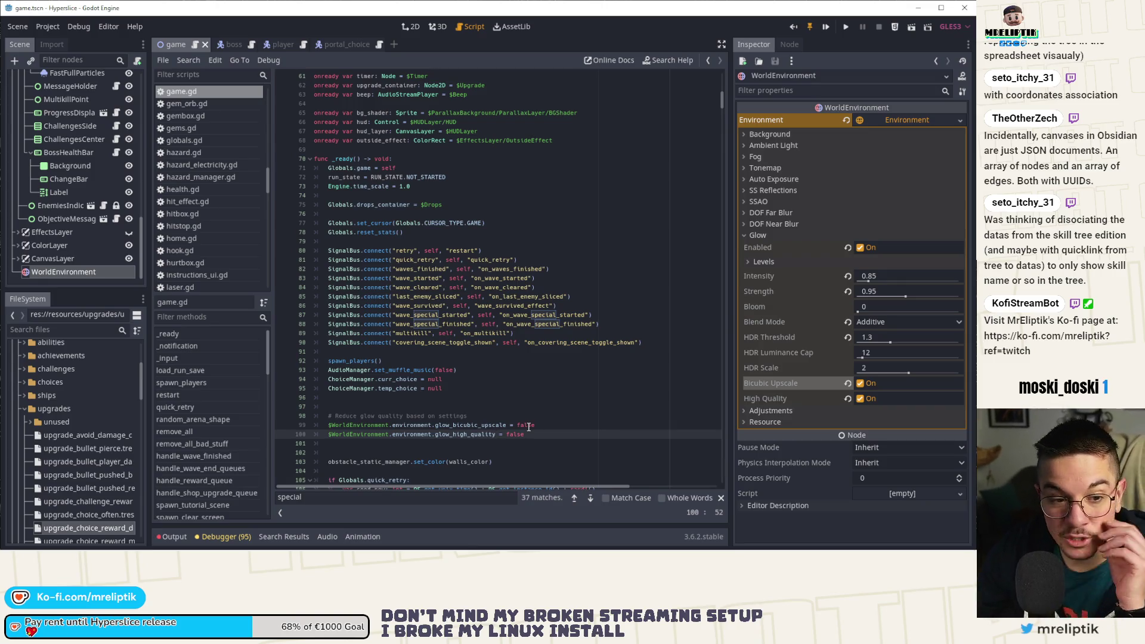
- Remove the extra blank lines after the glow lines and the ChoiceManager lines
{"action": "left_click", "coordinate": [375, 442]}
{"action": "key", "text": "BackSpace"}
{"action": "key", "text": "BackSpace"}
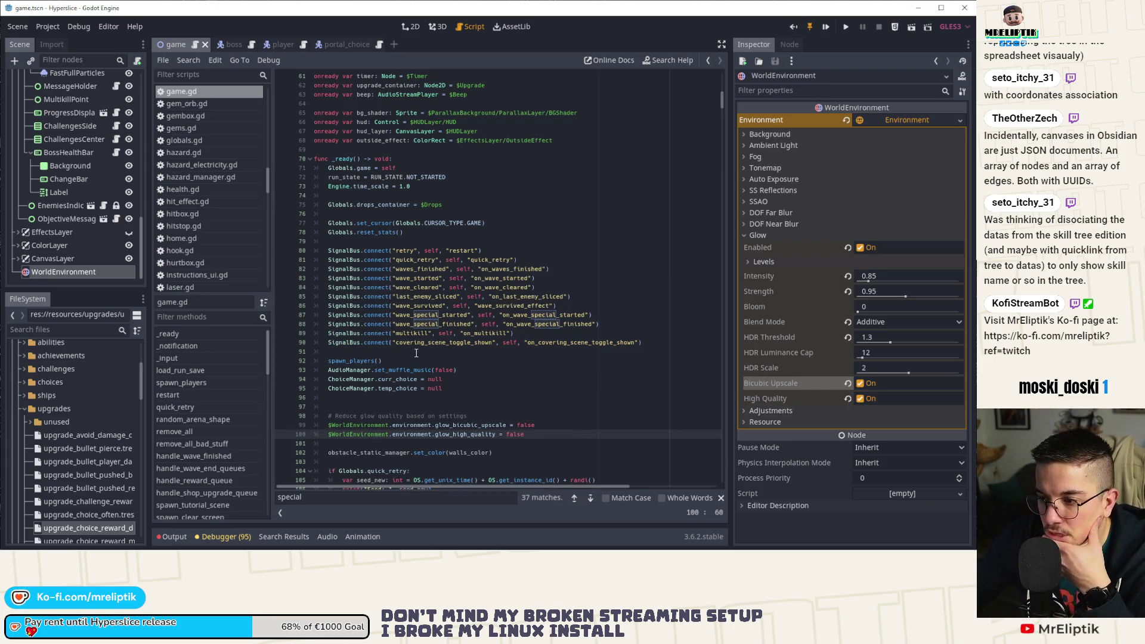
{"action": "left_click", "coordinate": [417, 398]}
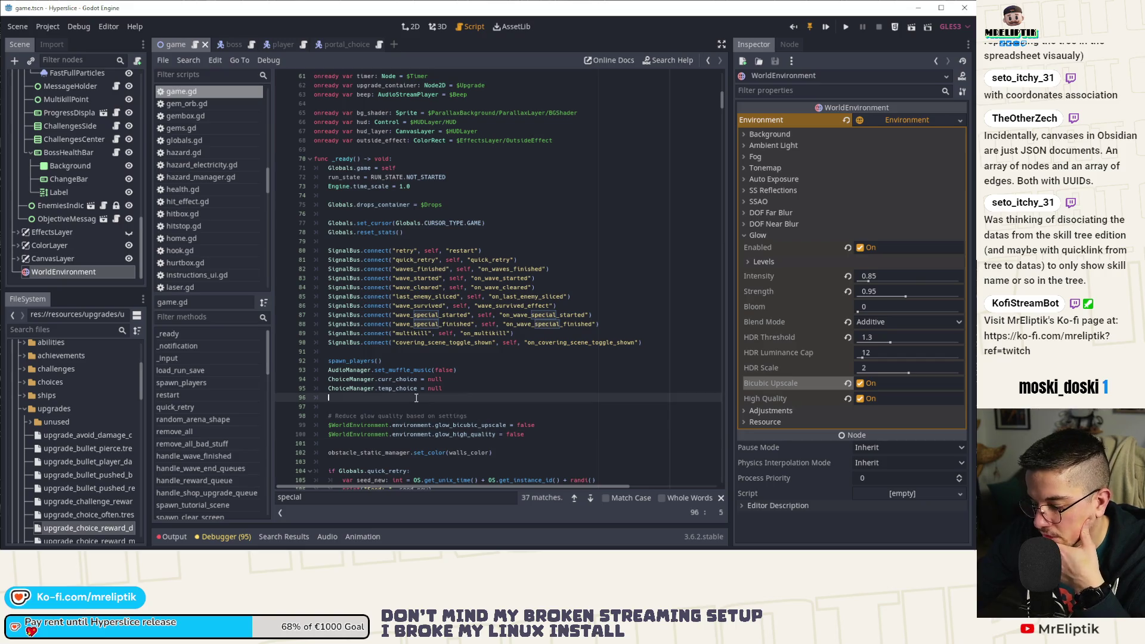
{"action": "key", "text": "BackSpace"}
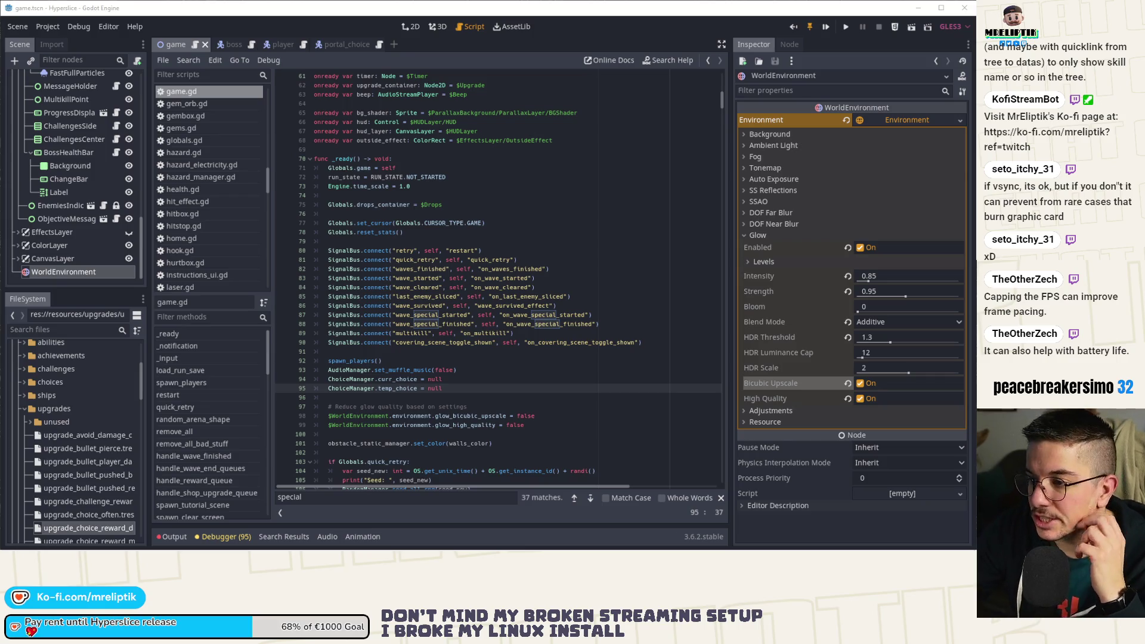
{"action": "left_click", "coordinate": [469, 360]}
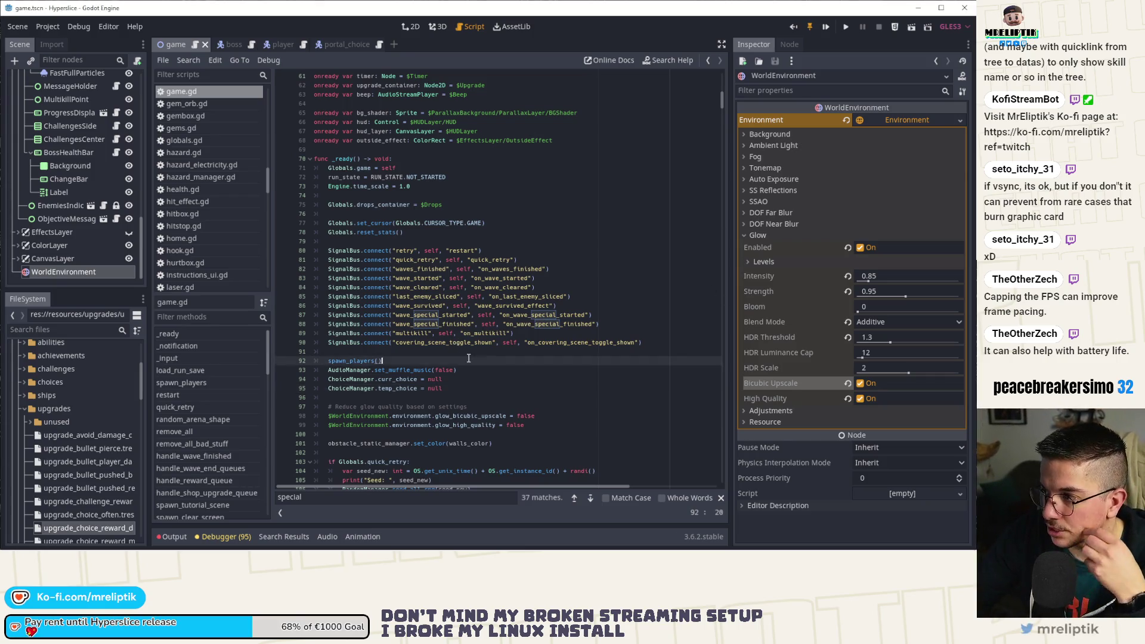
- Insert an 'if SettingsManager.settings' line above the glow lines and jump to settings_manager.gd
{"action": "scroll", "coordinate": [481, 351], "scroll_direction": "down", "scroll_amount": 1}
{"action": "scroll", "coordinate": [430, 382], "scroll_direction": "down", "scroll_amount": 3}
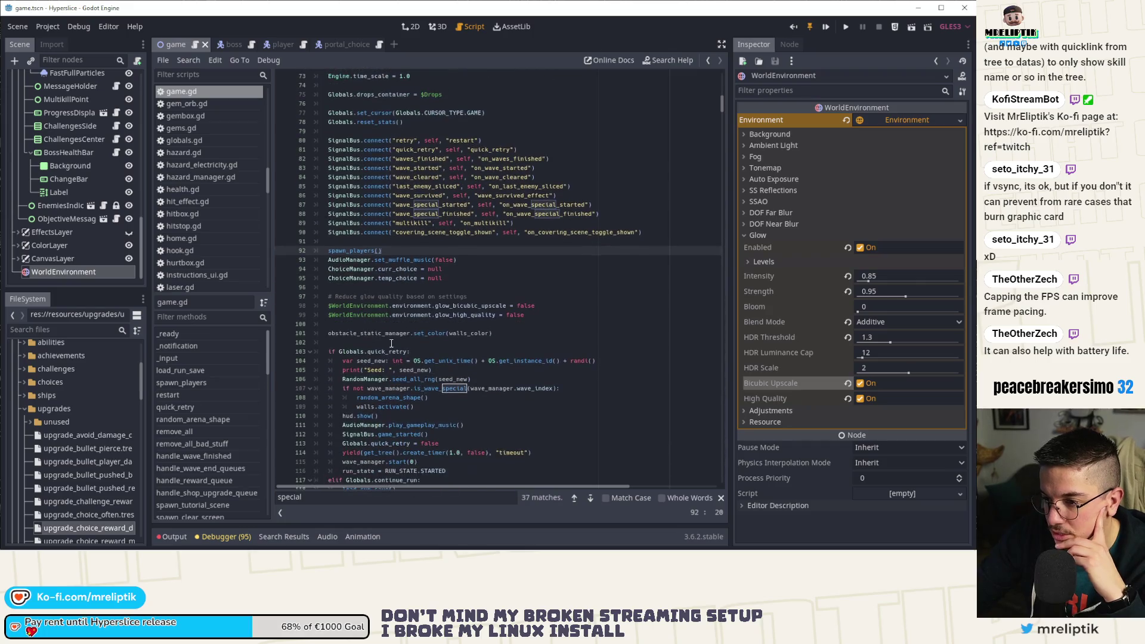
{"action": "left_click", "coordinate": [361, 305]}
{"action": "left_click", "coordinate": [478, 305]}
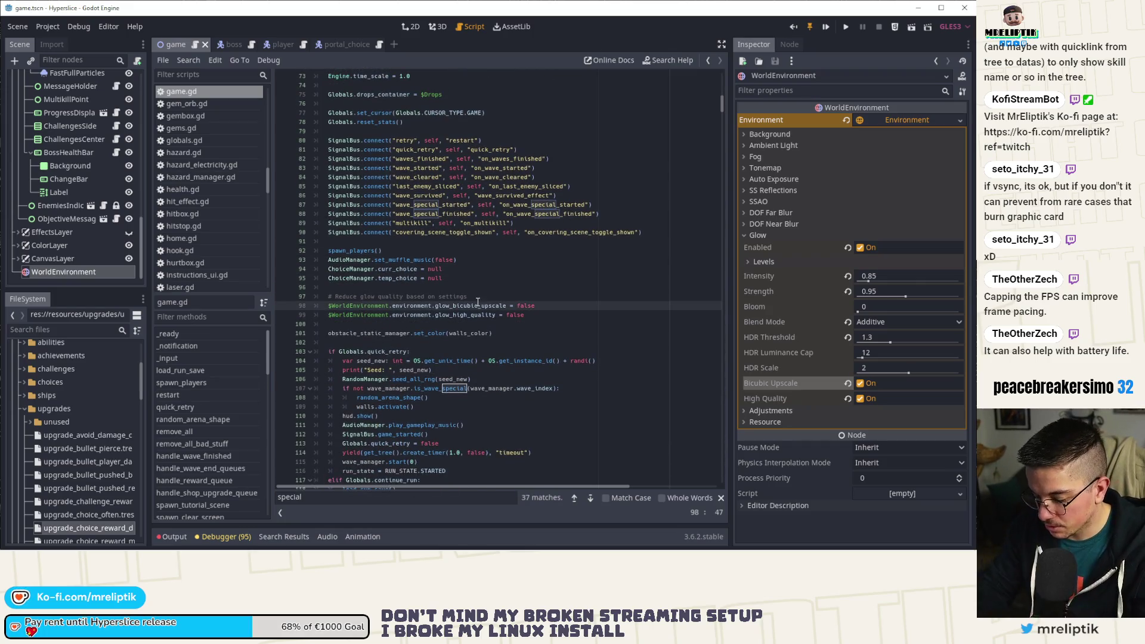
{"action": "key", "text": "Home"}
{"action": "key", "text": "Return"}
{"action": "key", "text": "Up"}
{"action": "type", "text": "if SettingsManager.save"}
{"action": "key", "text": "BackSpace"}
{"action": "key", "text": "BackSpace"}
{"action": "key", "text": "BackSpace"}
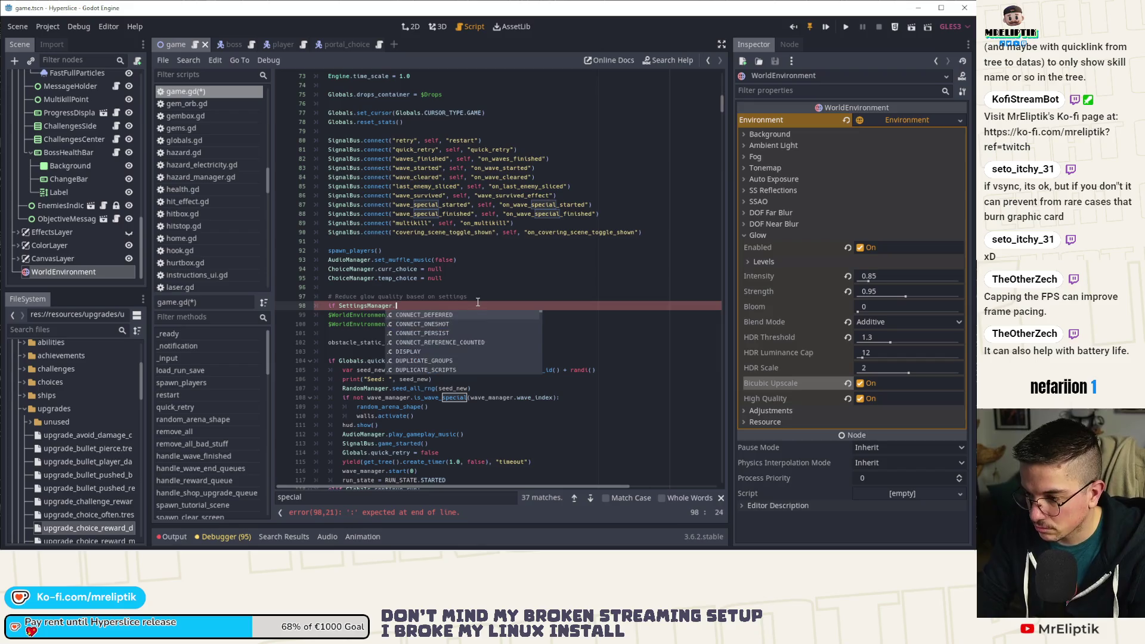
{"action": "type", "text": "settings["}
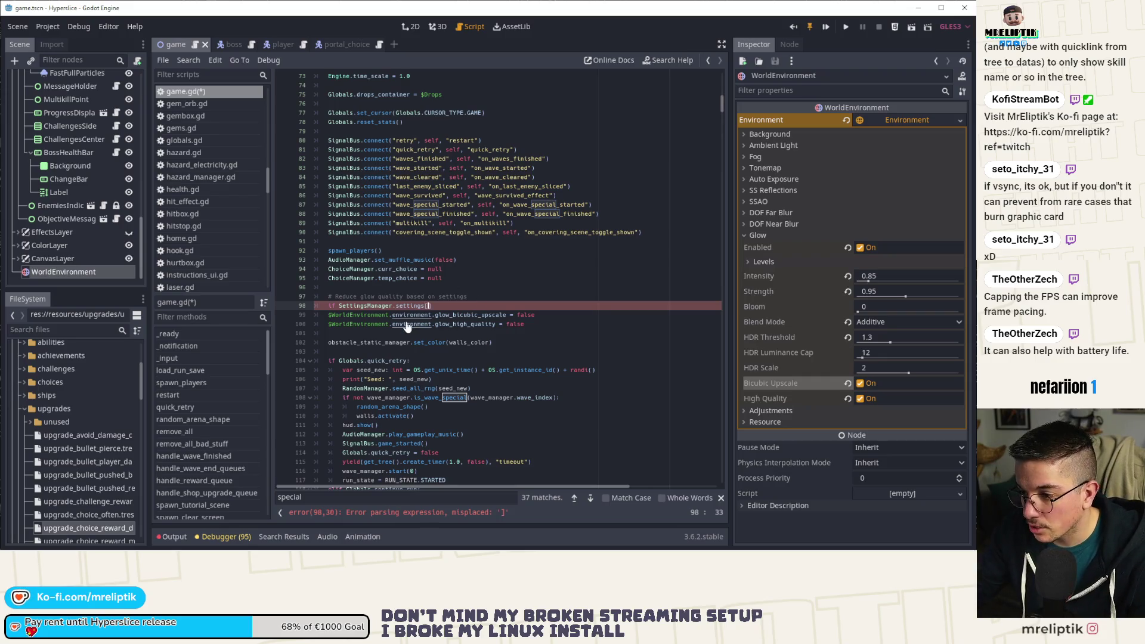
{"action": "left_click", "coordinate": [411, 307], "text": "ctrl"}
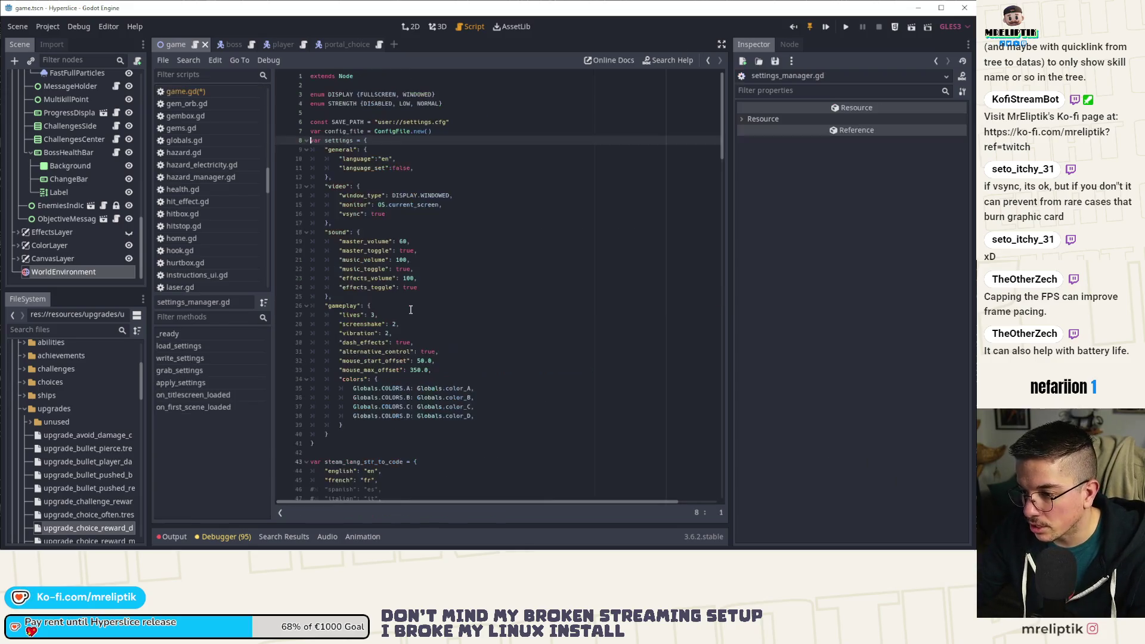
- Look through settings_manager.gd to grab_settings, select settings["video"], then reopen game.gd
{"action": "scroll", "coordinate": [406, 278], "scroll_direction": "down", "scroll_amount": 10}
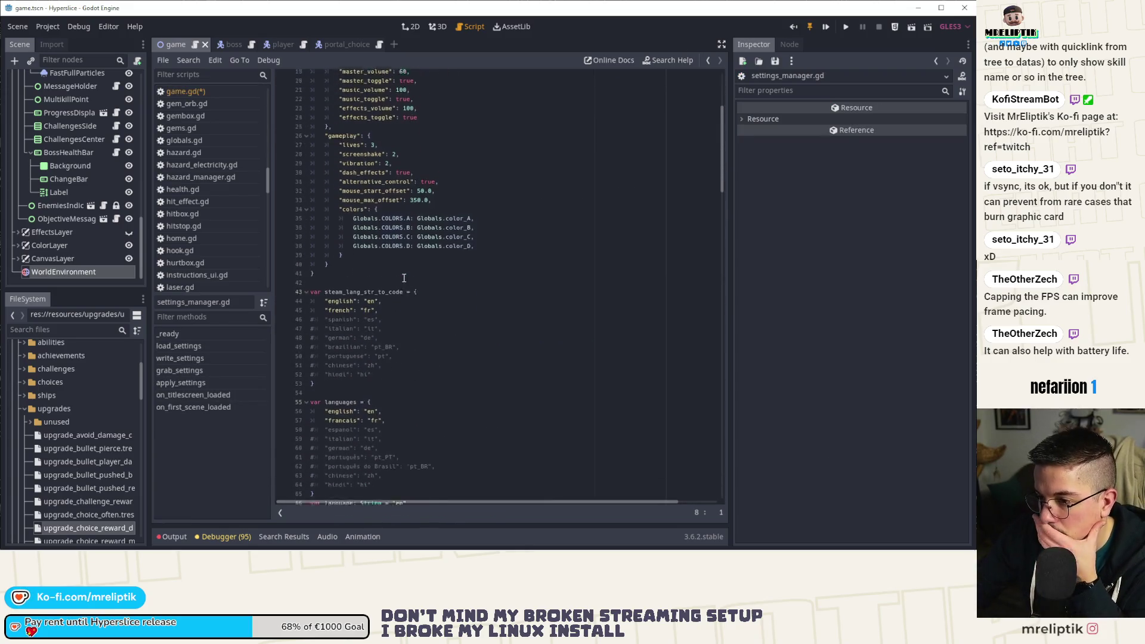
{"action": "scroll", "coordinate": [406, 278], "scroll_direction": "up", "scroll_amount": 10}
{"action": "scroll", "coordinate": [382, 238], "scroll_direction": "down", "scroll_amount": 20}
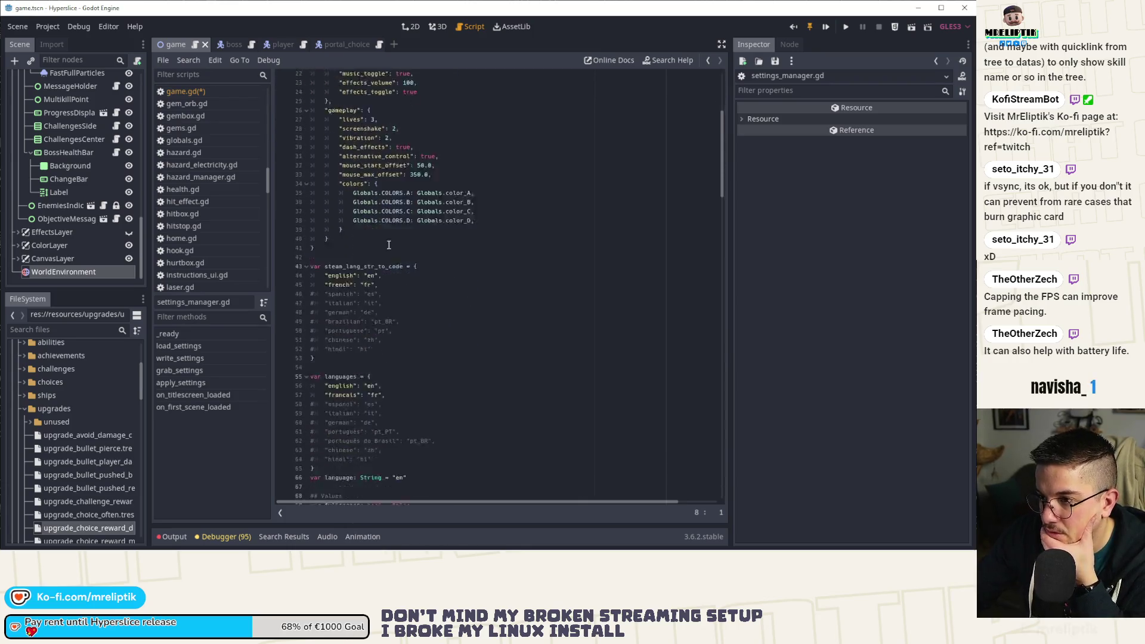
{"action": "scroll", "coordinate": [390, 248], "scroll_direction": "down", "scroll_amount": 13}
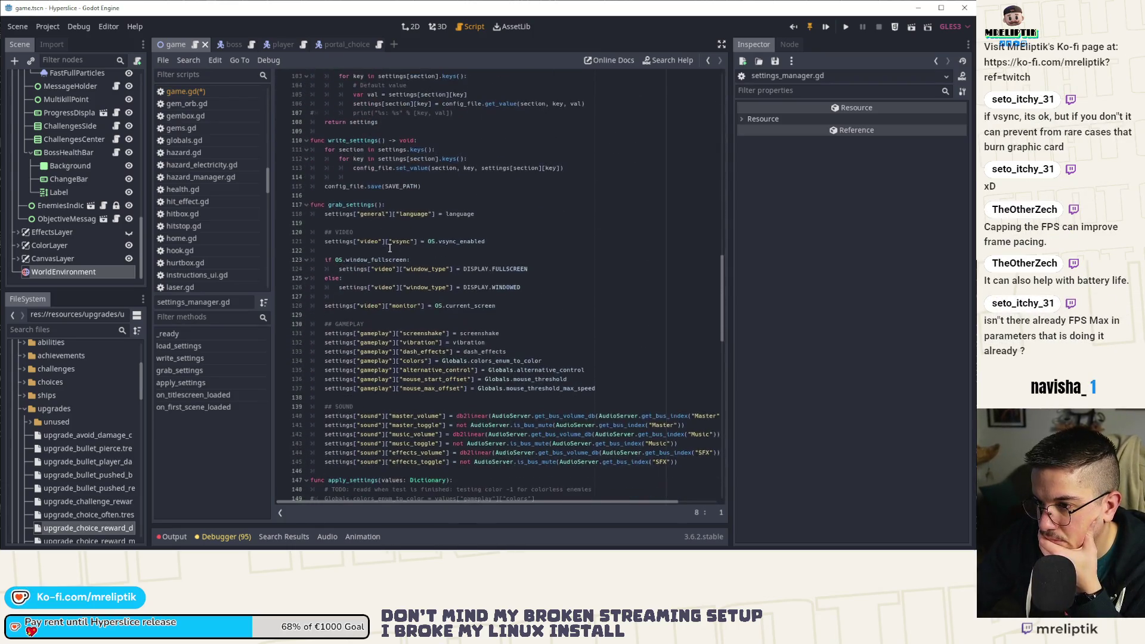
{"action": "scroll", "coordinate": [390, 247], "scroll_direction": "down", "scroll_amount": 3}
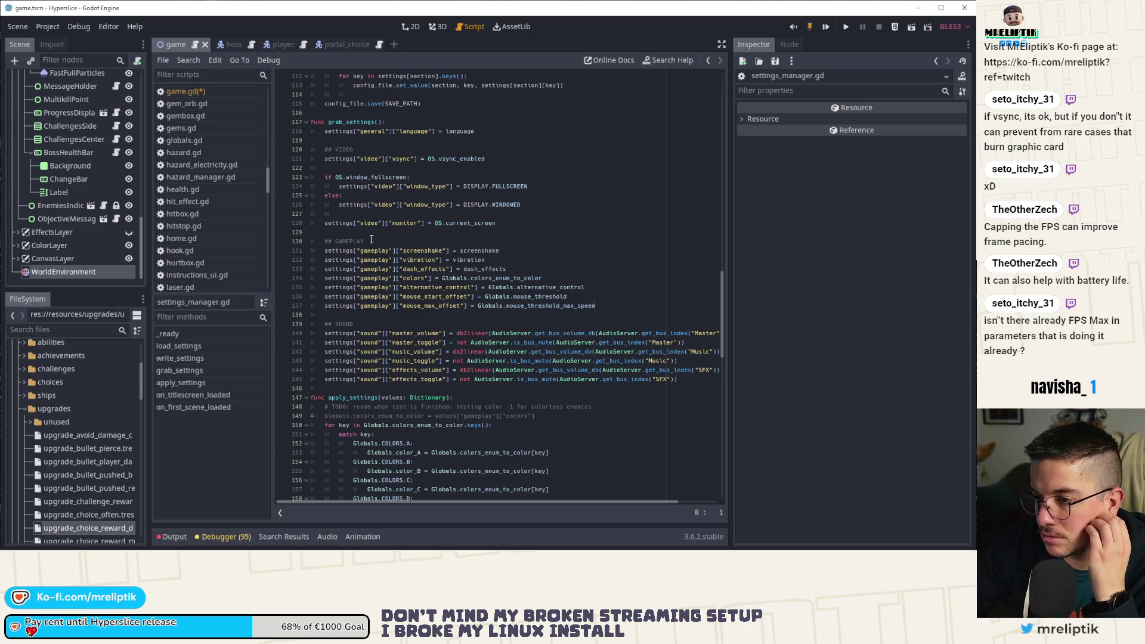
{"action": "left_click", "coordinate": [382, 224]}
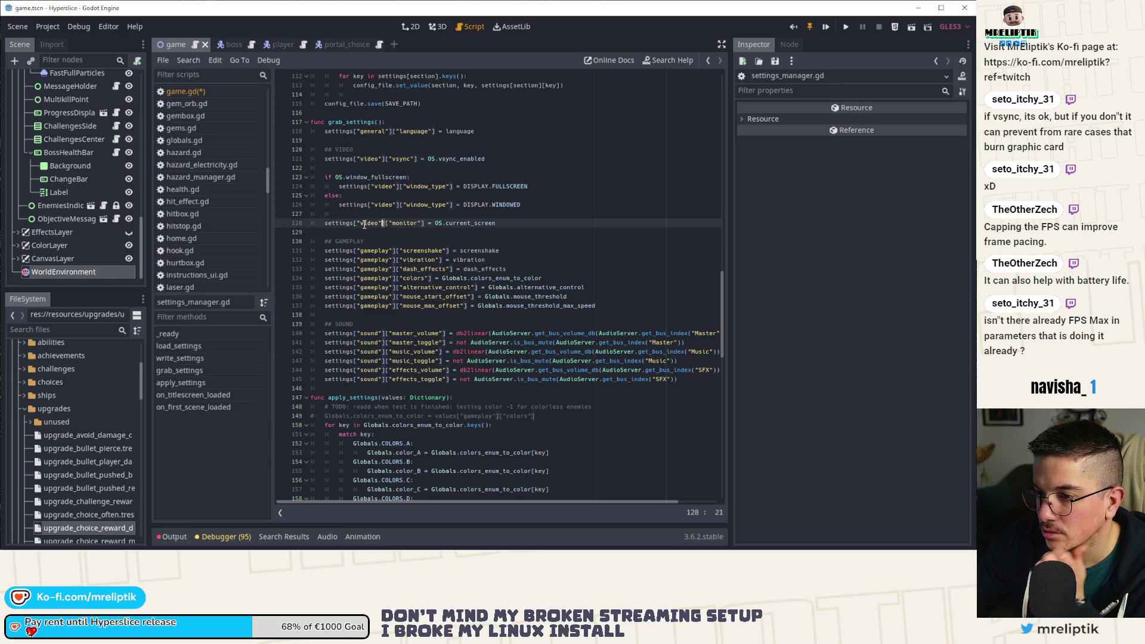
{"action": "key", "text": "shift+Home"}
{"action": "scroll", "coordinate": [100, 116], "scroll_direction": "up", "scroll_amount": 5}
{"action": "scroll", "coordinate": [101, 116], "scroll_direction": "up", "scroll_amount": 5}
{"action": "left_click", "coordinate": [117, 78]}
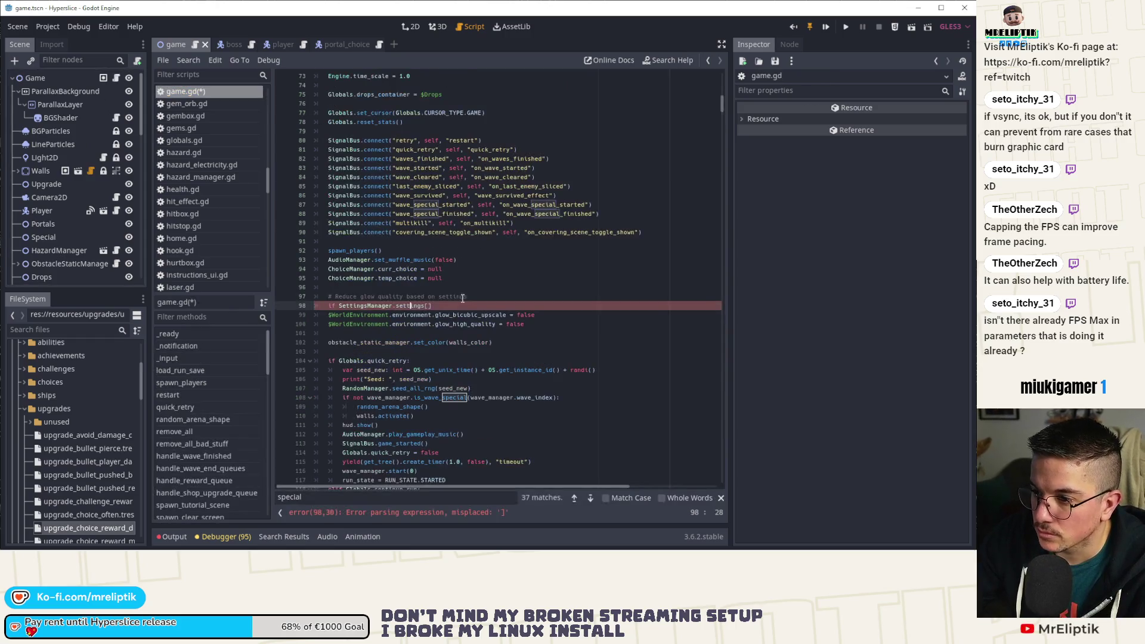
- Make the condition check SettingsManager.settings["video"]["glow"] and save
{"action": "type", "text": "\"video\""}
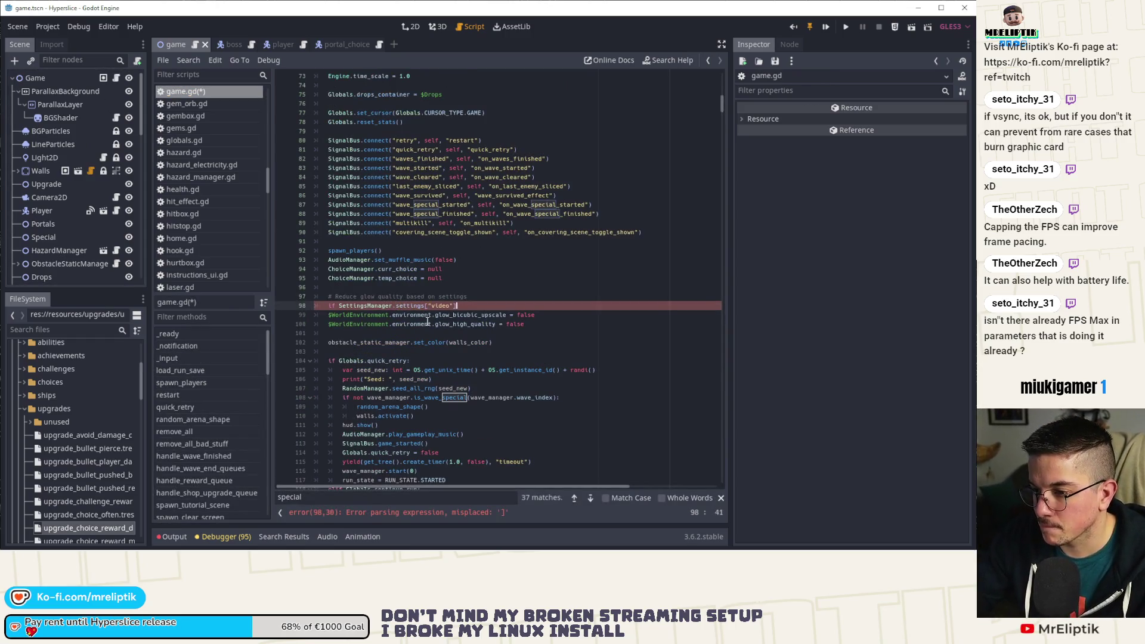
{"action": "type", "text": "[\""}
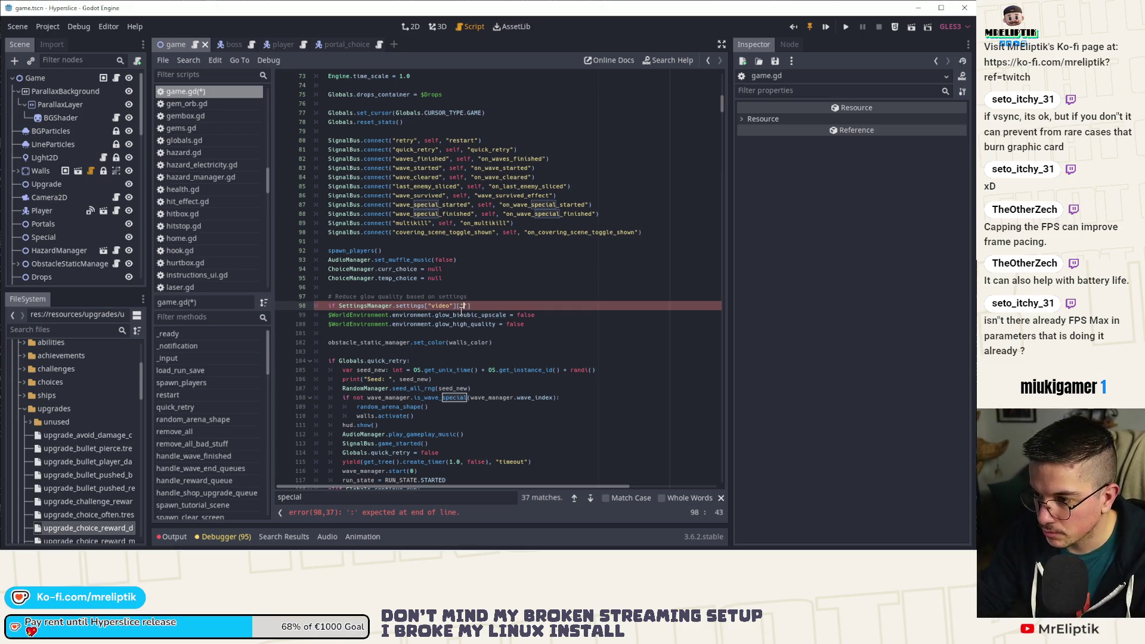
{"action": "type", "text": "speformance"}
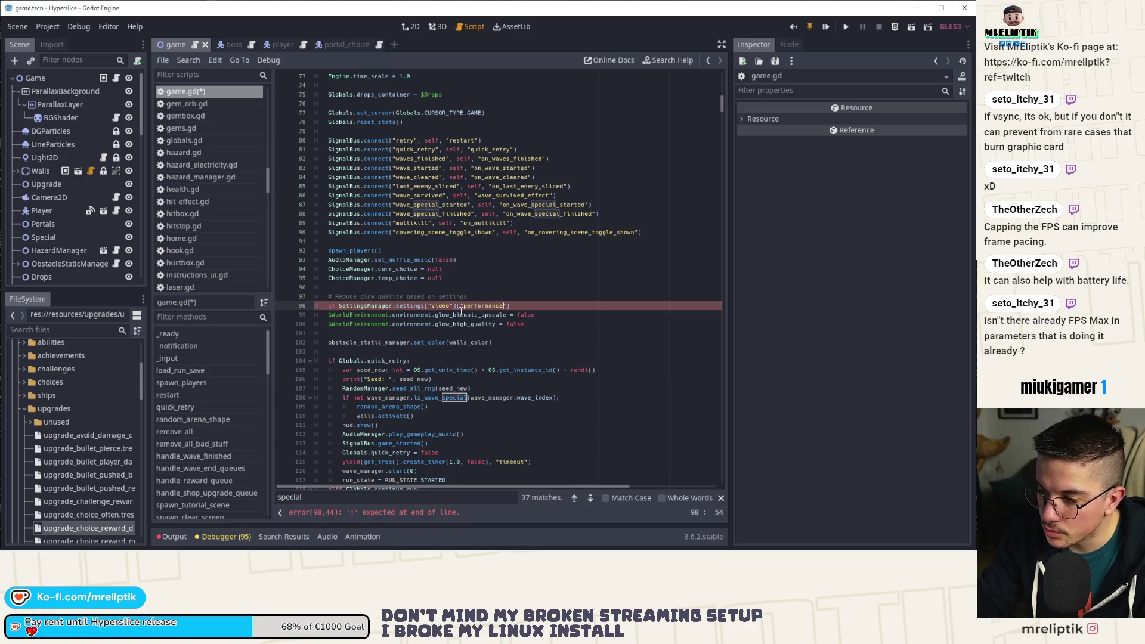
{"action": "key", "text": "ctrl+s"}
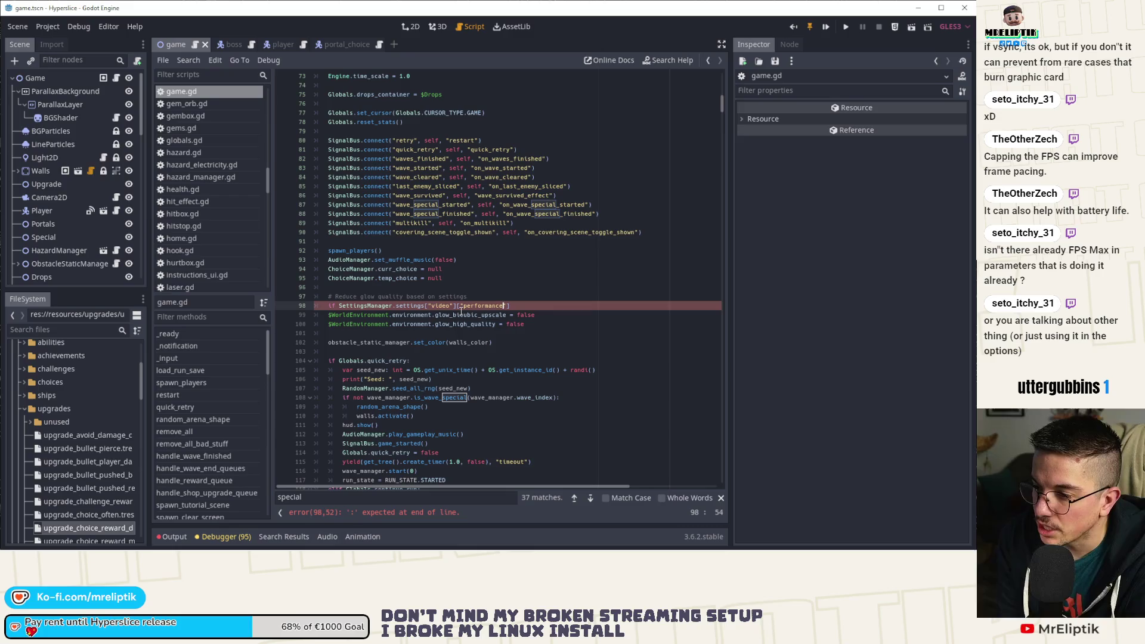
{"action": "key", "text": "ctrl+shift+Left"}
{"action": "type", "text": "glow"}
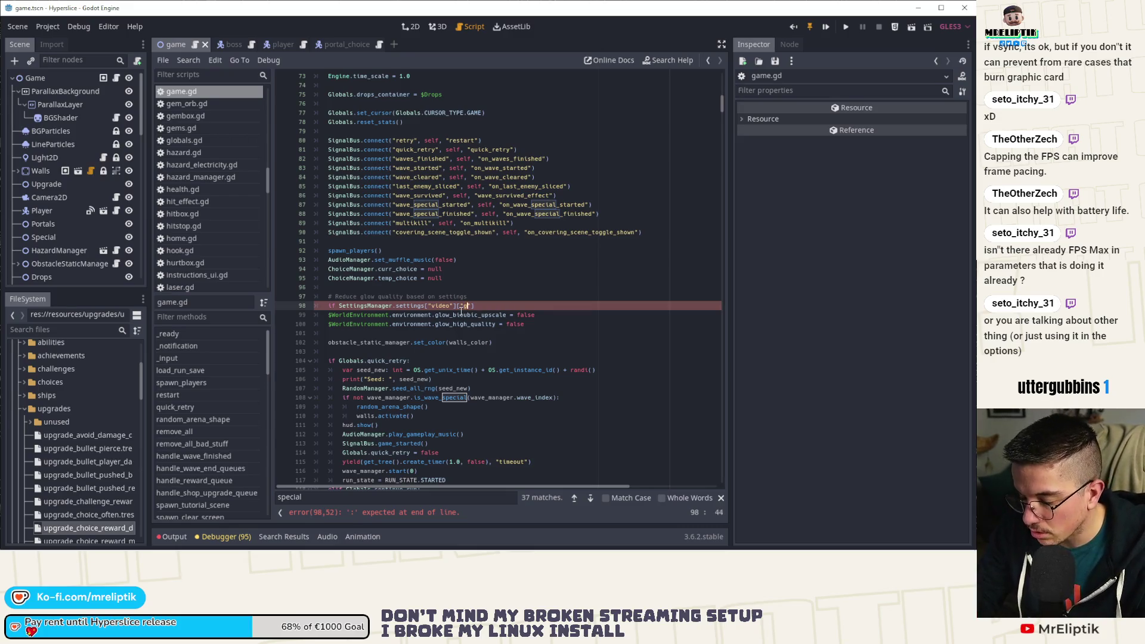
- Duplicate the condition as a second check on ["video"]["shader"] and save
{"action": "key", "text": "ctrl+d"}
{"action": "left_click", "coordinate": [464, 314]}
{"action": "key", "text": "ctrl+shift+Right"}
{"action": "type", "text": "back"}
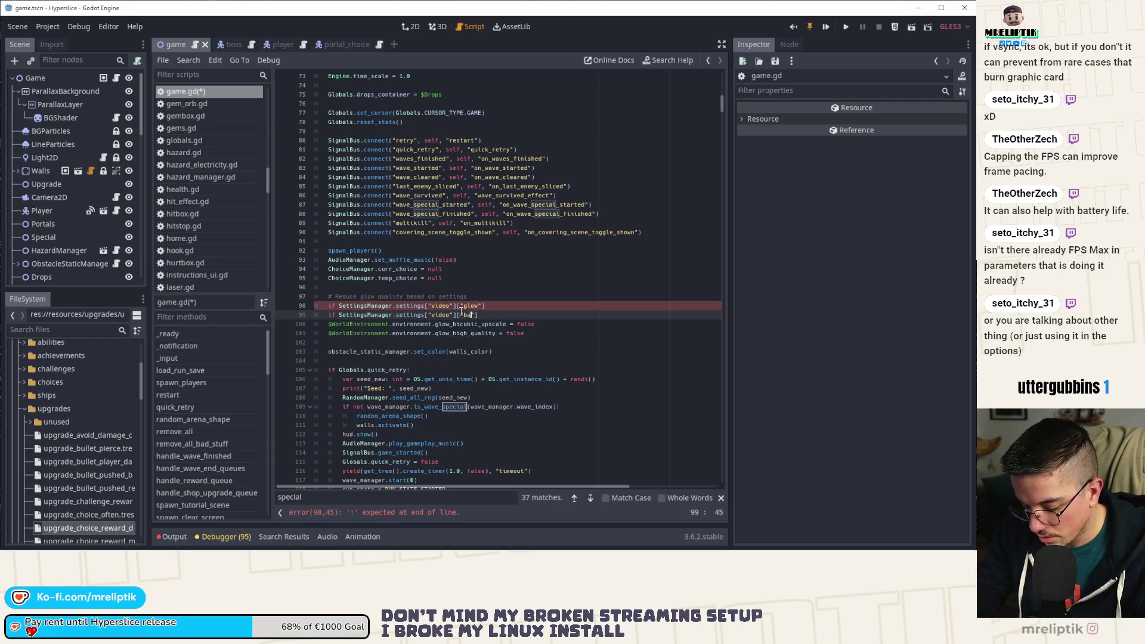
{"action": "key", "text": "BackSpace"}
{"action": "key", "text": "BackSpace"}
{"action": "key", "text": "BackSpace"}
{"action": "type", "text": "shader"}
{"action": "key", "text": "ctrl+s"}
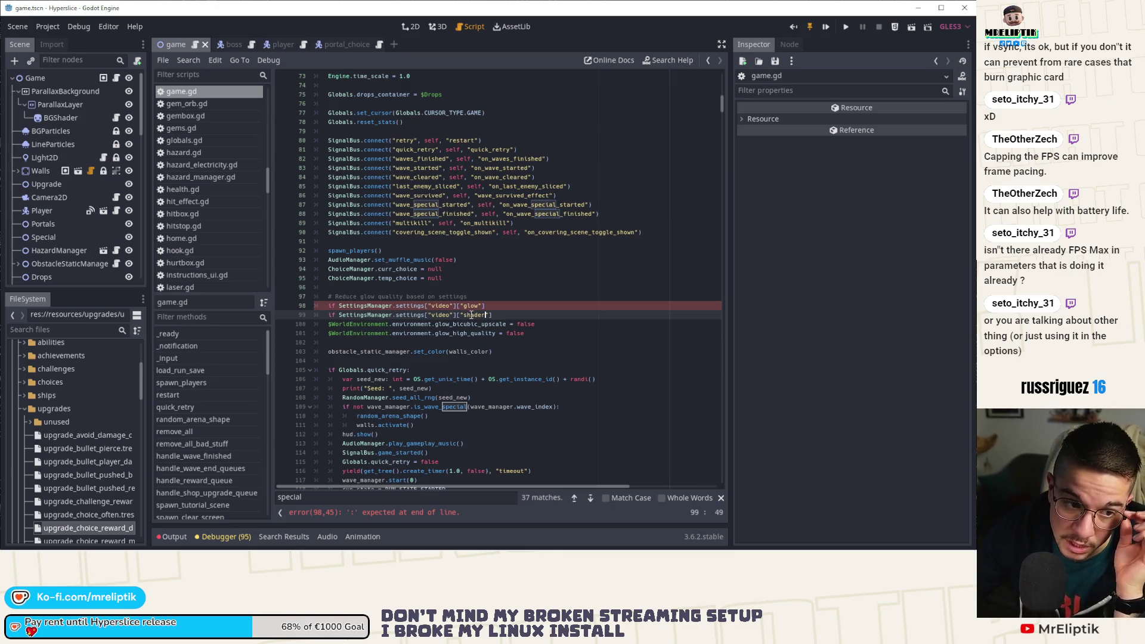
- Assign SettingsManager.settings["video"]["glow"] to both glow properties and delete the glow condition line
{"action": "left_click", "coordinate": [503, 307]}
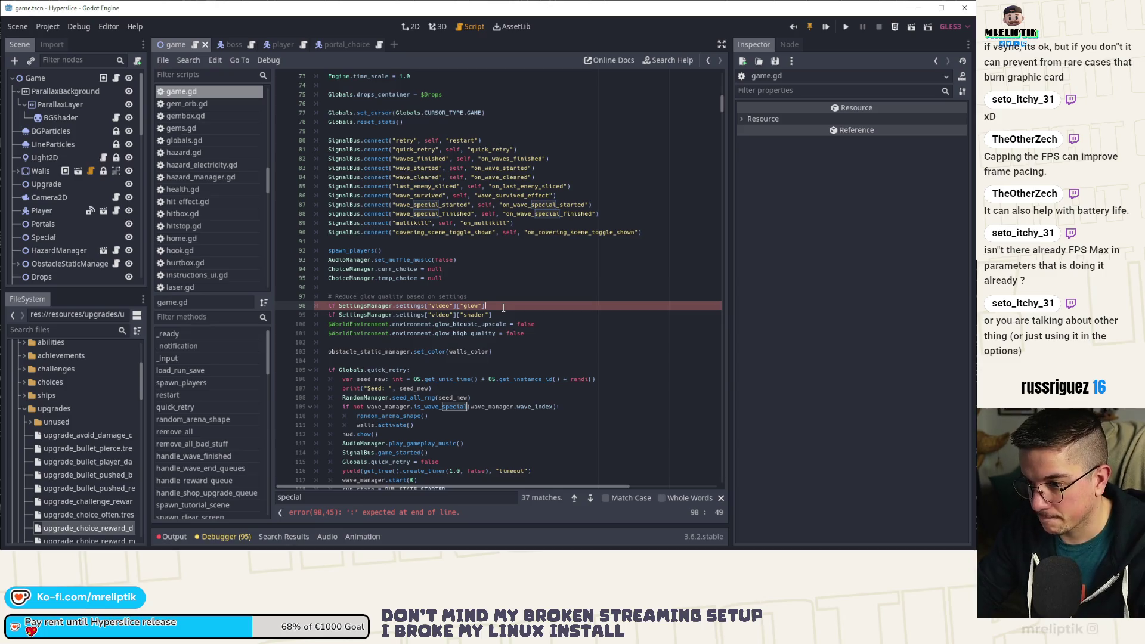
{"action": "type", "text": ":"}
{"action": "left_click_drag", "start_coordinate": [500, 307], "coordinate": [339, 307]}
{"action": "key", "text": "ctrl+c"}
{"action": "double_click", "coordinate": [526, 324]}
{"action": "key", "text": "ctrl+v"}
{"action": "double_click", "coordinate": [515, 333]}
{"action": "key", "text": "ctrl+v"}
{"action": "key", "text": "BackSpace"}
{"action": "left_click", "coordinate": [668, 324]}
{"action": "key", "text": "BackSpace"}
{"action": "left_click", "coordinate": [512, 305]}
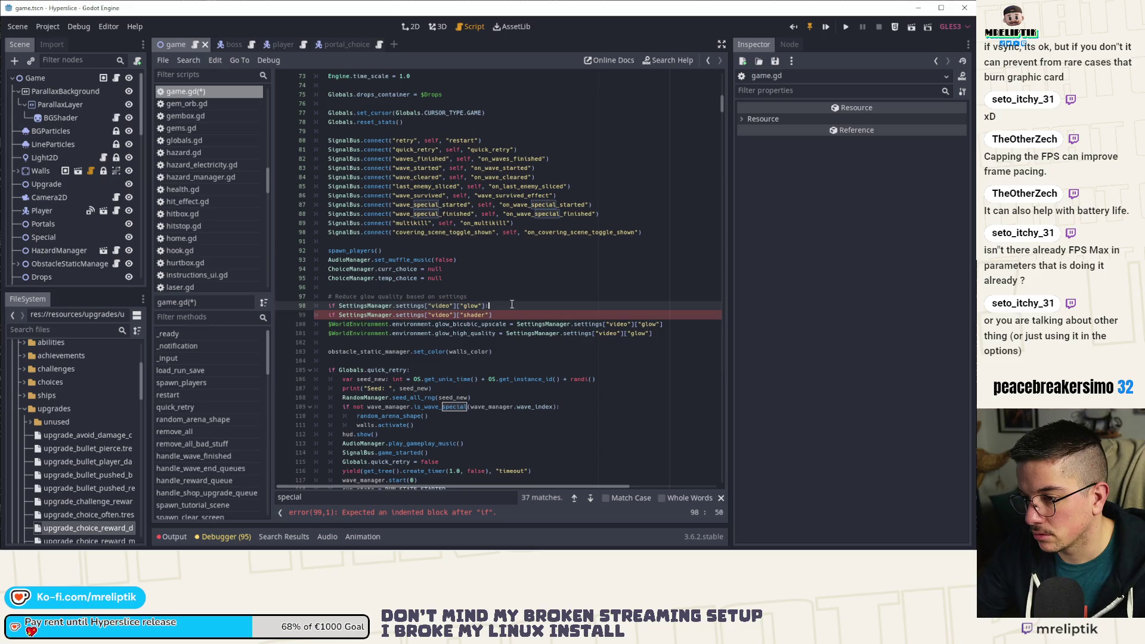
{"action": "key", "text": "ctrl+shift+k"}
- Move the shader condition below the glow assignments, give it a 'pass' body, and save
{"action": "left_click", "coordinate": [512, 305]}
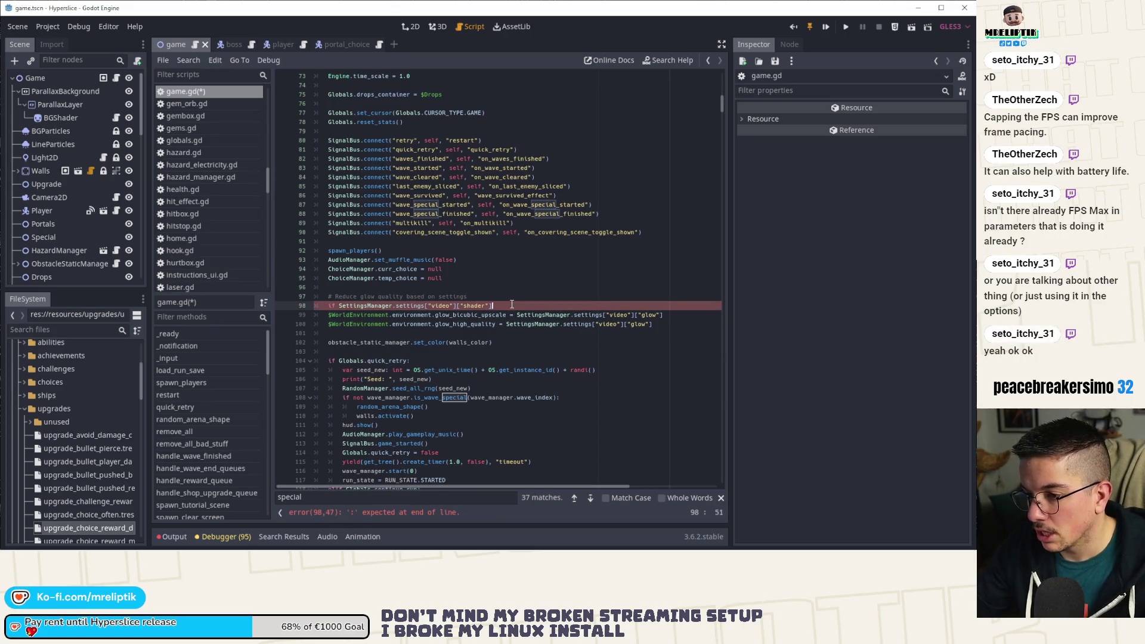
{"action": "key", "text": "alt+Down"}
{"action": "key", "text": "alt+Down"}
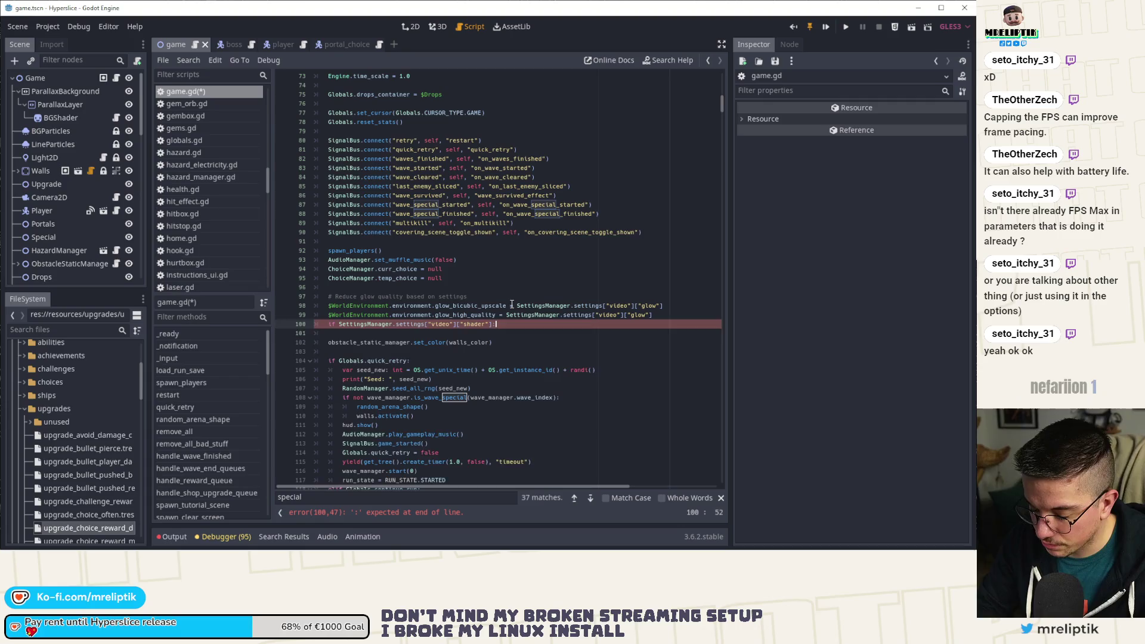
{"action": "key", "text": "Return"}
{"action": "type", "text": "pass"}
{"action": "key", "text": "ctrl+s"}
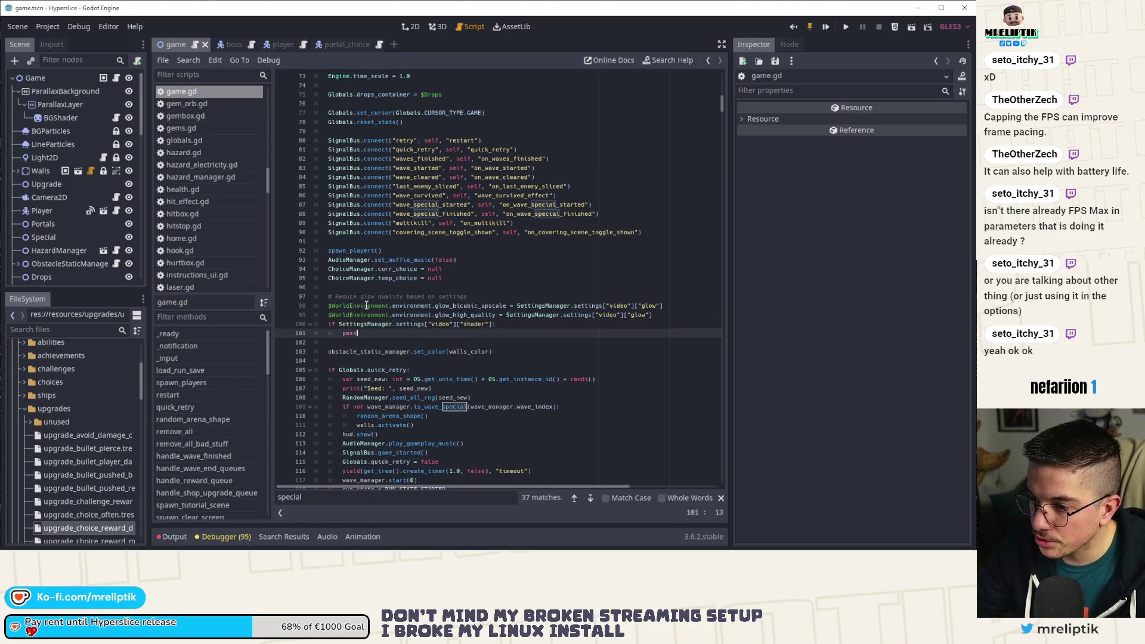
- Add "shader" and "glow": true entries under "vsync" in settings_manager.gd's video dictionary
{"action": "left_click", "coordinate": [584, 306], "text": "ctrl"}
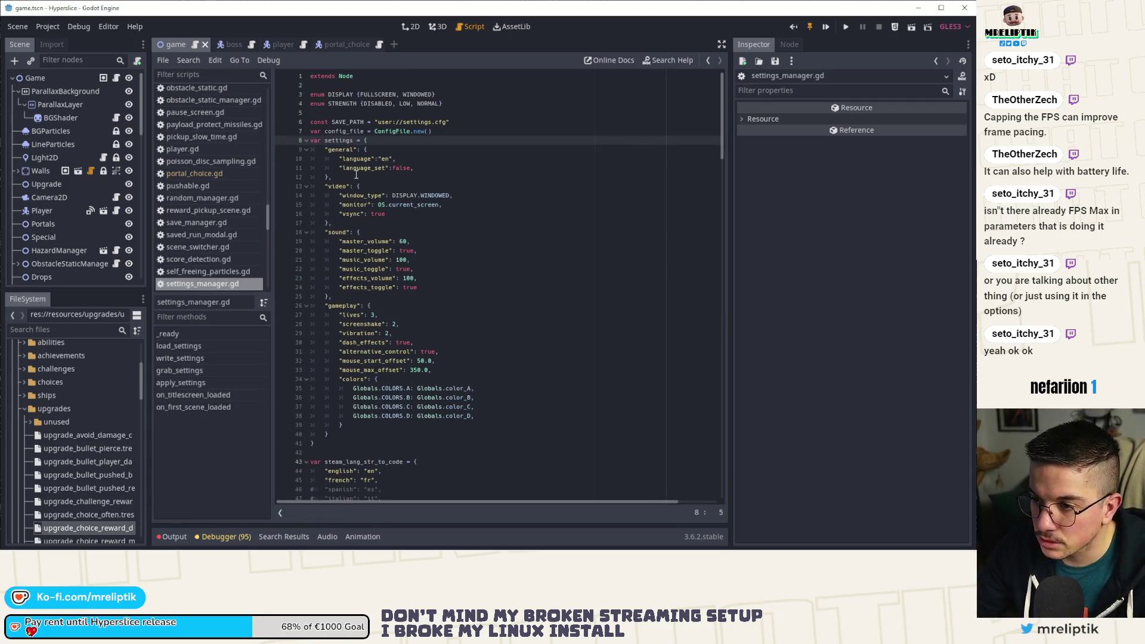
{"action": "left_click", "coordinate": [419, 214]}
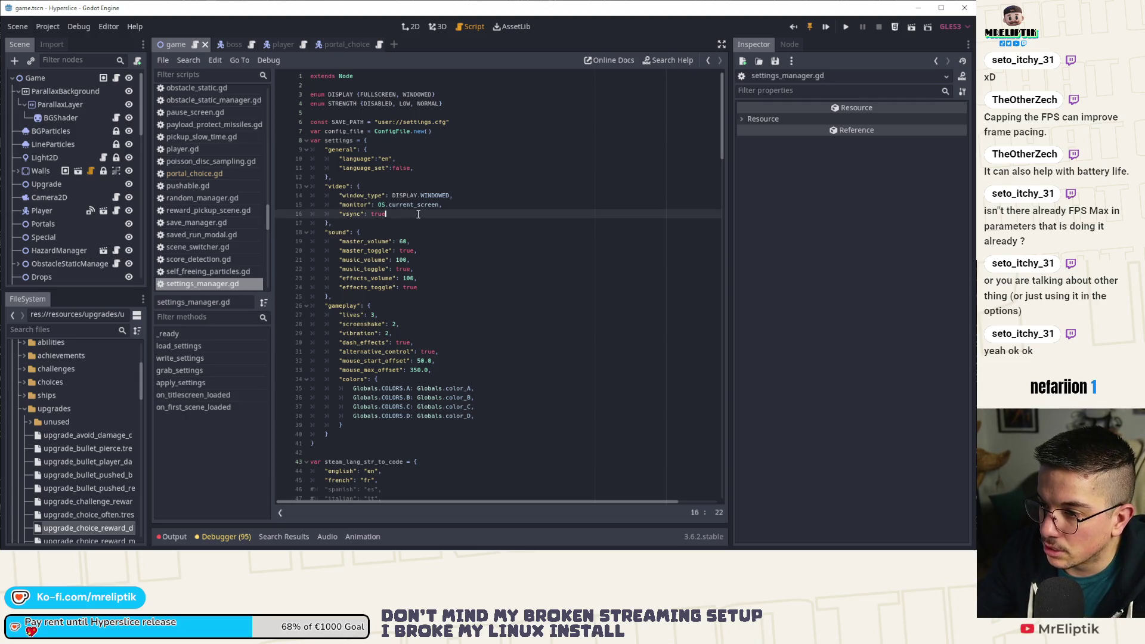
{"action": "key", "text": "Return"}
{"action": "type", "text": "\"sha"}
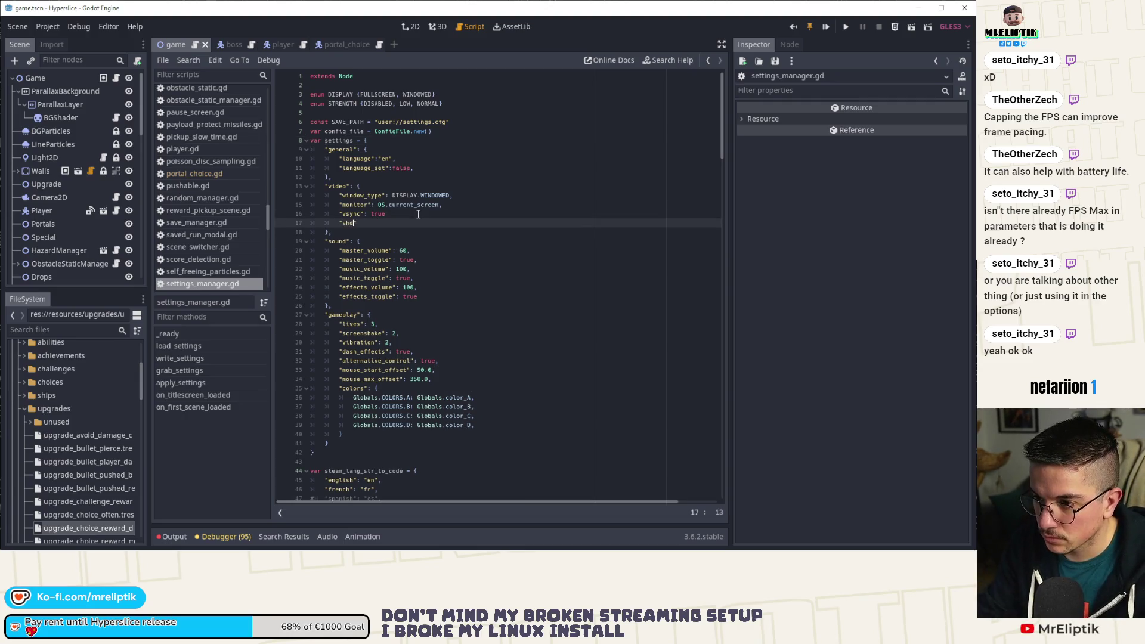
{"action": "type", "text": "der\":"}
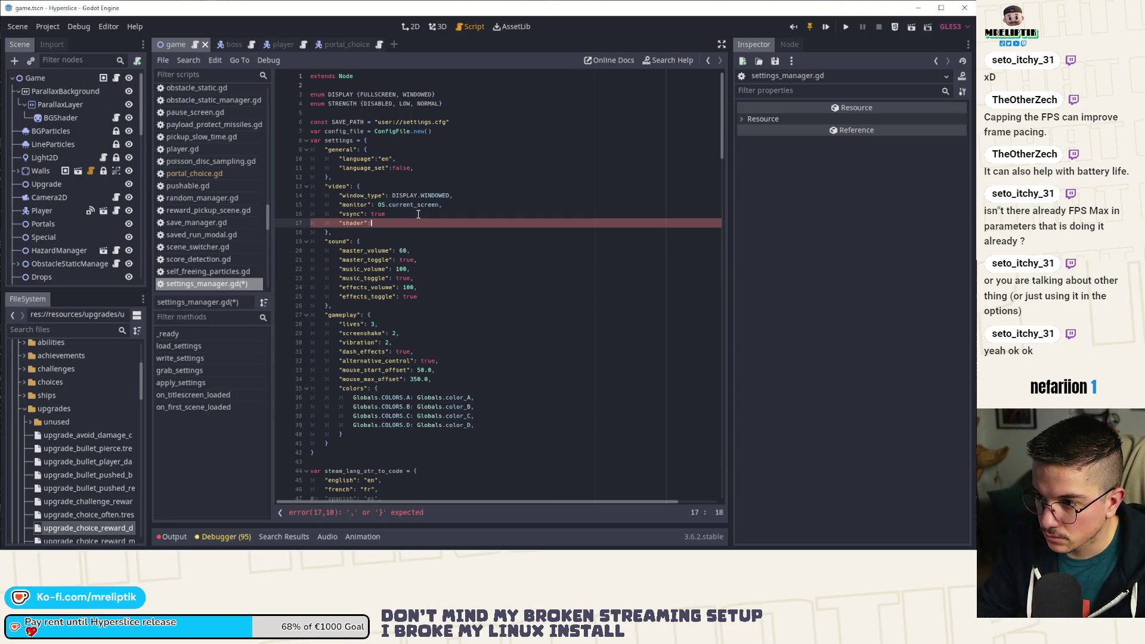
{"action": "type", "text": ","}
{"action": "key", "text": "Return"}
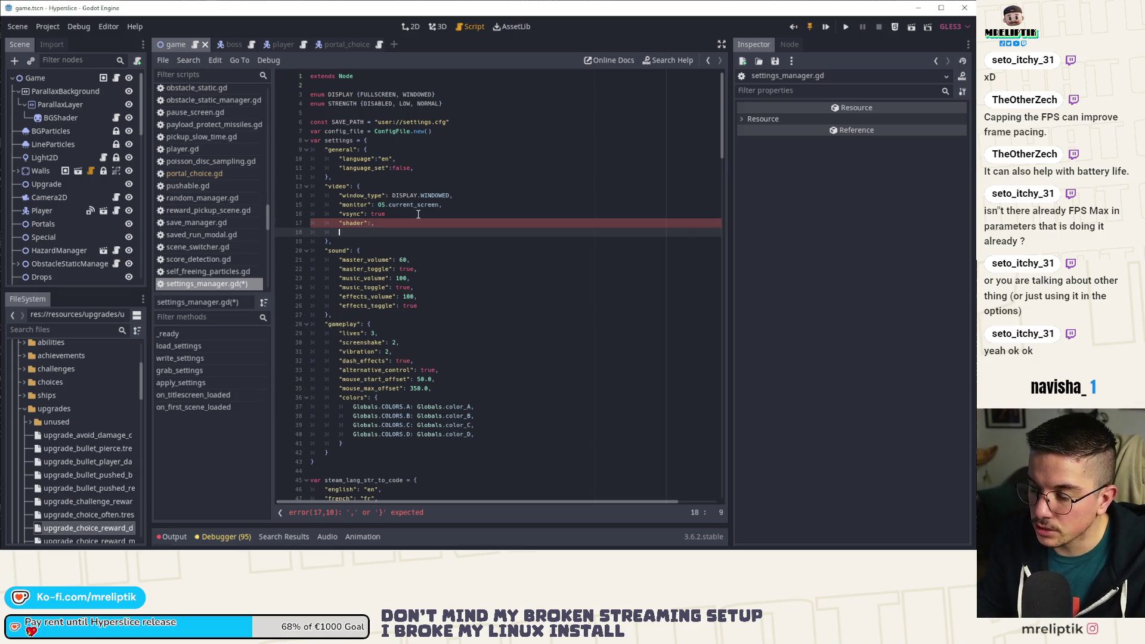
{"action": "type", "text": "glow\": "}
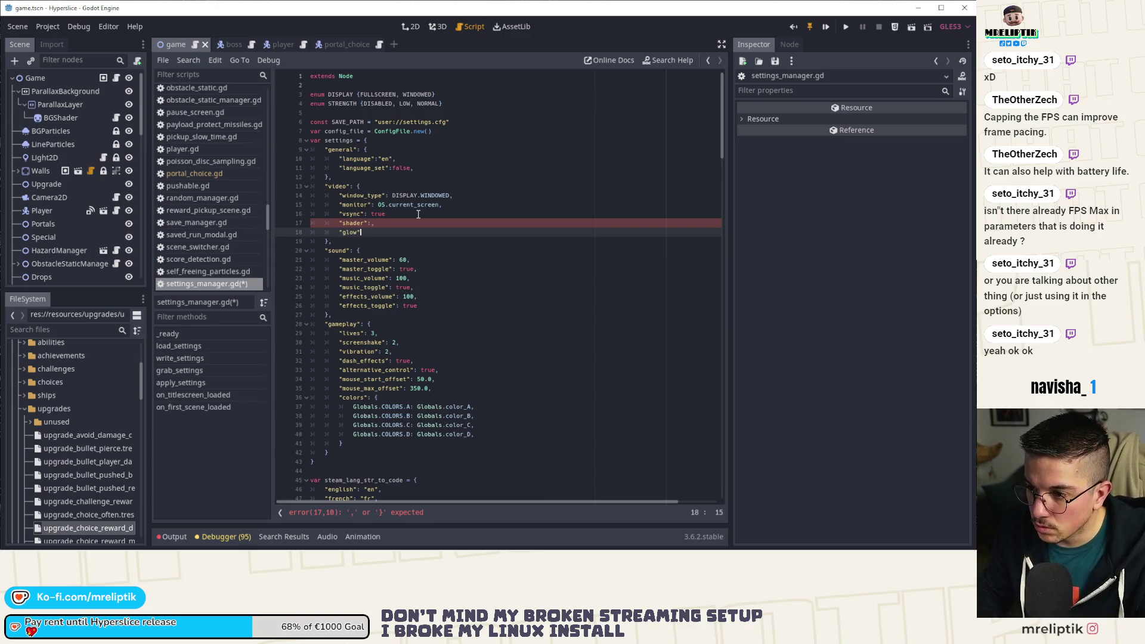
{"action": "type", "text": "true,"}
- Complete the entry as "shader": true, remove stray blank lines, and save settings_manager.gd
{"action": "left_click", "coordinate": [374, 223]}
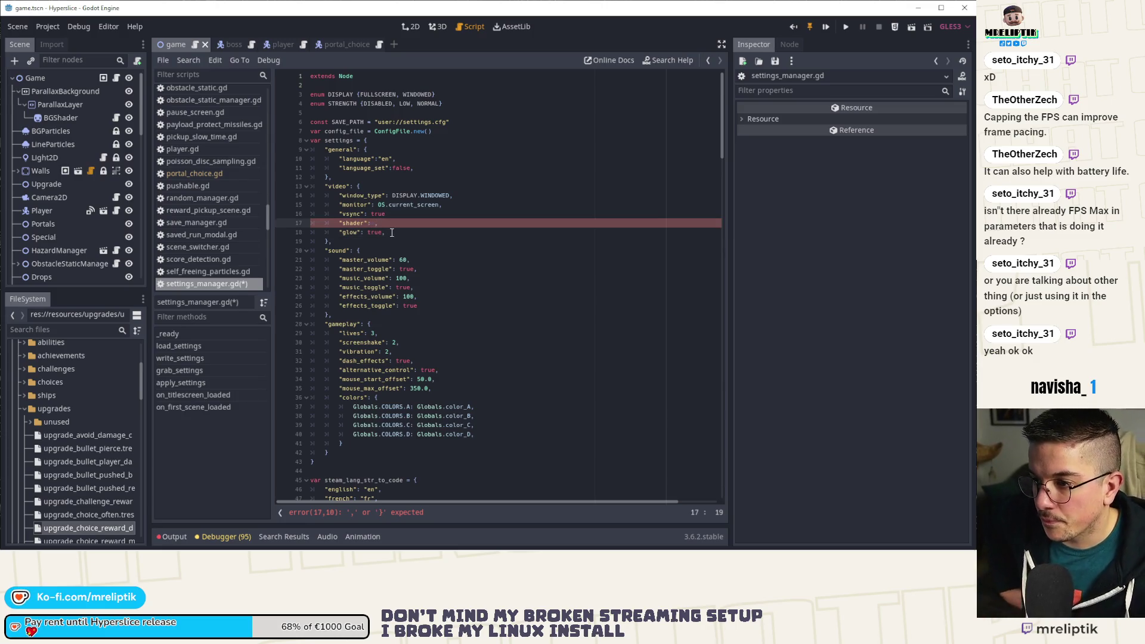
{"action": "left_click", "coordinate": [358, 113]}
{"action": "key", "text": "Return"}
{"action": "key", "text": "Return"}
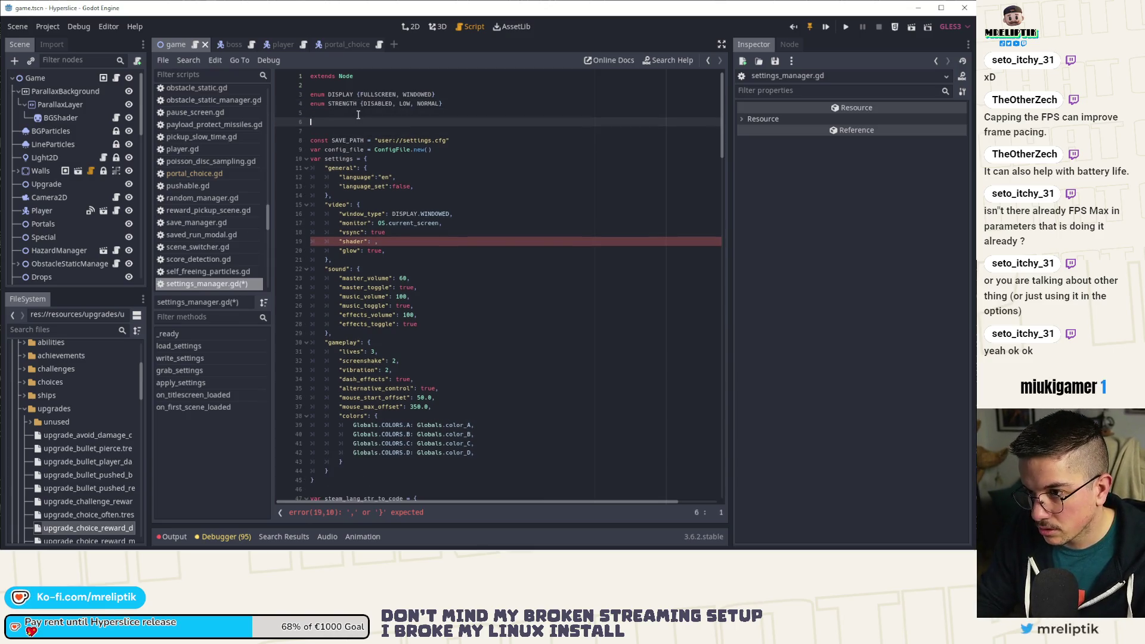
{"action": "key", "text": "BackSpace"}
{"action": "key", "text": "BackSpace"}
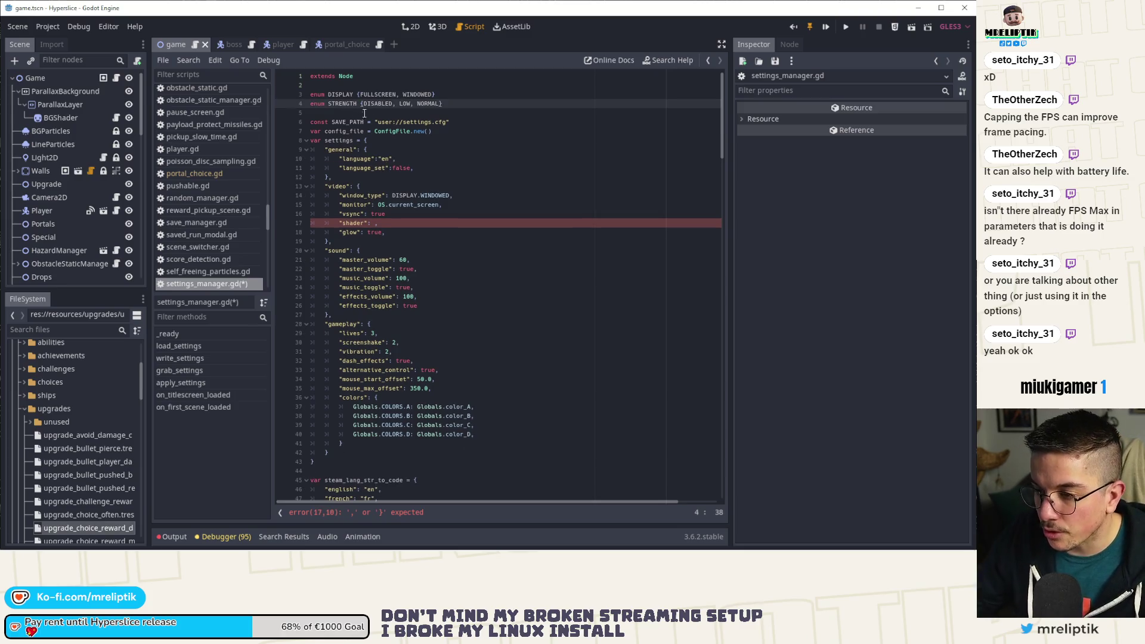
{"action": "left_click", "coordinate": [374, 223]}
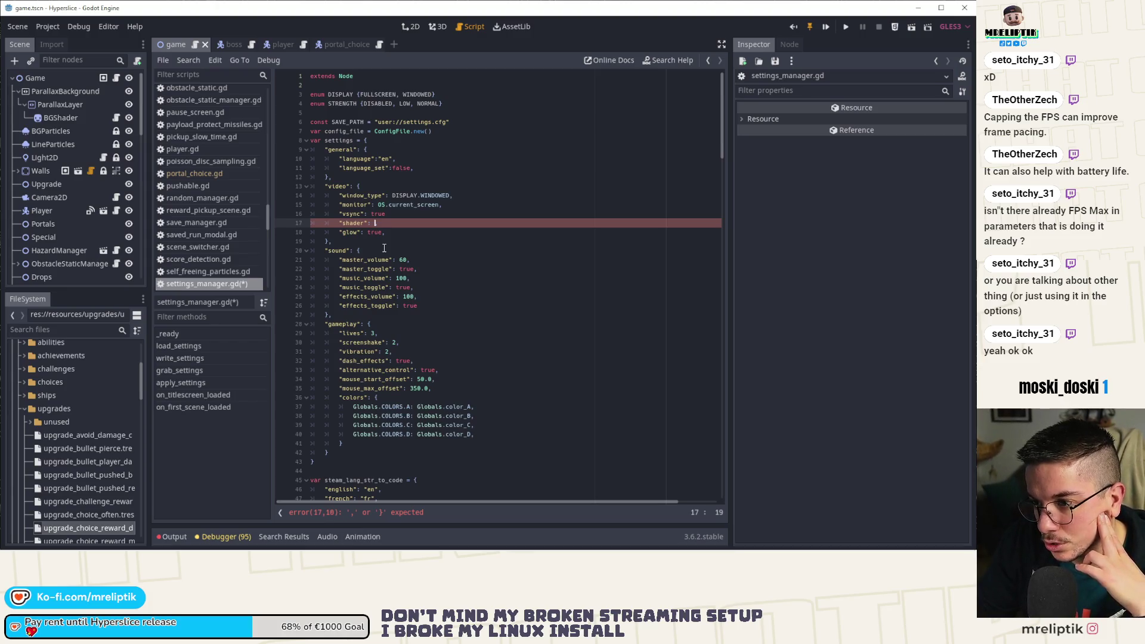
{"action": "type", "text": ","}
{"action": "key", "text": "ctrl+s"}
{"action": "left_click", "coordinate": [410, 216]}
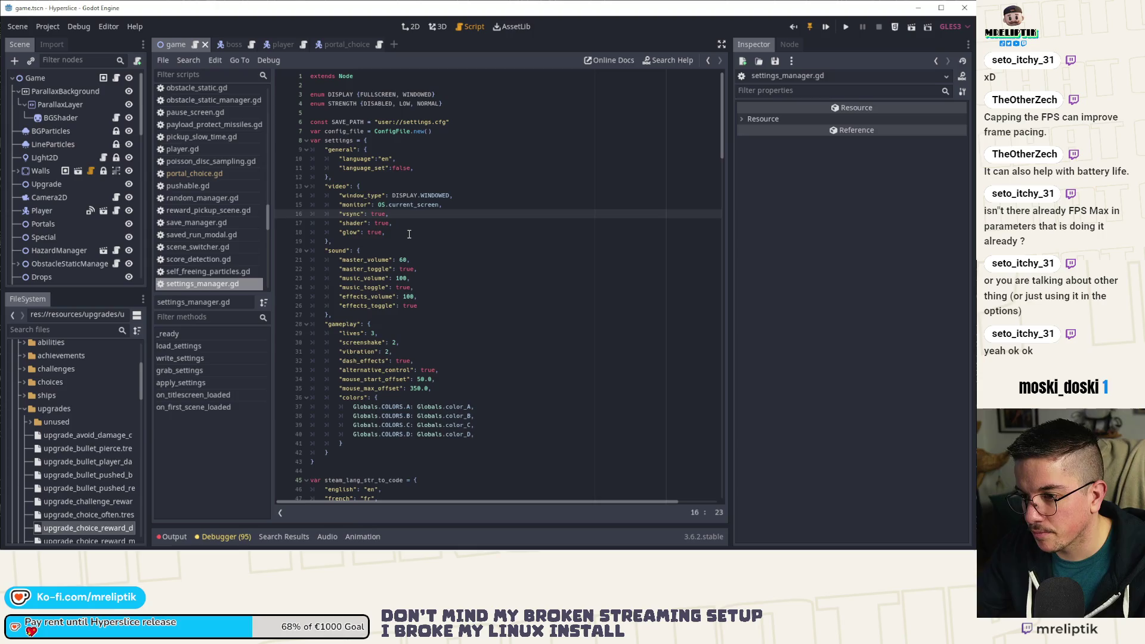
- Scroll through settings_manager.gd, then open the Game node's script and switch to the 2D view
{"action": "scroll", "coordinate": [409, 234], "scroll_direction": "down", "scroll_amount": 20}
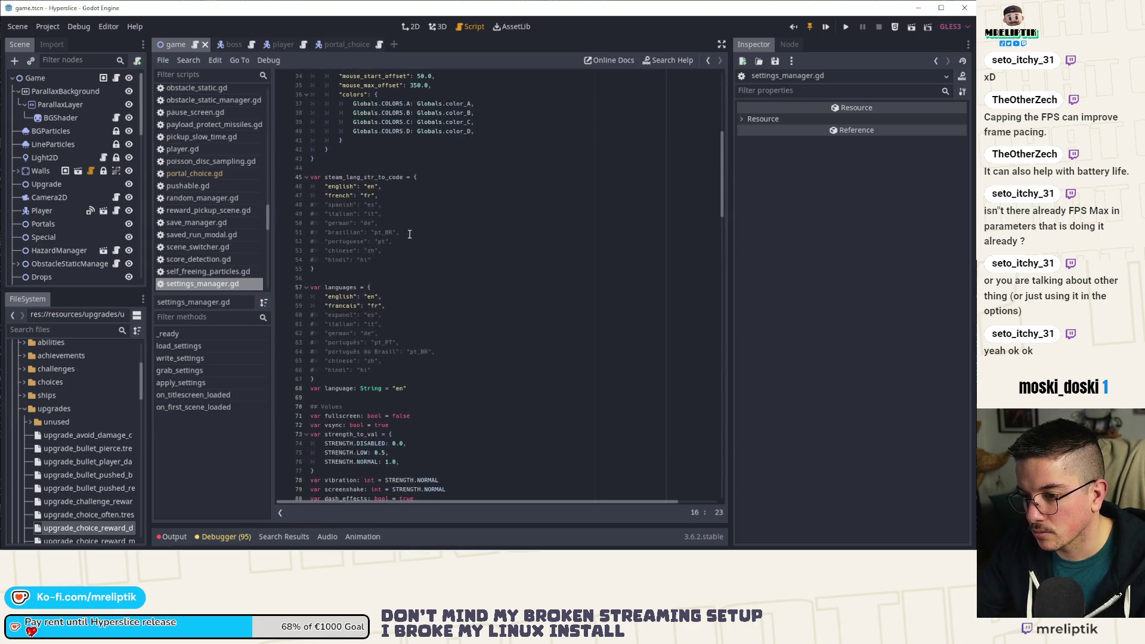
{"action": "scroll", "coordinate": [409, 238], "scroll_direction": "down", "scroll_amount": 18}
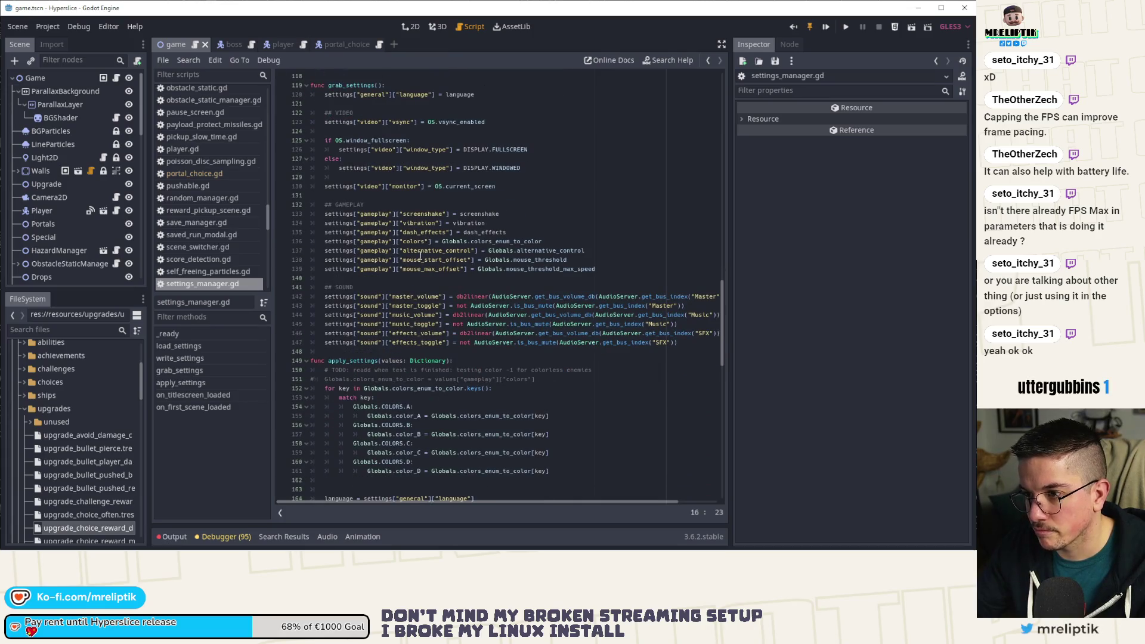
{"action": "scroll", "coordinate": [359, 220], "scroll_direction": "down", "scroll_amount": 14}
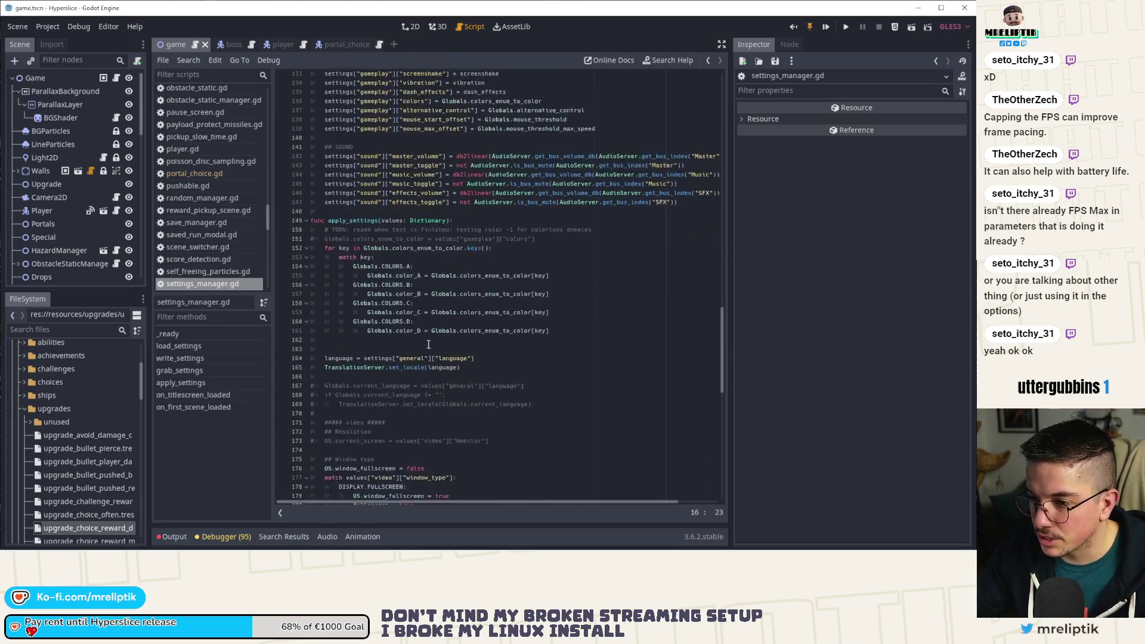
{"action": "scroll", "coordinate": [428, 345], "scroll_direction": "down", "scroll_amount": 7}
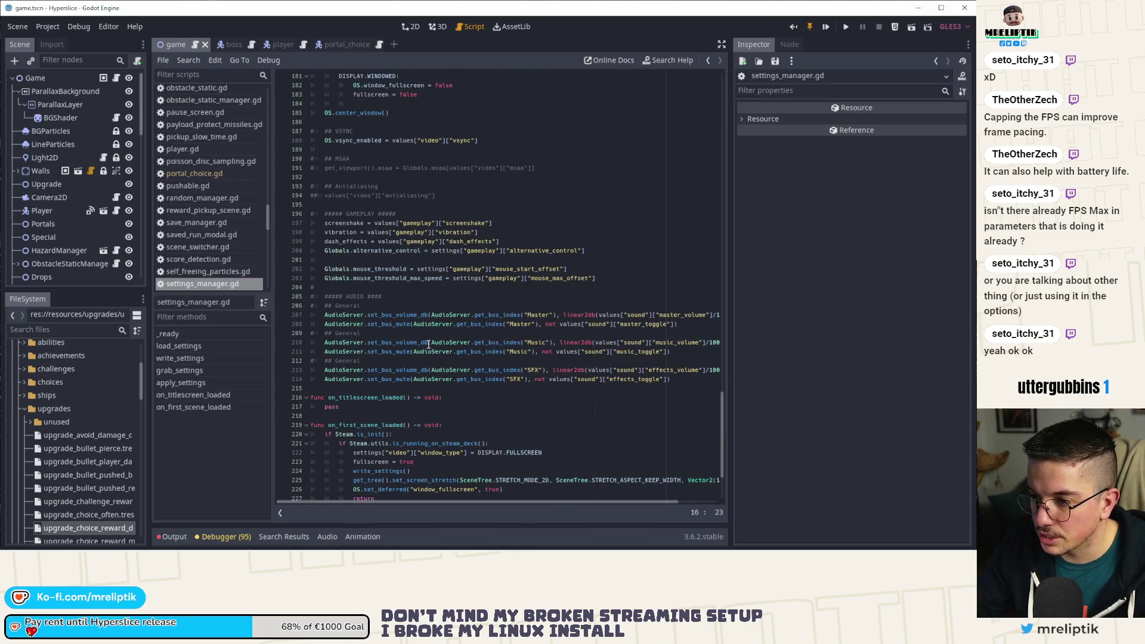
{"action": "scroll", "coordinate": [429, 344], "scroll_direction": "up", "scroll_amount": 20}
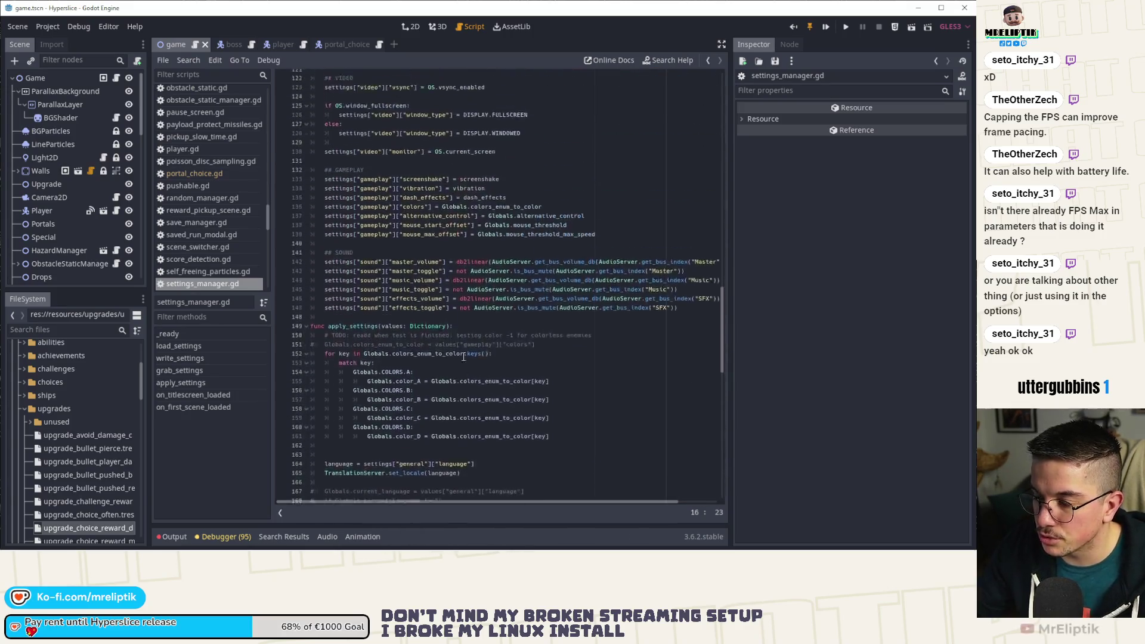
{"action": "scroll", "coordinate": [465, 354], "scroll_direction": "up", "scroll_amount": 5}
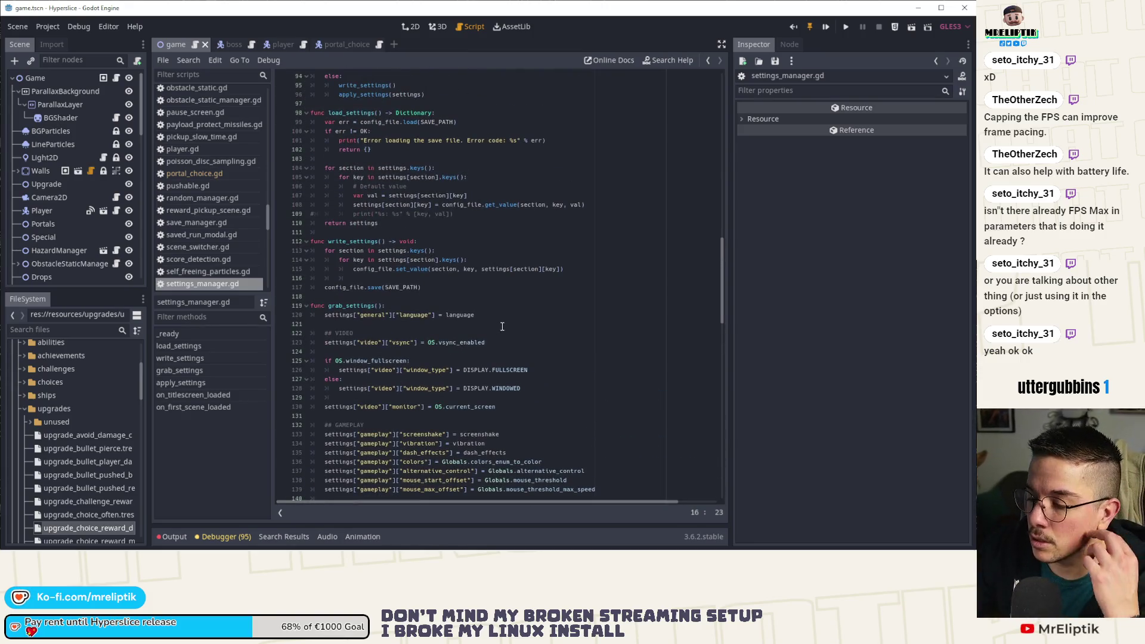
{"action": "scroll", "coordinate": [503, 327], "scroll_direction": "up", "scroll_amount": 17}
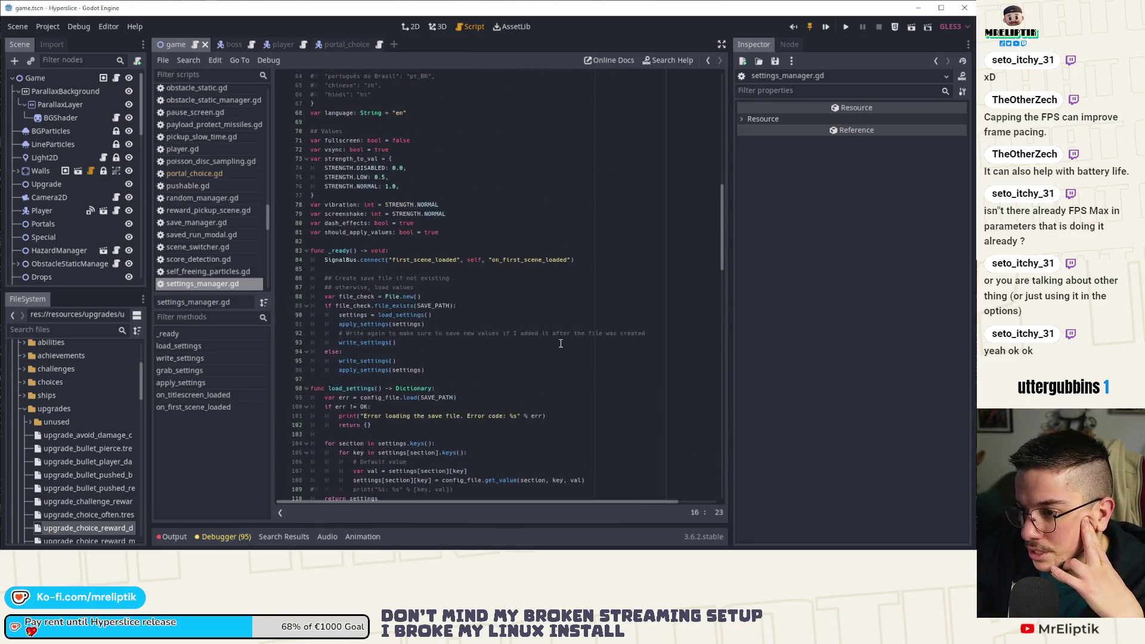
{"action": "scroll", "coordinate": [561, 344], "scroll_direction": "up", "scroll_amount": 5}
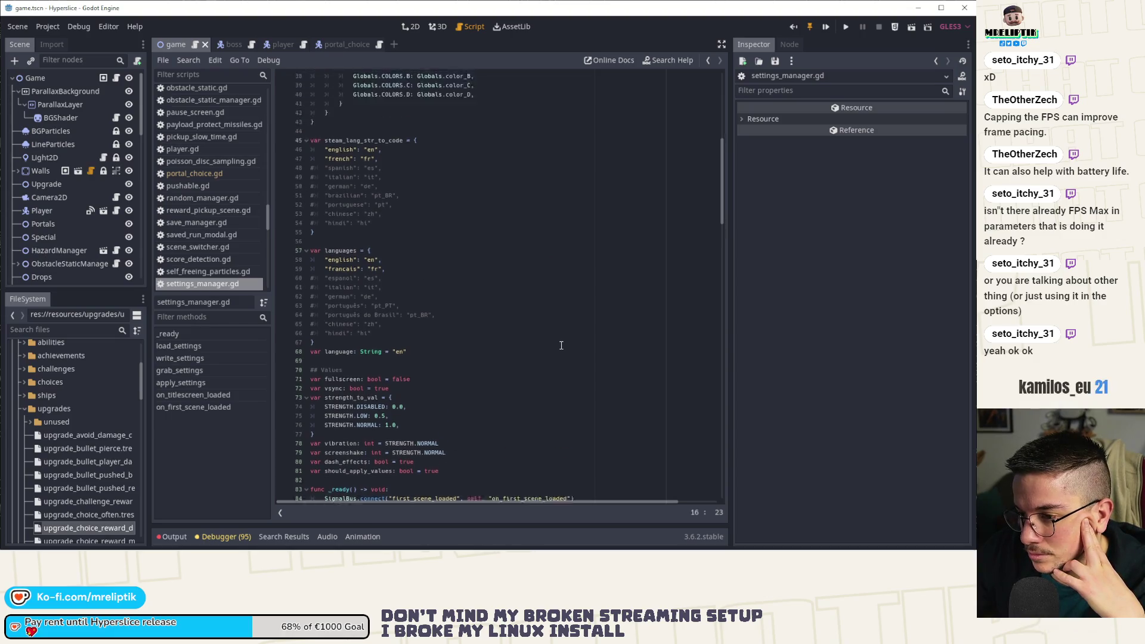
{"action": "scroll", "coordinate": [561, 345], "scroll_direction": "up", "scroll_amount": 9}
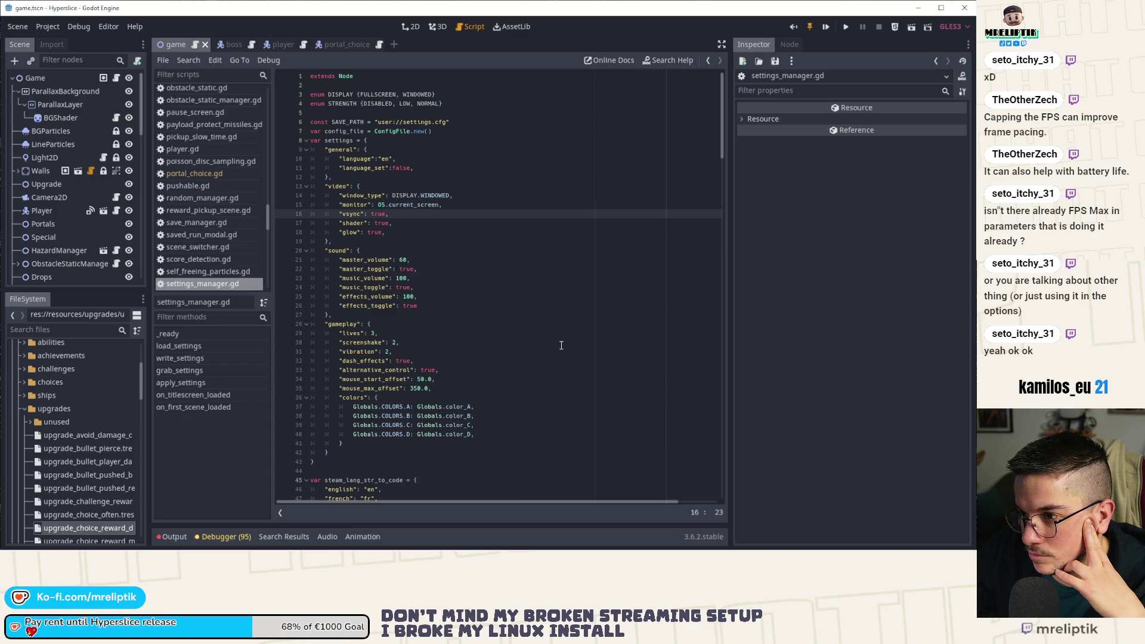
{"action": "scroll", "coordinate": [561, 345], "scroll_direction": "down", "scroll_amount": 5}
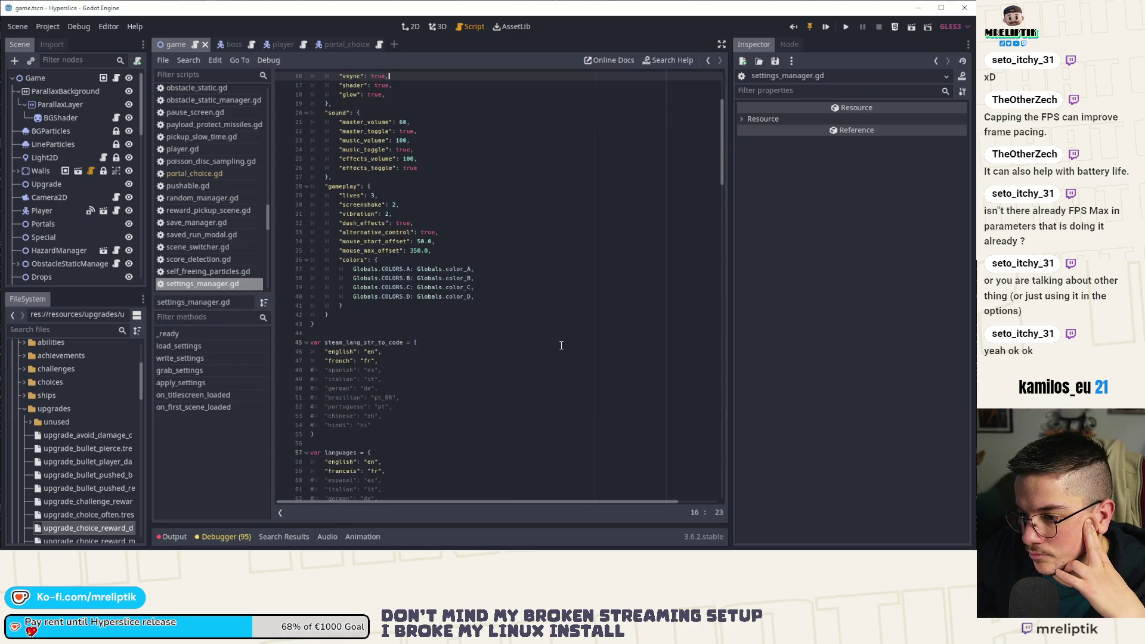
{"action": "scroll", "coordinate": [561, 345], "scroll_direction": "down", "scroll_amount": 11}
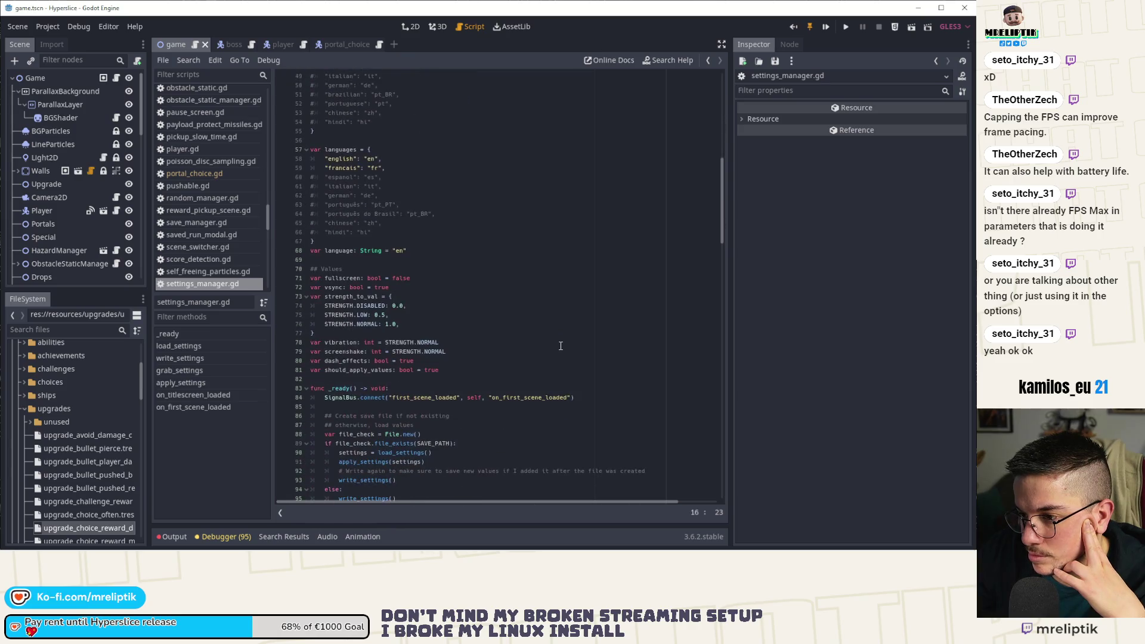
{"action": "scroll", "coordinate": [560, 345], "scroll_direction": "down", "scroll_amount": 11}
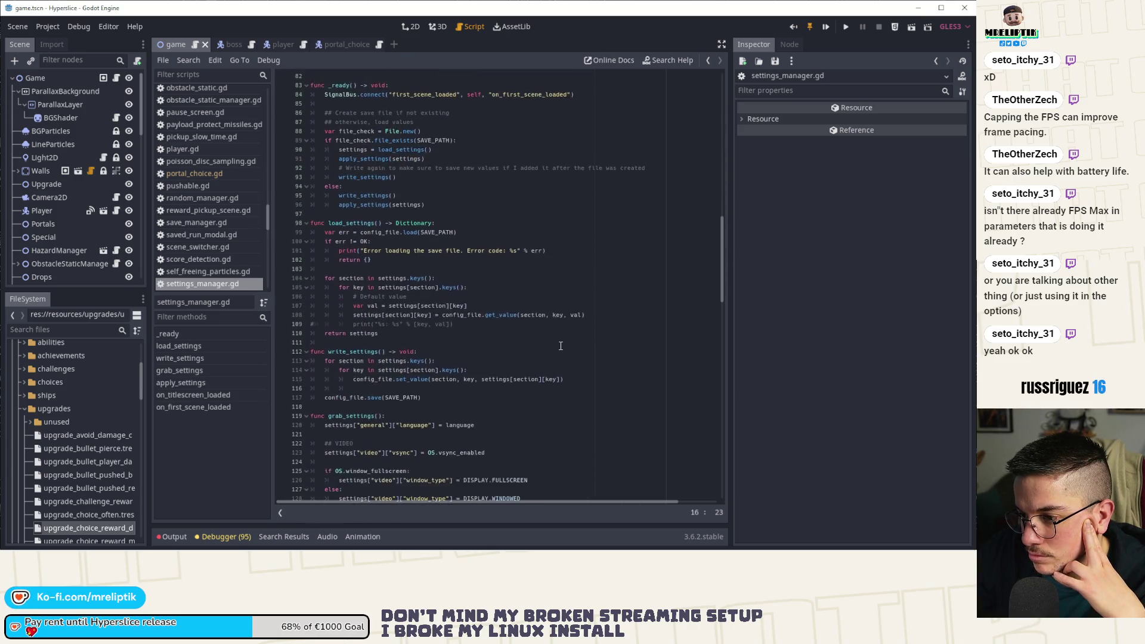
{"action": "scroll", "coordinate": [561, 345], "scroll_direction": "down", "scroll_amount": 16}
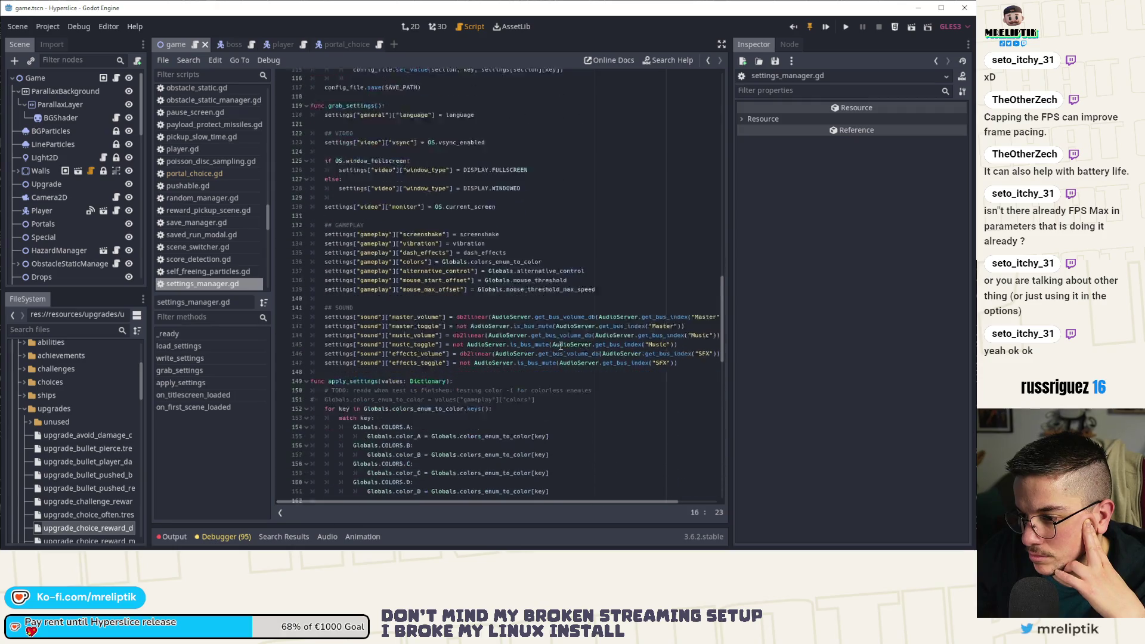
{"action": "scroll", "coordinate": [560, 345], "scroll_direction": "down", "scroll_amount": 5}
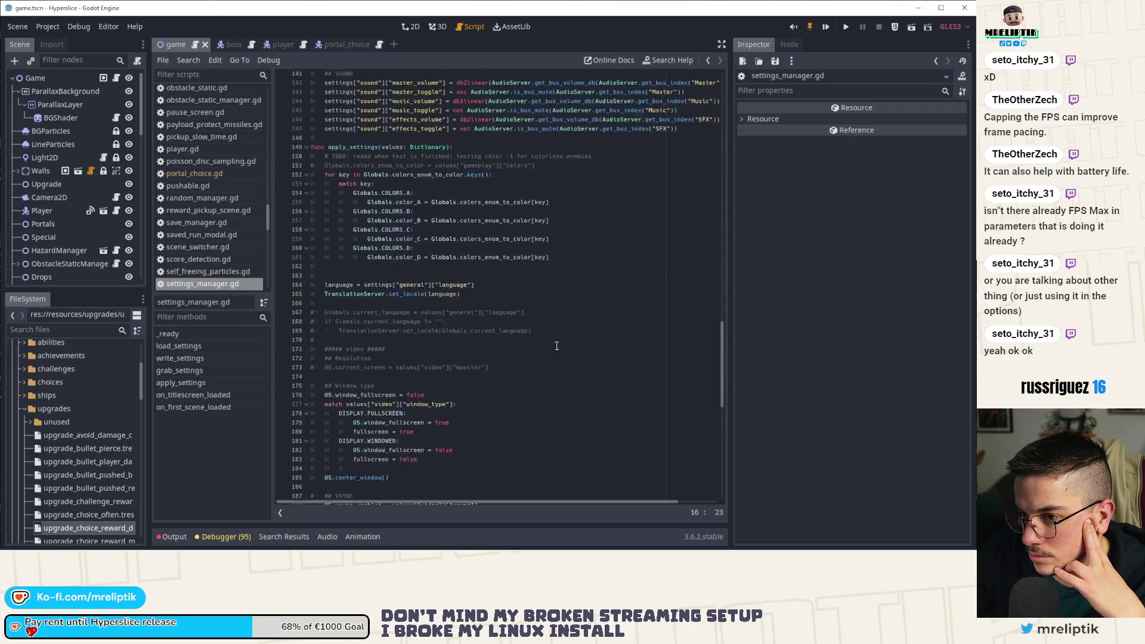
{"action": "left_click", "coordinate": [116, 78]}
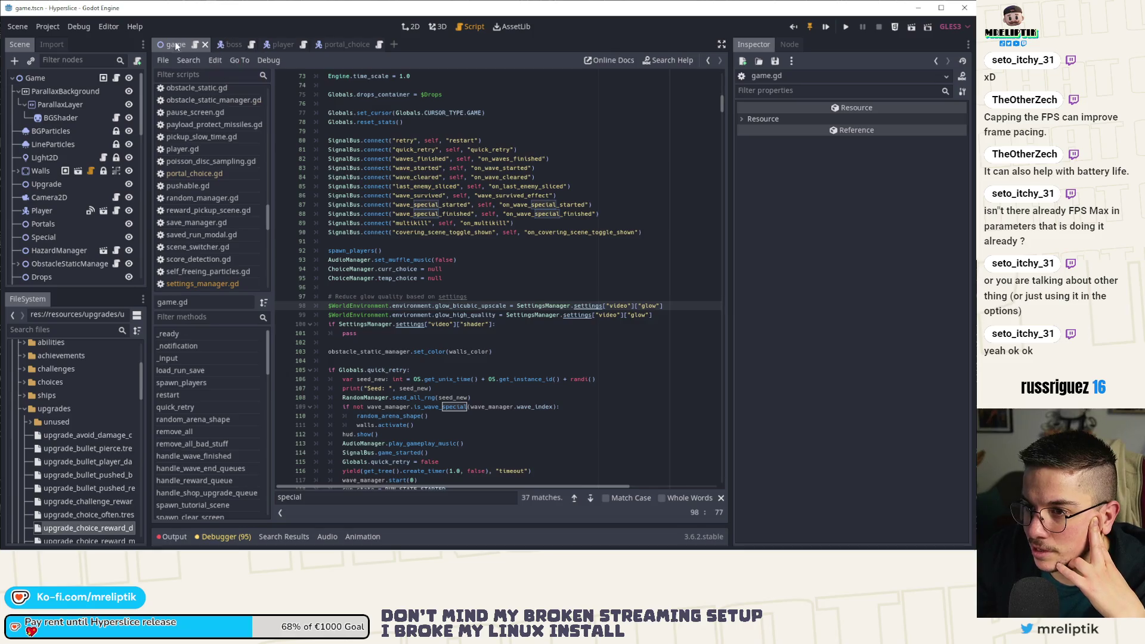
{"action": "left_click", "coordinate": [410, 27]}
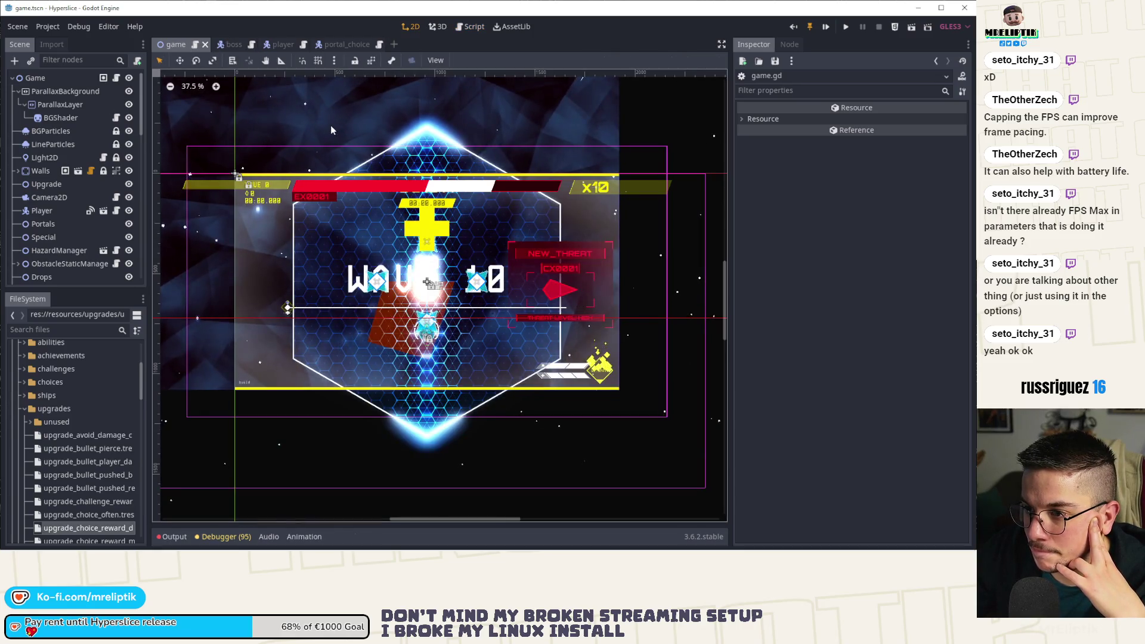
- Select the BGShader node and expand its ShaderMaterial's shader parameters
{"action": "left_click", "coordinate": [332, 130]}
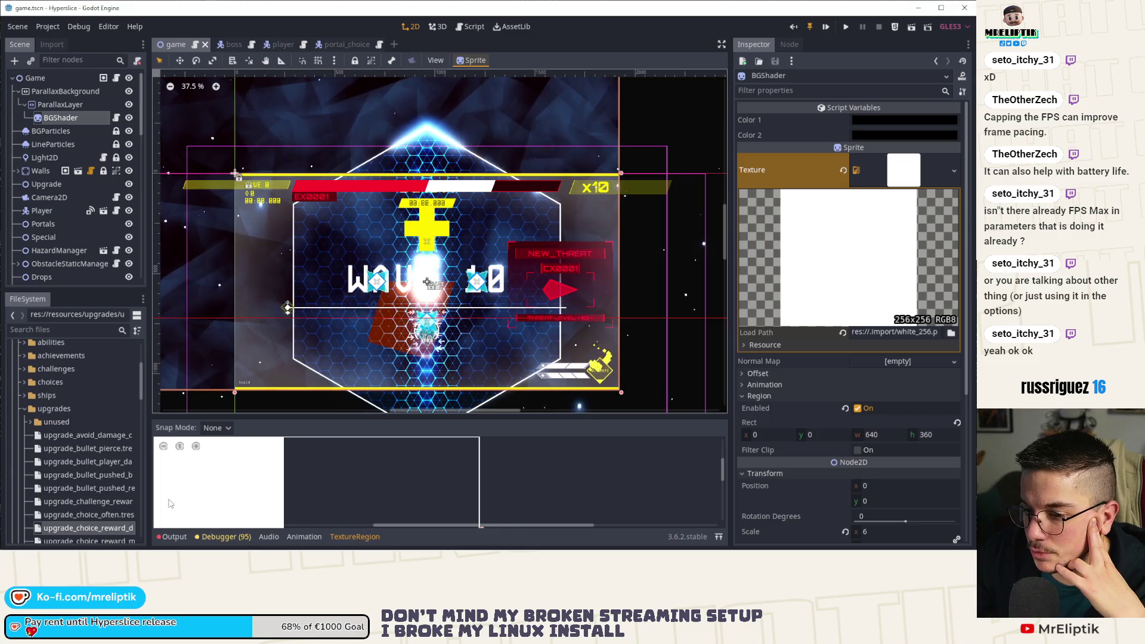
{"action": "left_click", "coordinate": [174, 536]}
{"action": "left_click", "coordinate": [174, 536]}
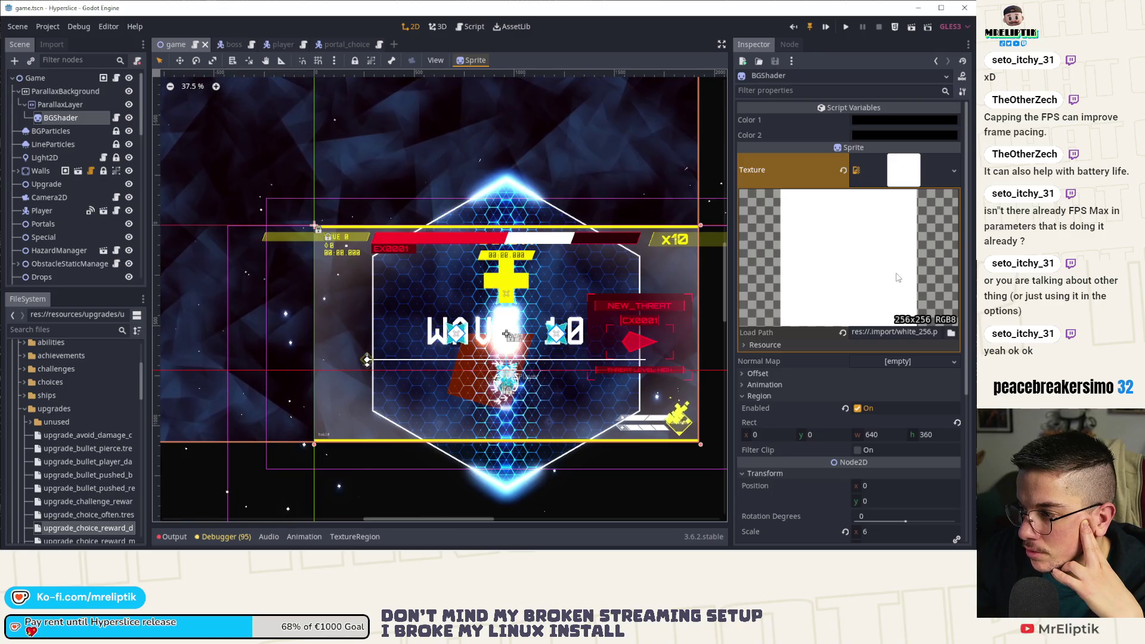
{"action": "left_click", "coordinate": [903, 179]}
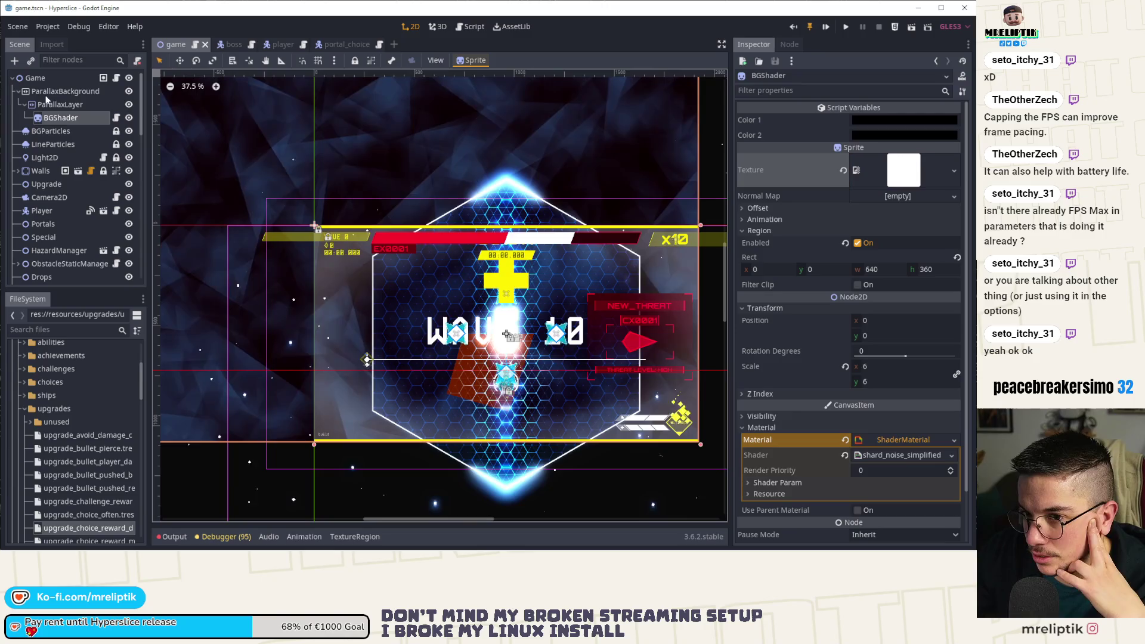
{"action": "left_click", "coordinate": [773, 483]}
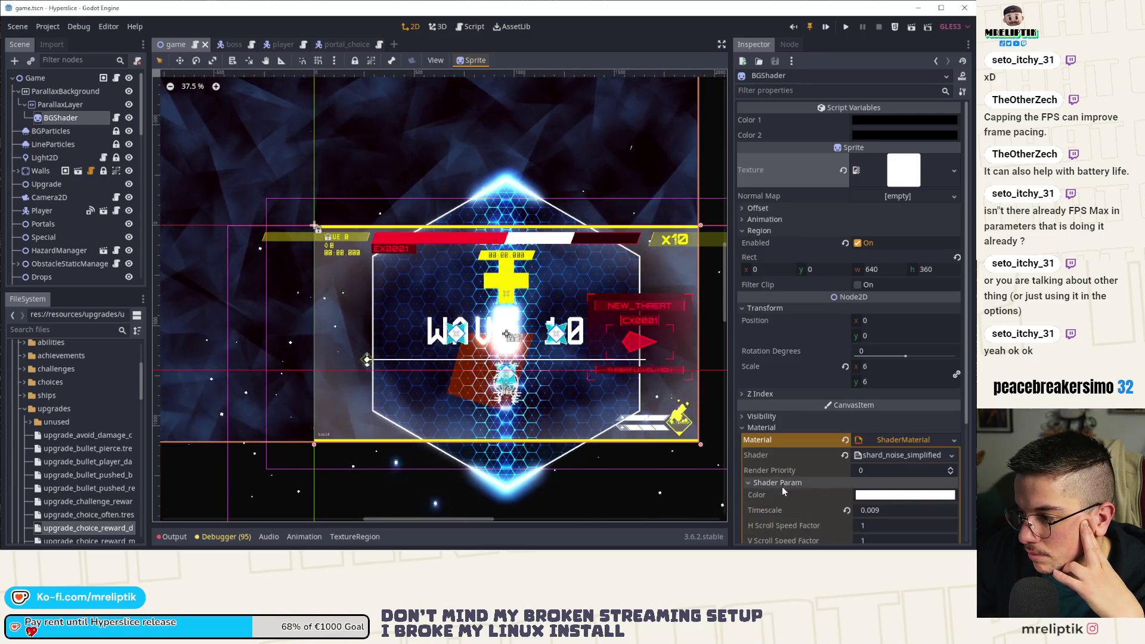
{"action": "scroll", "coordinate": [868, 480], "scroll_direction": "down", "scroll_amount": 3}
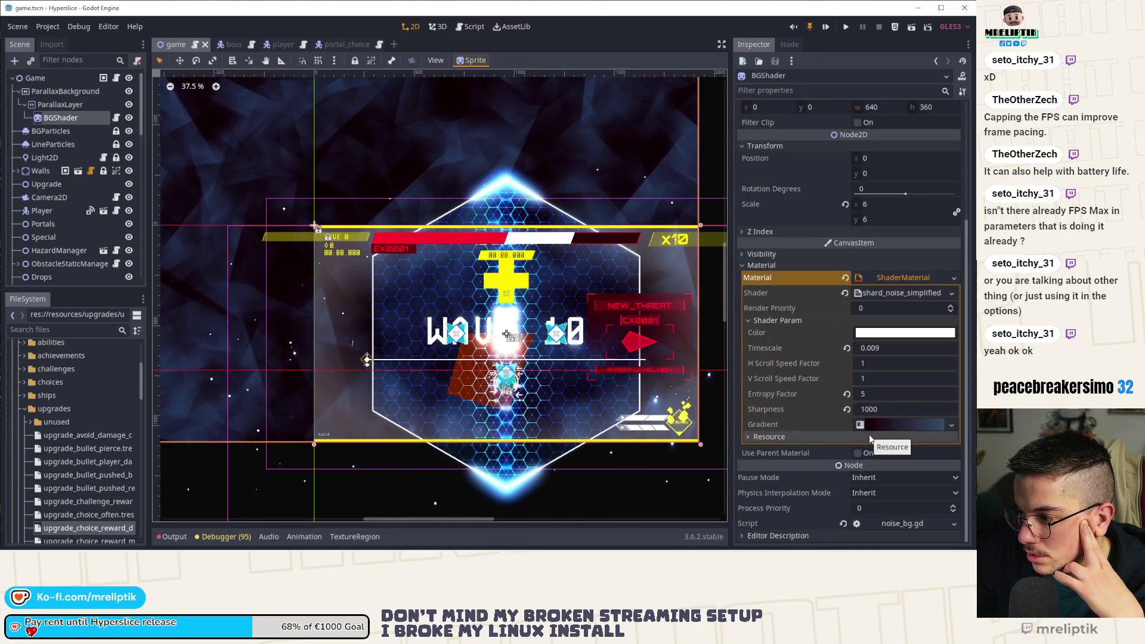
- Open and read the shard_noise_simplified shader code
{"action": "left_click", "coordinate": [893, 293]}
{"action": "scroll", "coordinate": [346, 406], "scroll_direction": "down", "scroll_amount": 3}
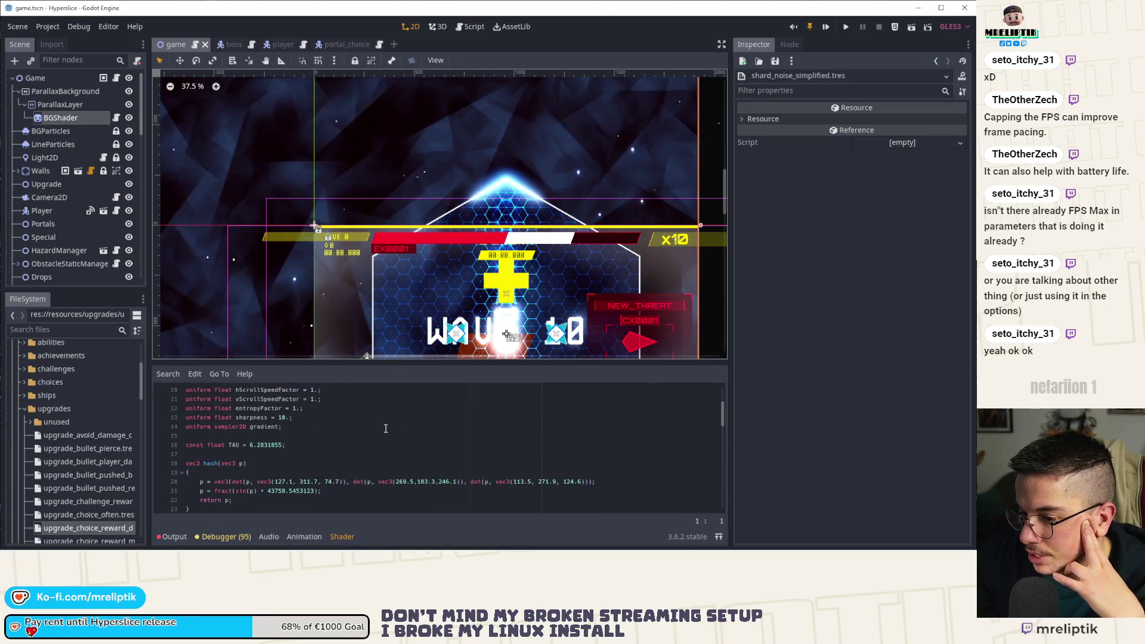
{"action": "mouse_move", "coordinate": [346, 366]}
{"action": "left_mouse_down"}
{"action": "mouse_move", "coordinate": [378, 217]}
{"action": "mouse_move", "coordinate": [384, 365]}
{"action": "left_mouse_up"}
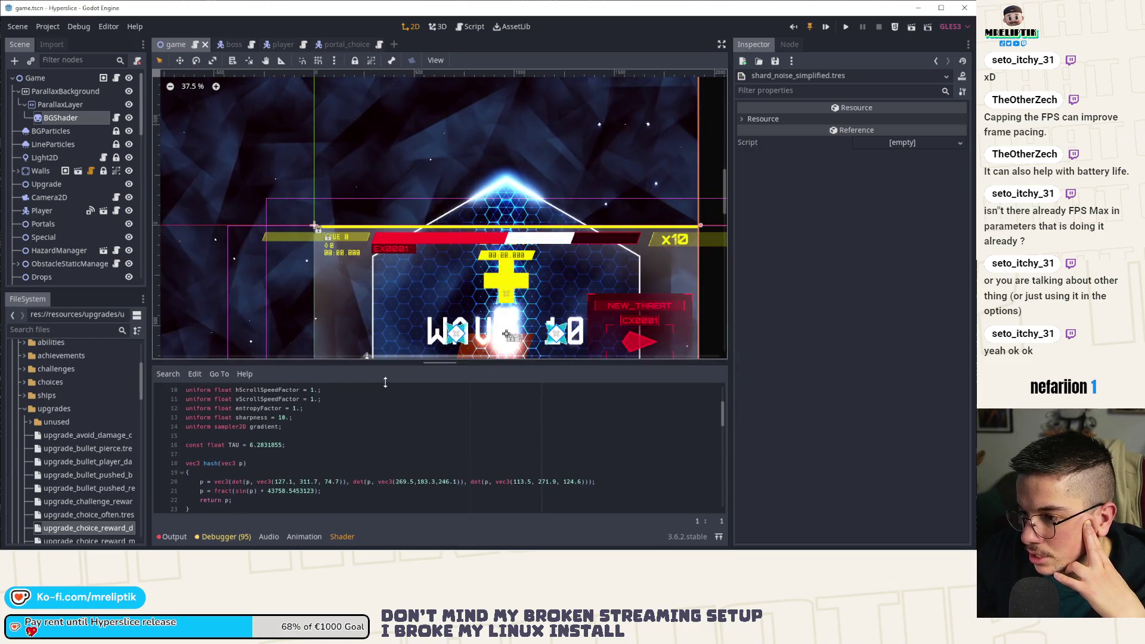
{"action": "scroll", "coordinate": [399, 267], "scroll_direction": "down", "scroll_amount": 1}
{"action": "left_click_drag", "start_coordinate": [399, 267], "coordinate": [361, 184]}
{"action": "scroll", "coordinate": [352, 453], "scroll_direction": "down", "scroll_amount": 6}
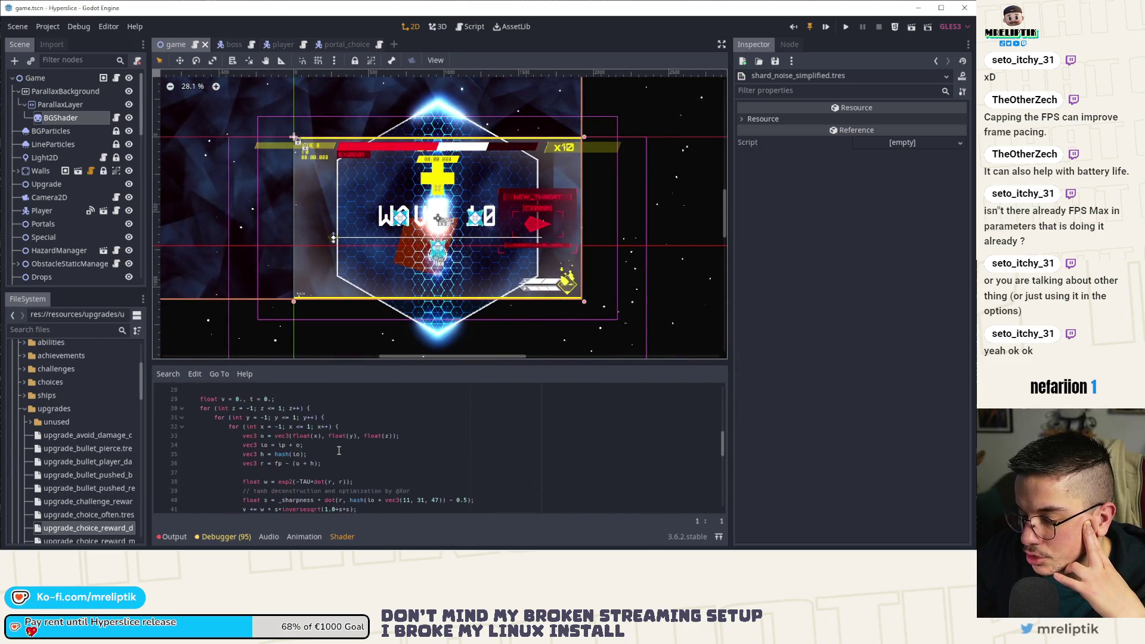
{"action": "scroll", "coordinate": [353, 453], "scroll_direction": "up", "scroll_amount": 3}
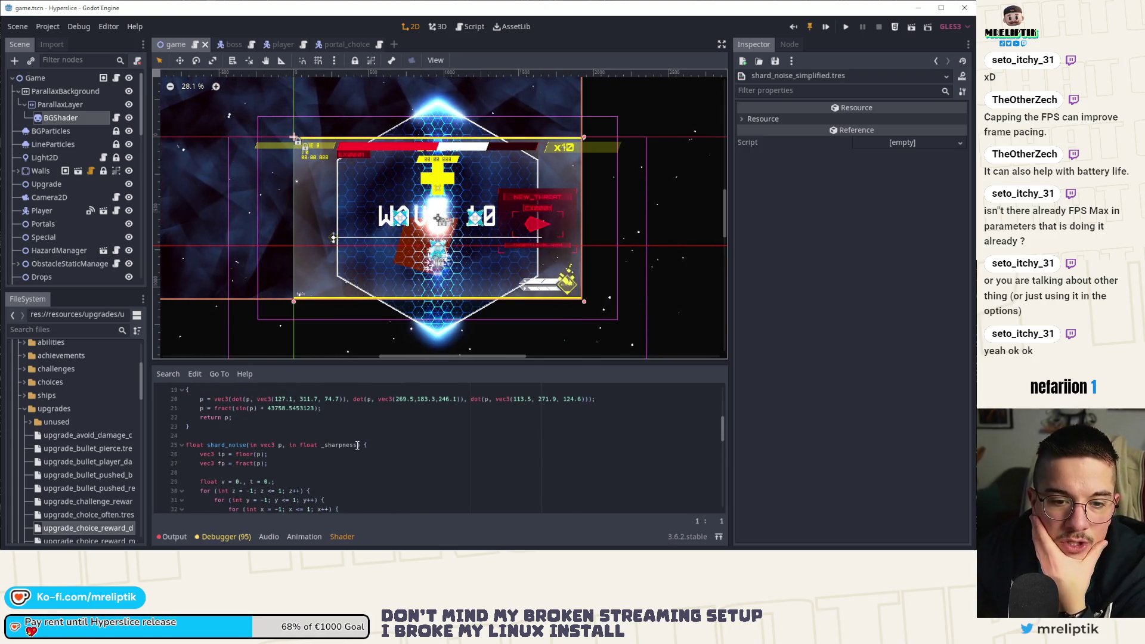
- Return to BGShader's properties and switch over to Visual Studio Code
{"action": "left_click", "coordinate": [60, 118]}
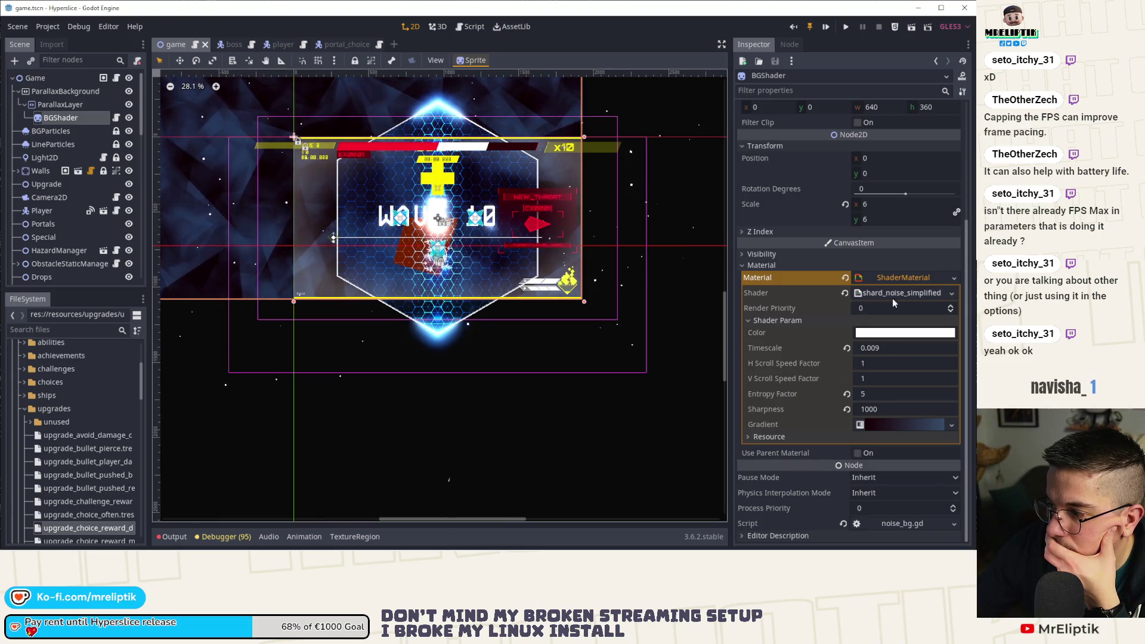
{"action": "key", "text": "Print"}
{"action": "key", "text": "Escape"}
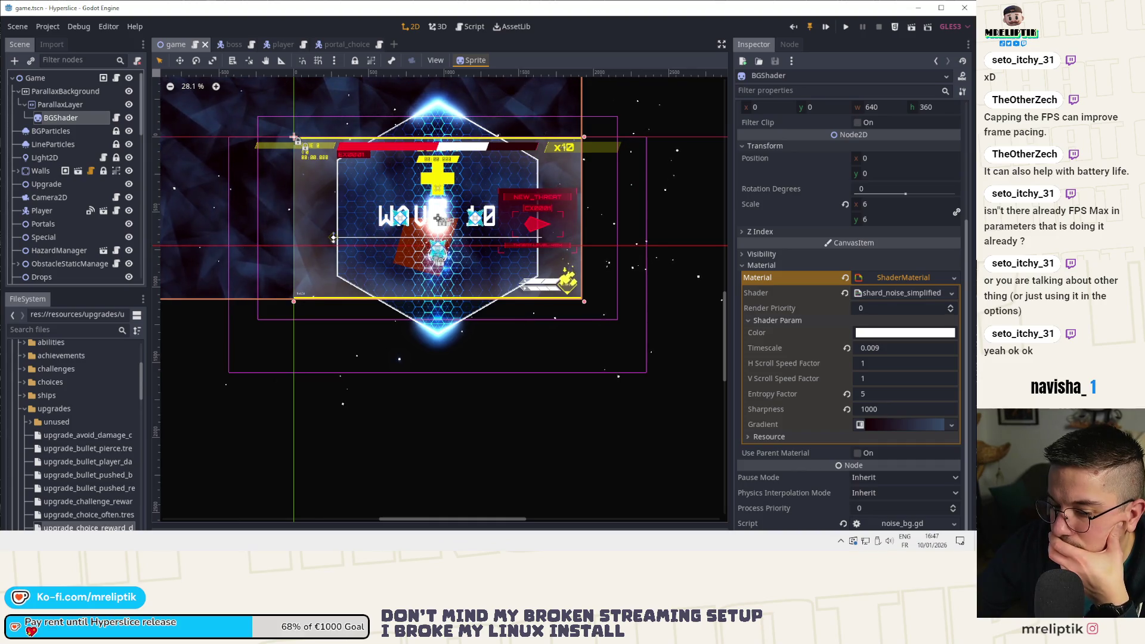
{"action": "key", "text": "alt+Tab"}
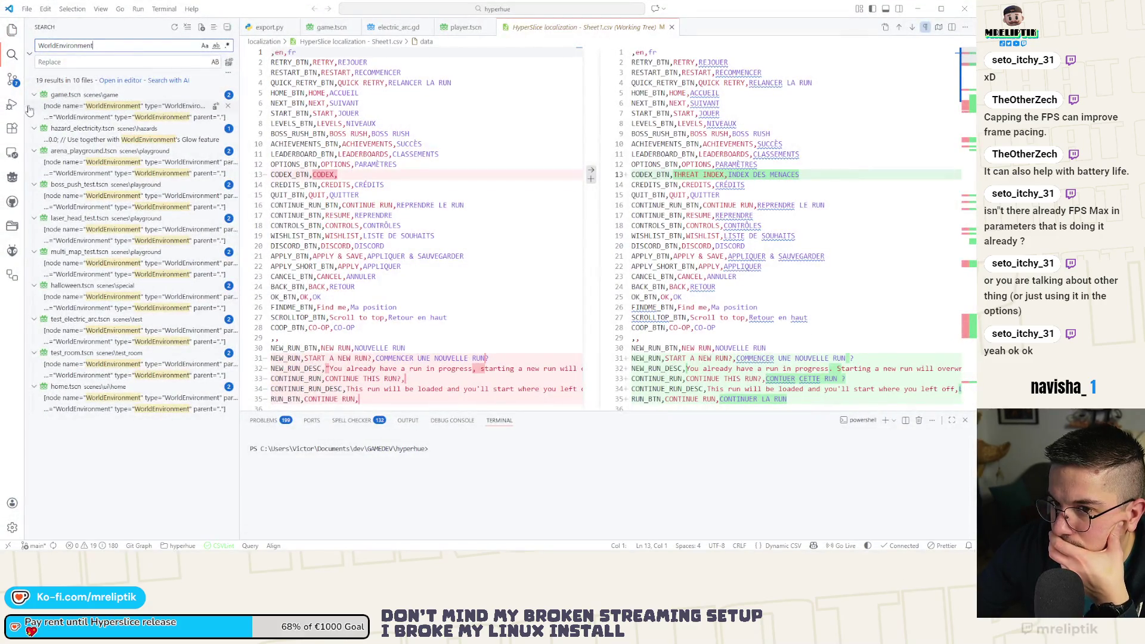
- Stage the localization sheet plus English and French translation files and commit them as a localization update
{"action": "key", "text": "ctrl+shift+g"}
{"action": "left_click", "coordinate": [75, 101]}
{"action": "left_click", "coordinate": [76, 112]}
{"action": "left_click", "coordinate": [79, 134], "text": "shift"}
{"action": "left_click", "coordinate": [218, 133]}
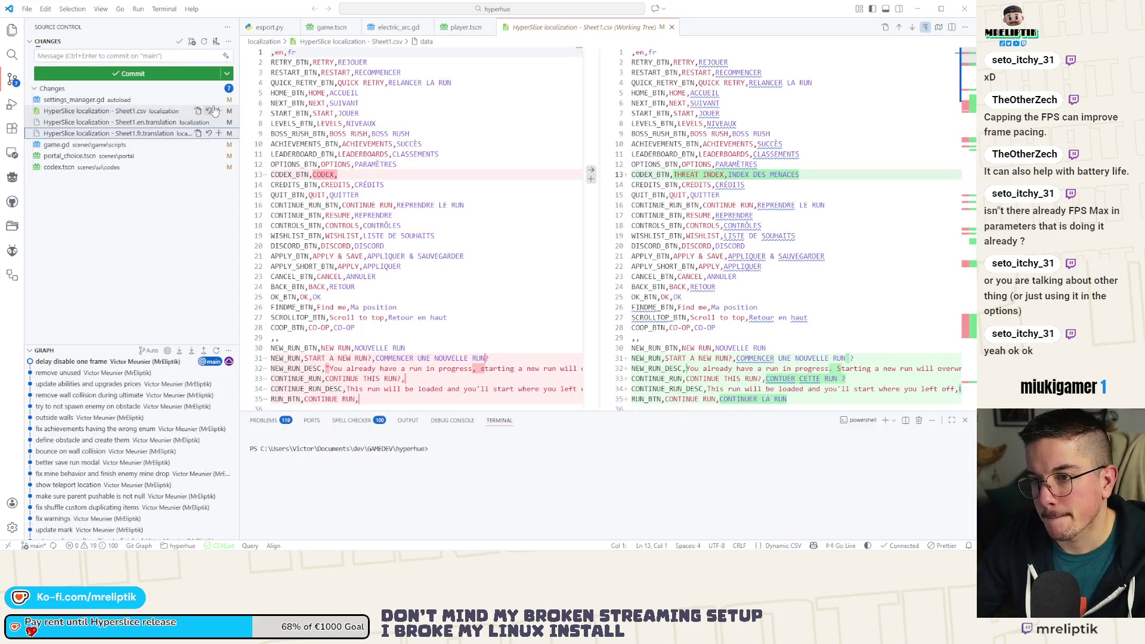
{"action": "left_click", "coordinate": [80, 54]}
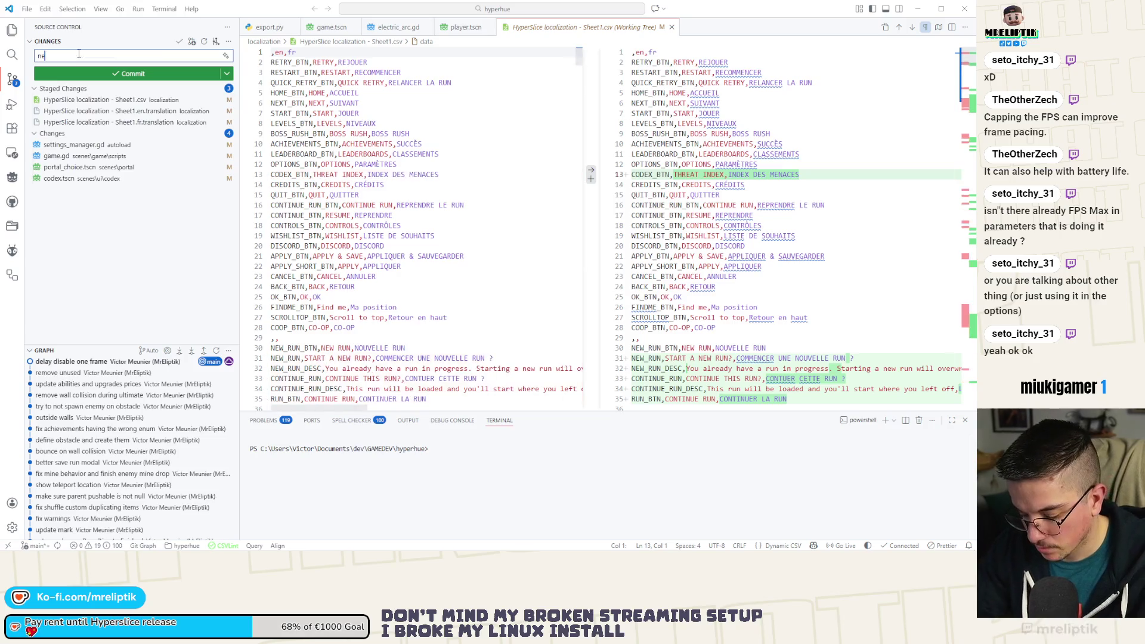
{"action": "type", "text": "ne"}
{"action": "type", "text": "dated locali"}
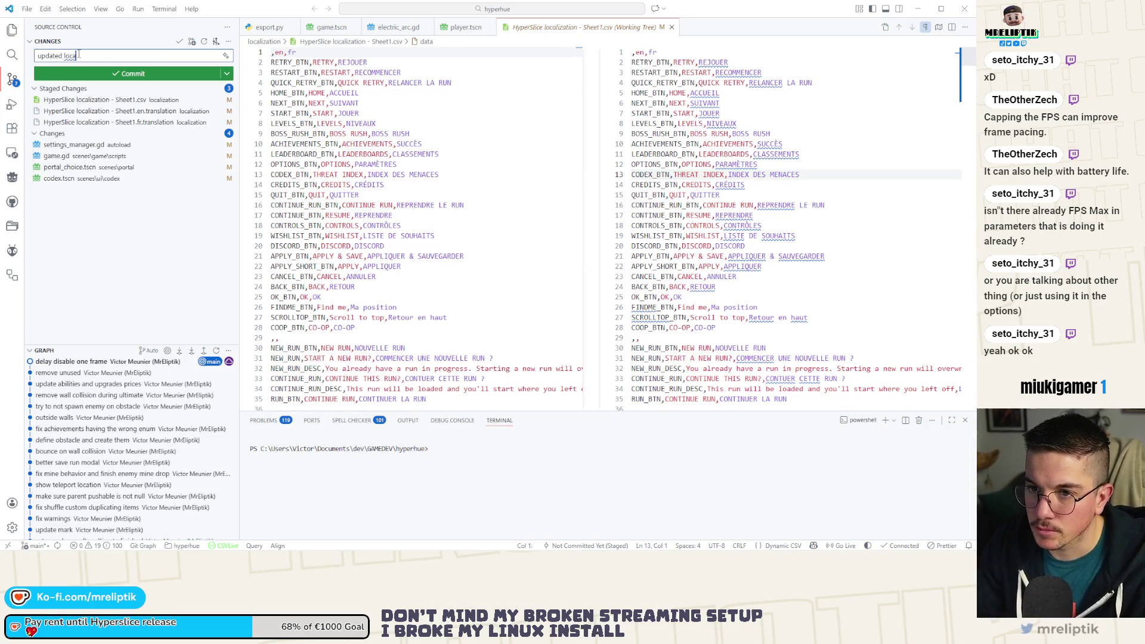
{"action": "type", "text": "ion"}
{"action": "left_click", "coordinate": [84, 74]}
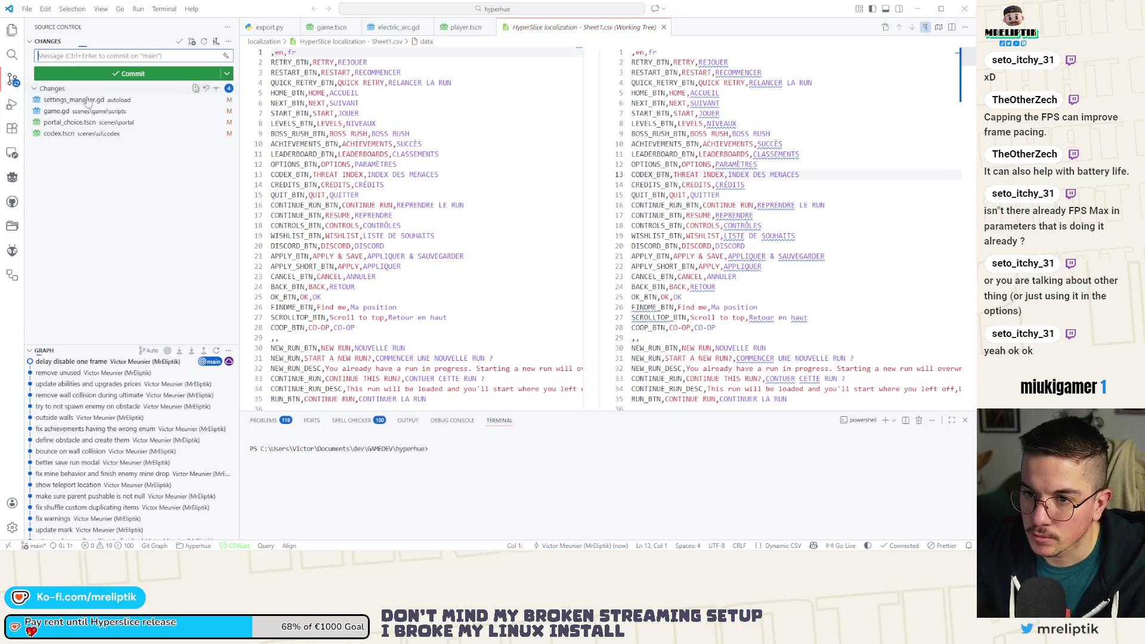
- Read through the settings_manager.gd diff
{"action": "left_click", "coordinate": [88, 101]}
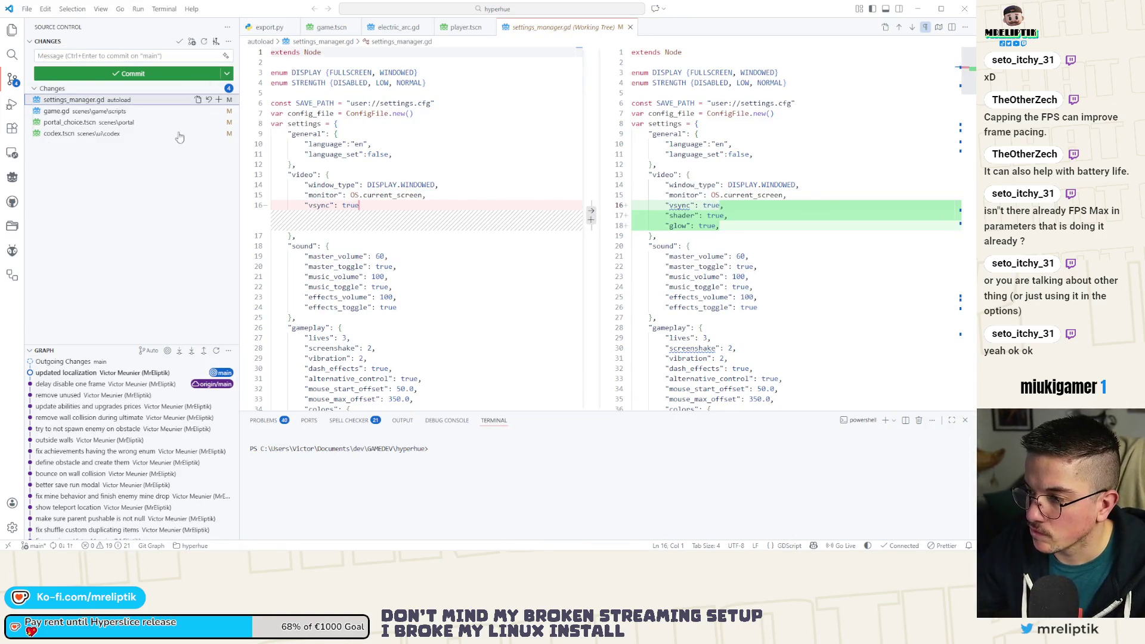
{"action": "scroll", "coordinate": [452, 218], "scroll_direction": "down", "scroll_amount": 12}
{"action": "scroll", "coordinate": [452, 218], "scroll_direction": "up", "scroll_amount": 10}
{"action": "scroll", "coordinate": [452, 218], "scroll_direction": "down", "scroll_amount": 15}
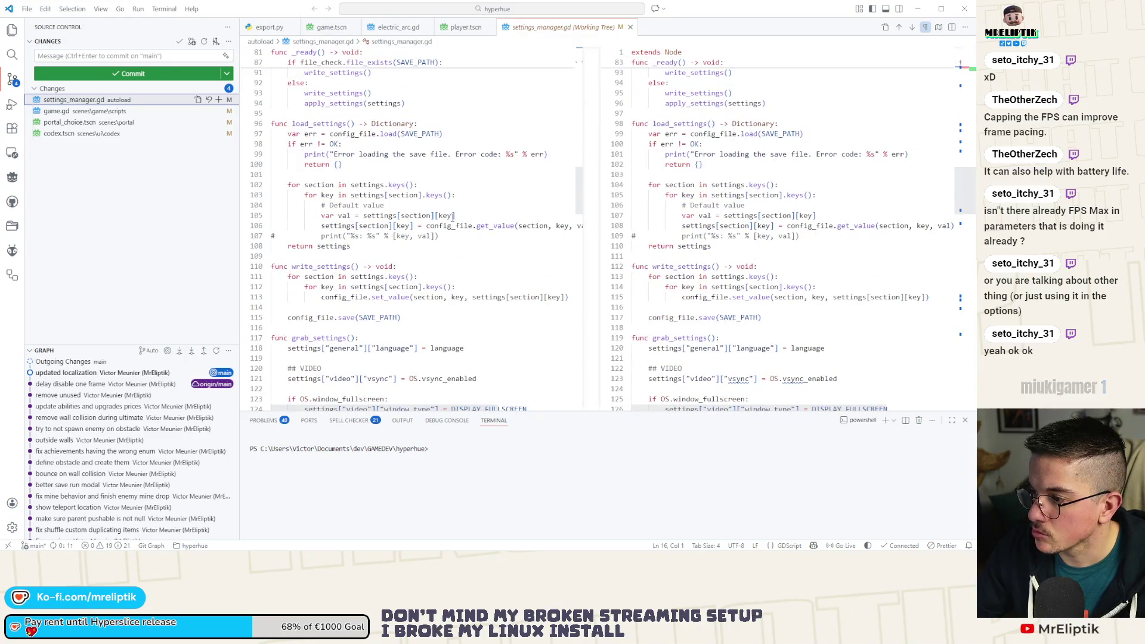
{"action": "scroll", "coordinate": [451, 218], "scroll_direction": "down", "scroll_amount": 10}
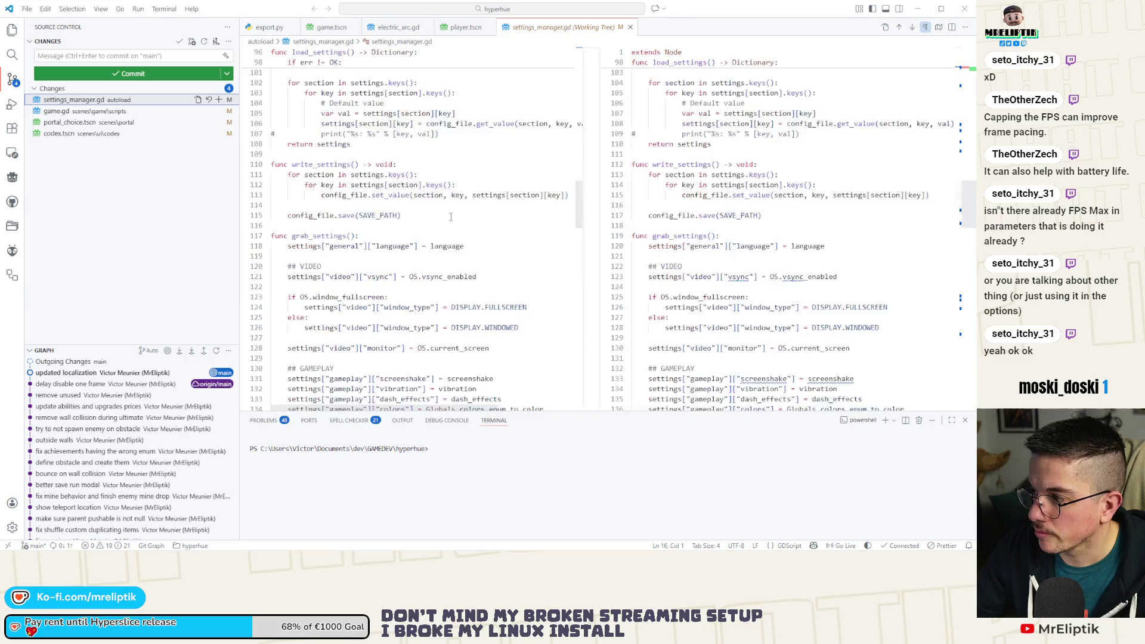
{"action": "scroll", "coordinate": [450, 216], "scroll_direction": "down", "scroll_amount": 3}
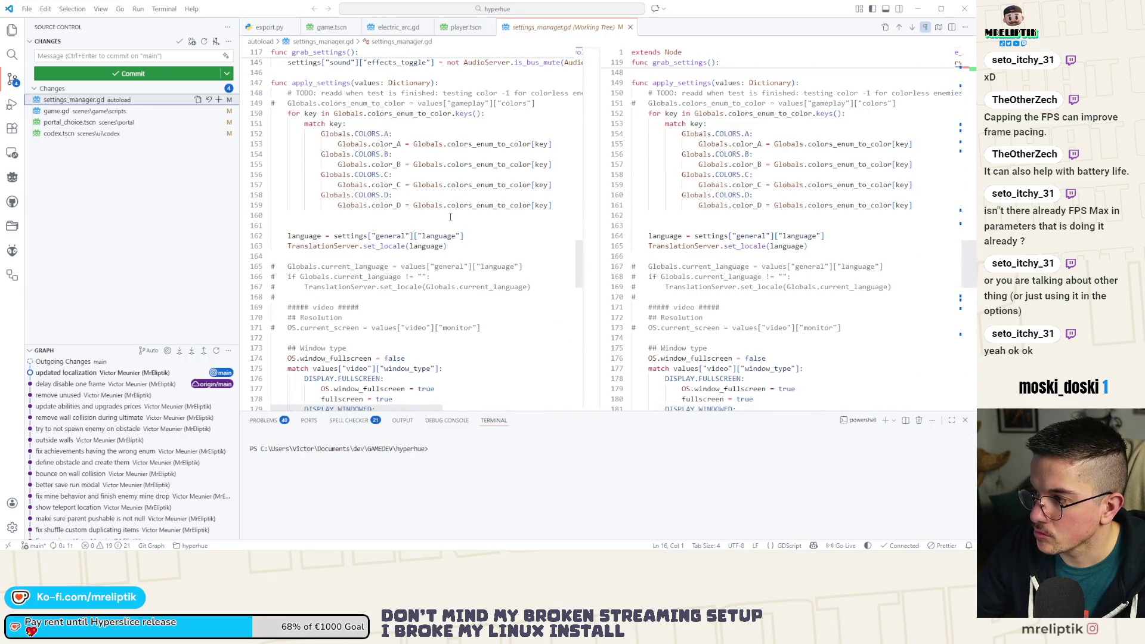
{"action": "scroll", "coordinate": [450, 216], "scroll_direction": "down", "scroll_amount": 3}
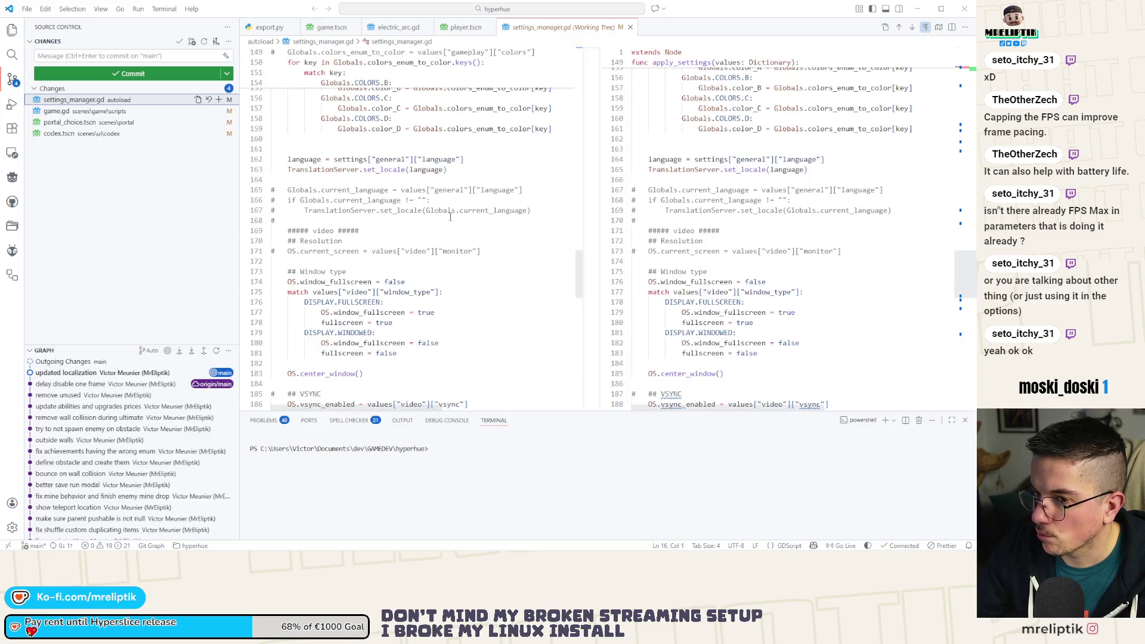
- Review the game.gd, portal_choice.tscn and codex.tscn diffs, then stage game.gd
{"action": "left_click", "coordinate": [76, 113]}
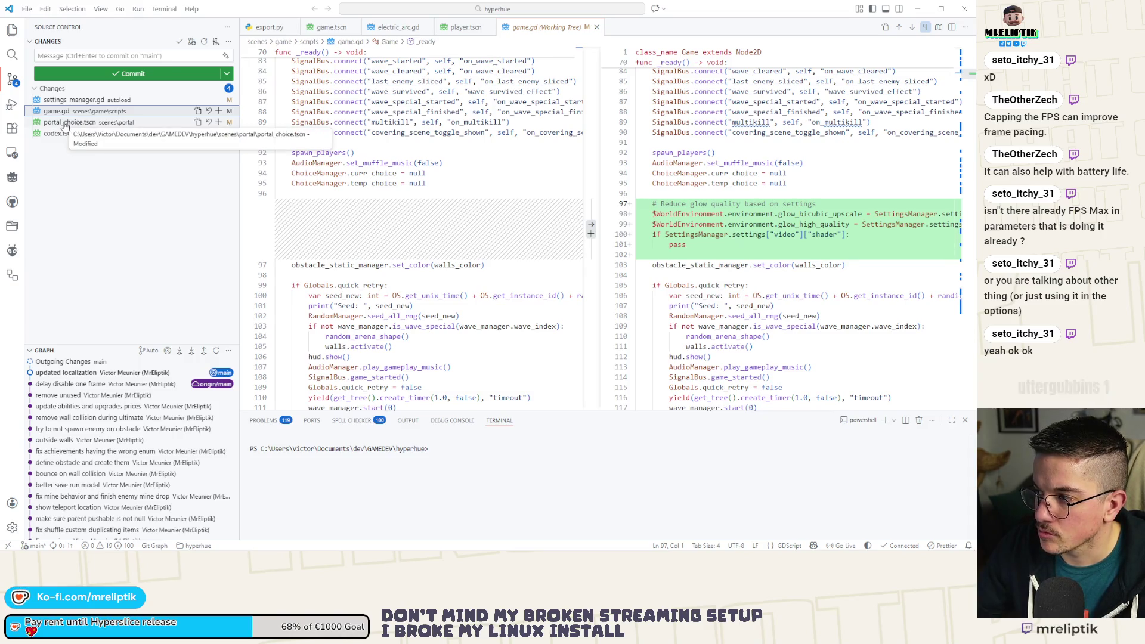
{"action": "left_click", "coordinate": [64, 125]}
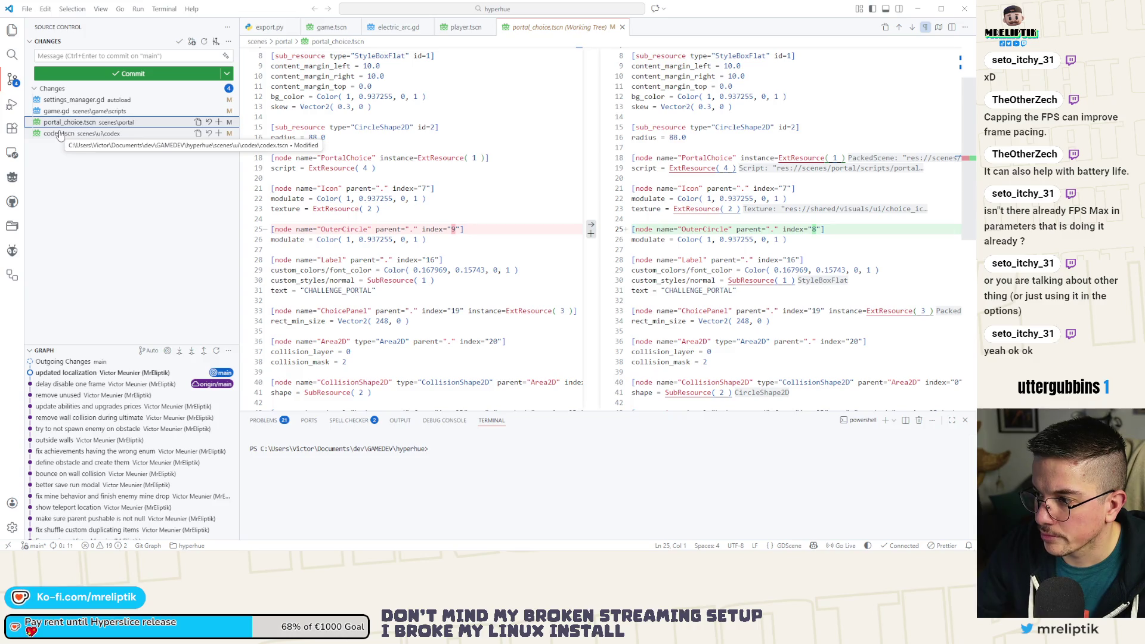
{"action": "left_click", "coordinate": [59, 133]}
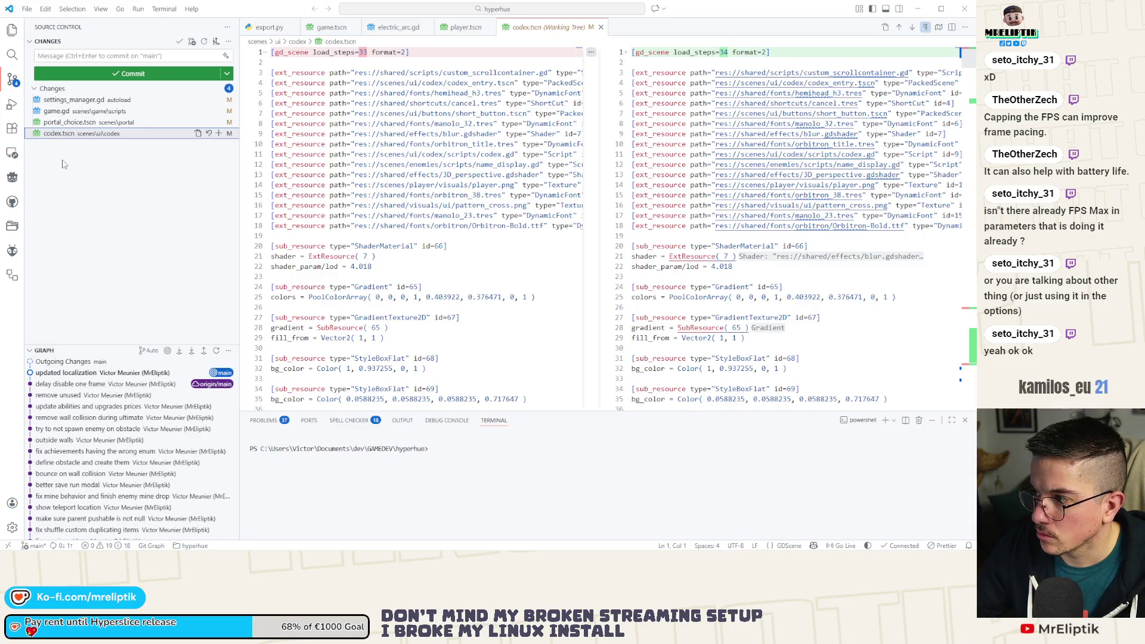
{"action": "left_click", "coordinate": [77, 112]}
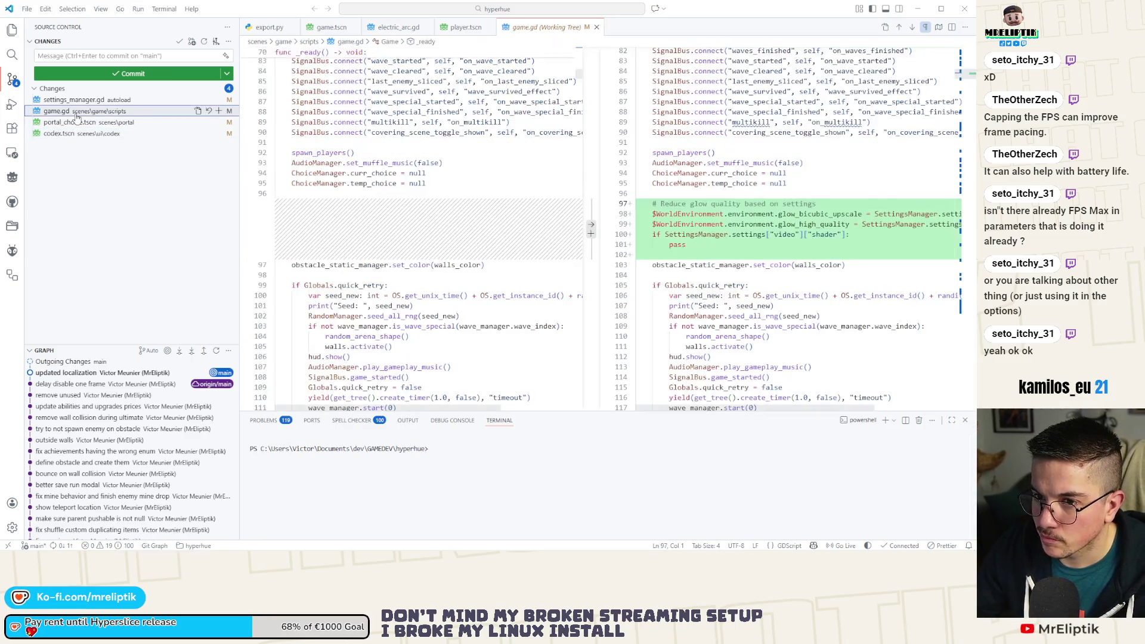
{"action": "left_click", "coordinate": [218, 112]}
- Commit the staged game.gd change with the message 'disable high quality glow'
{"action": "left_click", "coordinate": [60, 55]}
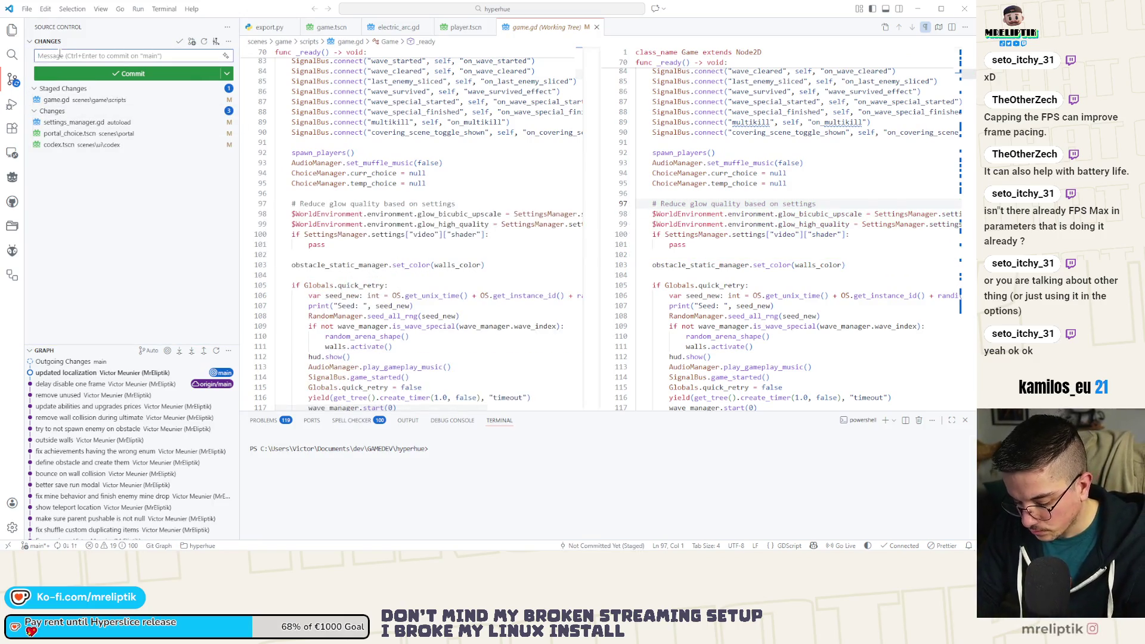
{"action": "type", "text": "disable high quality g"}
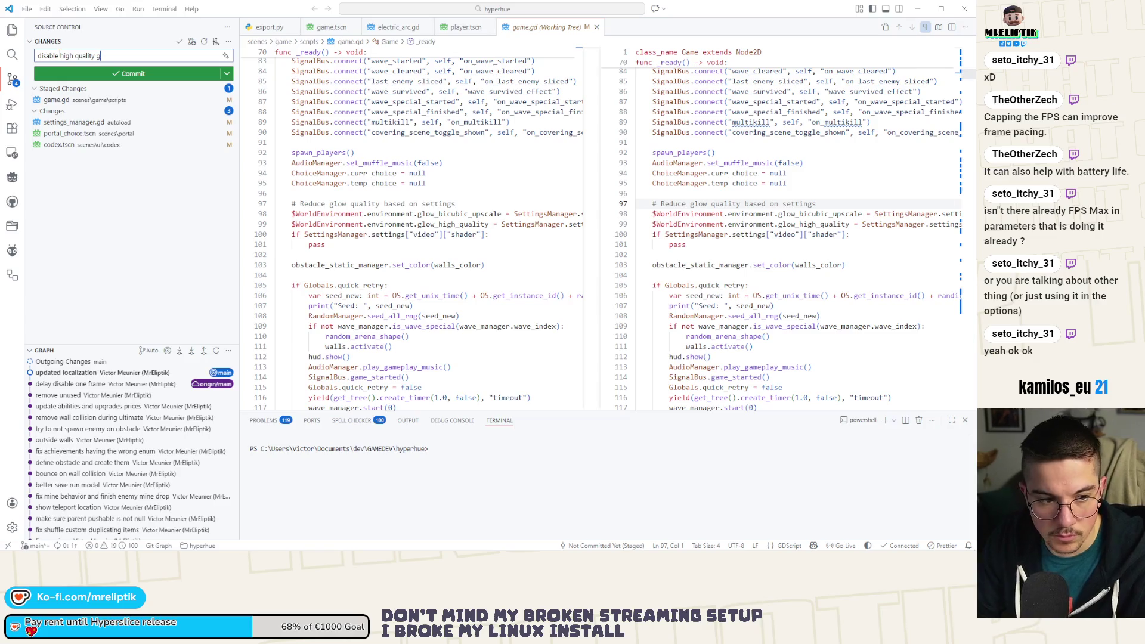
{"action": "type", "text": "ow"}
{"action": "left_click", "coordinate": [77, 74]}
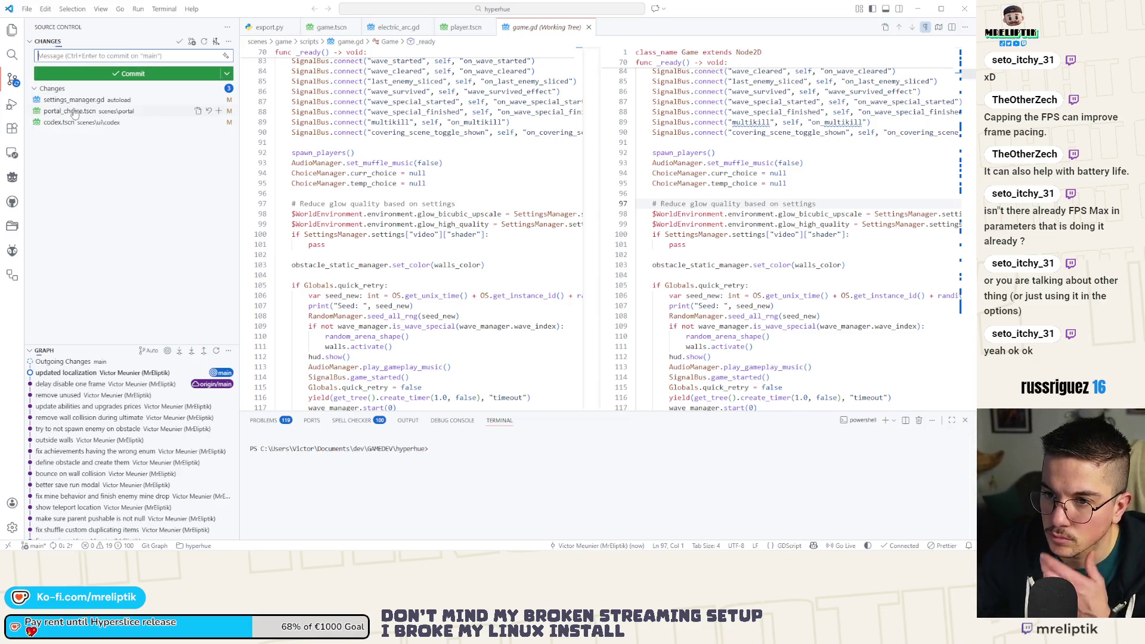
- Undo that commit and recommit it with settings_manager.gd included, then return to Godot
{"action": "left_click", "coordinate": [85, 101]}
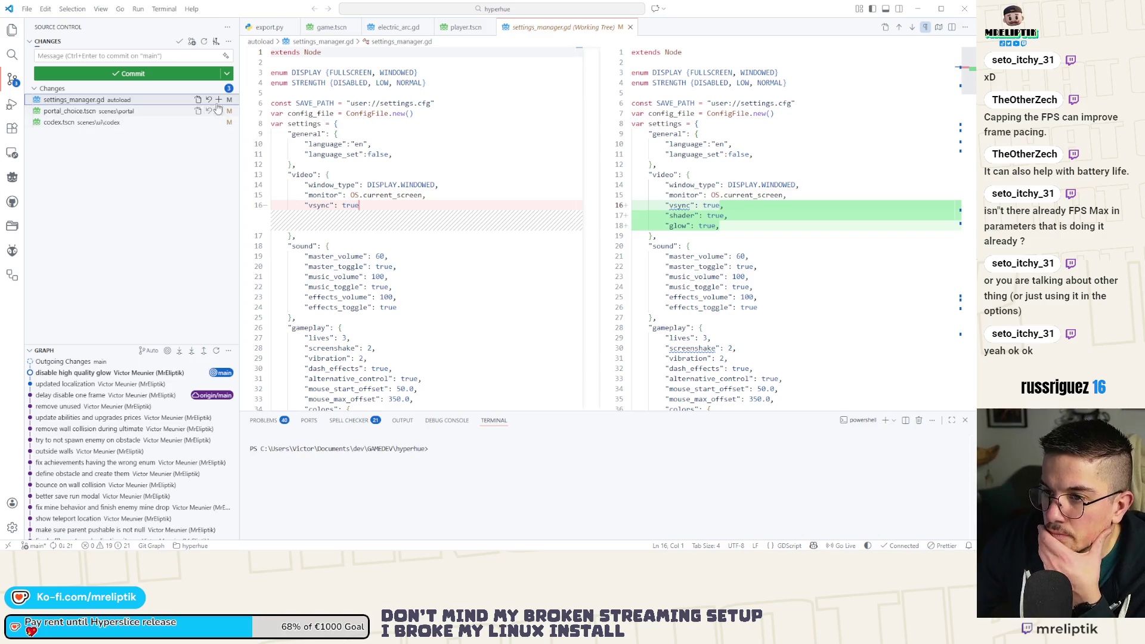
{"action": "left_click", "coordinate": [228, 41]}
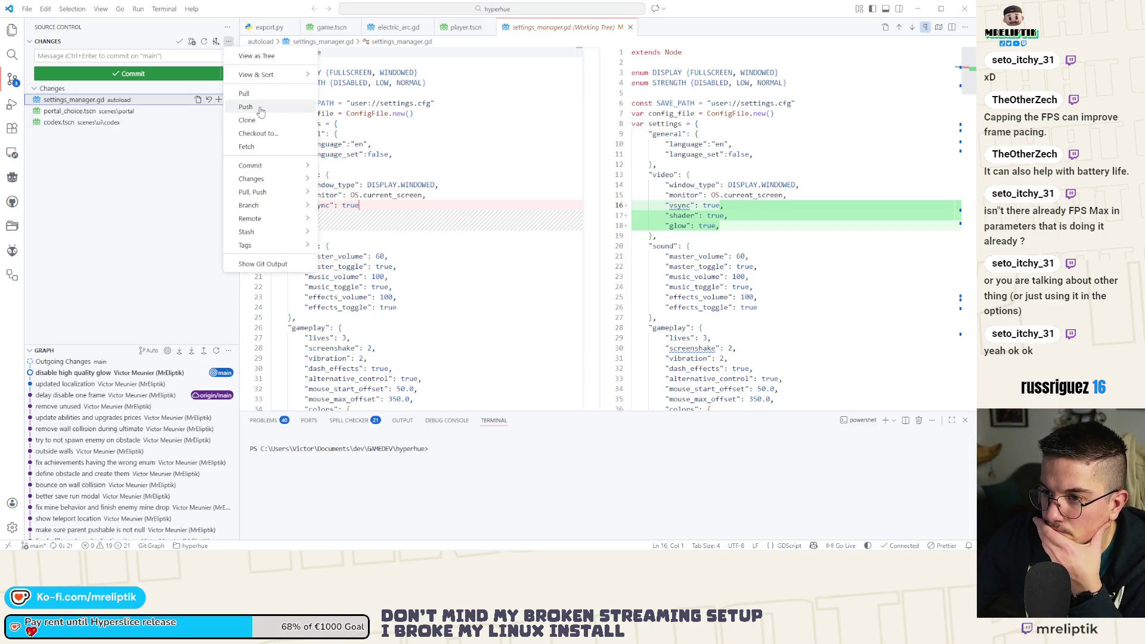
{"action": "mouse_move", "coordinate": [262, 165]}
{"action": "left_click", "coordinate": [361, 205]}
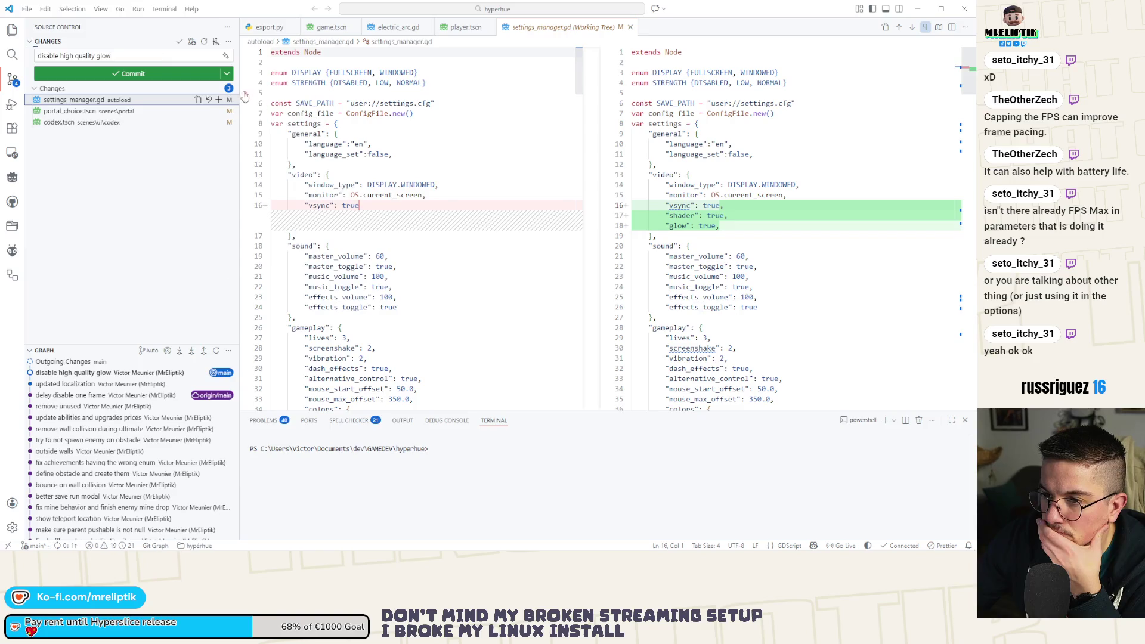
{"action": "left_click", "coordinate": [170, 76]}
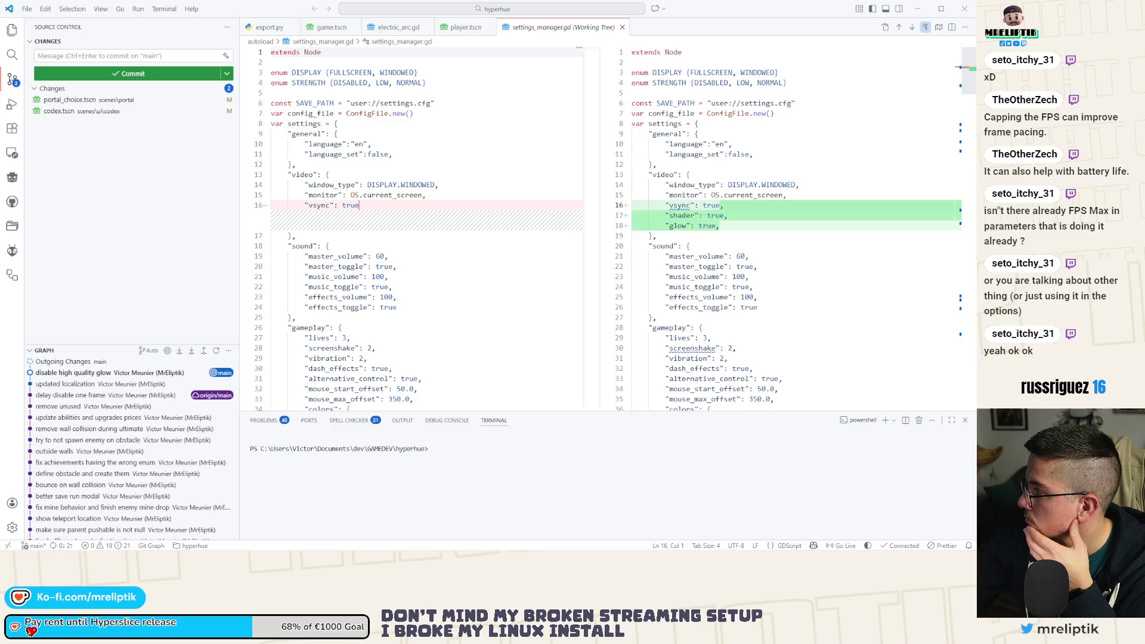
{"action": "mouse_move", "coordinate": [209, 551]}
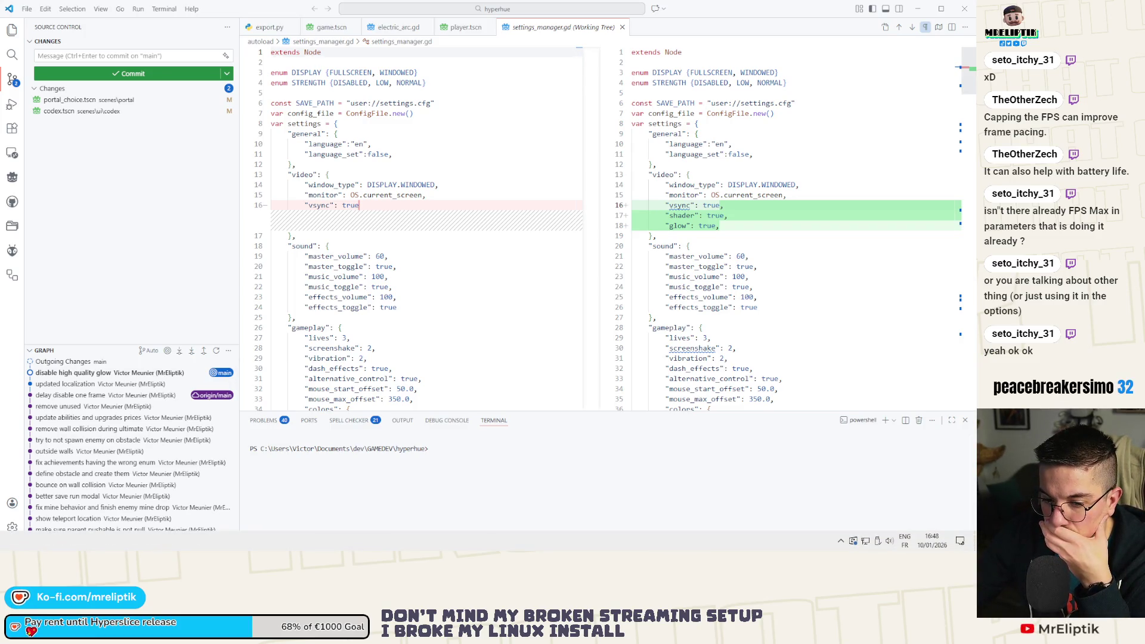
{"action": "key", "text": "alt+Tab"}
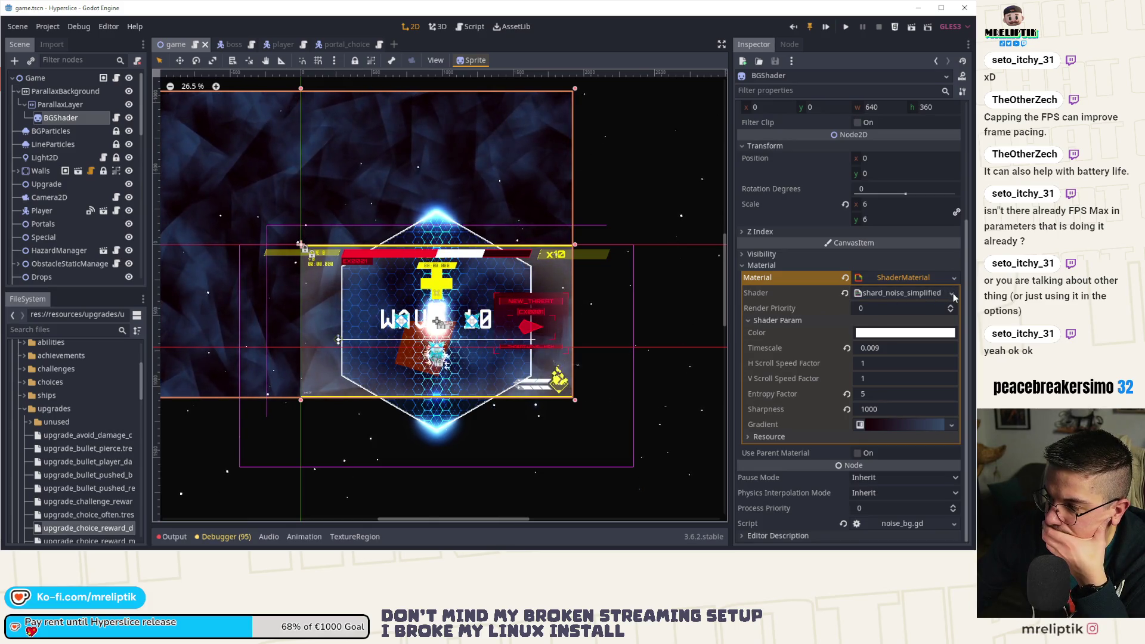
- View BGShader's shard_noise_simplified shader code, then return to the BGShader node's properties
{"action": "left_click", "coordinate": [907, 293]}
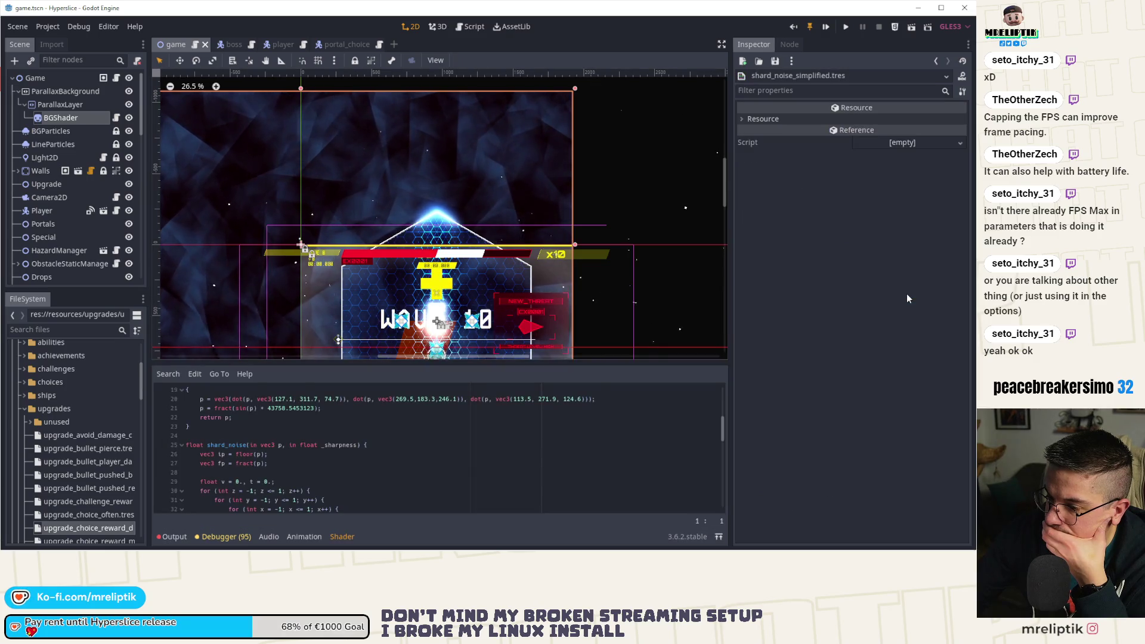
{"action": "left_click", "coordinate": [54, 120]}
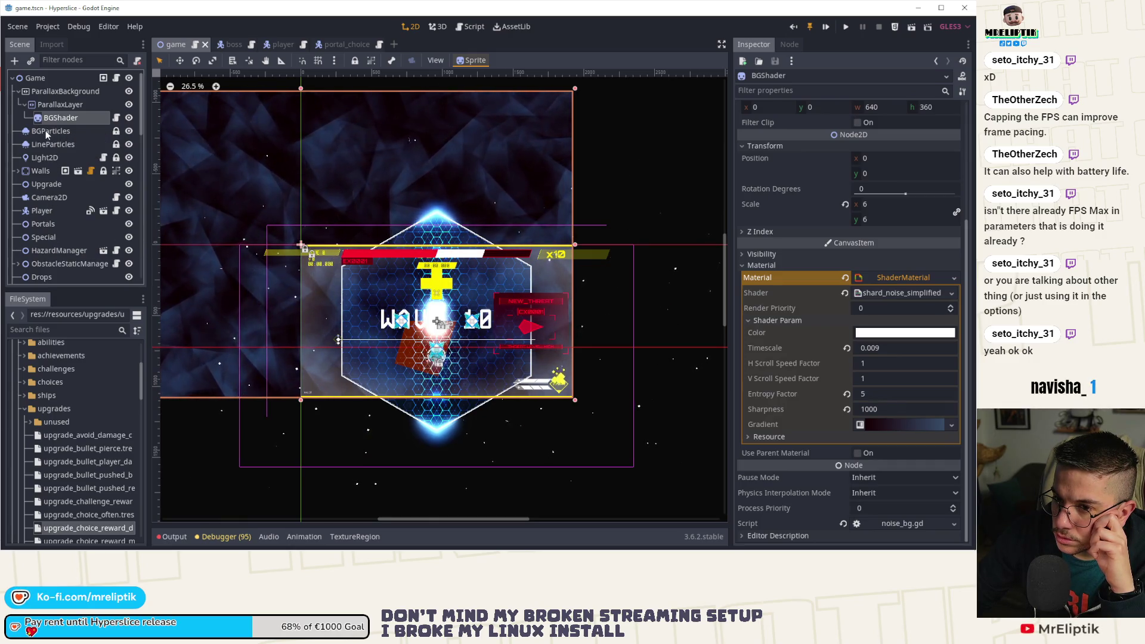
{"action": "left_click", "coordinate": [44, 184]}
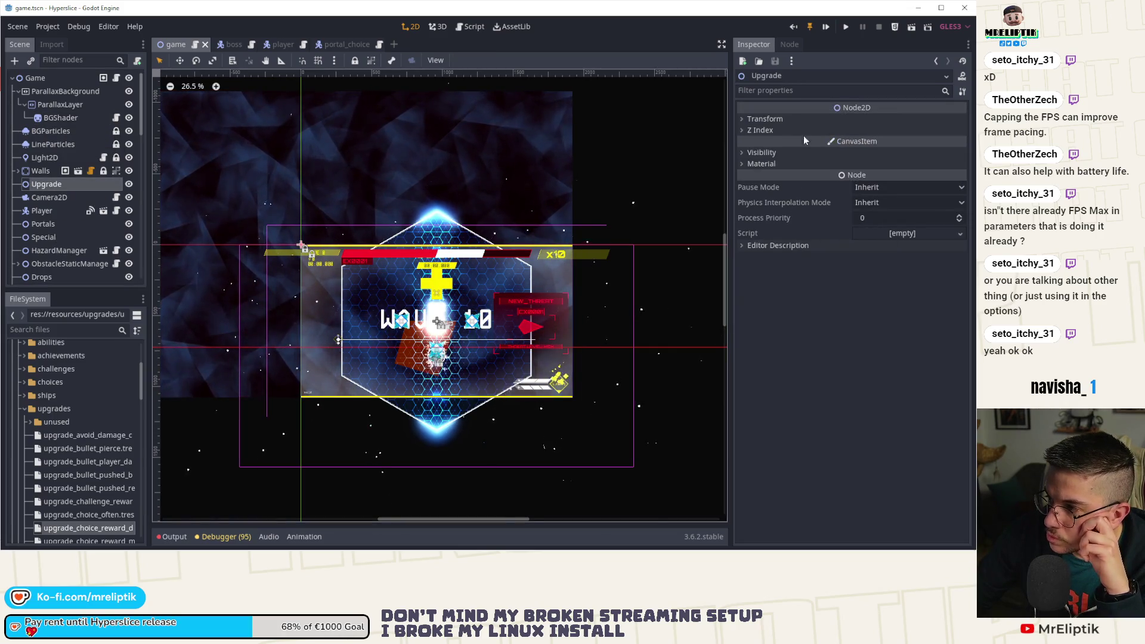
{"action": "left_click", "coordinate": [775, 164]}
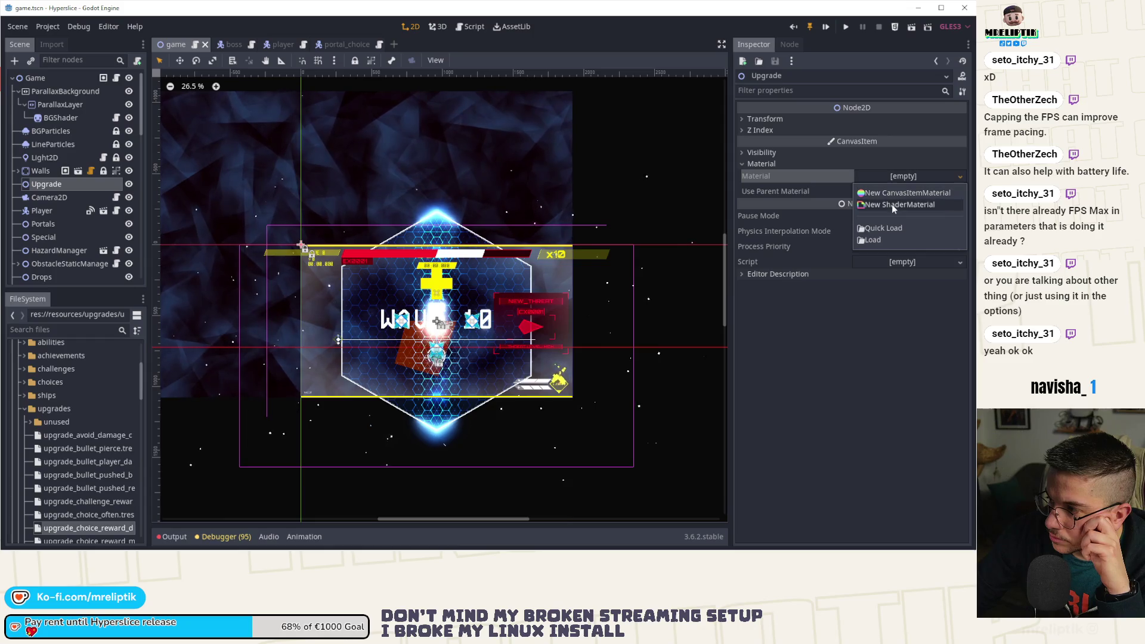
{"action": "left_click", "coordinate": [893, 204]}
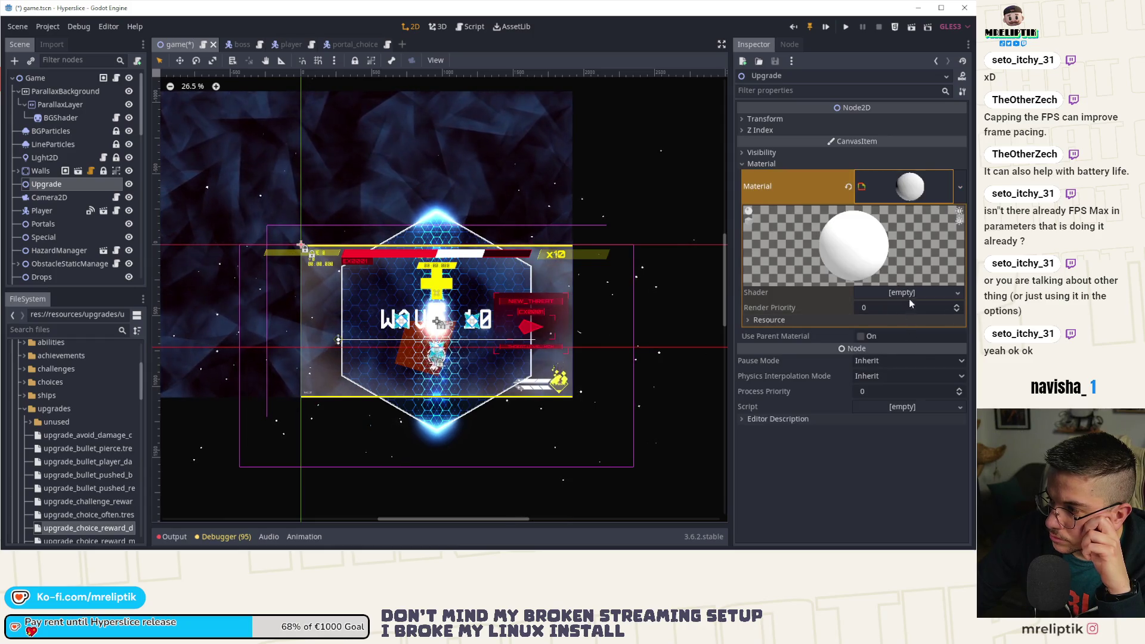
{"action": "left_click", "coordinate": [901, 292]}
{"action": "left_click", "coordinate": [901, 322]}
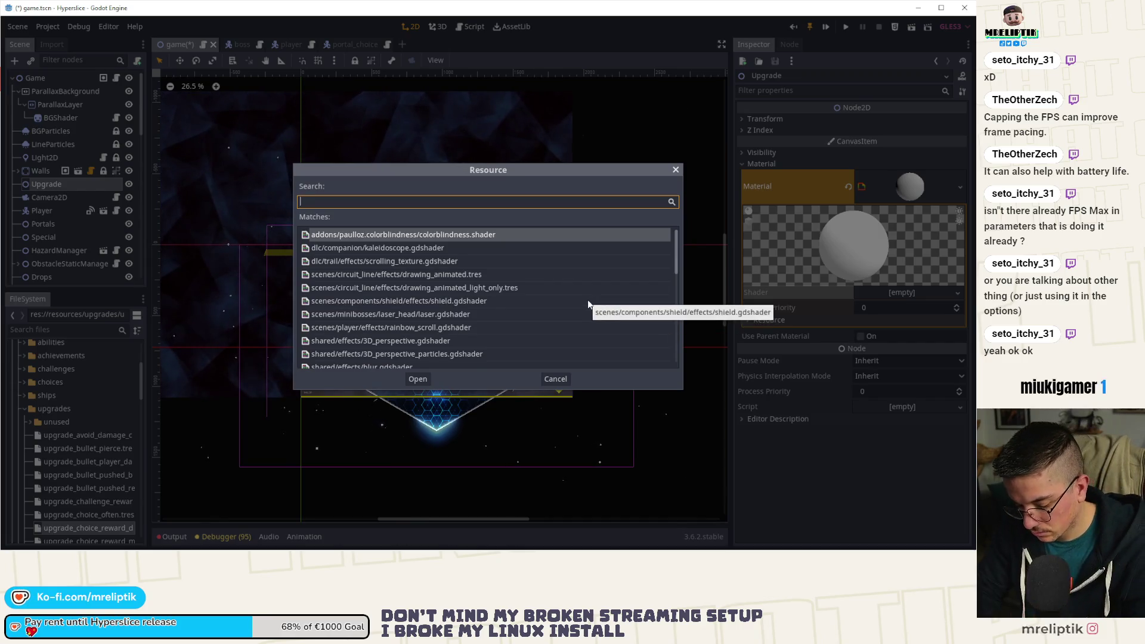
{"action": "type", "text": "shard"}
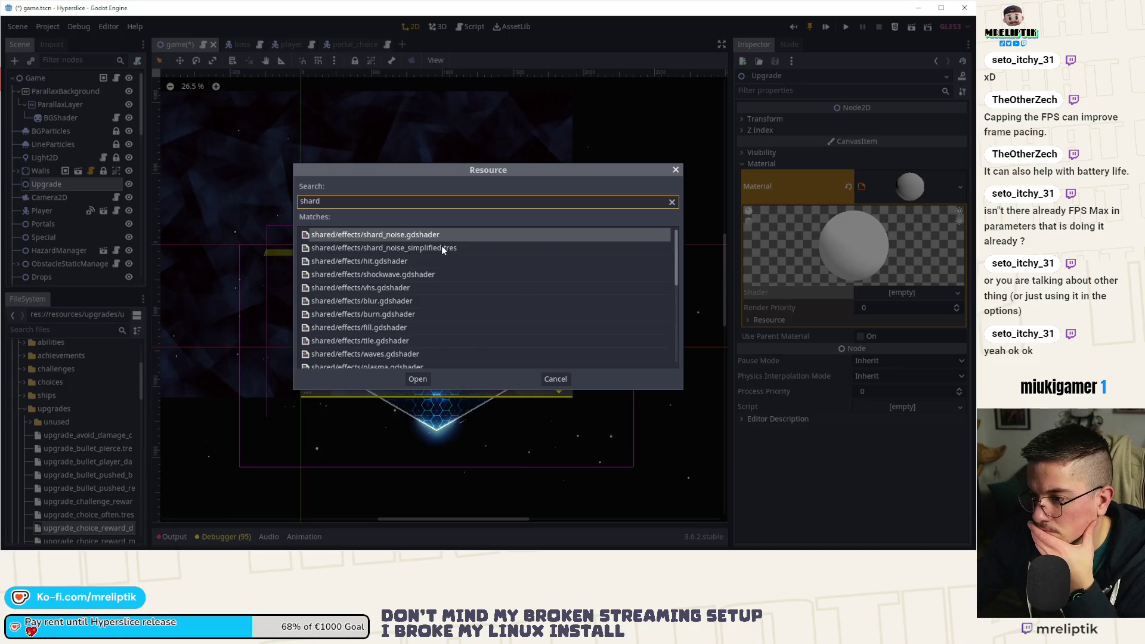
{"action": "double_click", "coordinate": [442, 247]}
{"action": "left_click", "coordinate": [901, 213]}
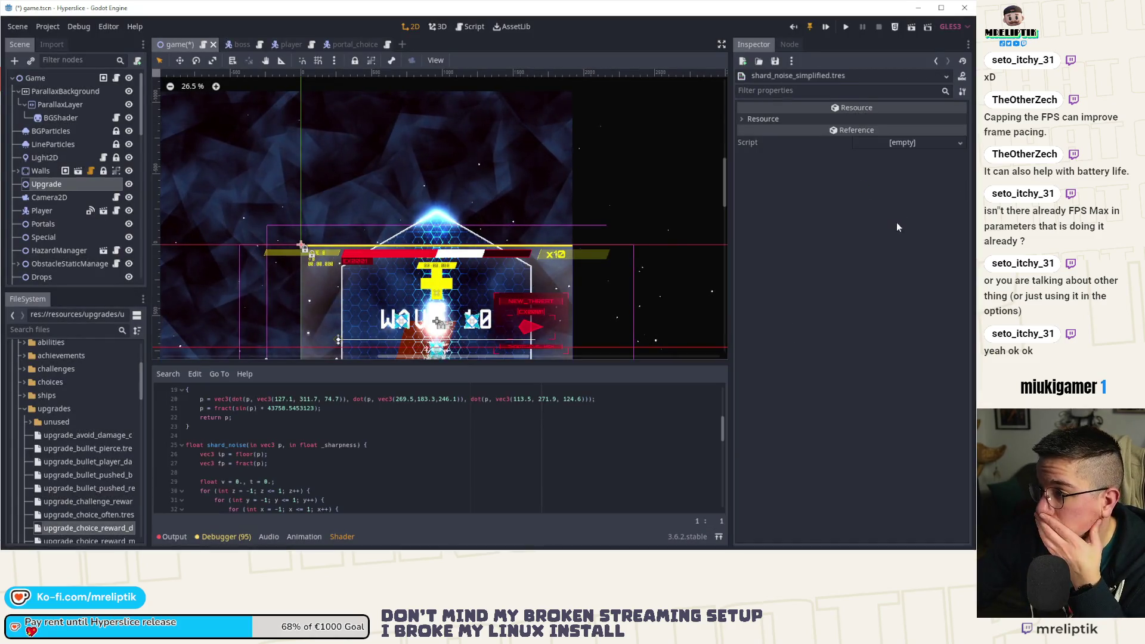
{"action": "left_click", "coordinate": [47, 185]}
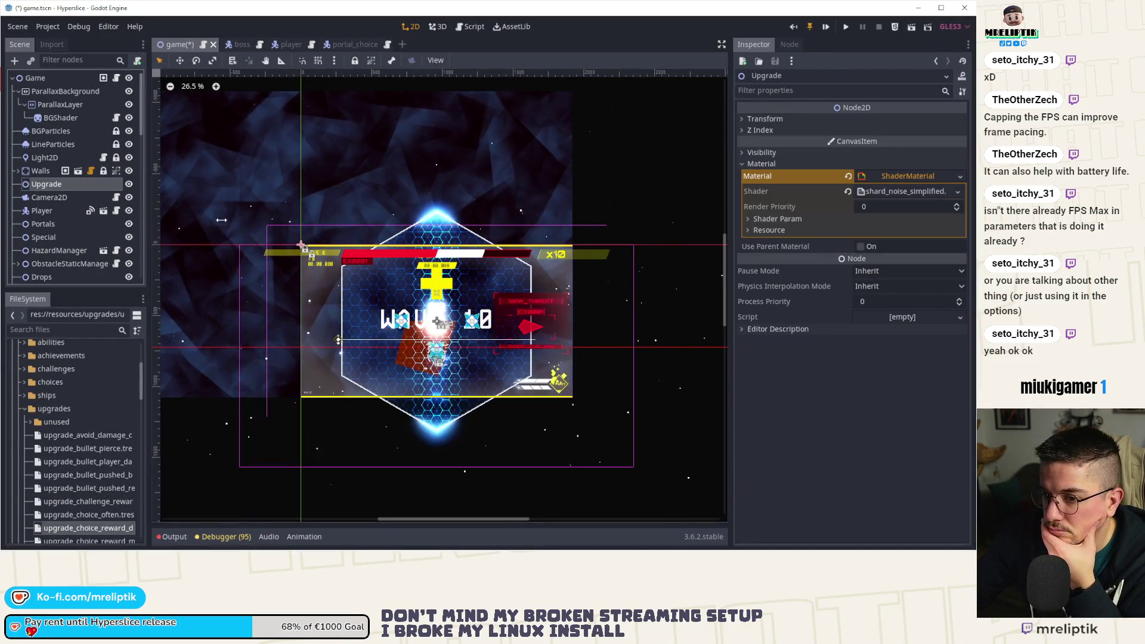
{"action": "left_click", "coordinate": [804, 216]}
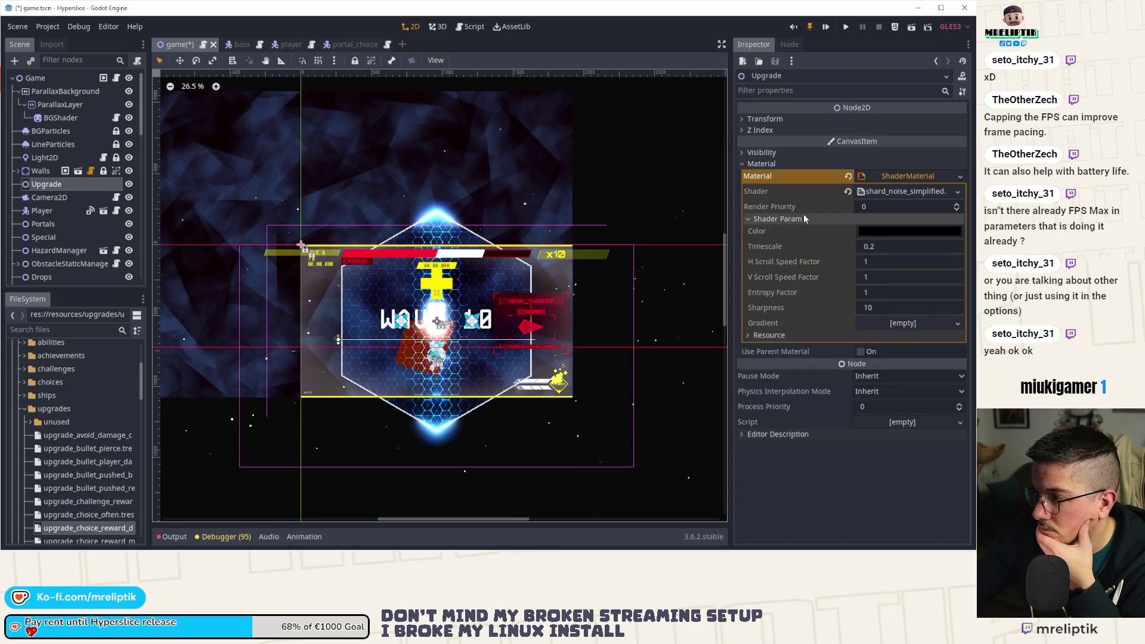
{"action": "left_click", "coordinate": [849, 176]}
{"action": "left_click", "coordinate": [60, 117]}
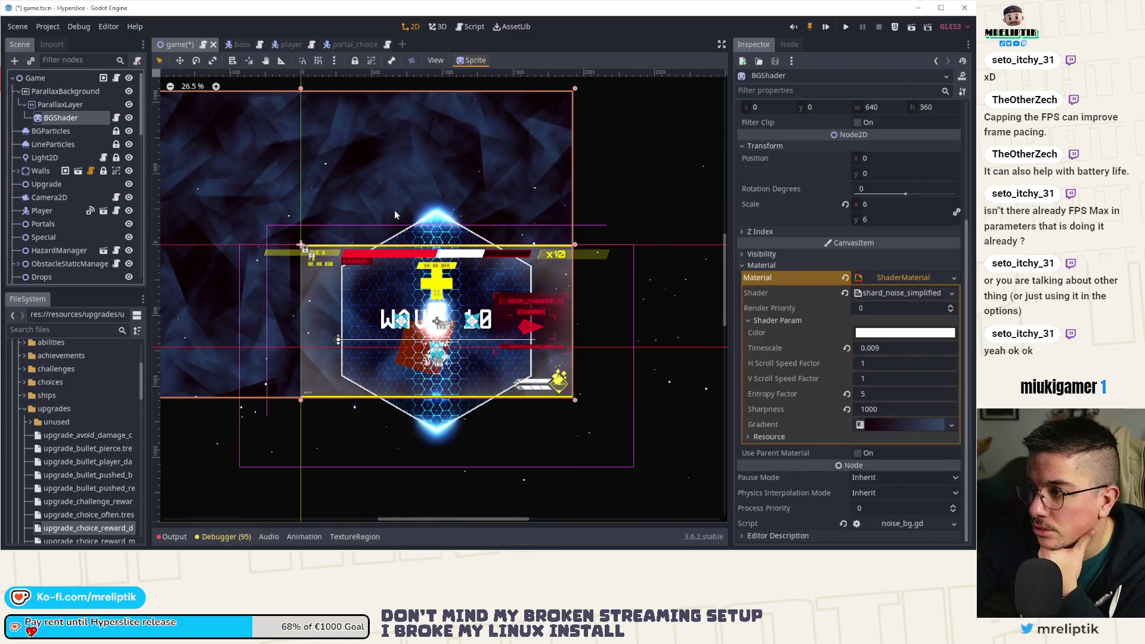
- Save BGShader's material as bg_shard_noise_detailed.tres in a new scenes/game/effects folder and save the scene
{"action": "left_click", "coordinate": [954, 277]}
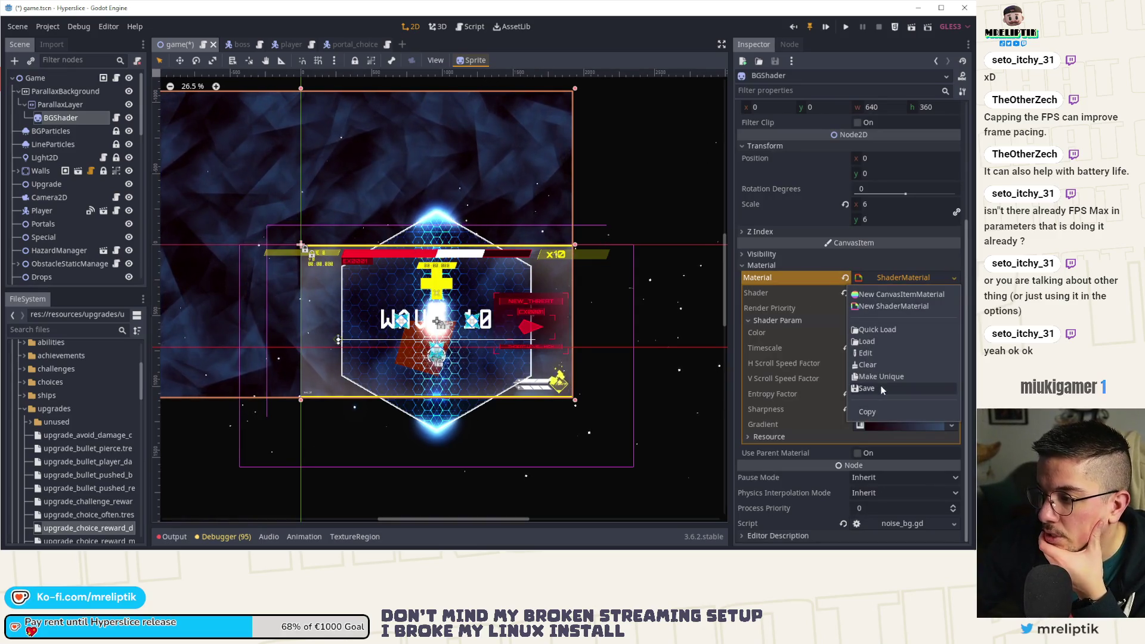
{"action": "left_click", "coordinate": [880, 386]}
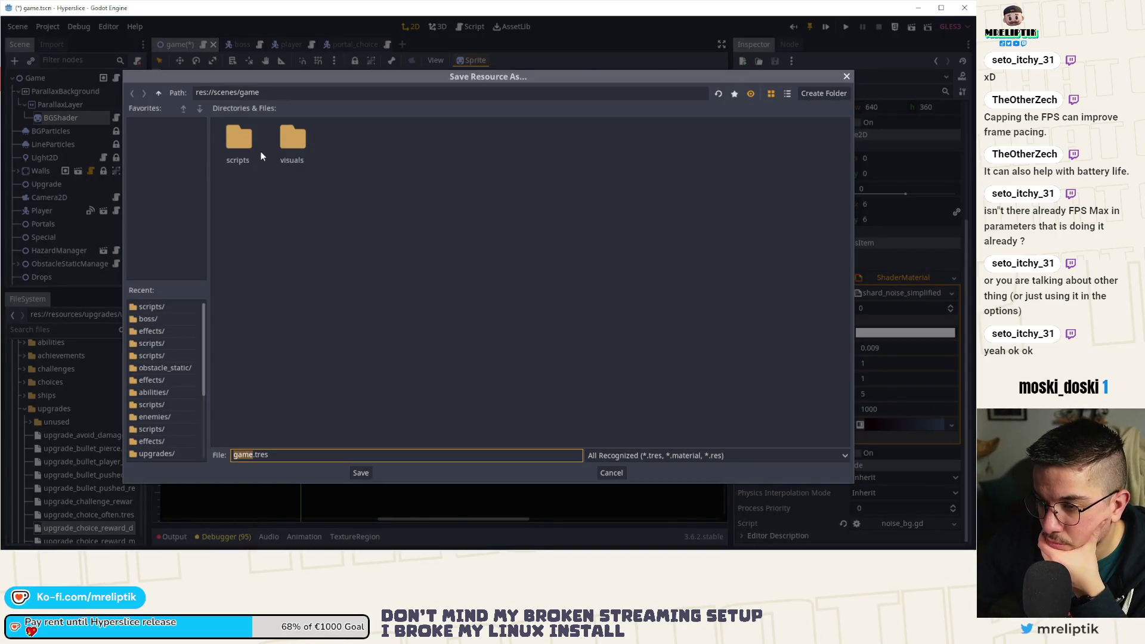
{"action": "right_click", "coordinate": [383, 187]}
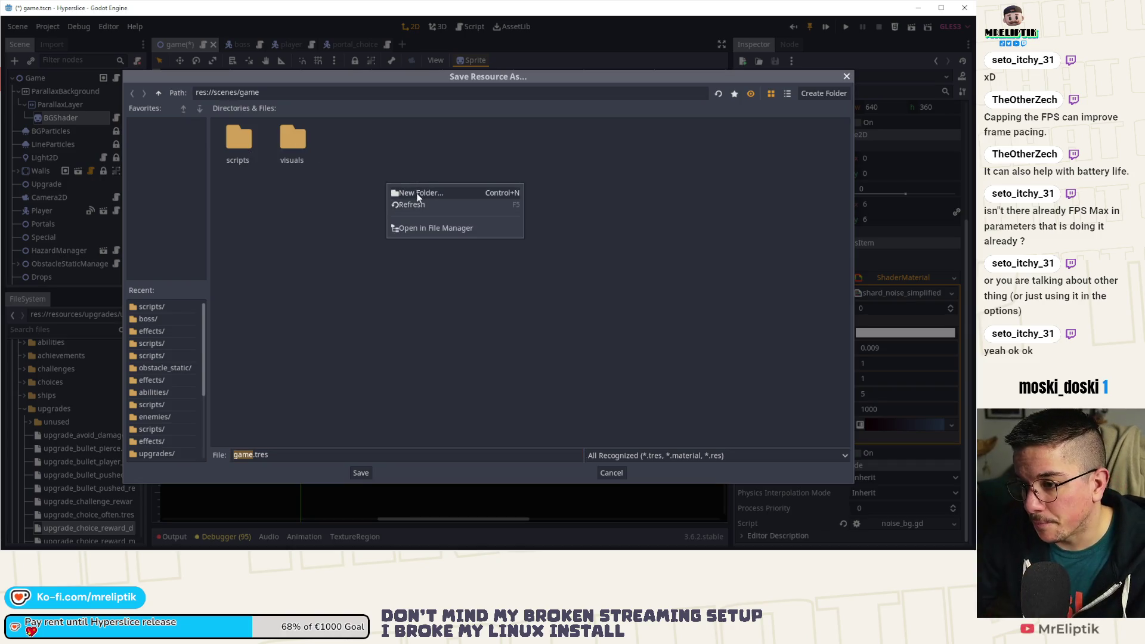
{"action": "left_click", "coordinate": [418, 192]}
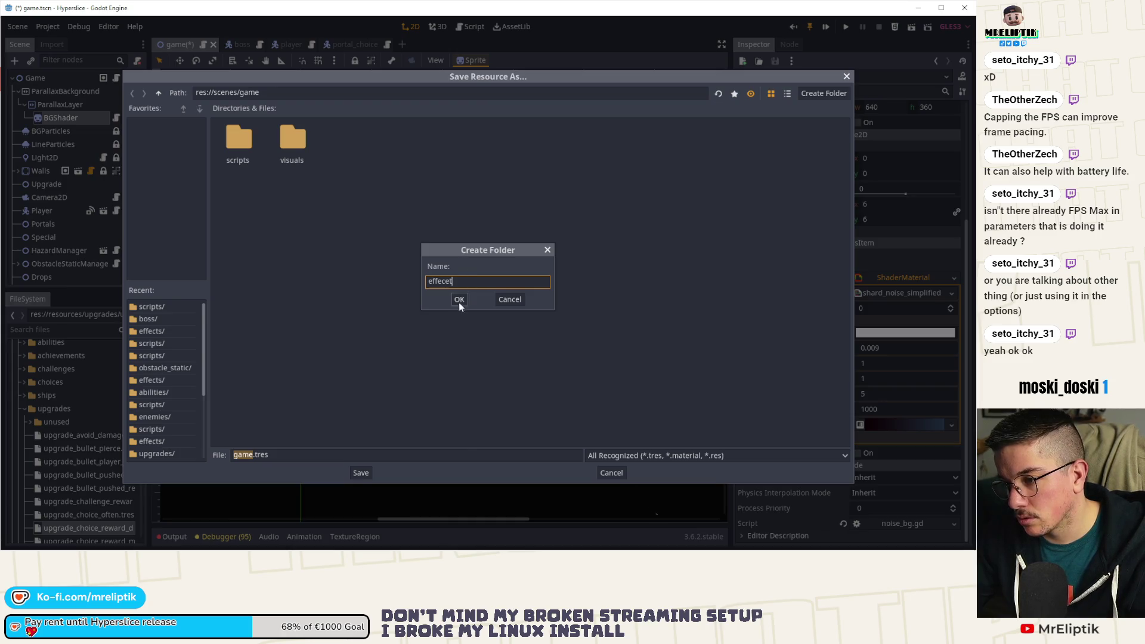
{"action": "type", "text": "s"}
{"action": "key", "text": "Return"}
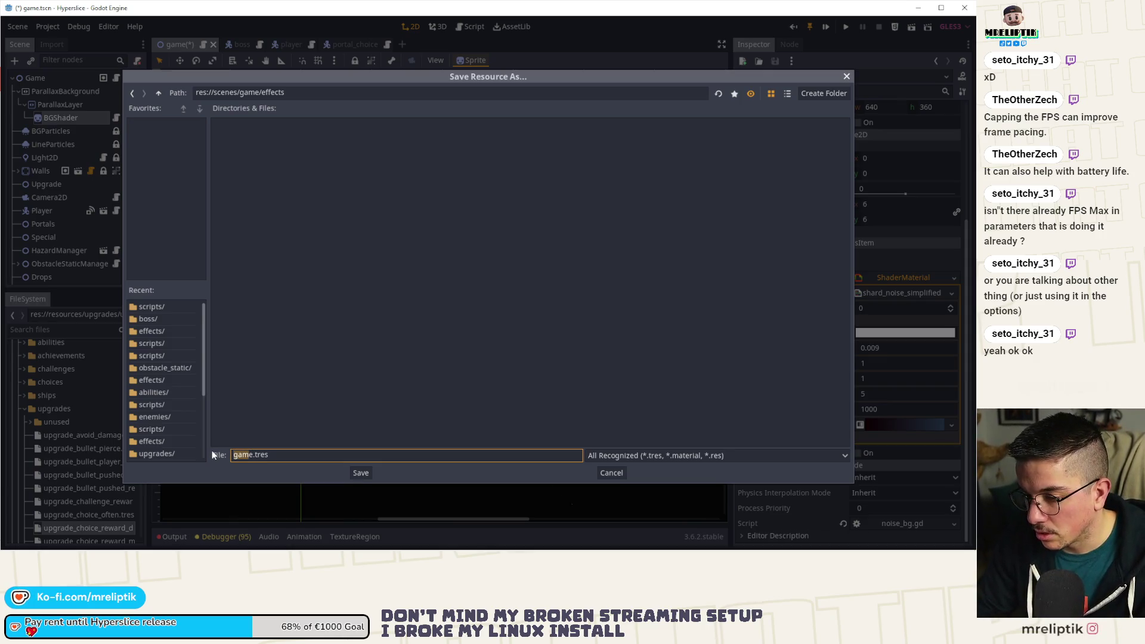
{"action": "type", "text": "bg_shar"}
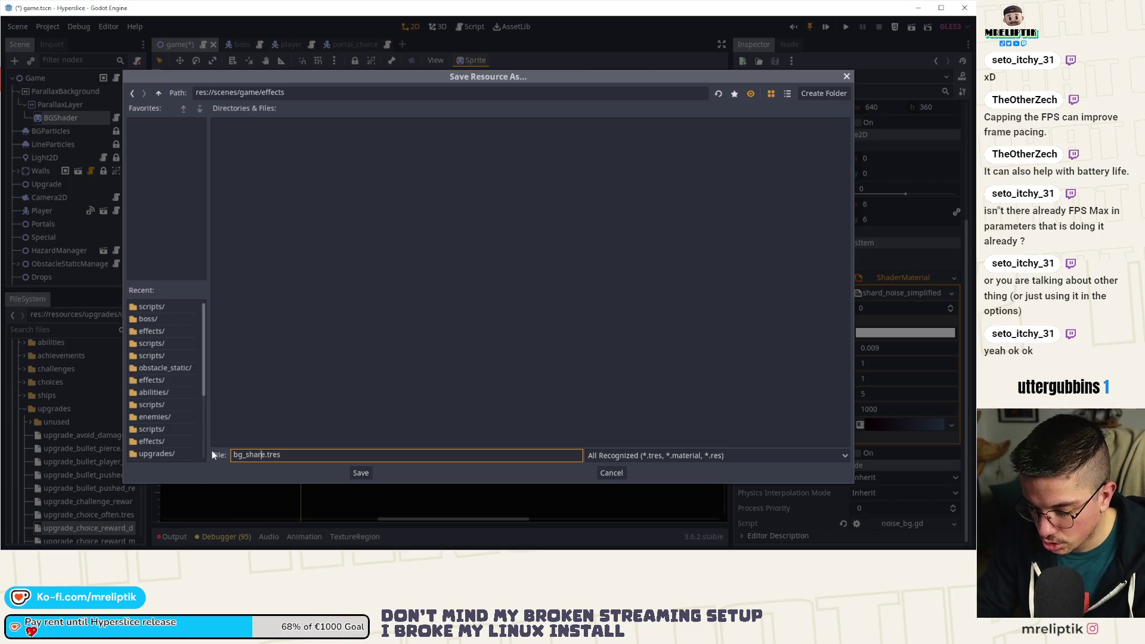
{"action": "type", "text": "d_noise_detail"}
{"action": "key", "text": "Return"}
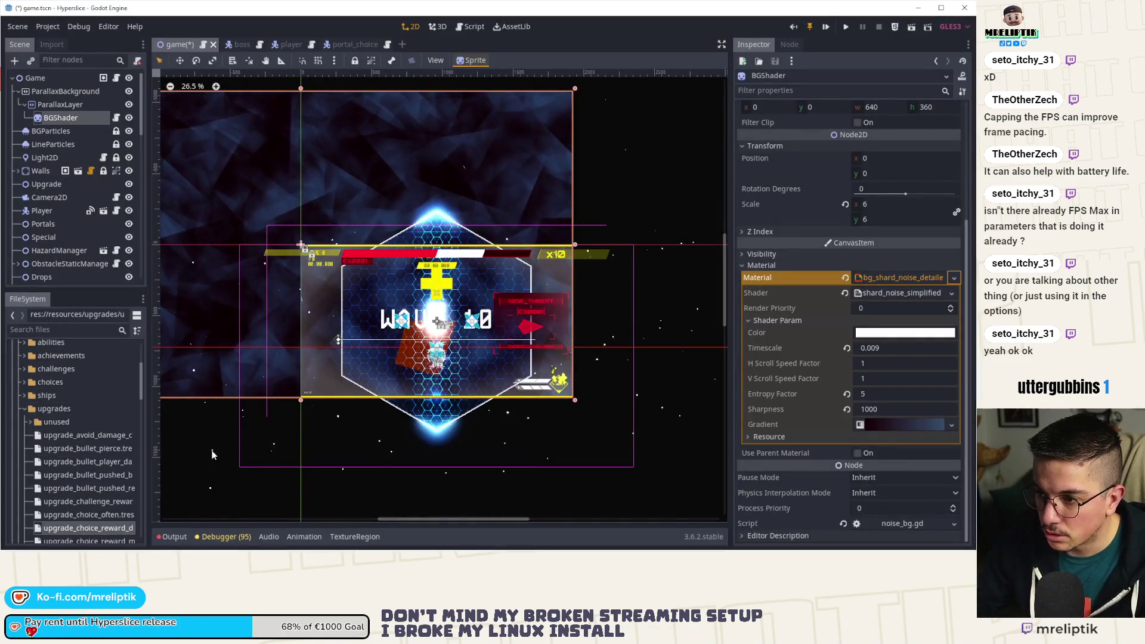
{"action": "key", "text": "ctrl+s"}
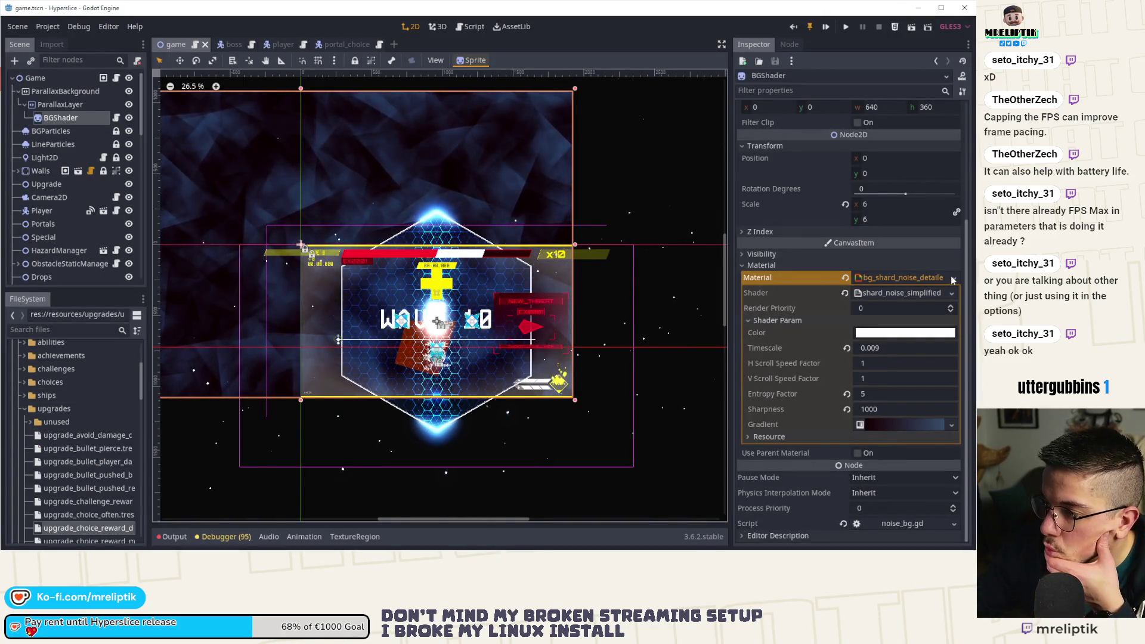
- Make BGShader's material unique and expand its shader parameters
{"action": "left_click", "coordinate": [953, 279]}
{"action": "left_click", "coordinate": [899, 384]}
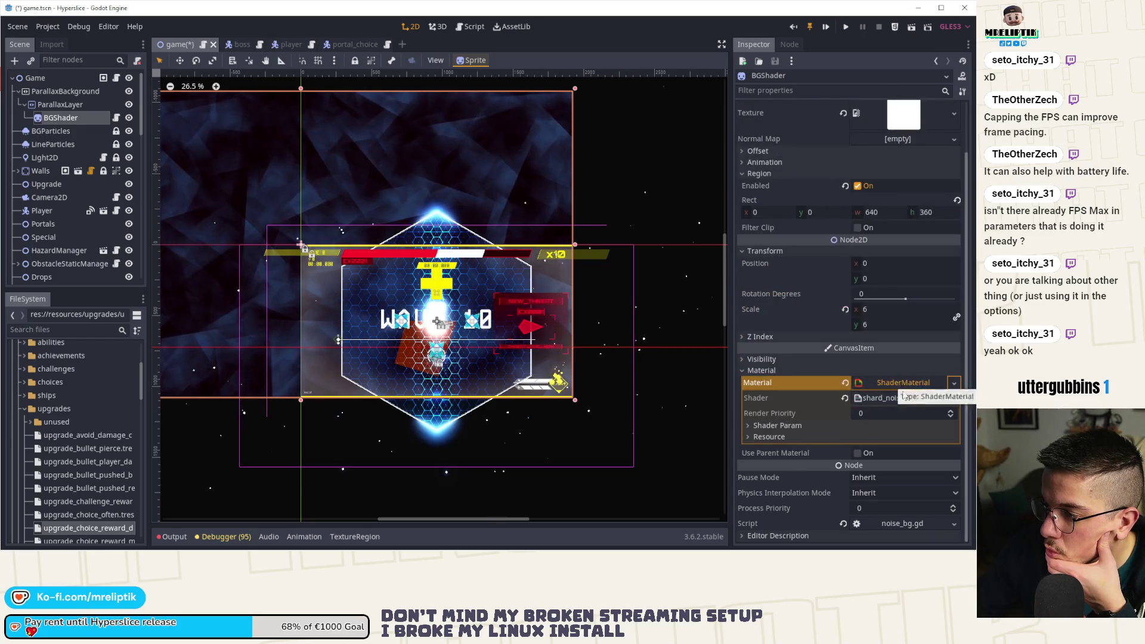
{"action": "left_click", "coordinate": [799, 425]}
{"action": "scroll", "coordinate": [931, 370], "scroll_direction": "down", "scroll_amount": 2}
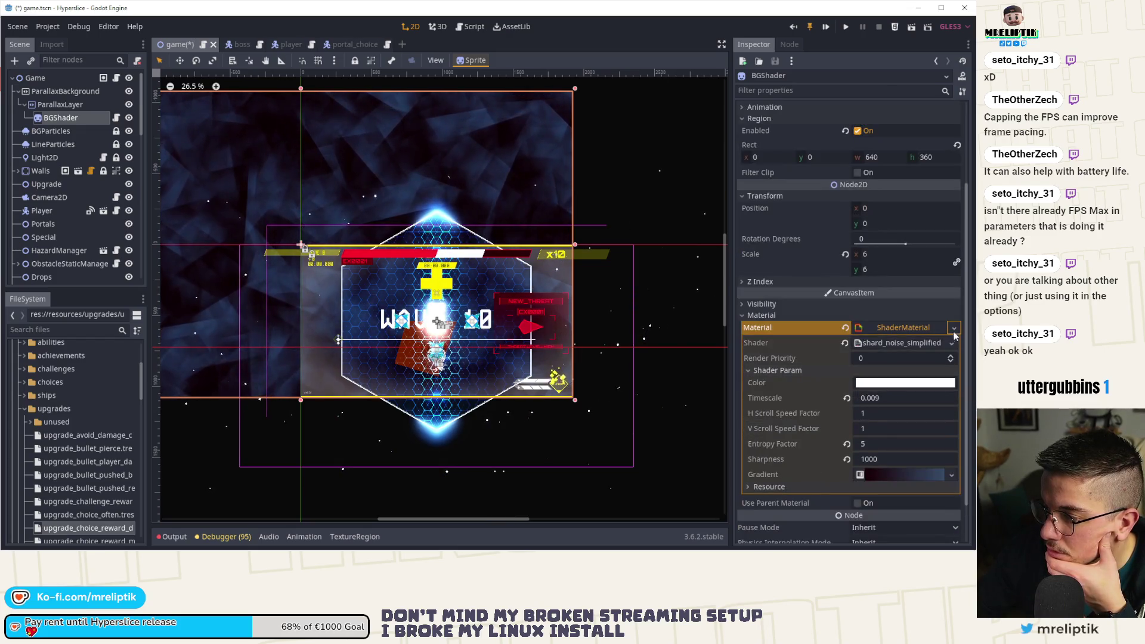
- Save the unique material as bg_shard_noise_simple.tres and make its shader unique
{"action": "left_click", "coordinate": [955, 327]}
{"action": "left_click", "coordinate": [874, 439]}
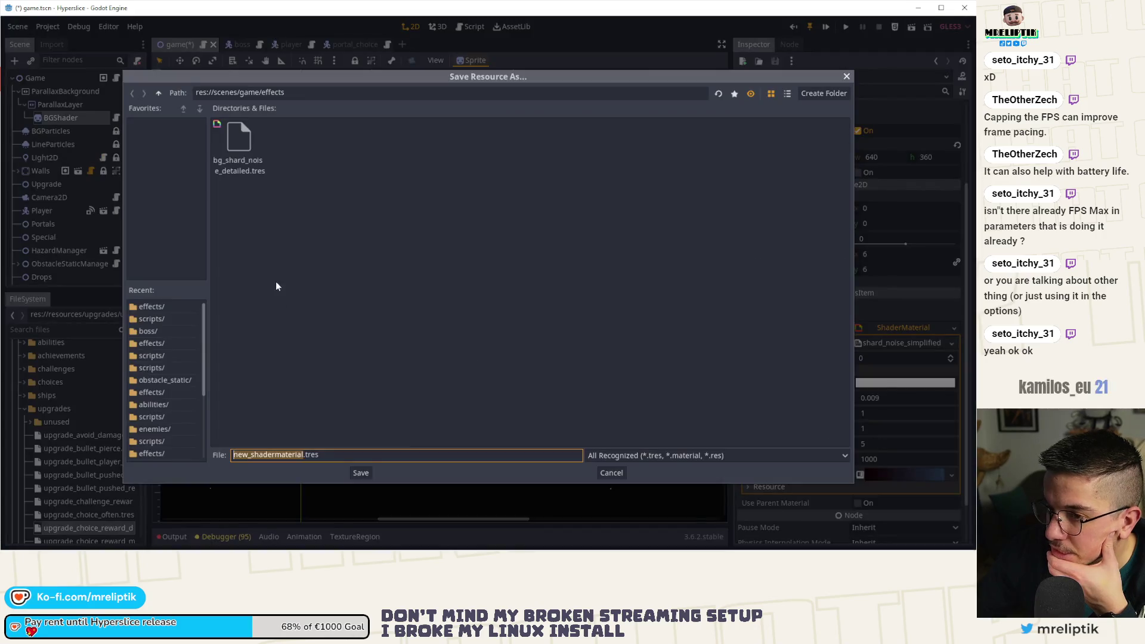
{"action": "left_click", "coordinate": [238, 137]}
{"action": "left_click", "coordinate": [312, 457]}
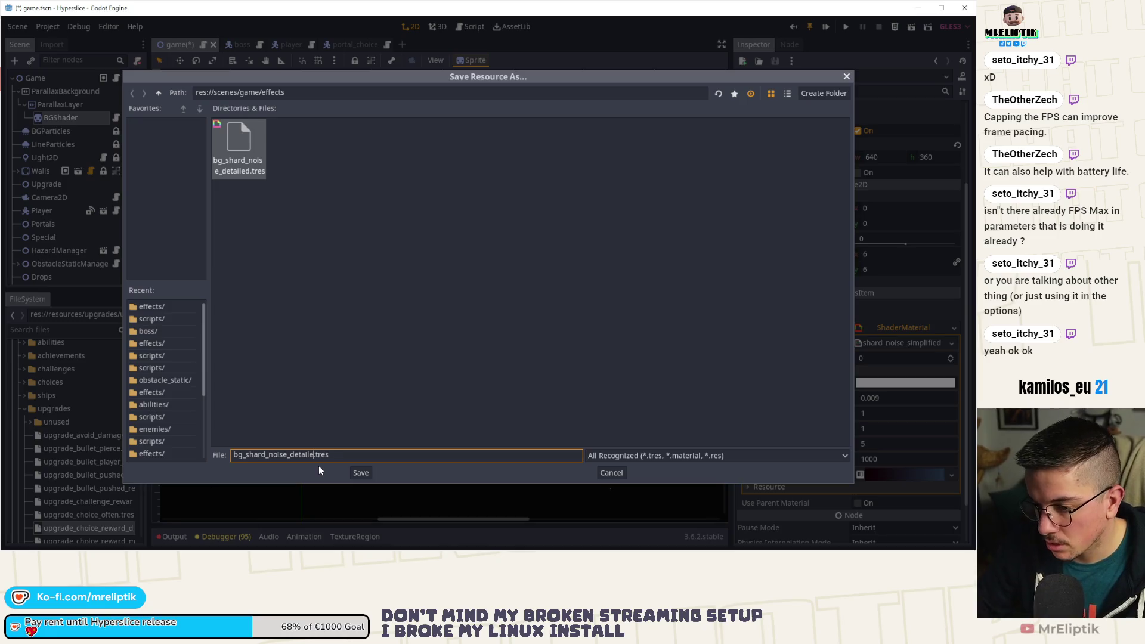
{"action": "type", "text": "si"}
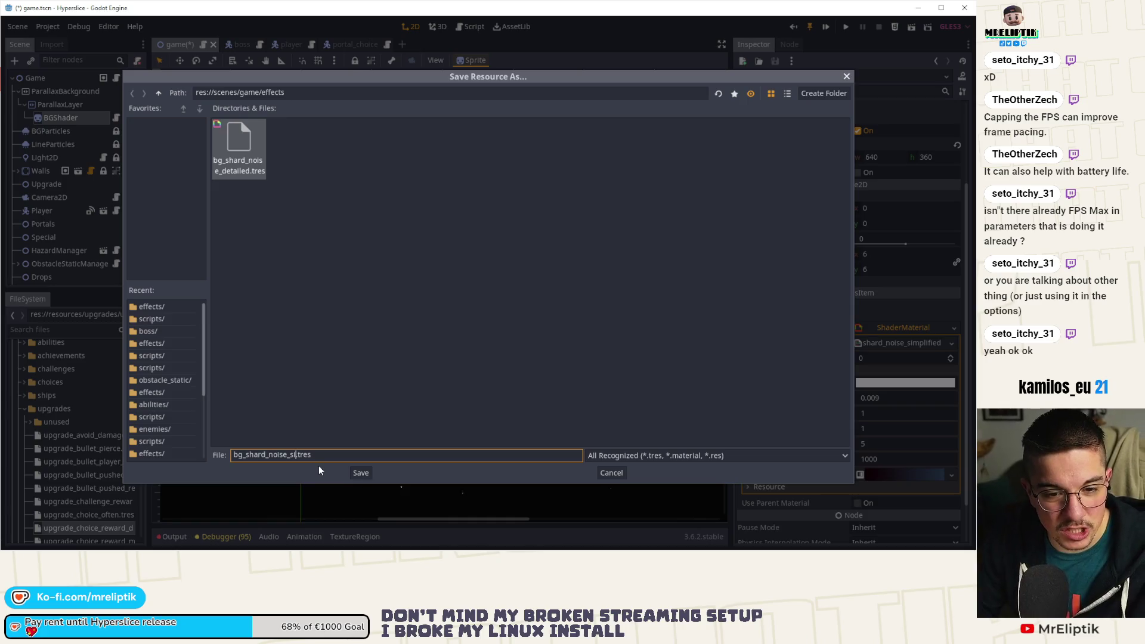
{"action": "type", "text": "mple"}
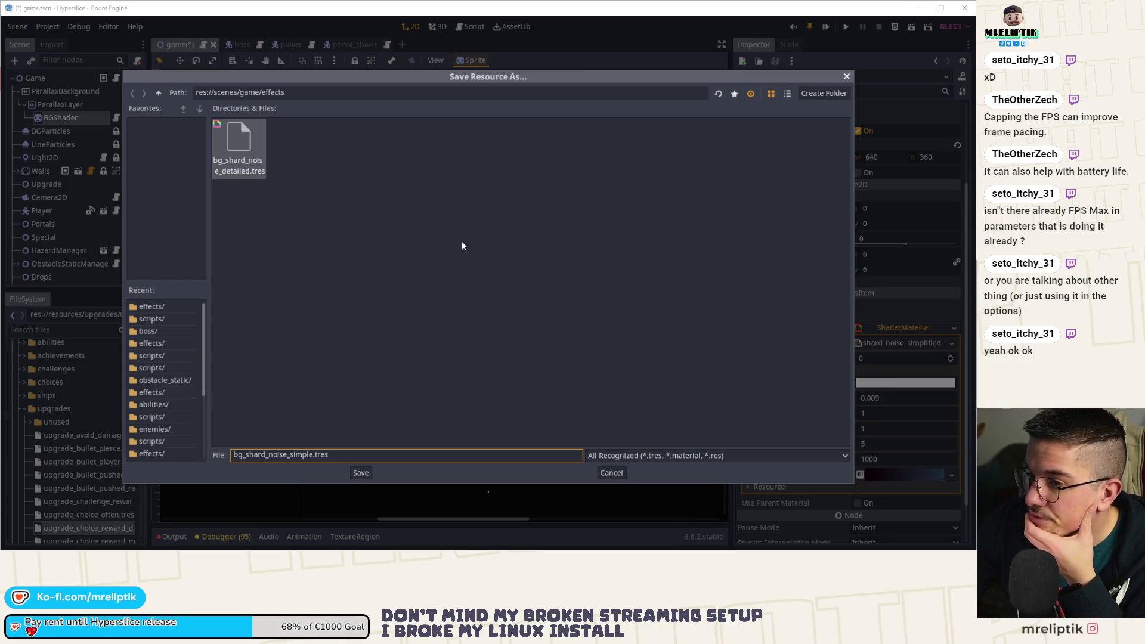
{"action": "left_click", "coordinate": [361, 472]}
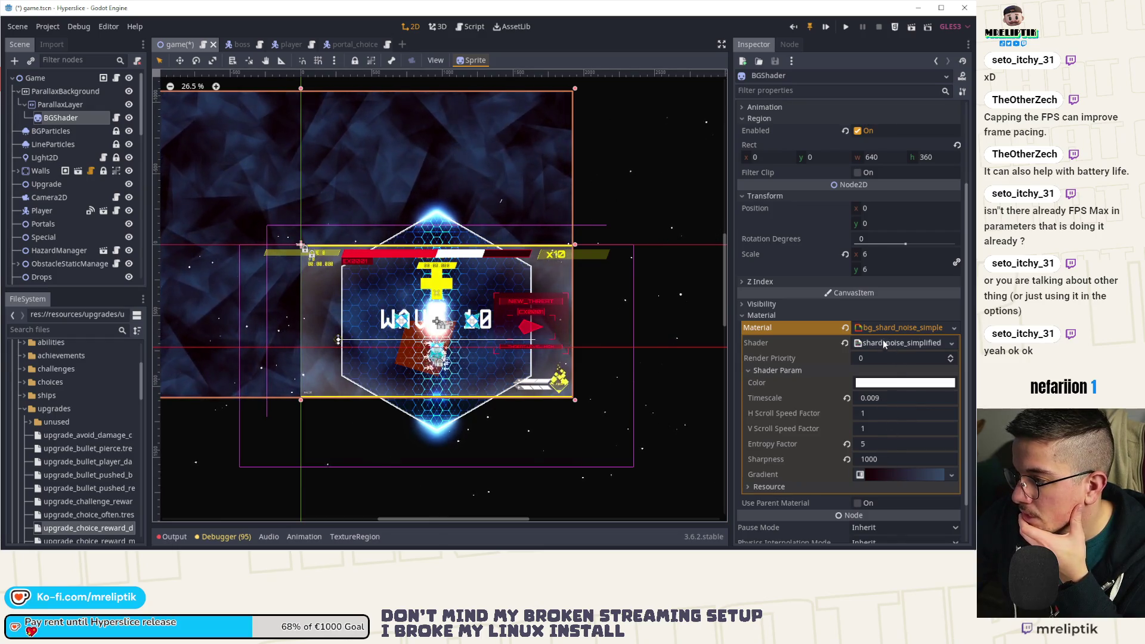
{"action": "left_click", "coordinate": [953, 344]}
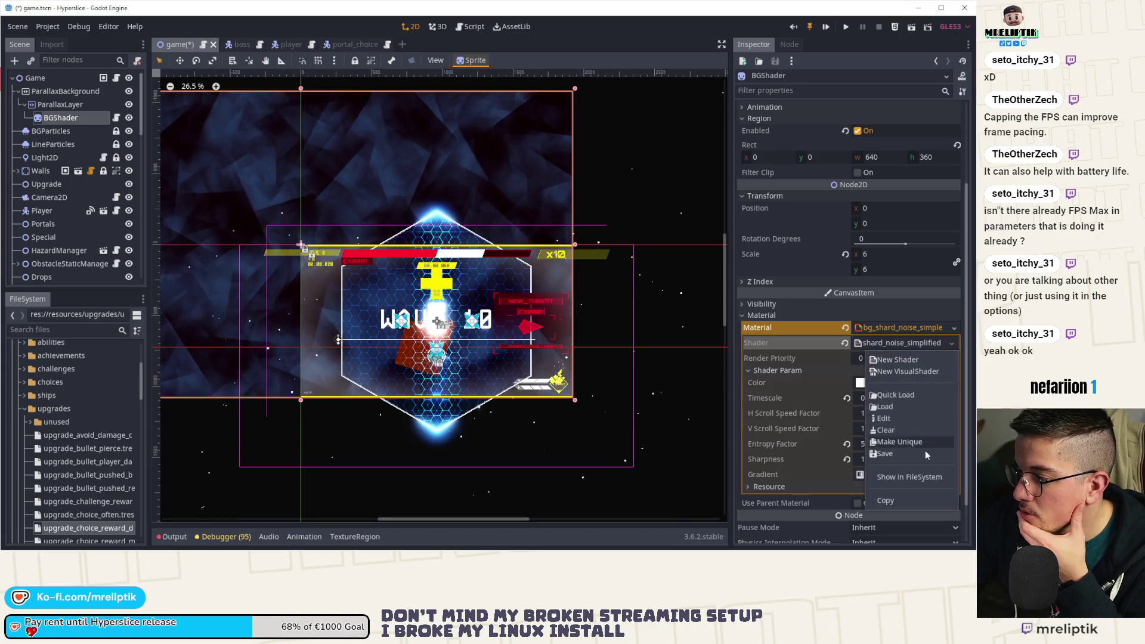
{"action": "left_click", "coordinate": [915, 442]}
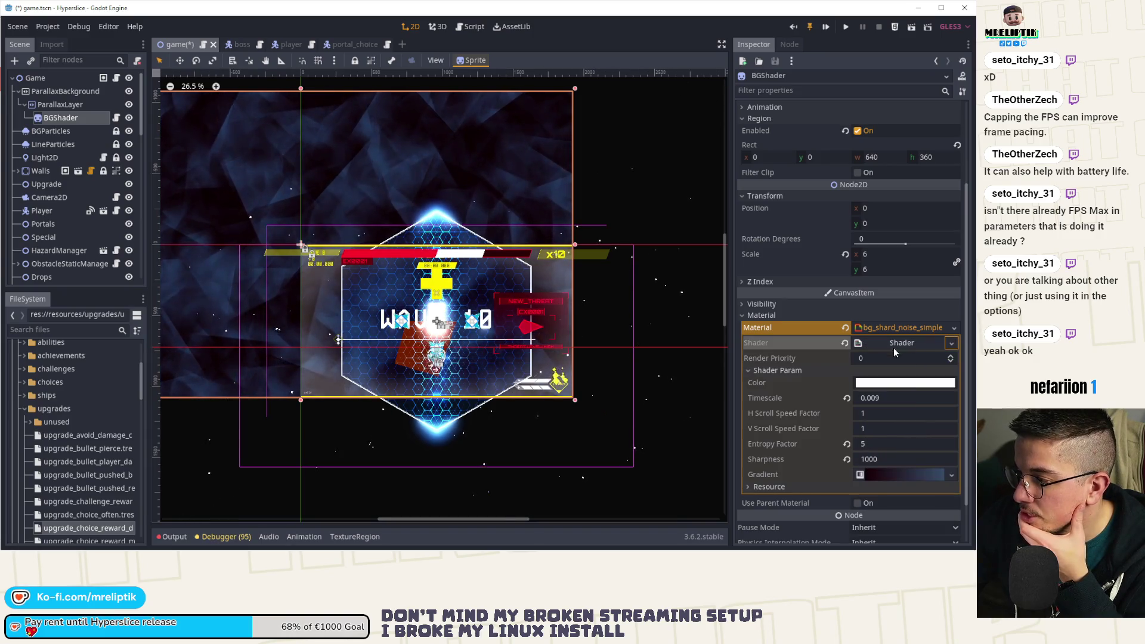
- Save the unique shader as shard_noise_very_simplified.tres in res://shared/effects
{"action": "left_click", "coordinate": [952, 343]}
{"action": "left_click", "coordinate": [889, 452]}
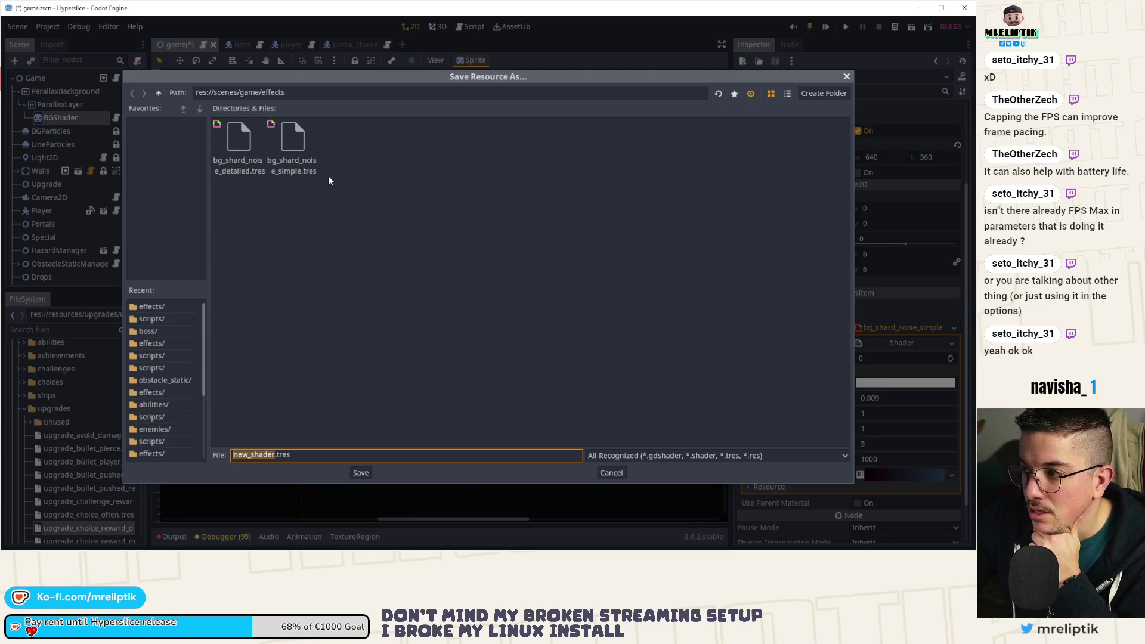
{"action": "left_click", "coordinate": [159, 93]}
{"action": "left_click", "coordinate": [159, 93]}
{"action": "scroll", "coordinate": [328, 333], "scroll_direction": "down", "scroll_amount": 2}
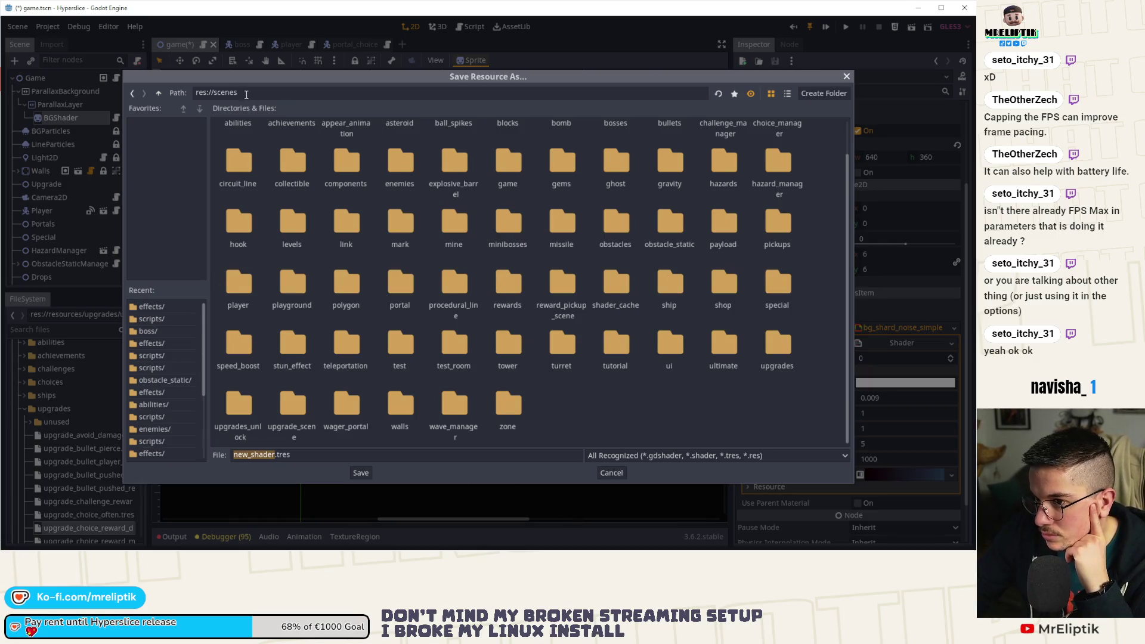
{"action": "left_click", "coordinate": [159, 93]}
{"action": "double_click", "coordinate": [230, 199]}
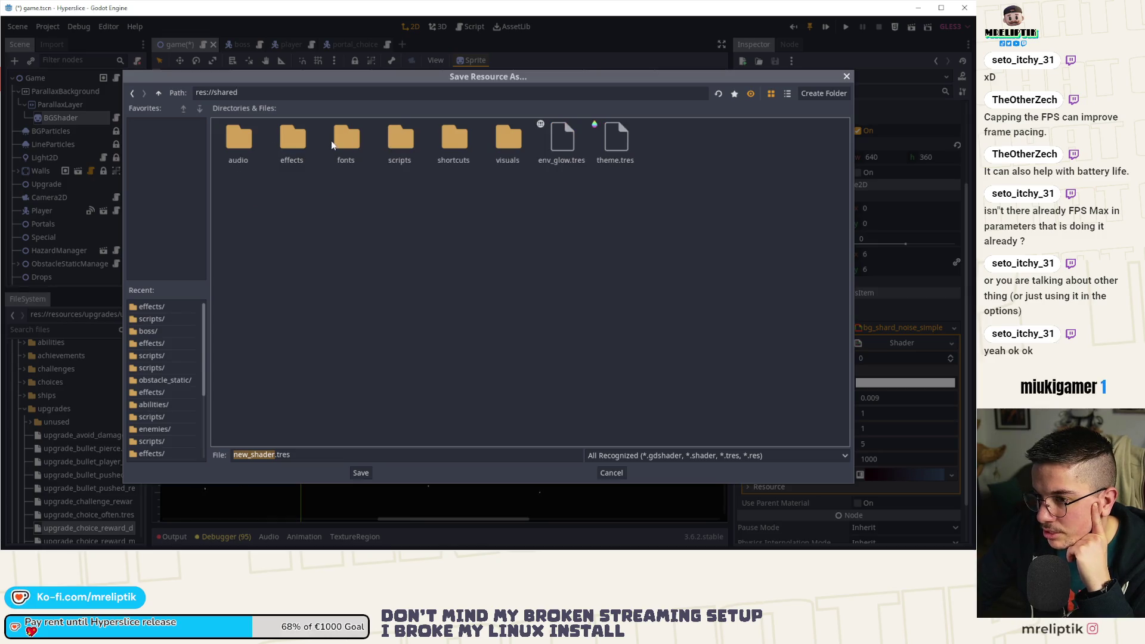
{"action": "double_click", "coordinate": [290, 145]}
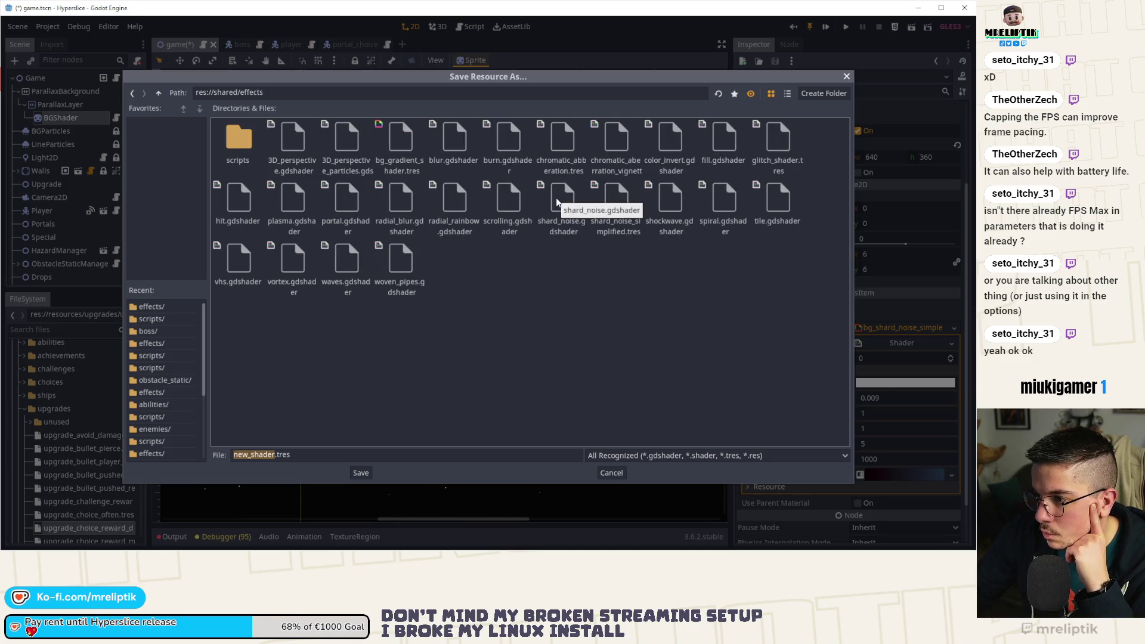
{"action": "left_click", "coordinate": [620, 205]}
{"action": "left_click", "coordinate": [309, 456]}
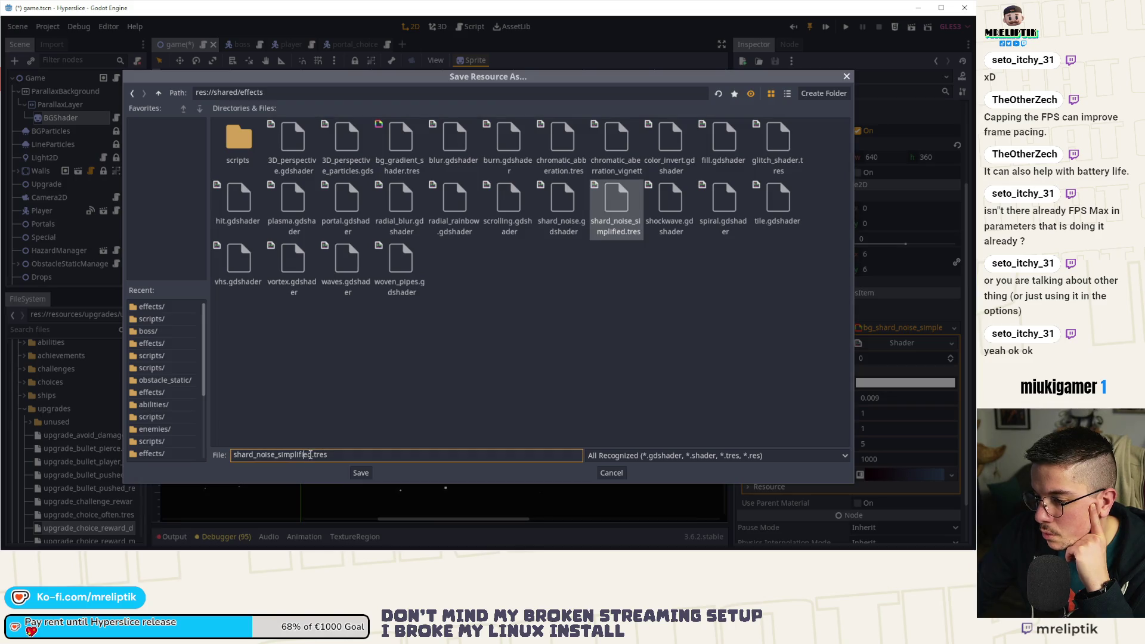
{"action": "left_click_drag", "start_coordinate": [309, 455], "coordinate": [288, 457]}
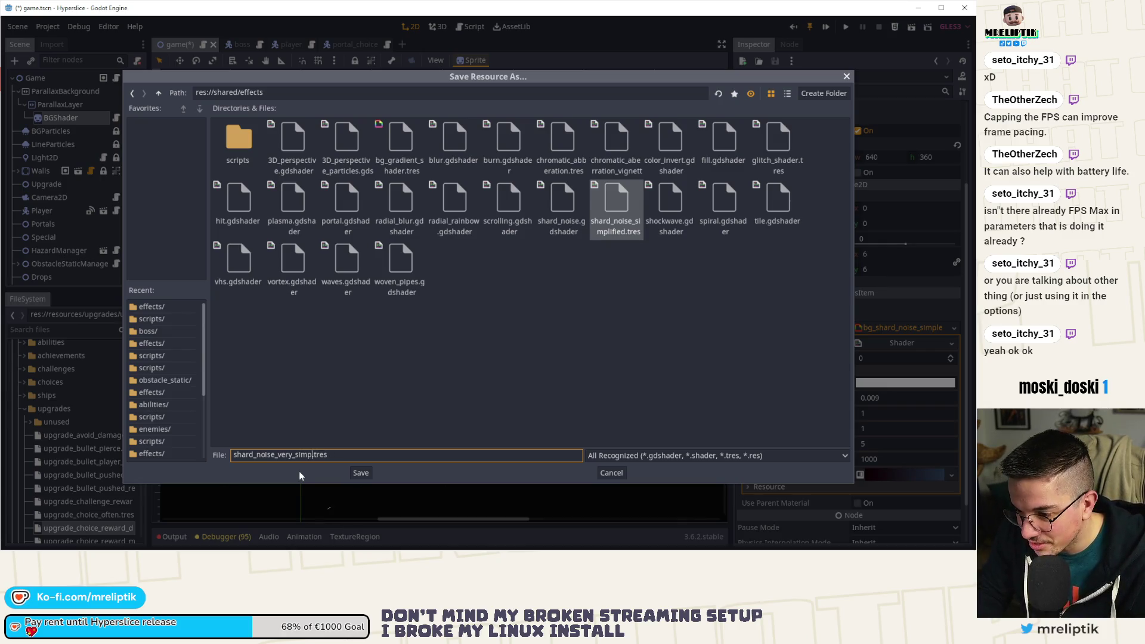
{"action": "type", "text": "ified"}
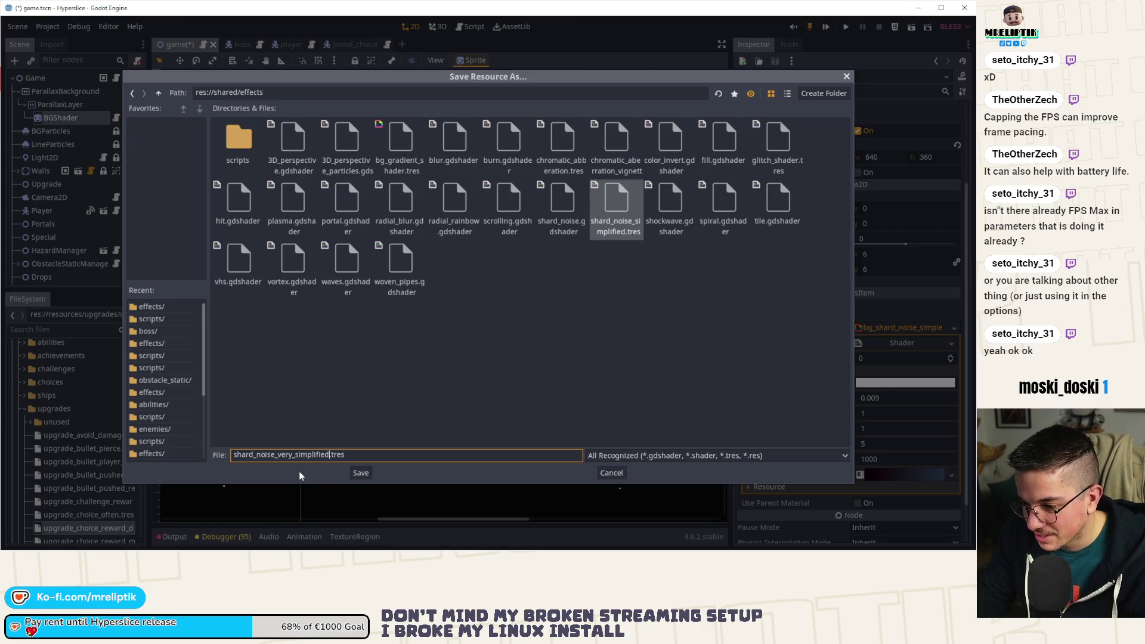
{"action": "key", "text": "Return"}
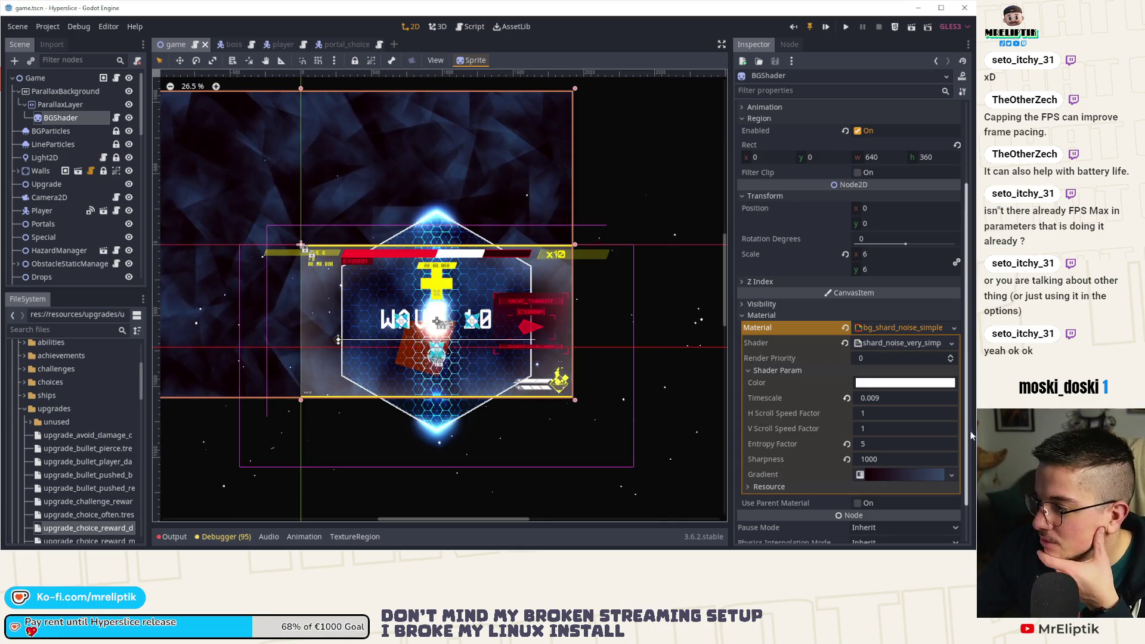
- Quick-load bg_shard_noise_detailed to compare, switch back to bg_shard_noise_simple, and open its shader code
{"action": "left_click", "coordinate": [956, 328]}
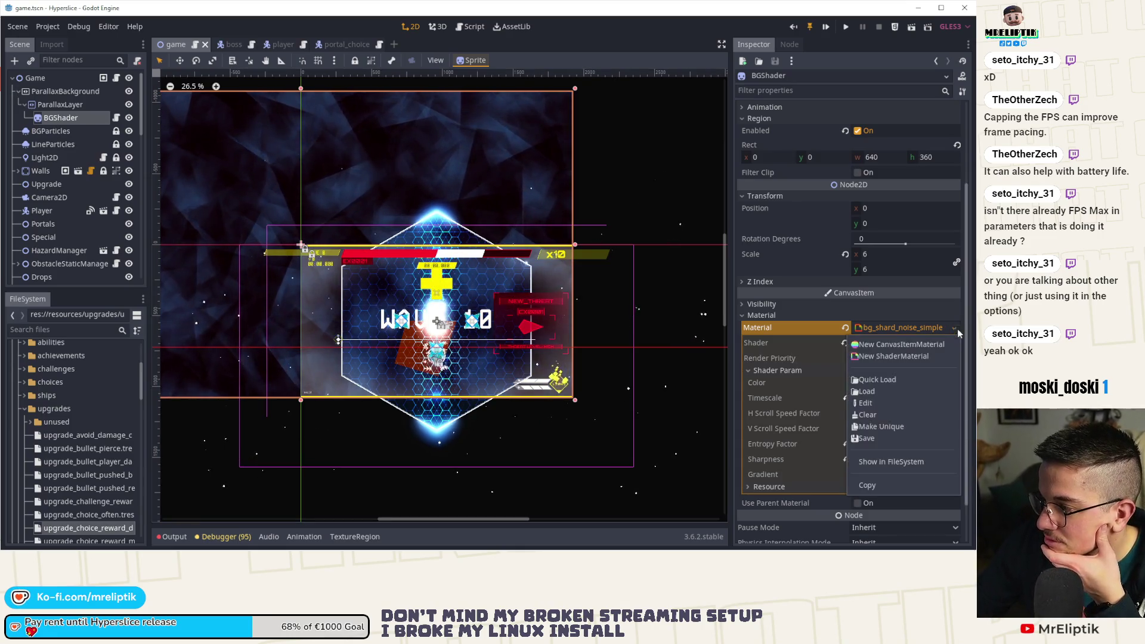
{"action": "left_click", "coordinate": [876, 380]}
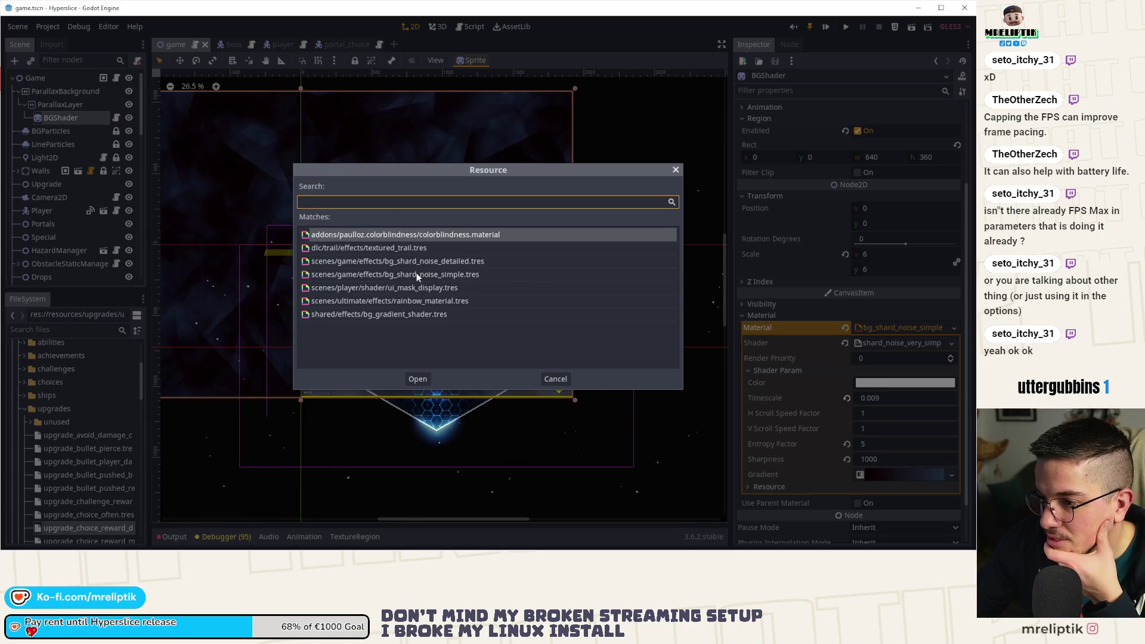
{"action": "double_click", "coordinate": [429, 261]}
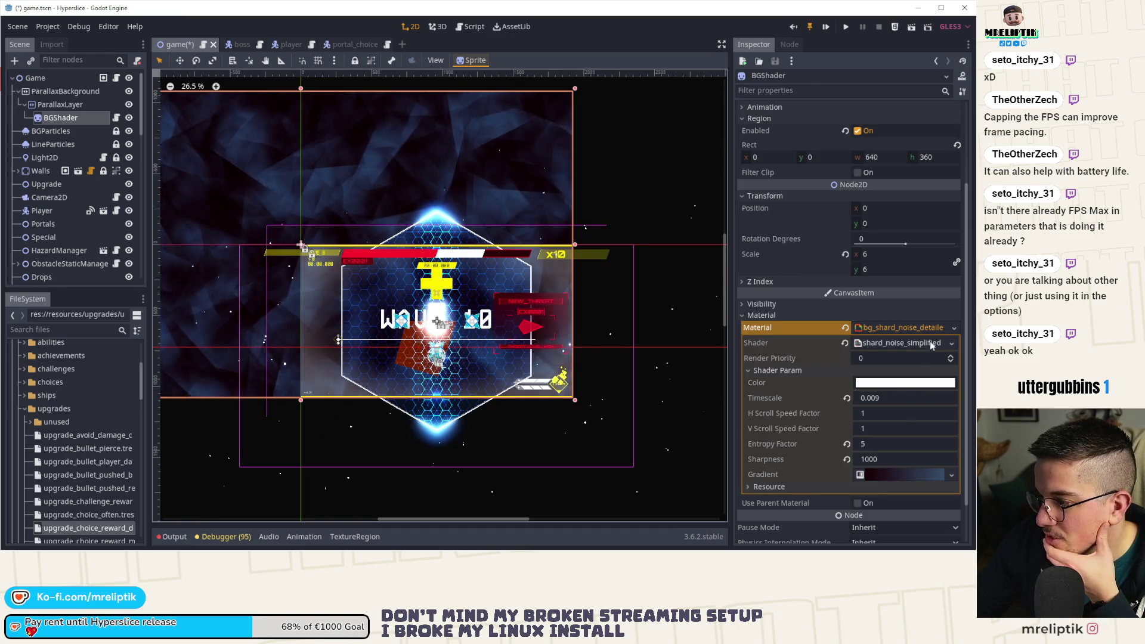
{"action": "left_click", "coordinate": [954, 327]}
{"action": "left_click", "coordinate": [877, 380]}
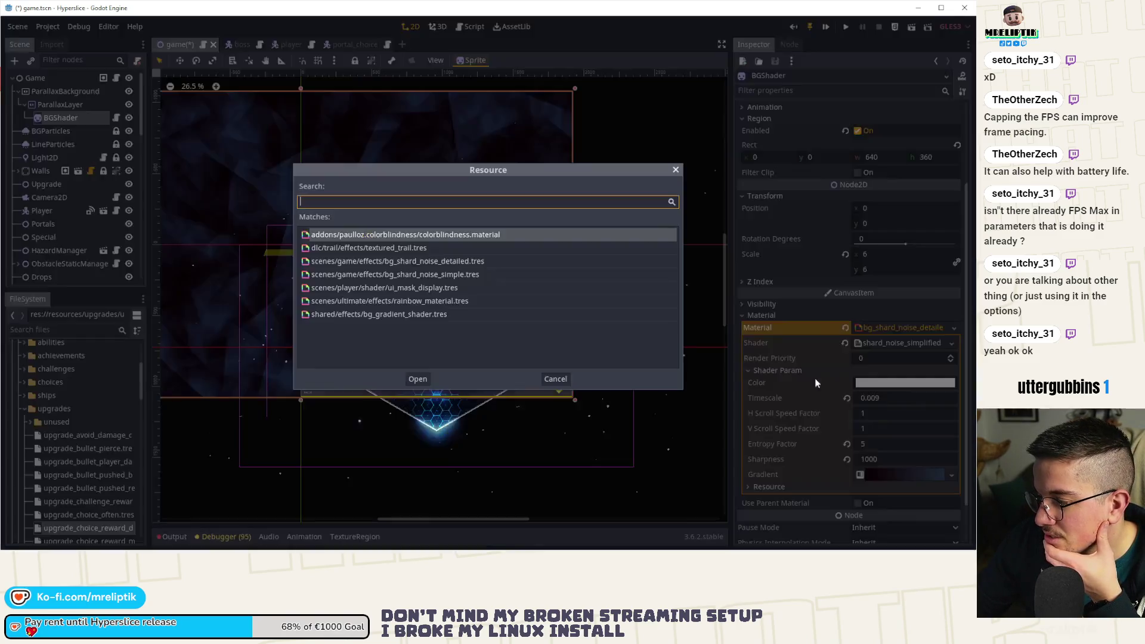
{"action": "double_click", "coordinate": [429, 276]}
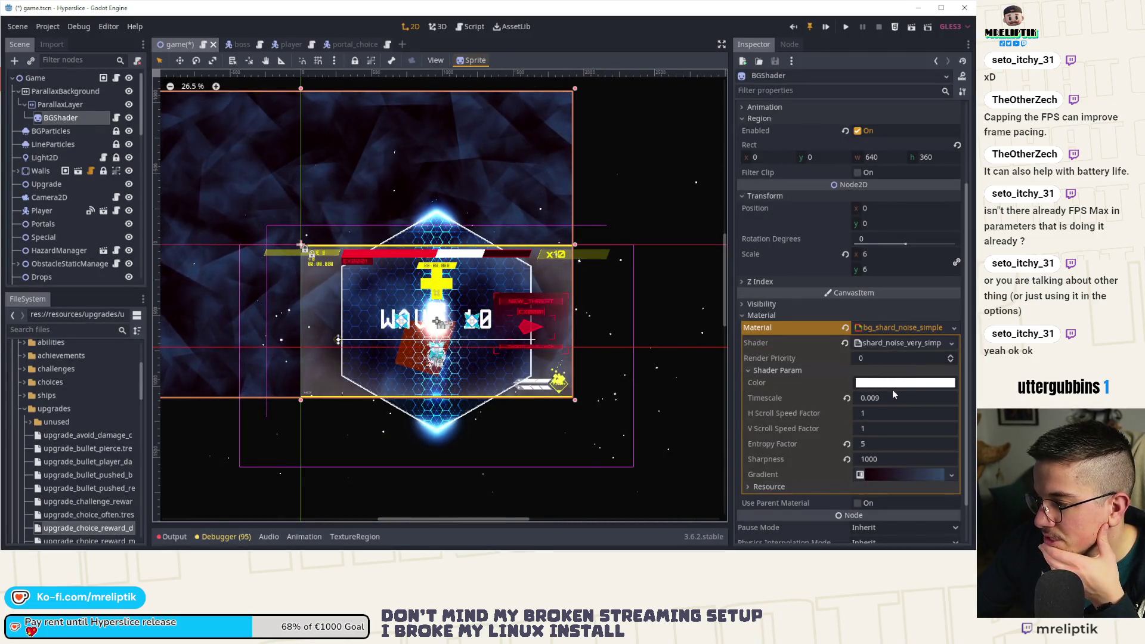
{"action": "left_click", "coordinate": [898, 344]}
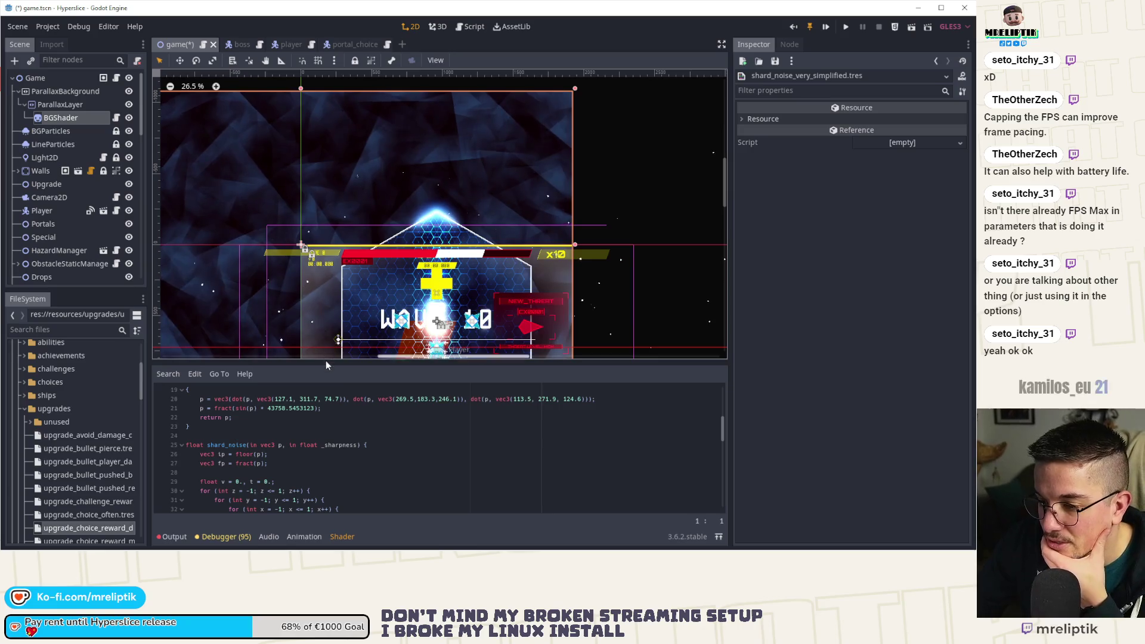
- Resize the splitter to enlarge the scene preview and place the cursor on the 16.0 octave line
{"action": "left_click_drag", "start_coordinate": [324, 364], "coordinate": [324, 217]}
{"action": "scroll", "coordinate": [357, 402], "scroll_direction": "down", "scroll_amount": 1}
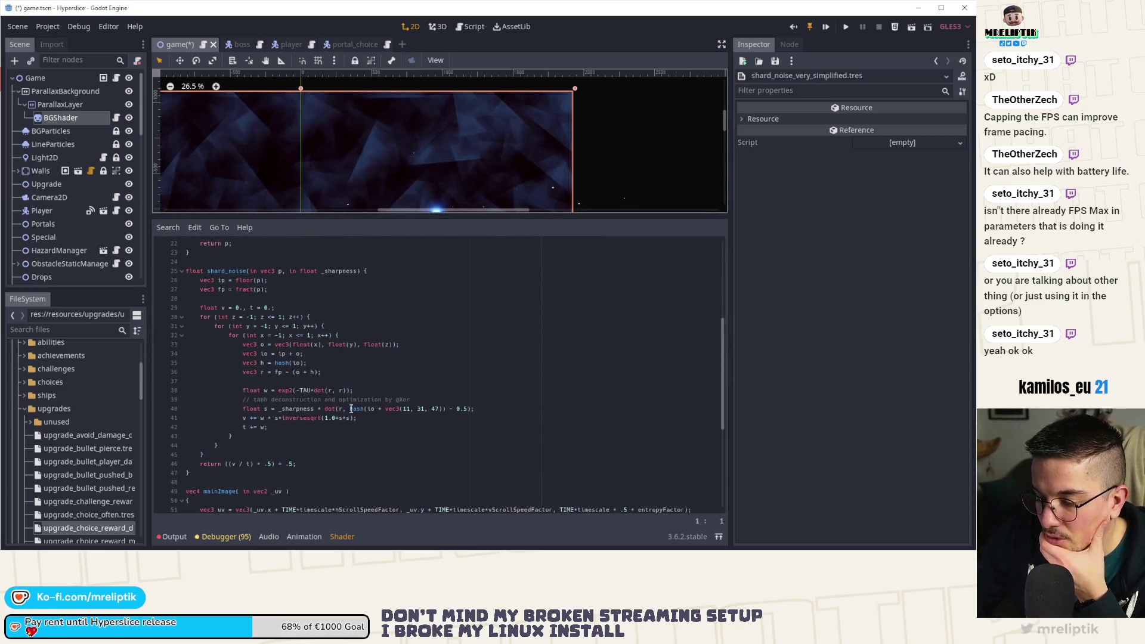
{"action": "scroll", "coordinate": [342, 417], "scroll_direction": "down", "scroll_amount": 7}
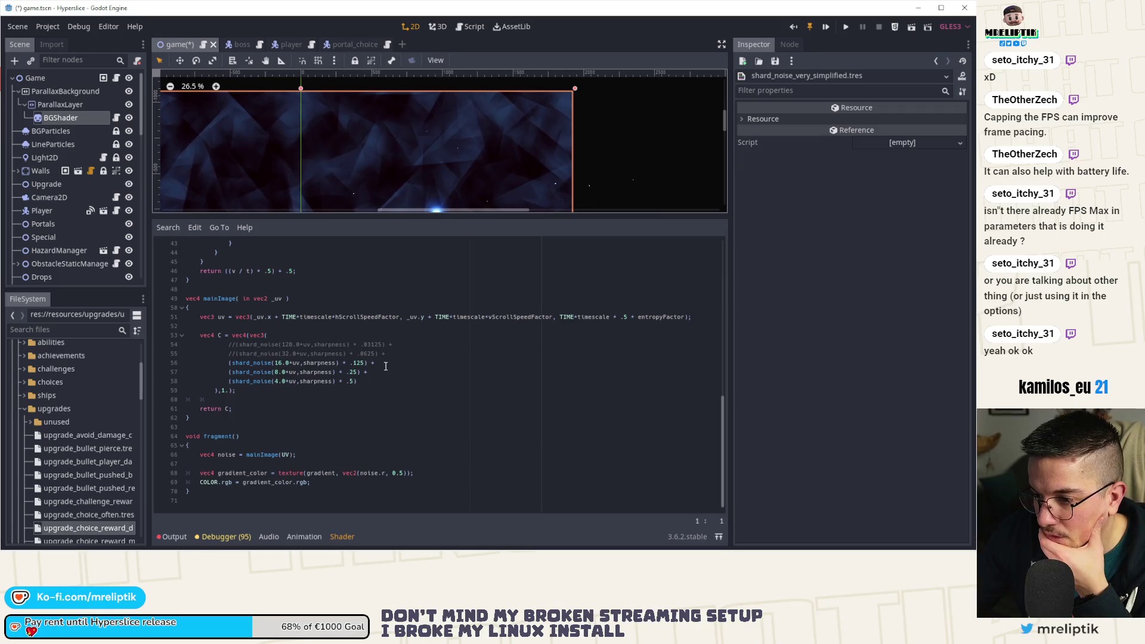
{"action": "scroll", "coordinate": [400, 159], "scroll_direction": "down", "scroll_amount": 4}
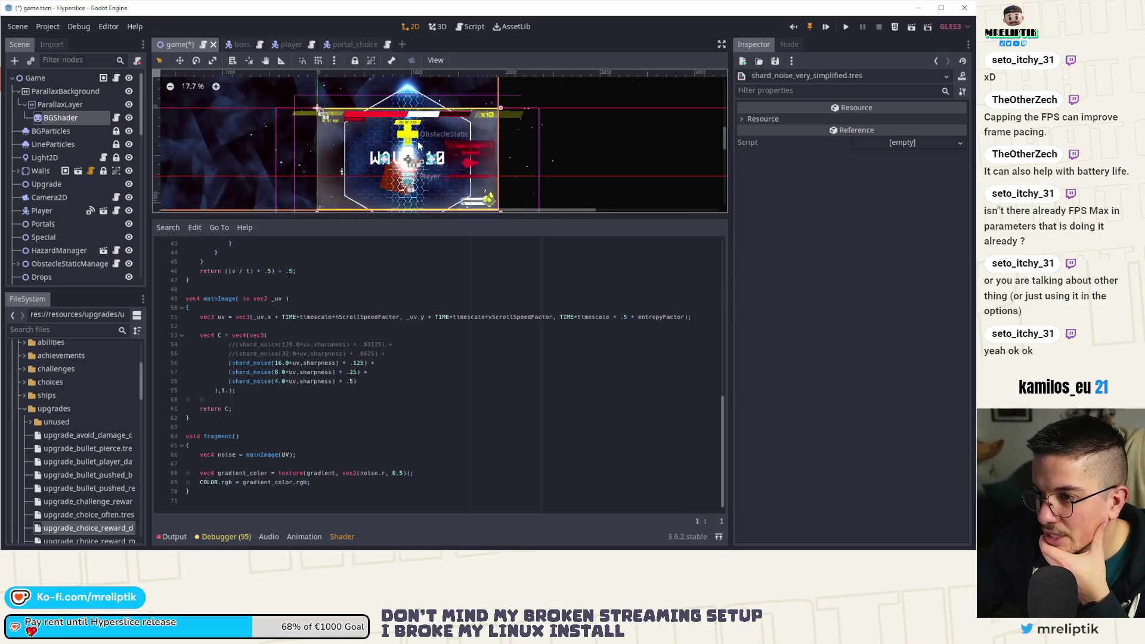
{"action": "mouse_move", "coordinate": [379, 217]}
{"action": "left_mouse_down"}
{"action": "mouse_move", "coordinate": [391, 272]}
{"action": "mouse_move", "coordinate": [370, 316]}
{"action": "left_mouse_up"}
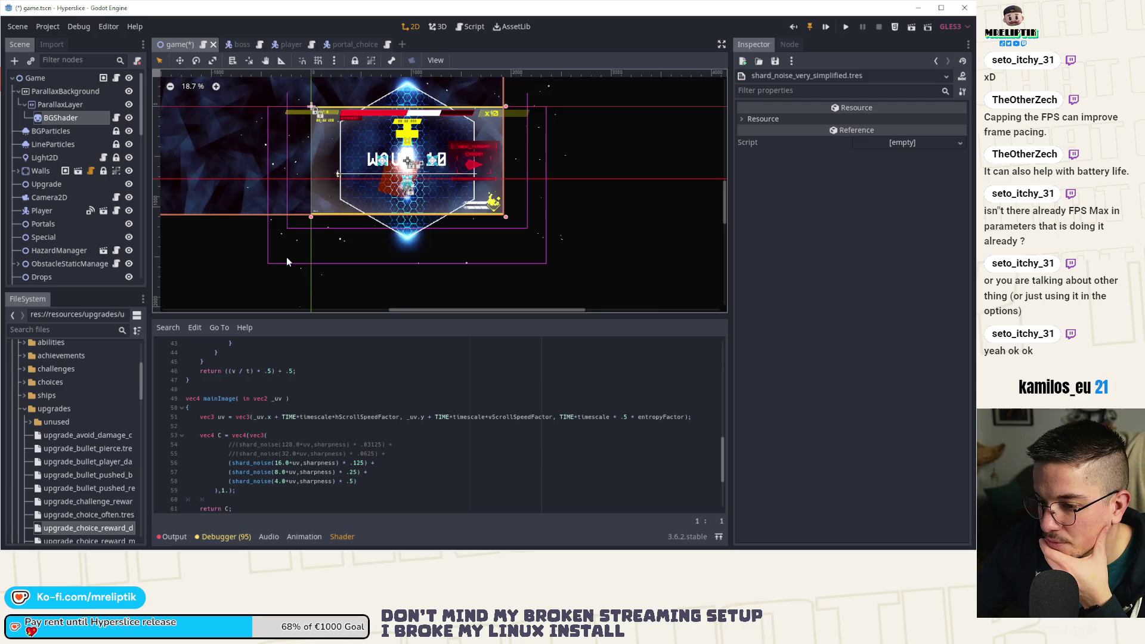
{"action": "scroll", "coordinate": [355, 408], "scroll_direction": "down", "scroll_amount": 2}
{"action": "left_click", "coordinate": [387, 407]}
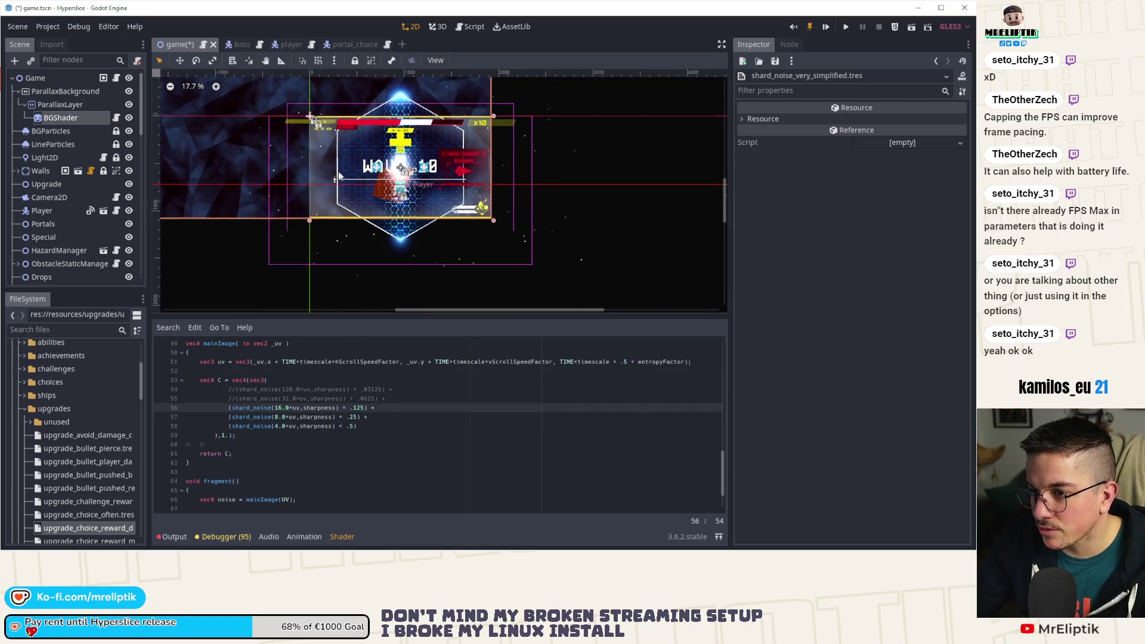
{"action": "scroll", "coordinate": [358, 191], "scroll_direction": "up", "scroll_amount": 1}
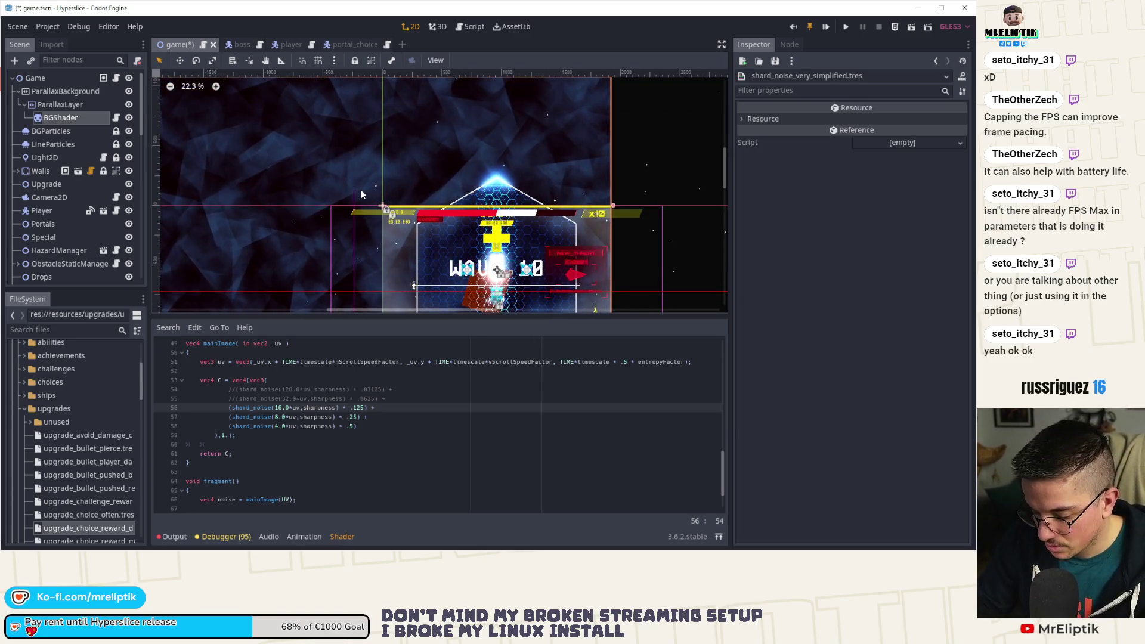
- Trial-comment the 16.0 and 8.0 shard_noise octaves, previewing each, then restore both
{"action": "key", "text": "ctrl+k"}
{"action": "key", "text": "ctrl+s"}
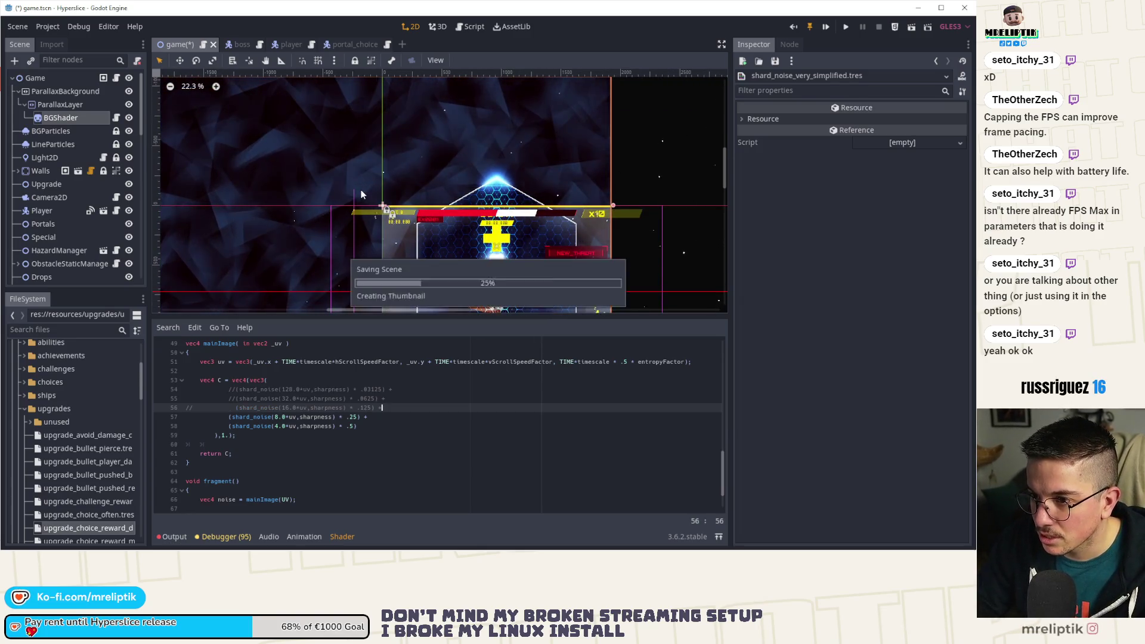
{"action": "key", "text": "Down"}
{"action": "key", "text": "ctrl+k"}
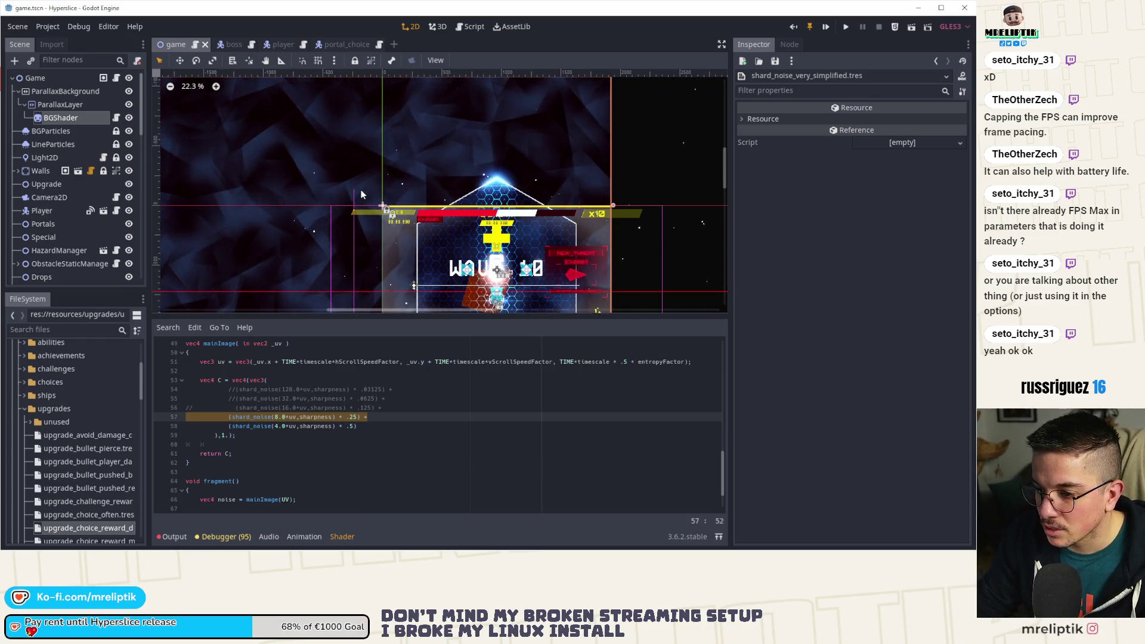
{"action": "key", "text": "ctrl+s"}
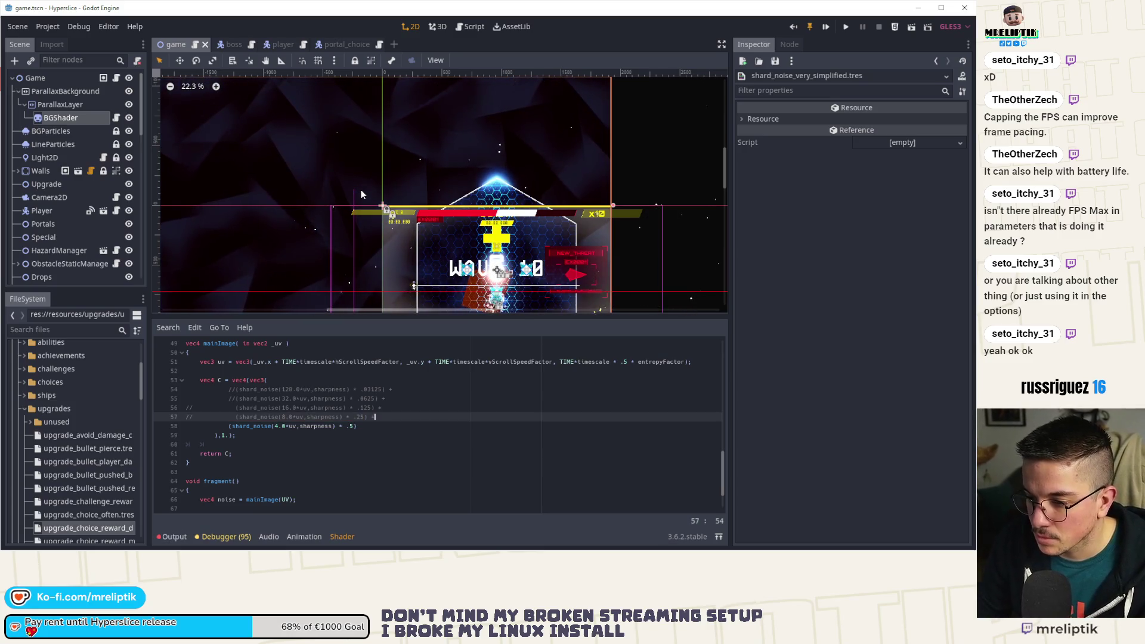
{"action": "key", "text": "shift+Up"}
{"action": "key", "text": "ctrl+k"}
{"action": "key", "text": "ctrl+s"}
- Comment out the 16.0 octave, briefly test dropping 8.0, and keep the 8.0 and 4.0 layers
{"action": "key", "text": "Up"}
{"action": "key", "text": "ctrl+k"}
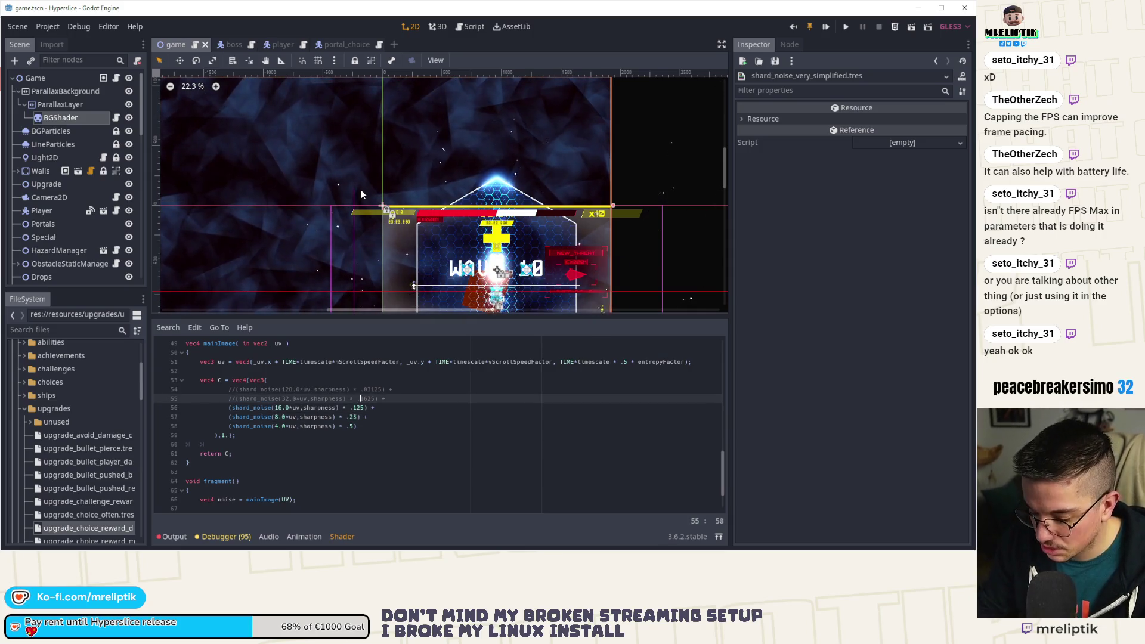
{"action": "key", "text": "ctrl+k"}
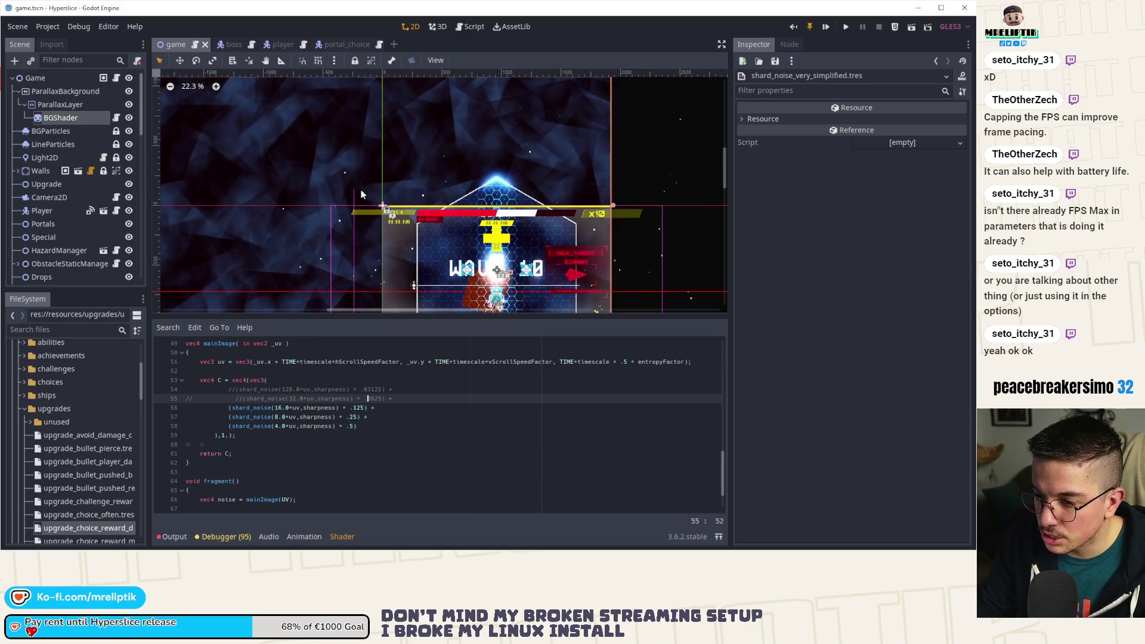
{"action": "key", "text": "Home"}
{"action": "key", "text": "Home"}
{"action": "key", "text": "shift+End"}
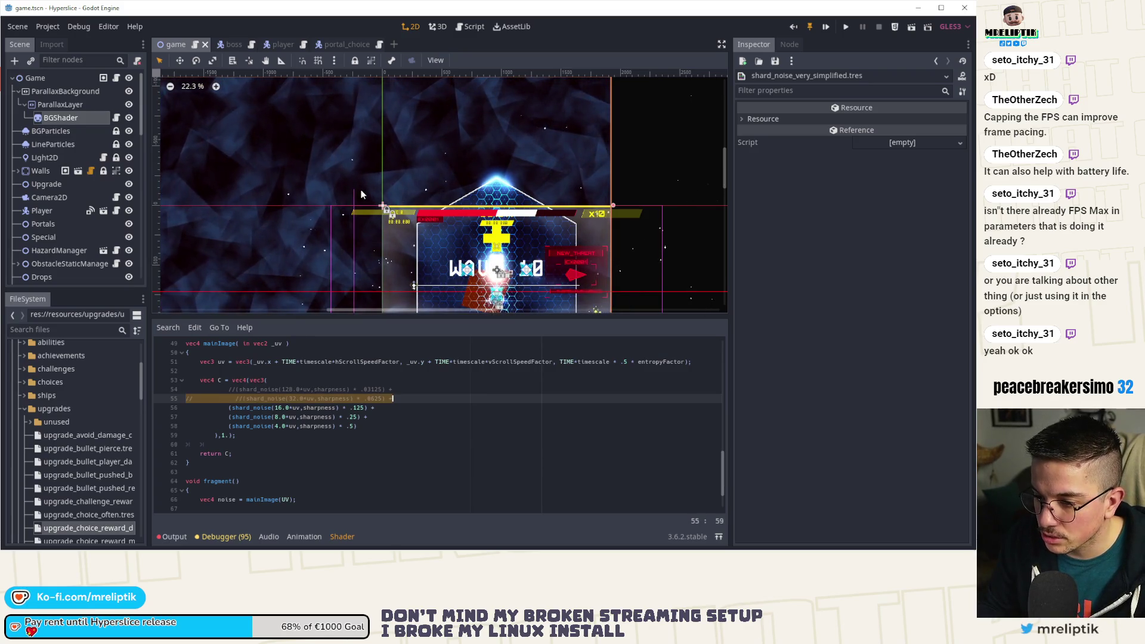
{"action": "key", "text": "Down"}
{"action": "key", "text": "ctrl+k"}
{"action": "key", "text": "ctrl+s"}
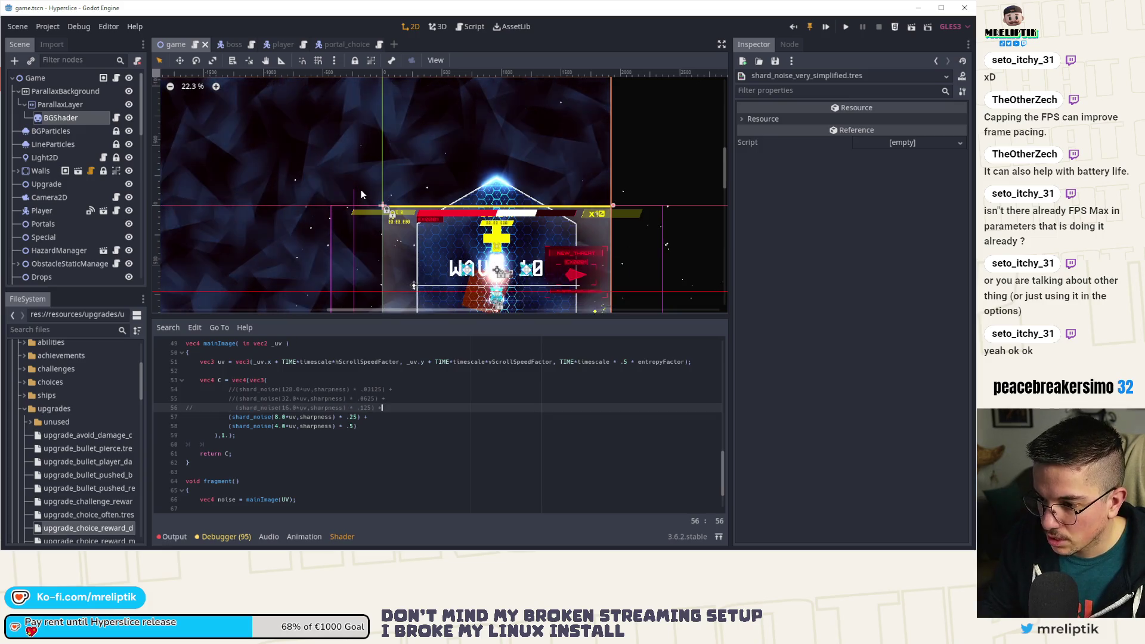
{"action": "key", "text": "Down"}
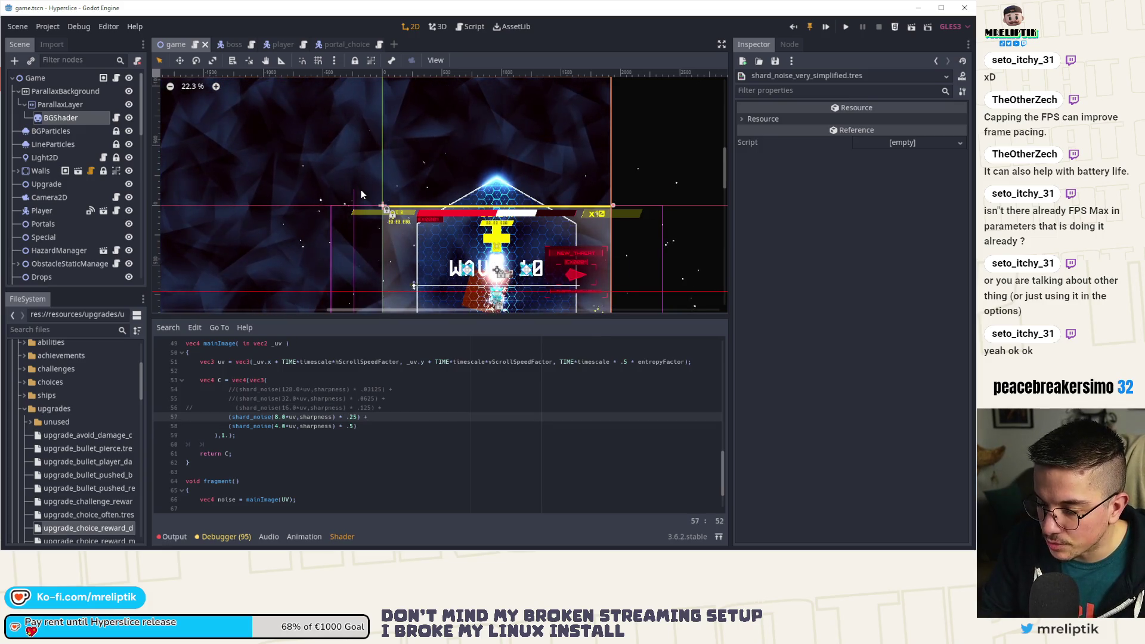
{"action": "key", "text": "ctrl+k"}
{"action": "key", "text": "ctrl+s"}
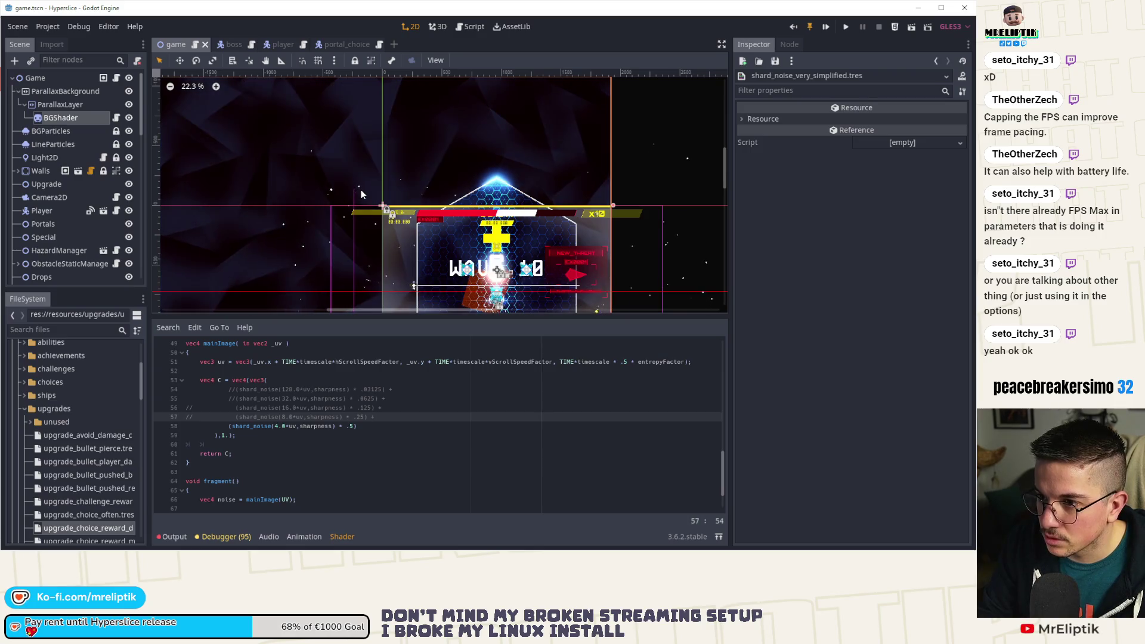
{"action": "key", "text": "ctrl+k"}
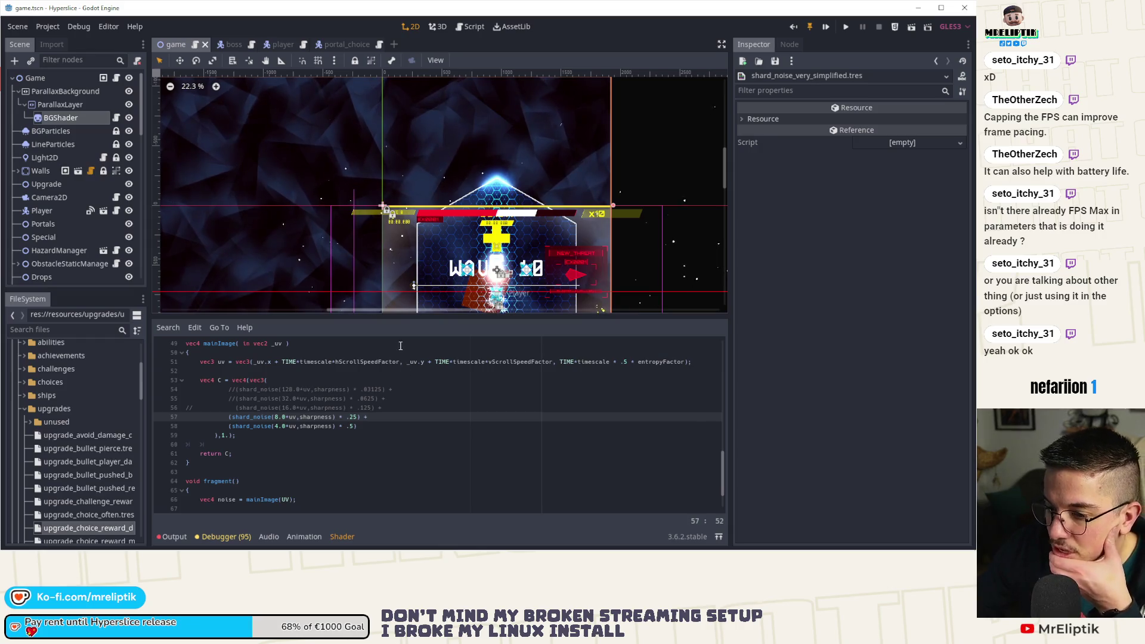
{"action": "scroll", "coordinate": [407, 400], "scroll_direction": "down", "scroll_amount": 2}
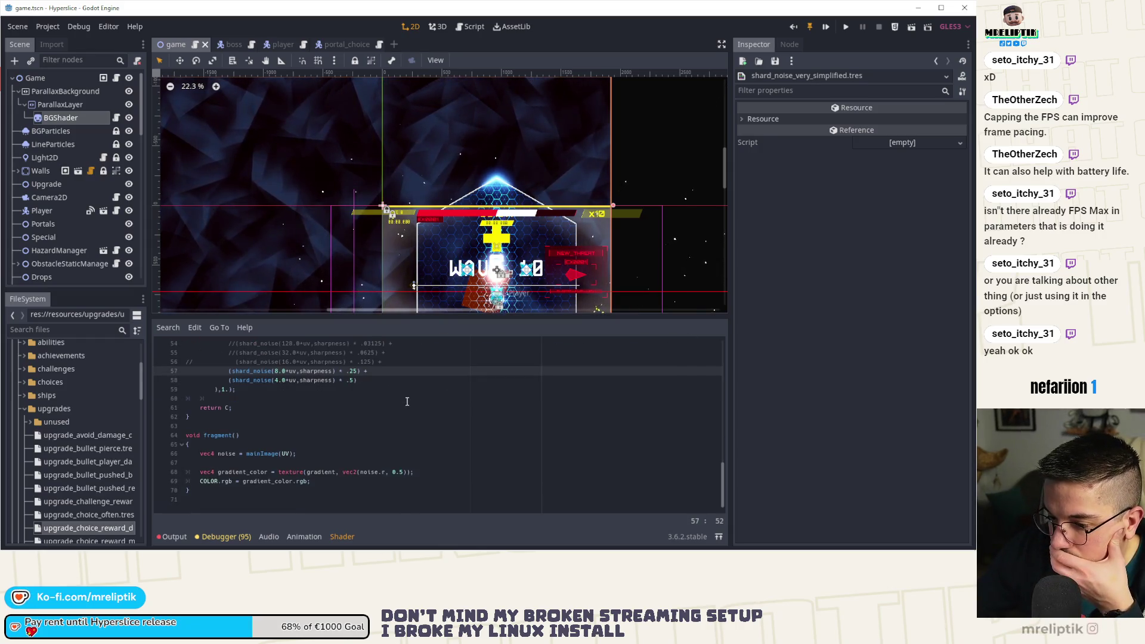
{"action": "scroll", "coordinate": [404, 410], "scroll_direction": "up", "scroll_amount": 5}
{"action": "scroll", "coordinate": [404, 412], "scroll_direction": "up", "scroll_amount": 4}
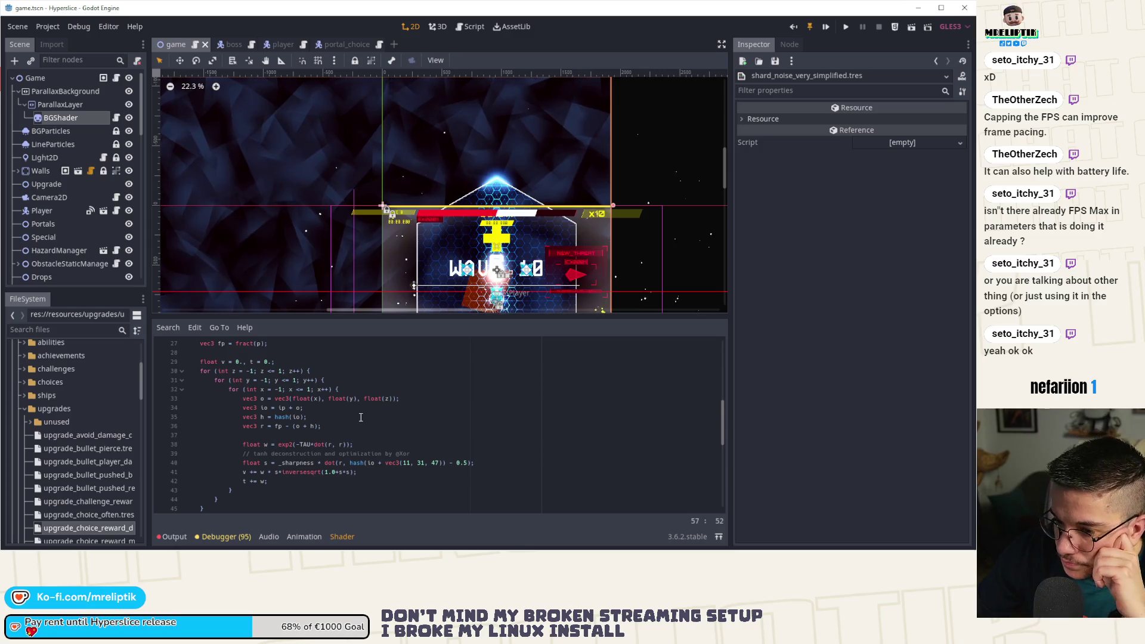
{"action": "double_click", "coordinate": [236, 371]}
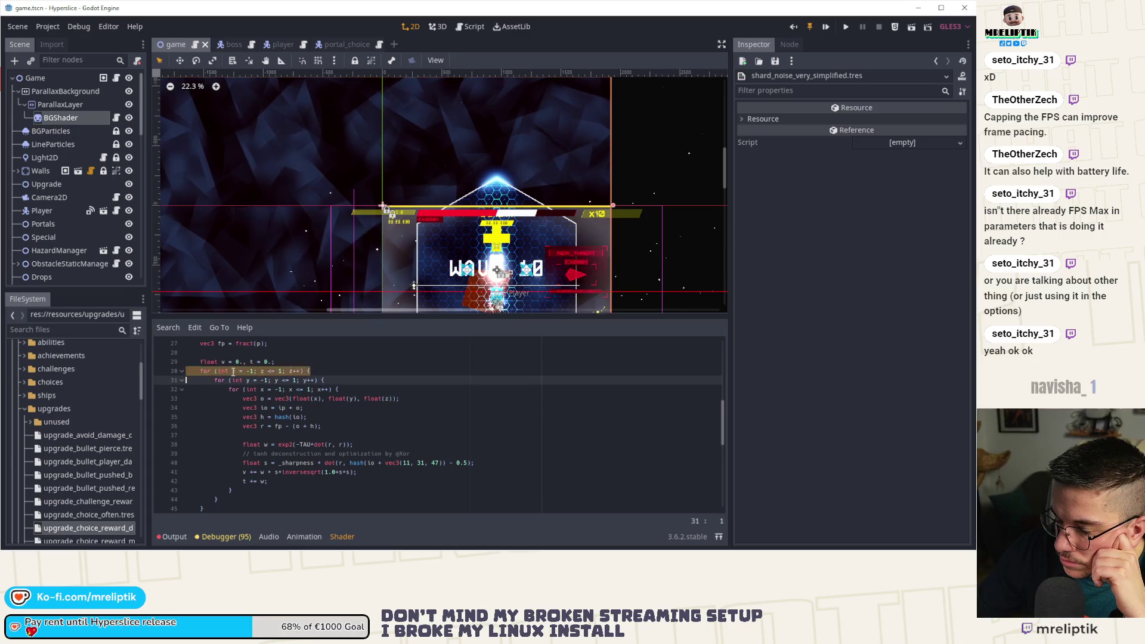
{"action": "left_click", "coordinate": [233, 370]}
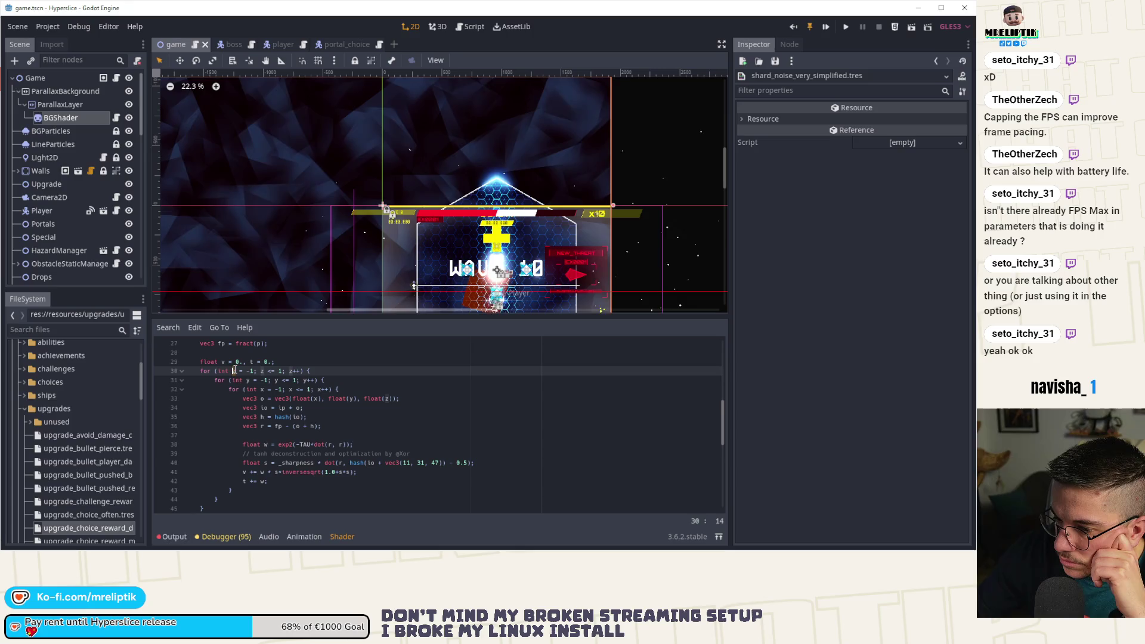
{"action": "double_click", "coordinate": [262, 399]}
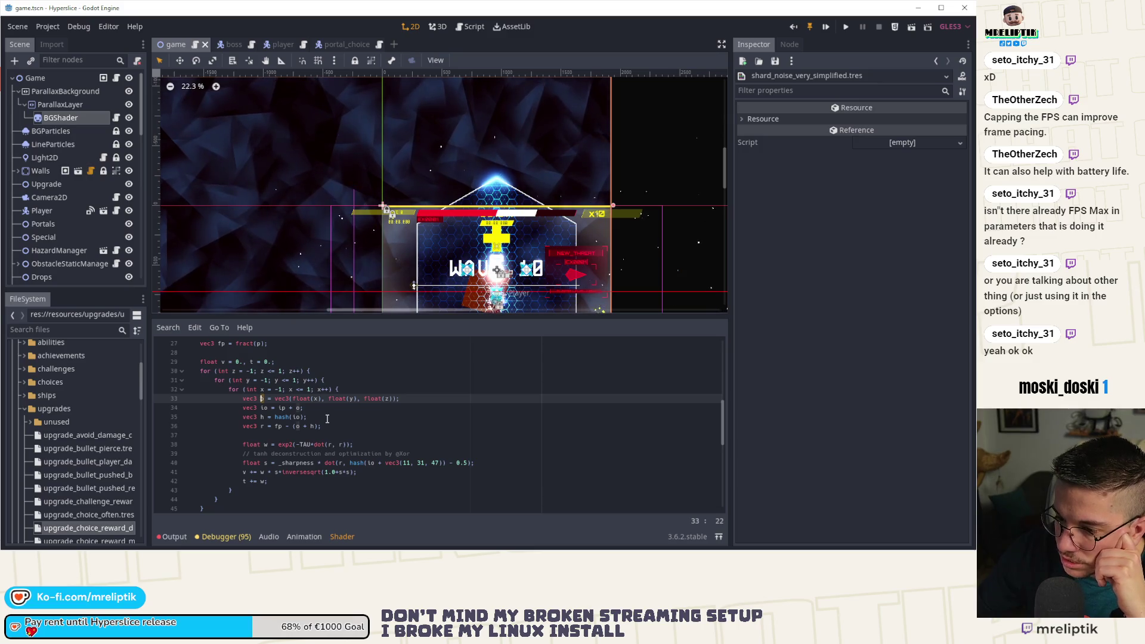
{"action": "scroll", "coordinate": [327, 427], "scroll_direction": "down", "scroll_amount": 2}
{"action": "scroll", "coordinate": [329, 420], "scroll_direction": "down", "scroll_amount": 4}
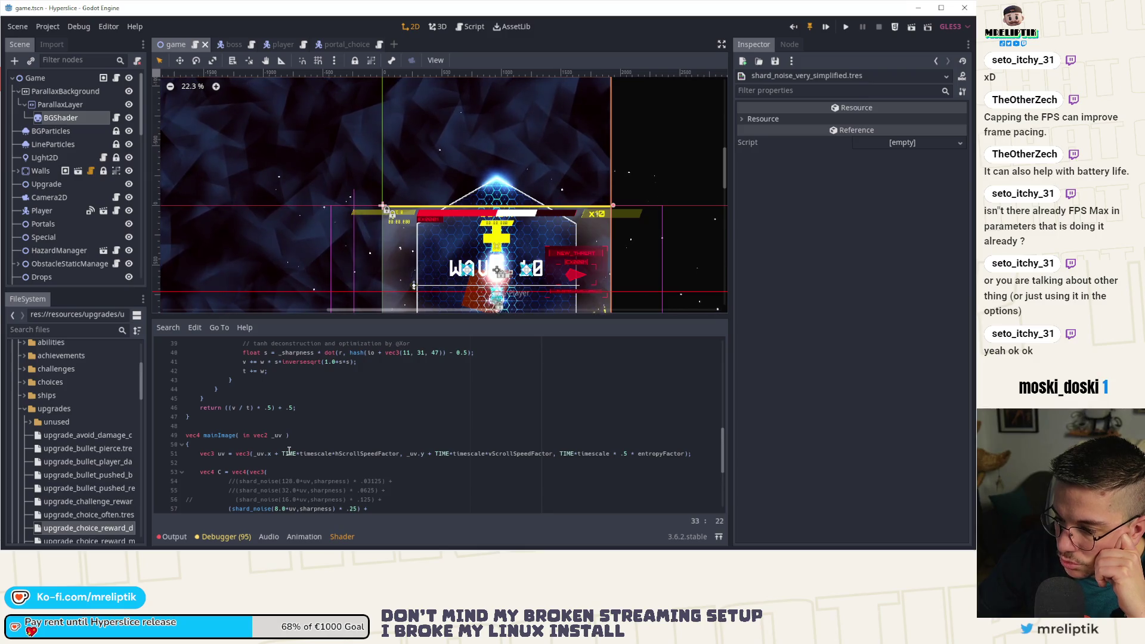
{"action": "scroll", "coordinate": [289, 451], "scroll_direction": "down", "scroll_amount": 3}
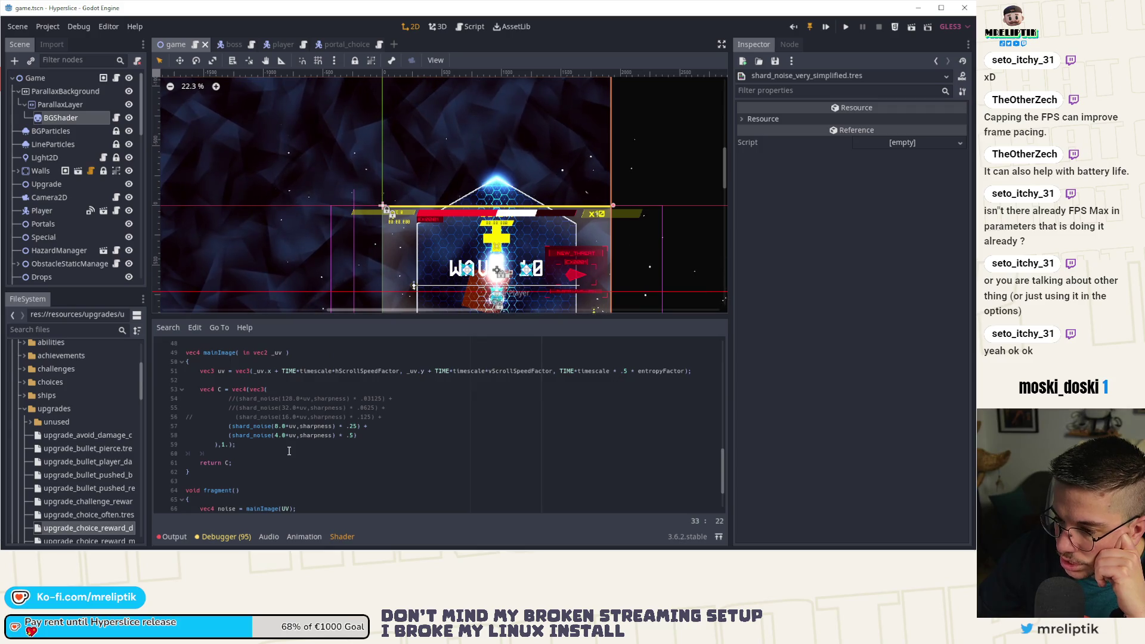
{"action": "scroll", "coordinate": [289, 451], "scroll_direction": "down", "scroll_amount": 1}
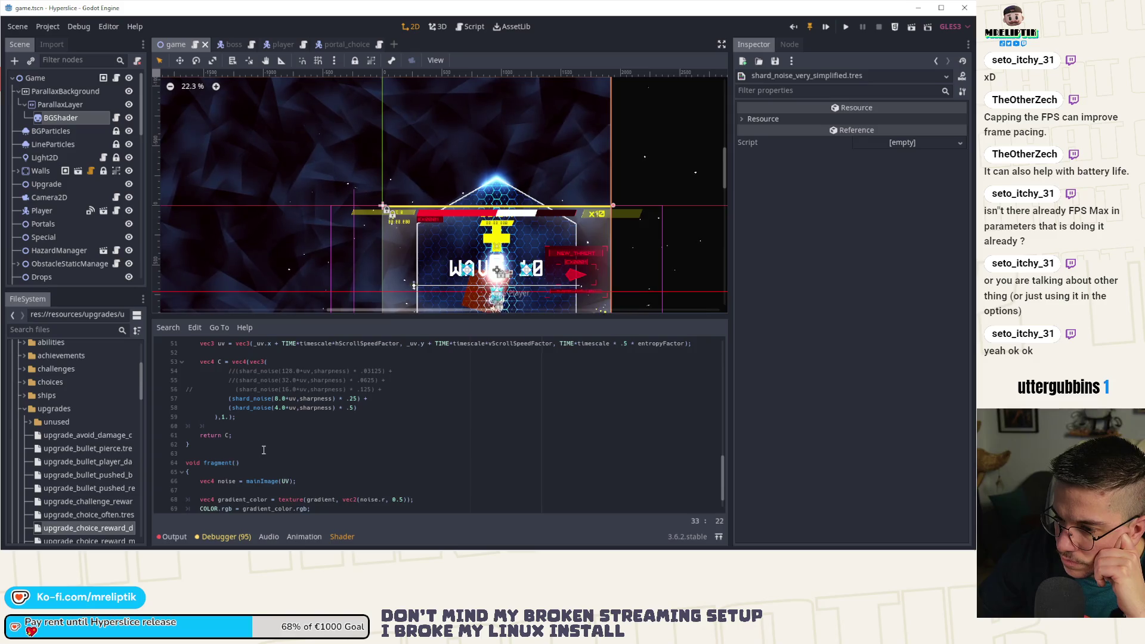
{"action": "scroll", "coordinate": [264, 451], "scroll_direction": "up", "scroll_amount": 2}
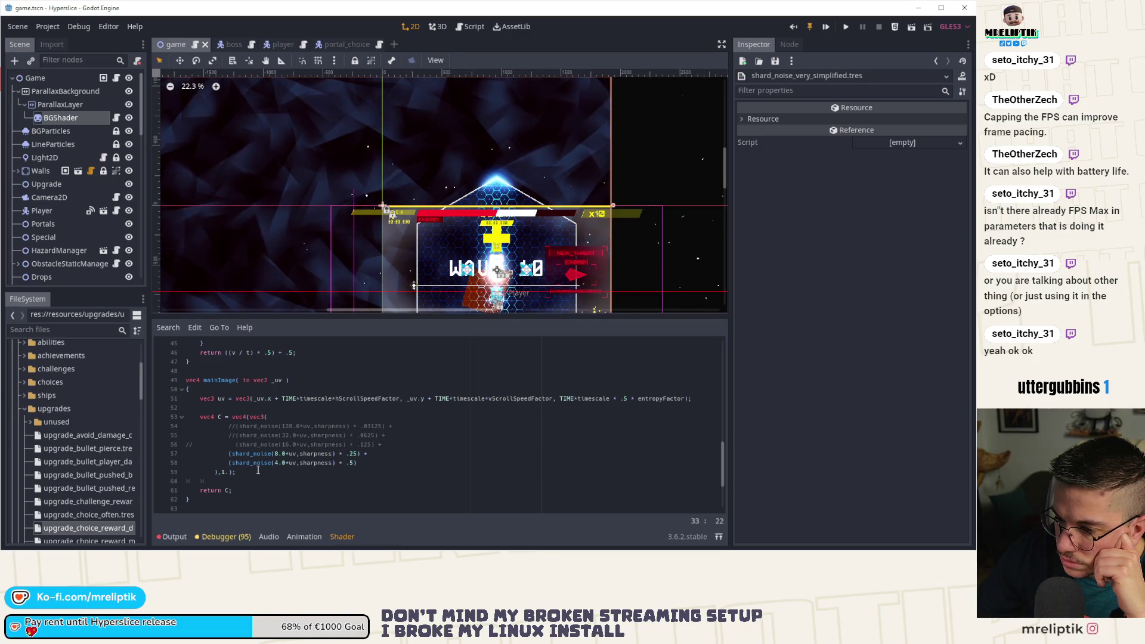
{"action": "scroll", "coordinate": [259, 470], "scroll_direction": "down", "scroll_amount": 3}
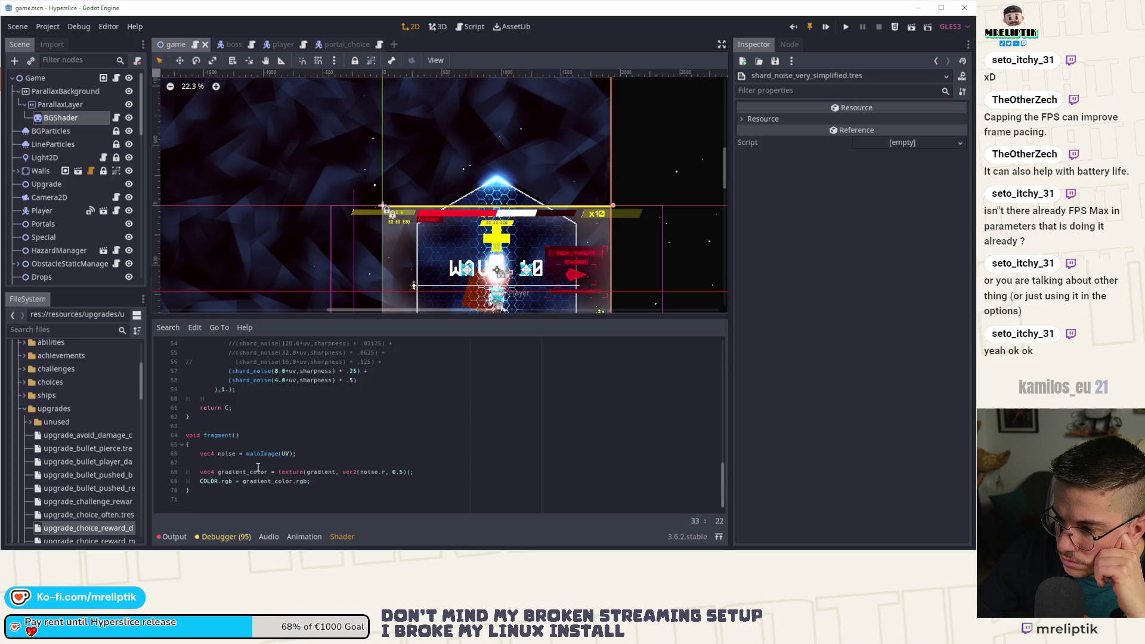
{"action": "scroll", "coordinate": [259, 470], "scroll_direction": "up", "scroll_amount": 2}
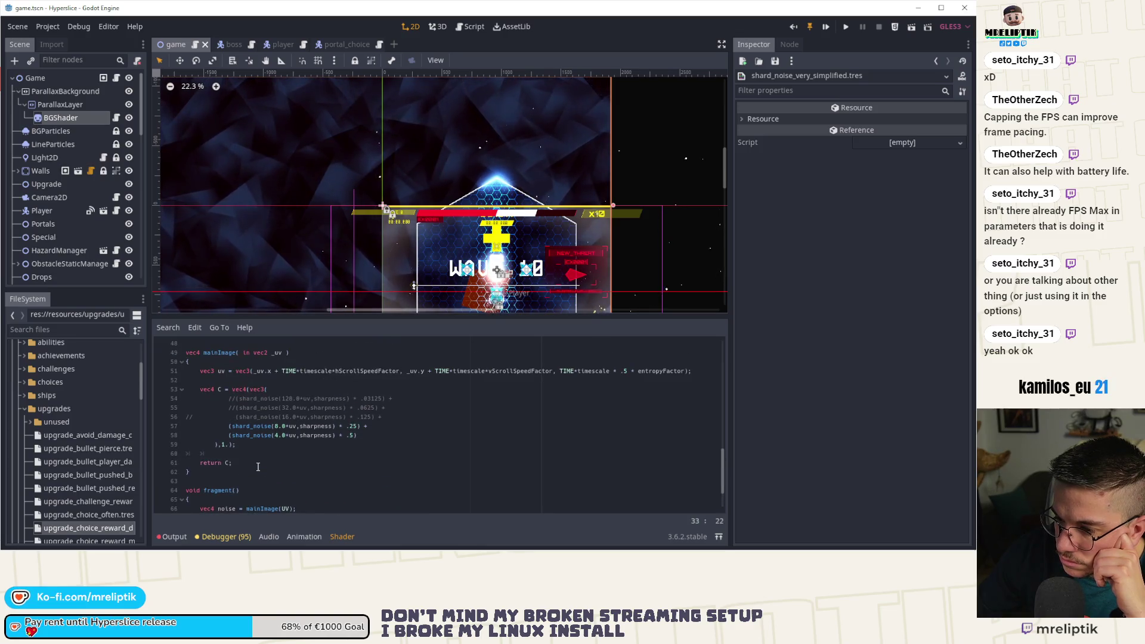
{"action": "scroll", "coordinate": [258, 467], "scroll_direction": "down", "scroll_amount": 2}
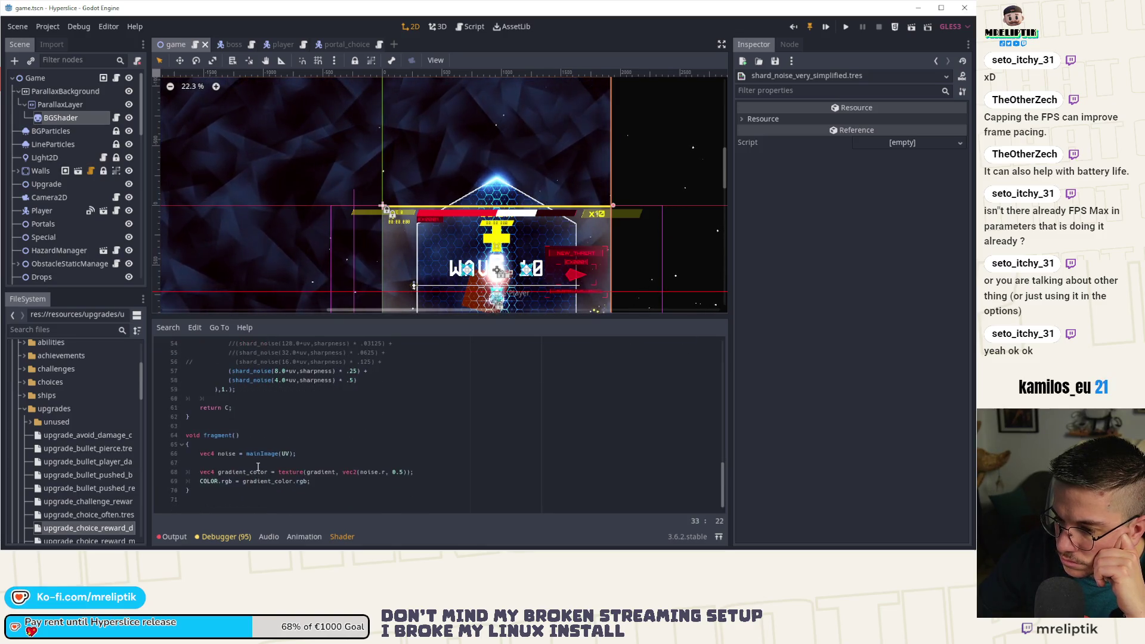
{"action": "scroll", "coordinate": [258, 468], "scroll_direction": "up", "scroll_amount": 9}
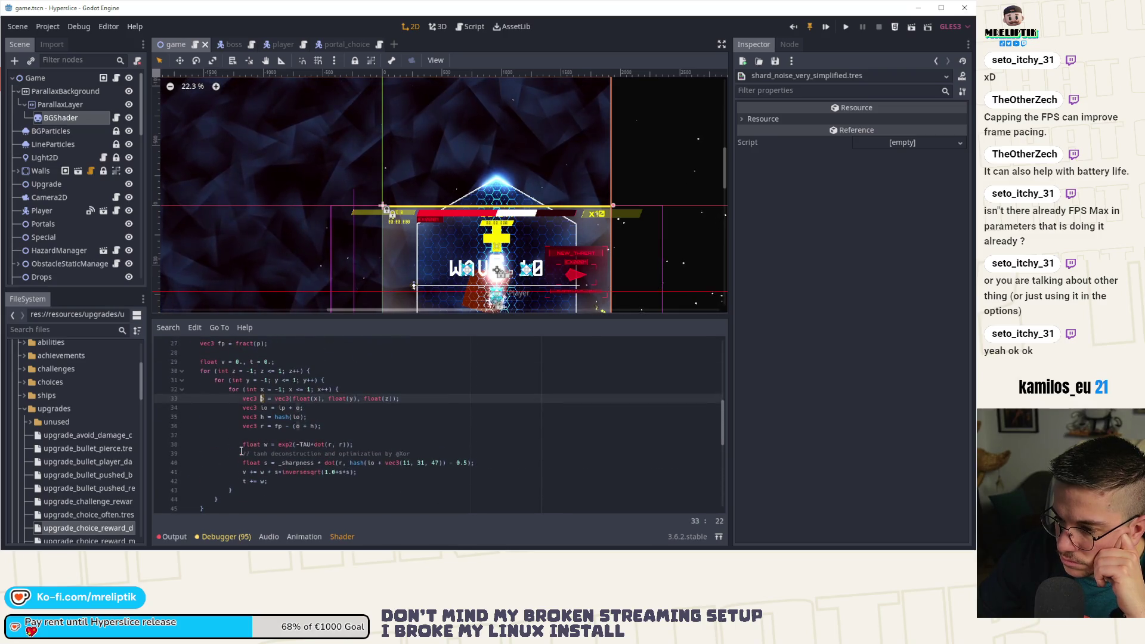
{"action": "scroll", "coordinate": [290, 419], "scroll_direction": "up", "scroll_amount": 4}
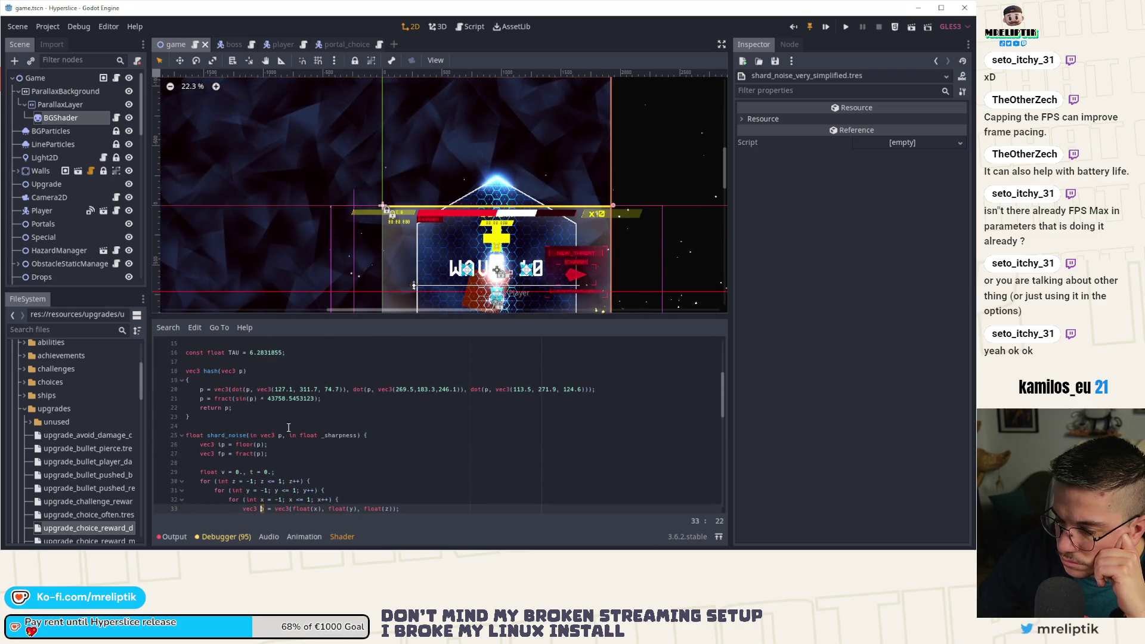
{"action": "scroll", "coordinate": [289, 429], "scroll_direction": "up", "scroll_amount": 5}
{"action": "scroll", "coordinate": [289, 429], "scroll_direction": "down", "scroll_amount": 5}
{"action": "type", "text": "o"}
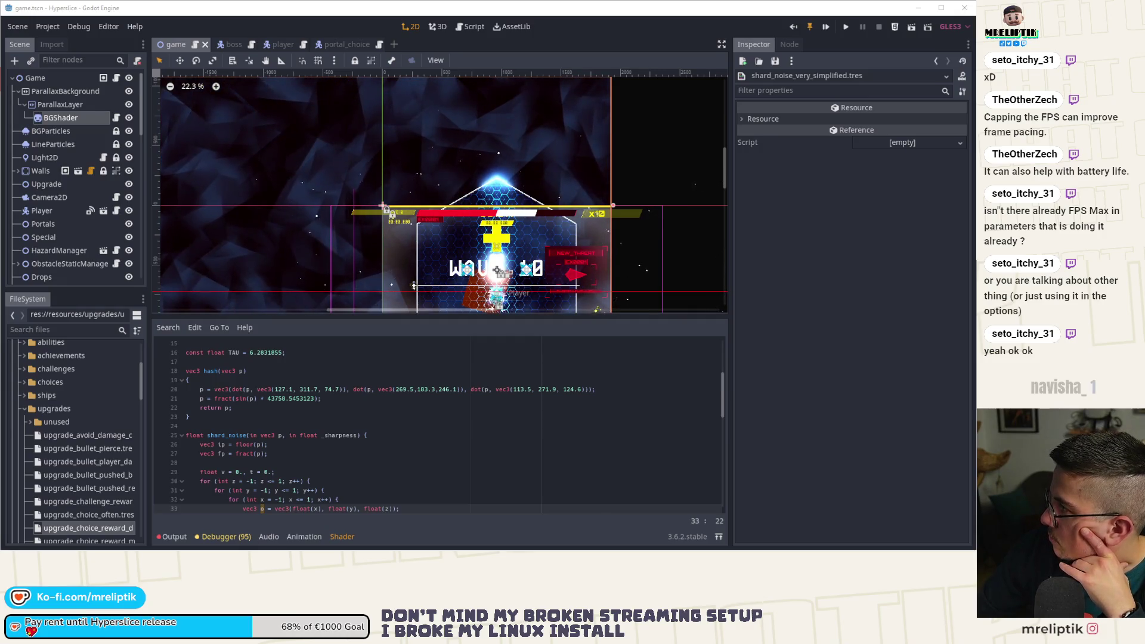
- Collapse the shader editor and zoom out to show the whole background sprite
{"action": "left_click", "coordinate": [342, 537]}
{"action": "scroll", "coordinate": [312, 266], "scroll_direction": "down", "scroll_amount": 5}
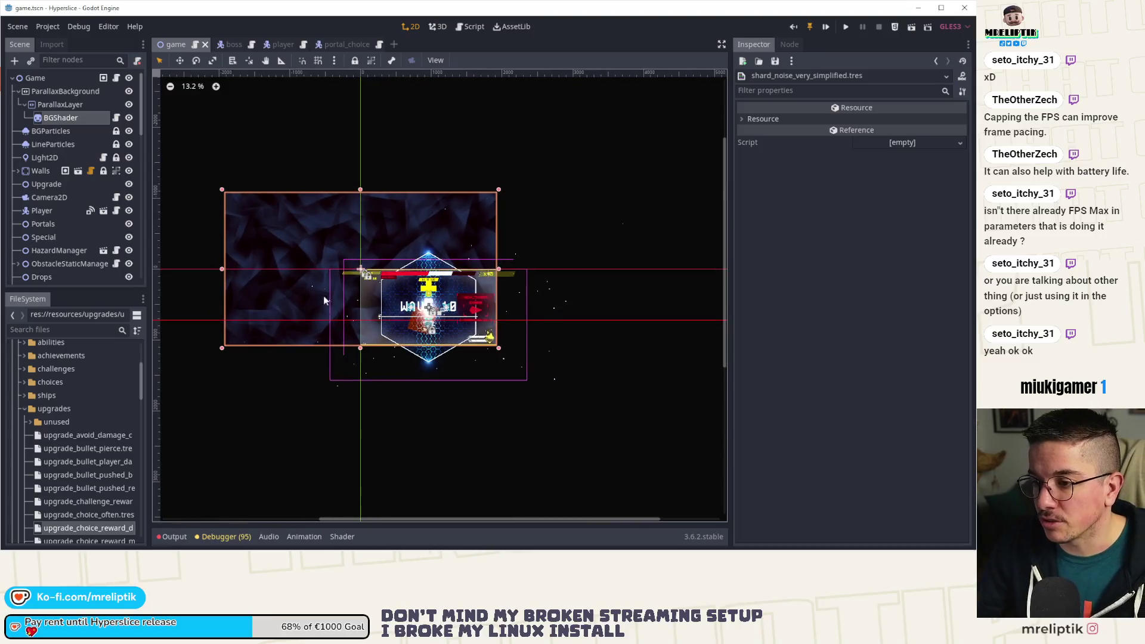
- Check the BGShader sprite's material, then open game.gd from the Game node's script icon
{"action": "left_click", "coordinate": [334, 251]}
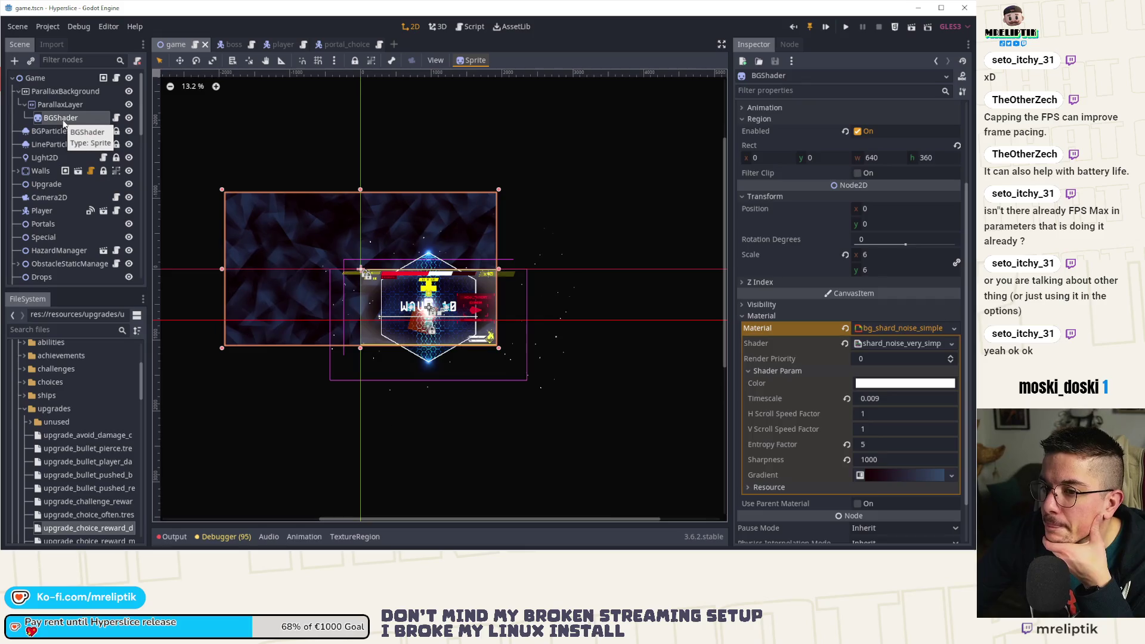
{"action": "left_click", "coordinate": [120, 81]}
{"action": "scroll", "coordinate": [441, 206], "scroll_direction": "up", "scroll_amount": 15}
{"action": "scroll", "coordinate": [441, 206], "scroll_direction": "down", "scroll_amount": 1}
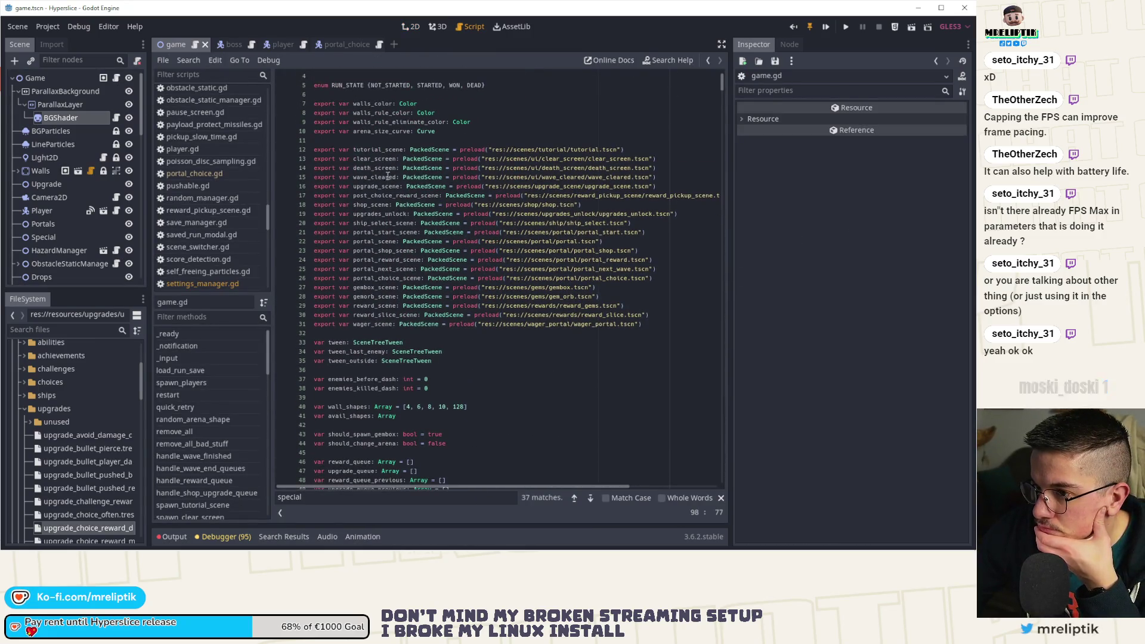
- Insert a blank line below the scene preloads and filter the FileSystem dock for 'shard'
{"action": "left_click", "coordinate": [355, 140]}
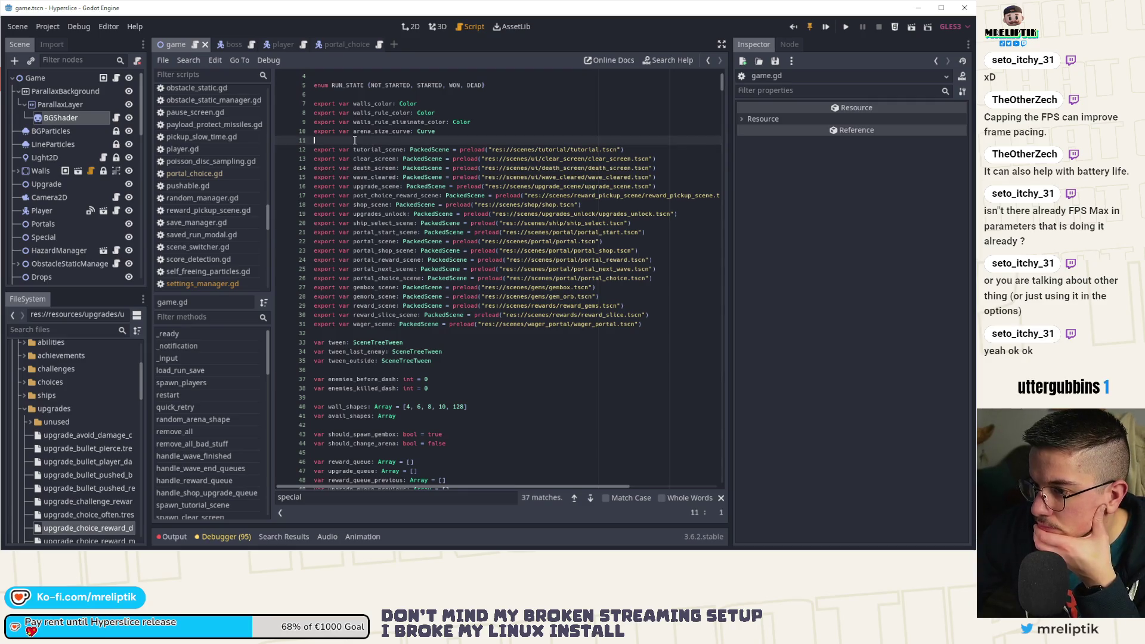
{"action": "scroll", "coordinate": [443, 181], "scroll_direction": "up", "scroll_amount": 2}
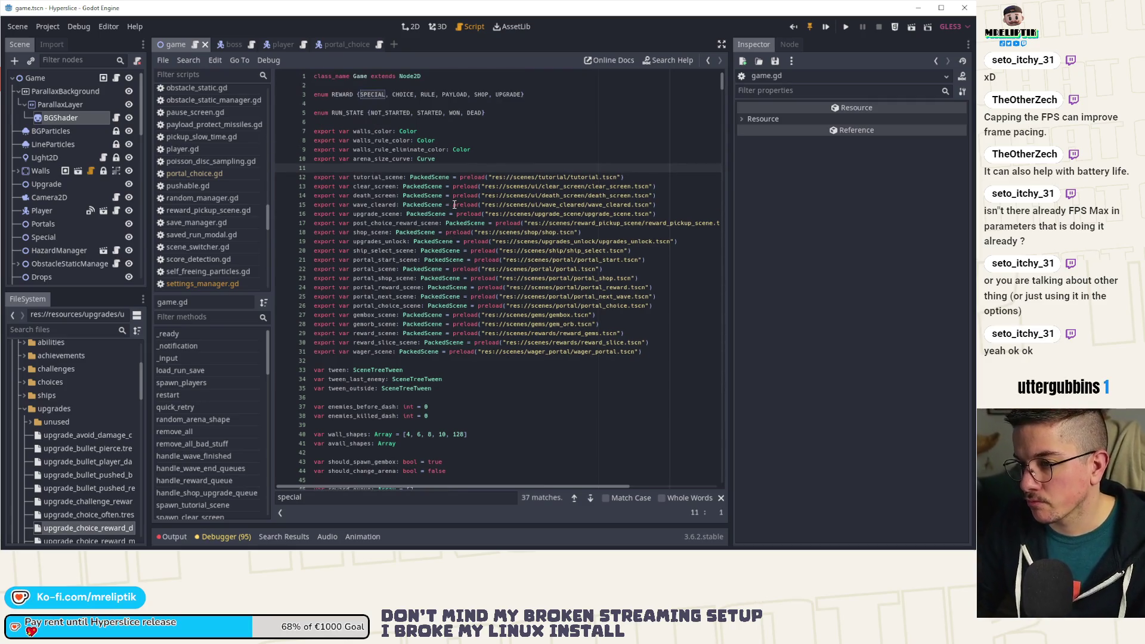
{"action": "left_click", "coordinate": [338, 362]}
{"action": "key", "text": "Return"}
{"action": "key", "text": "Return"}
{"action": "key", "text": "Up"}
{"action": "type", "text": "export v"}
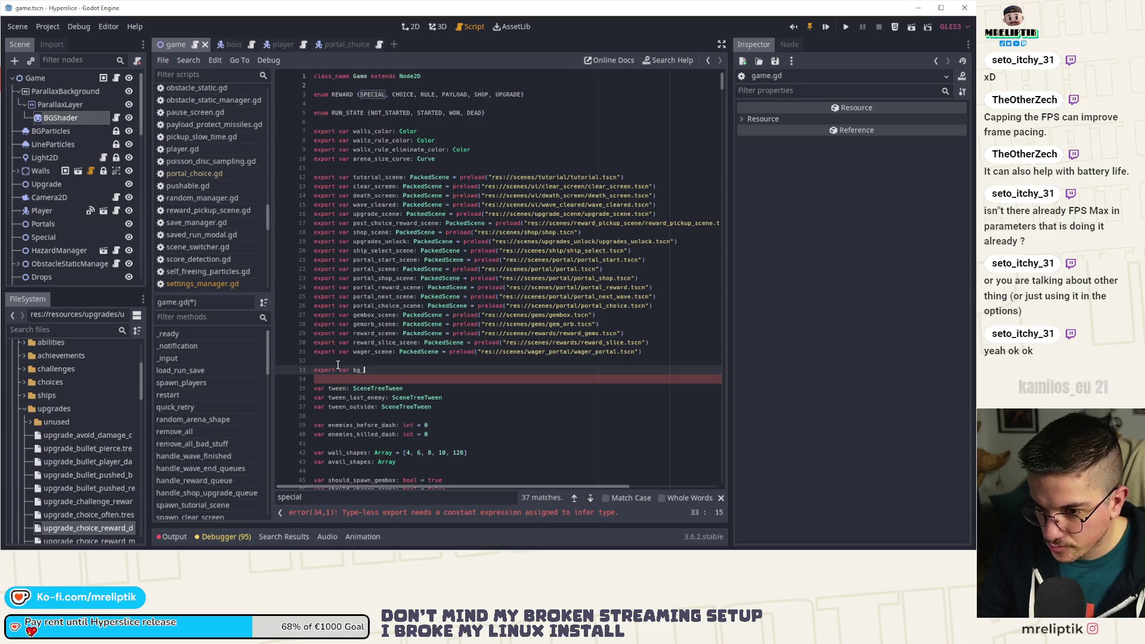
{"action": "left_click", "coordinate": [59, 330]}
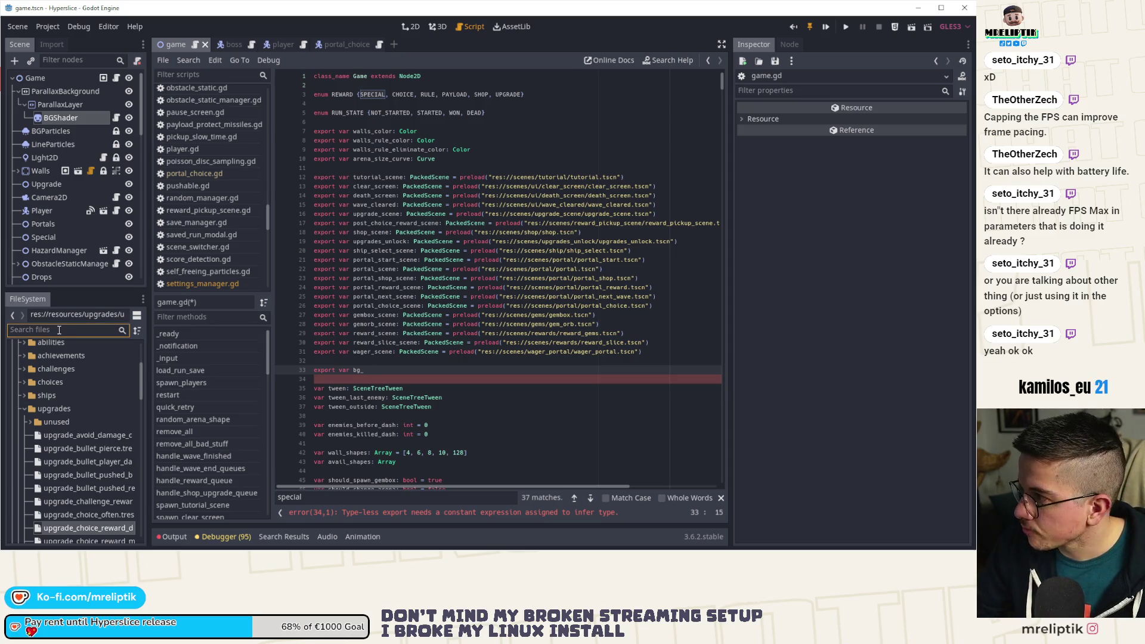
{"action": "type", "text": "shard"}
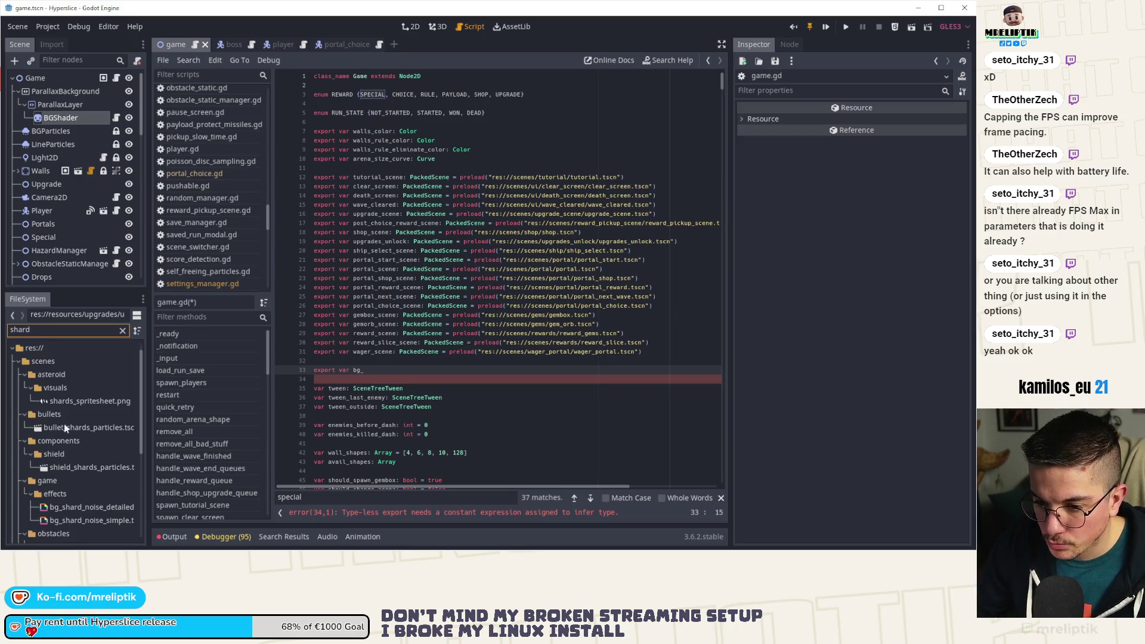
{"action": "scroll", "coordinate": [64, 427], "scroll_direction": "down", "scroll_amount": 3}
{"action": "left_click", "coordinate": [400, 374]}
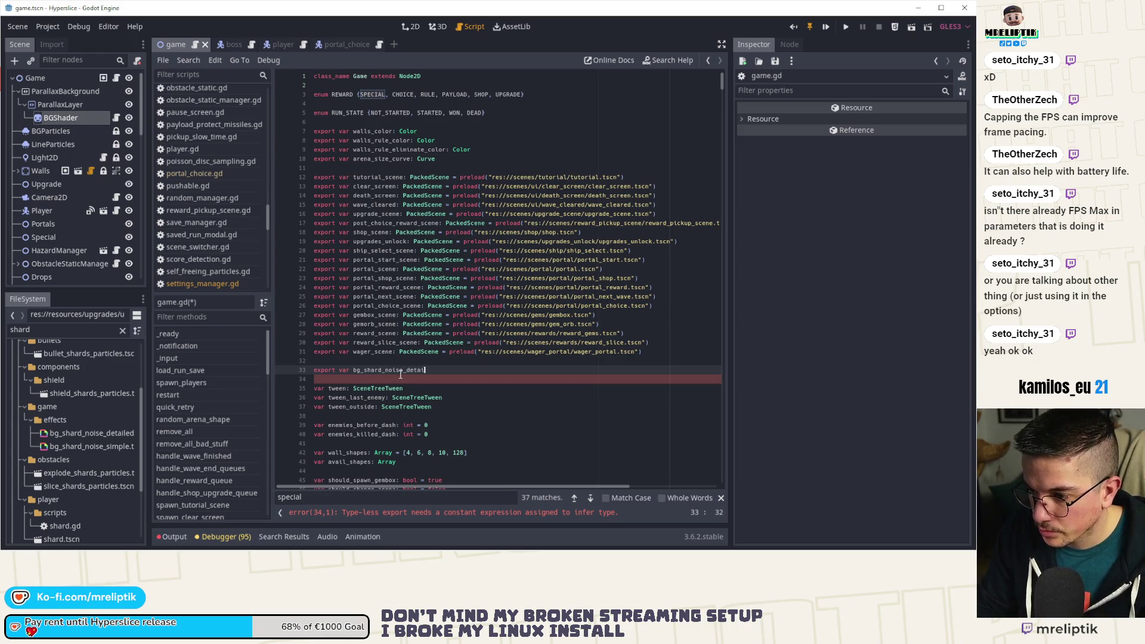
- Declare exported bg_shard_noise_detailed: ShaderMaterial preloading bg_shard_noise_detailed.tres on line 33
{"action": "type", "text": "Mater"}
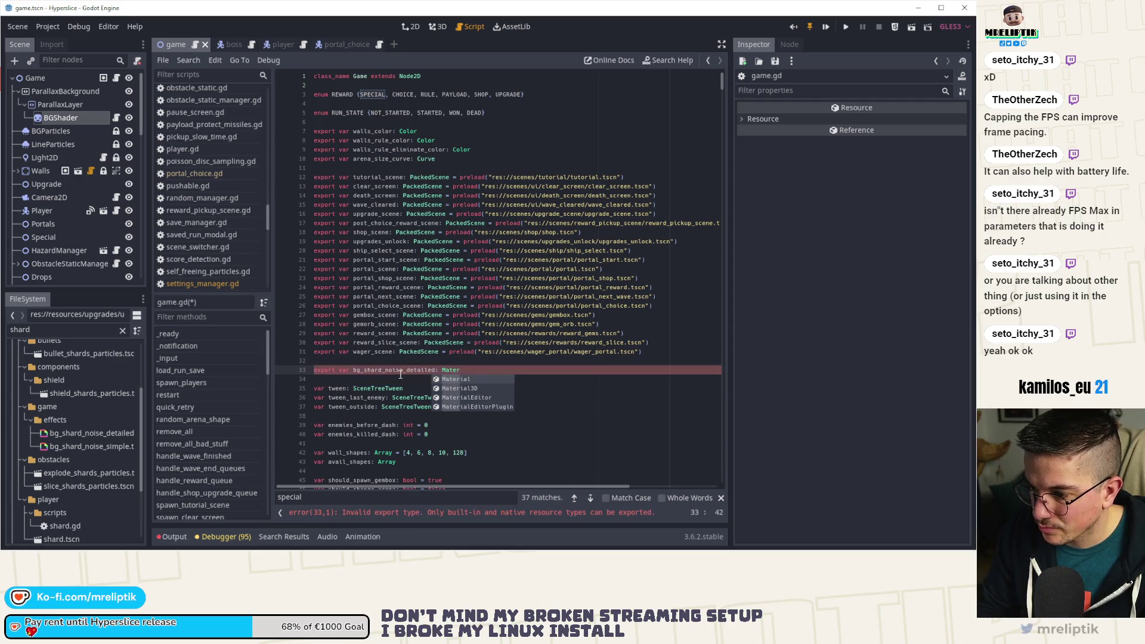
{"action": "key", "text": "Return"}
{"action": "type", "text": "="}
{"action": "key", "text": "ctrl+s"}
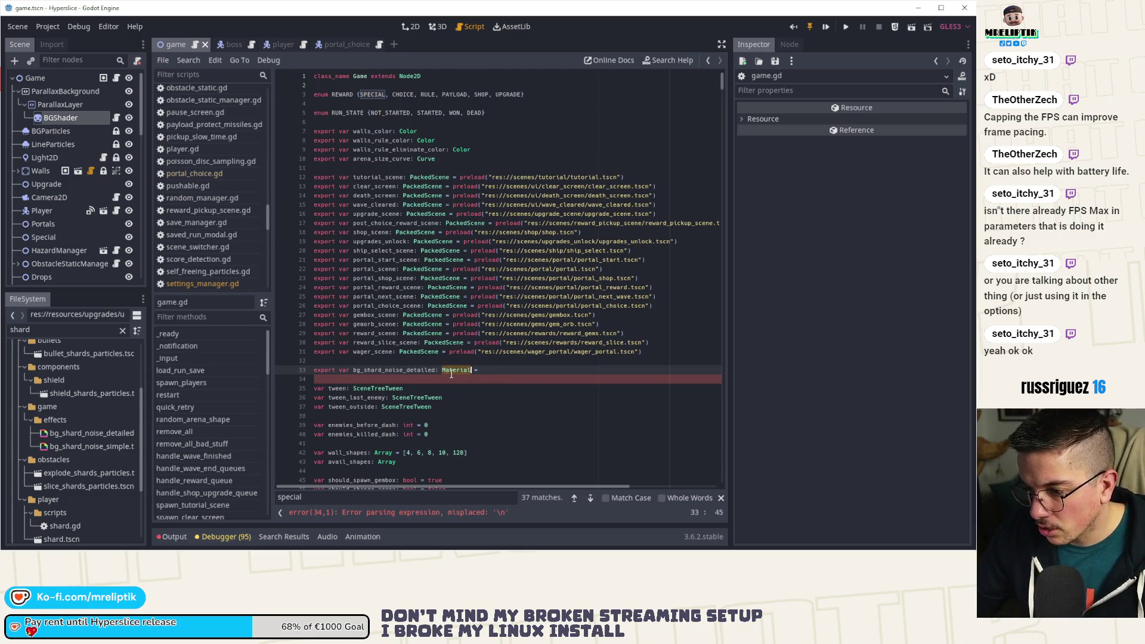
{"action": "type", "text": "Shad"}
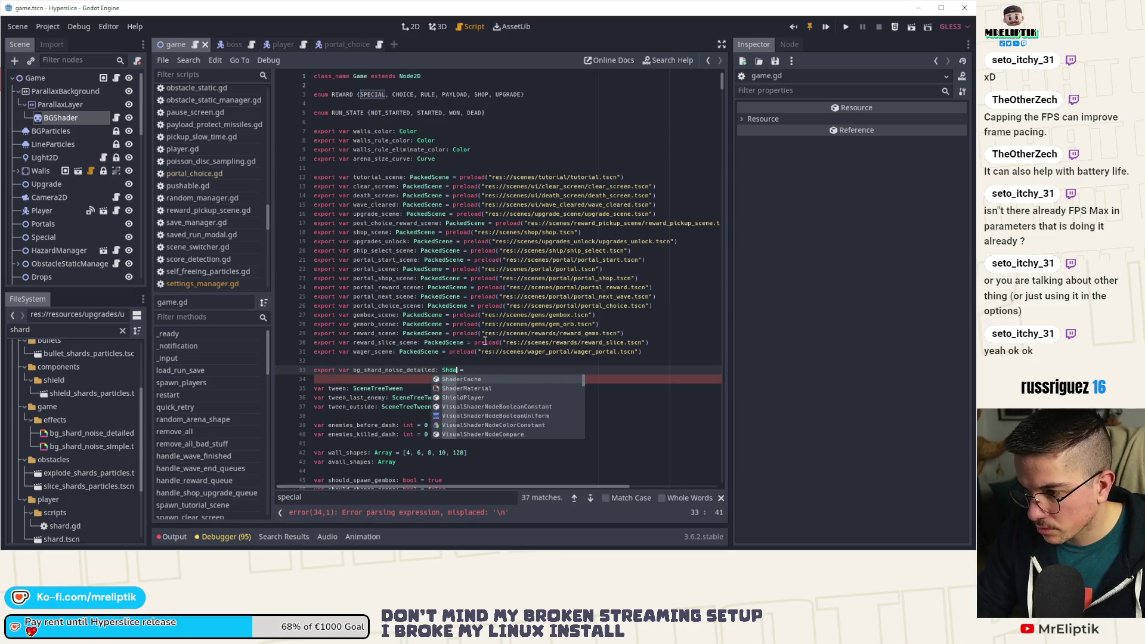
{"action": "type", "text": "erMa"}
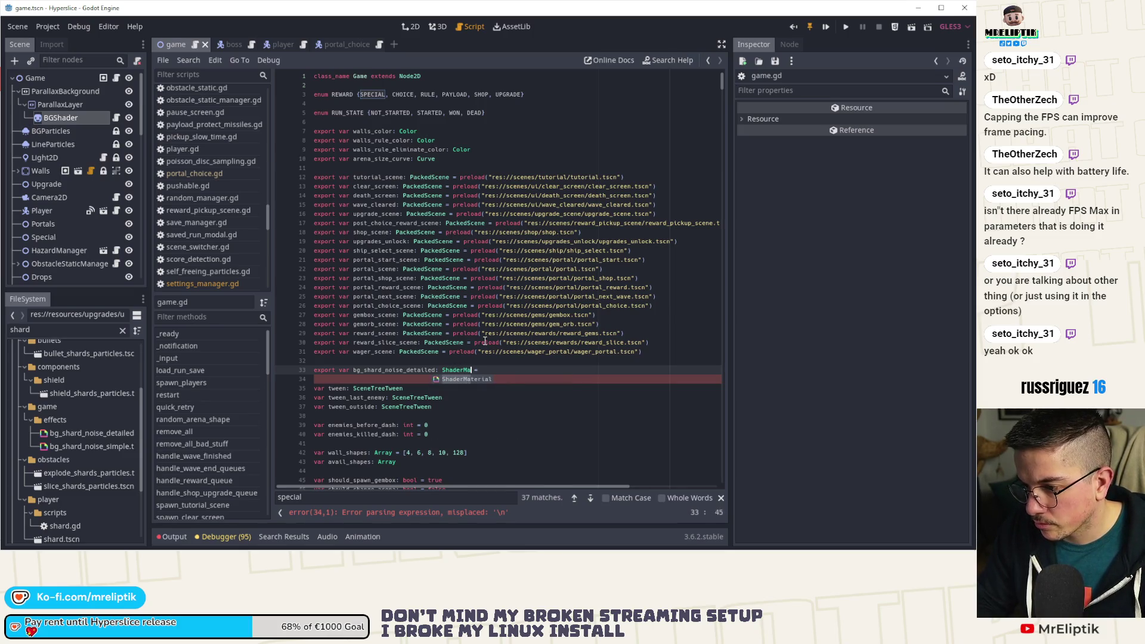
{"action": "key", "text": "Return"}
{"action": "mouse_move", "coordinate": [92, 433]}
{"action": "left_mouse_down"}
{"action": "mouse_move", "coordinate": [576, 365]}
{"action": "mouse_move", "coordinate": [501, 371]}
{"action": "left_mouse_up"}
- Add exported bg_shard_noise_simple: ShaderMaterial preloading bg_shard_noise_simple.tres on line 34, and save
{"action": "key", "text": "Down"}
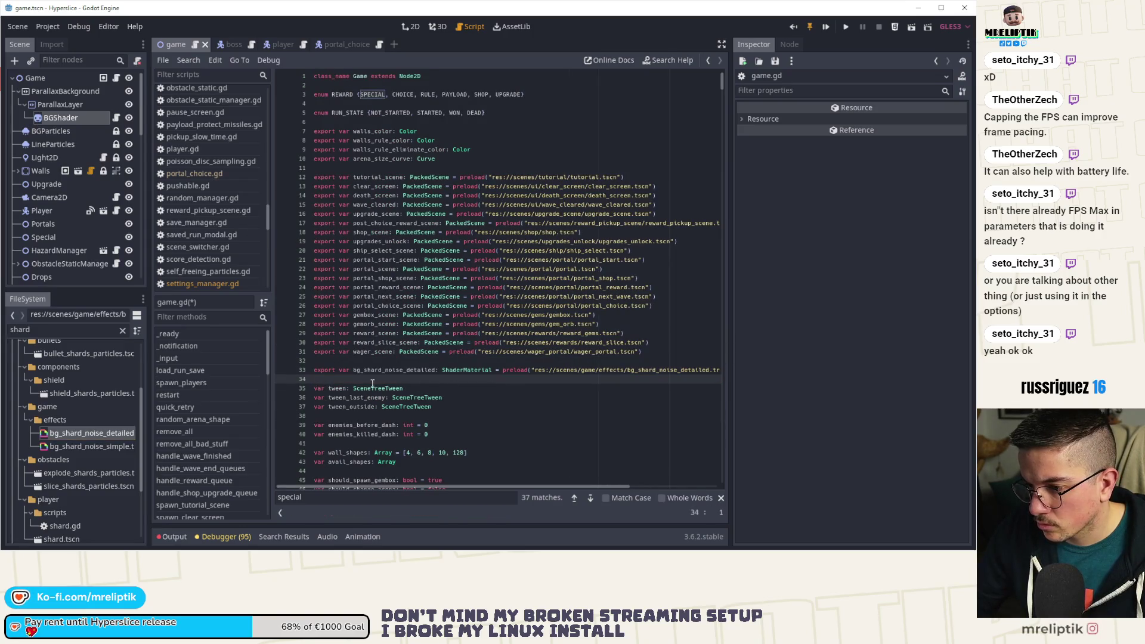
{"action": "key", "text": "Return"}
{"action": "key", "text": "Up"}
{"action": "type", "text": "expor"}
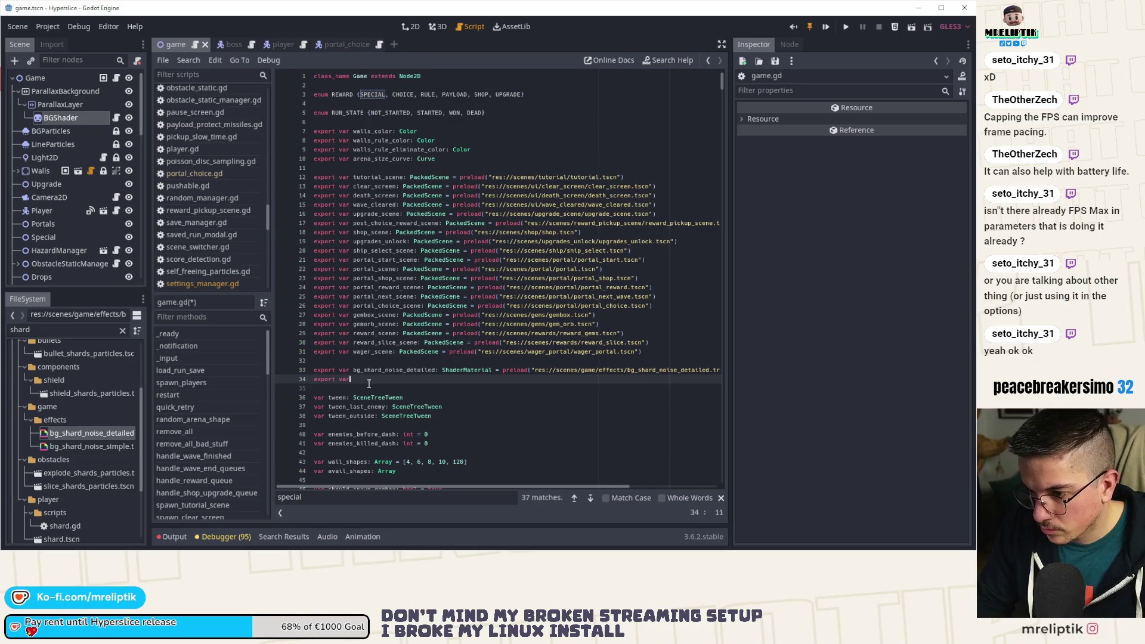
{"action": "type", "text": "bg_shard_noise_si"}
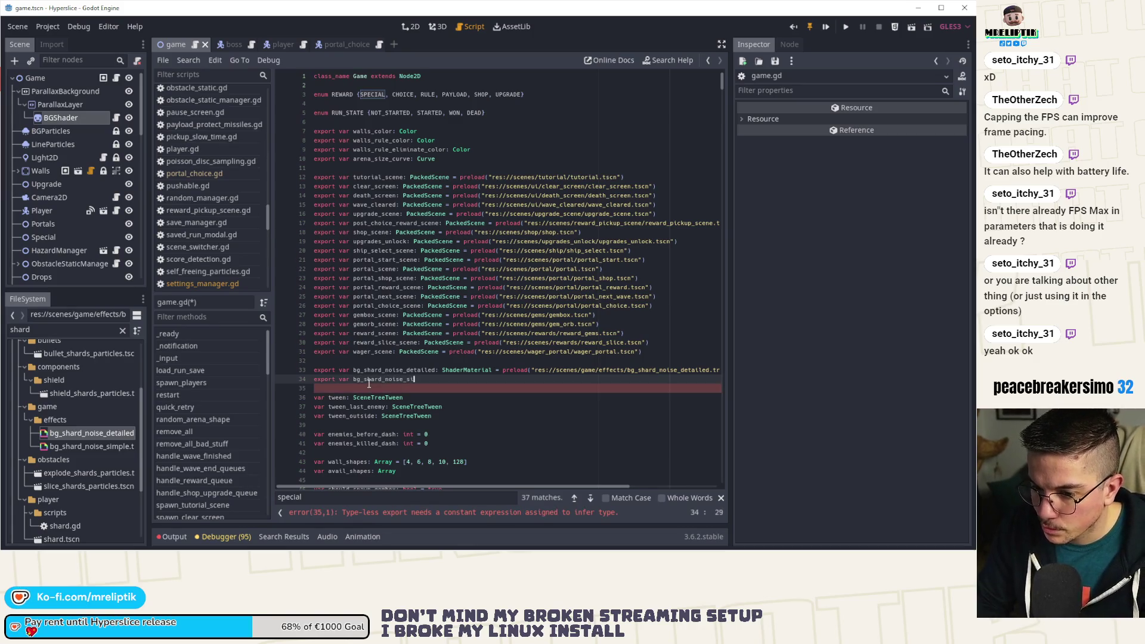
{"action": "type", "text": "ShaderMa"}
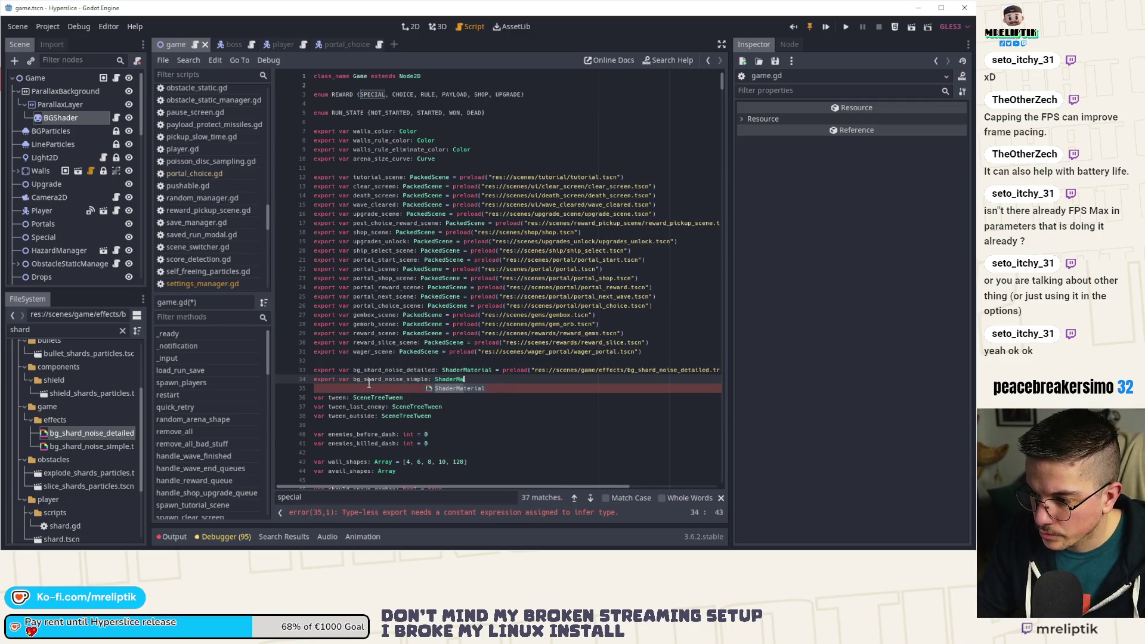
{"action": "key", "text": "Return"}
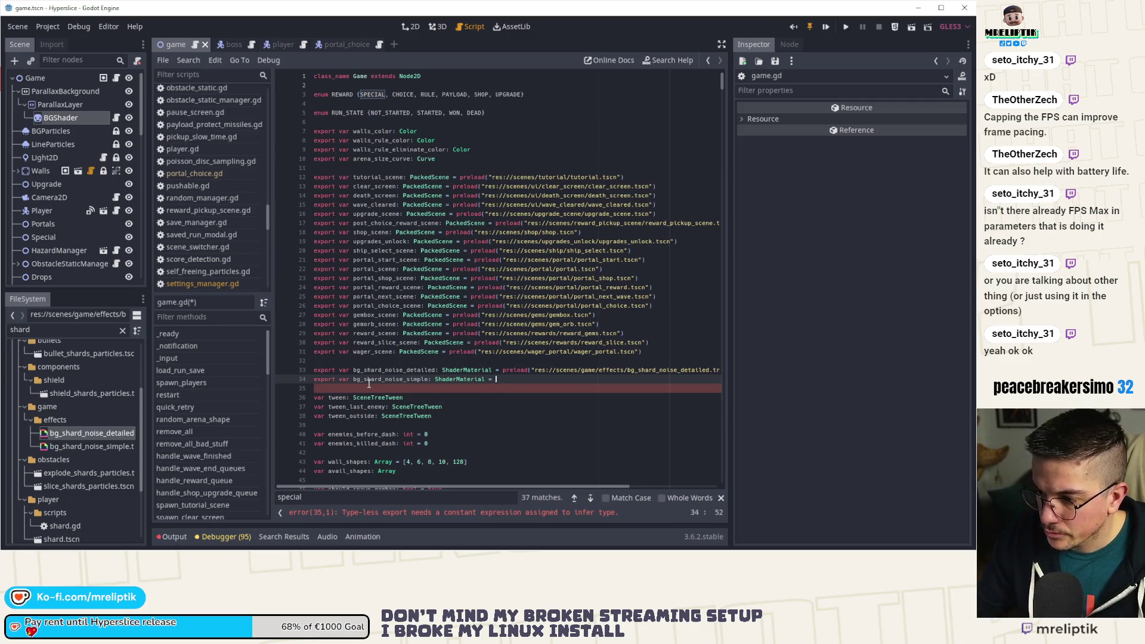
{"action": "mouse_move", "coordinate": [100, 449]}
{"action": "left_mouse_down"}
{"action": "mouse_move", "coordinate": [545, 378]}
{"action": "mouse_move", "coordinate": [504, 384]}
{"action": "left_mouse_up"}
{"action": "key", "text": "ctrl+s"}
{"action": "double_click", "coordinate": [379, 370]}
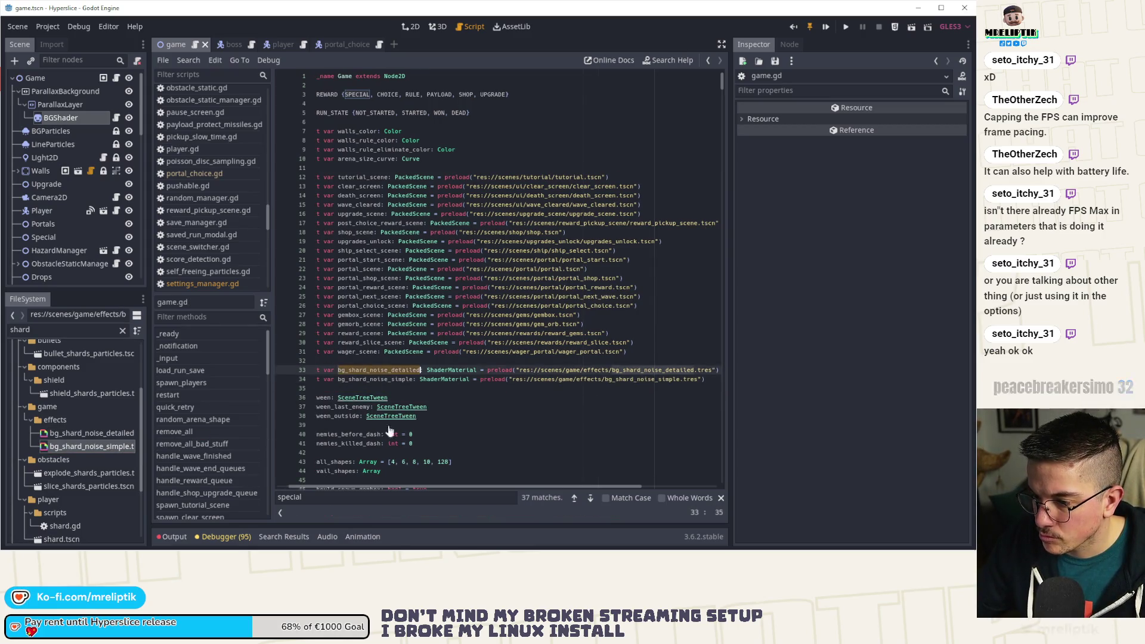
{"action": "scroll", "coordinate": [406, 408], "scroll_direction": "down", "scroll_amount": 20}
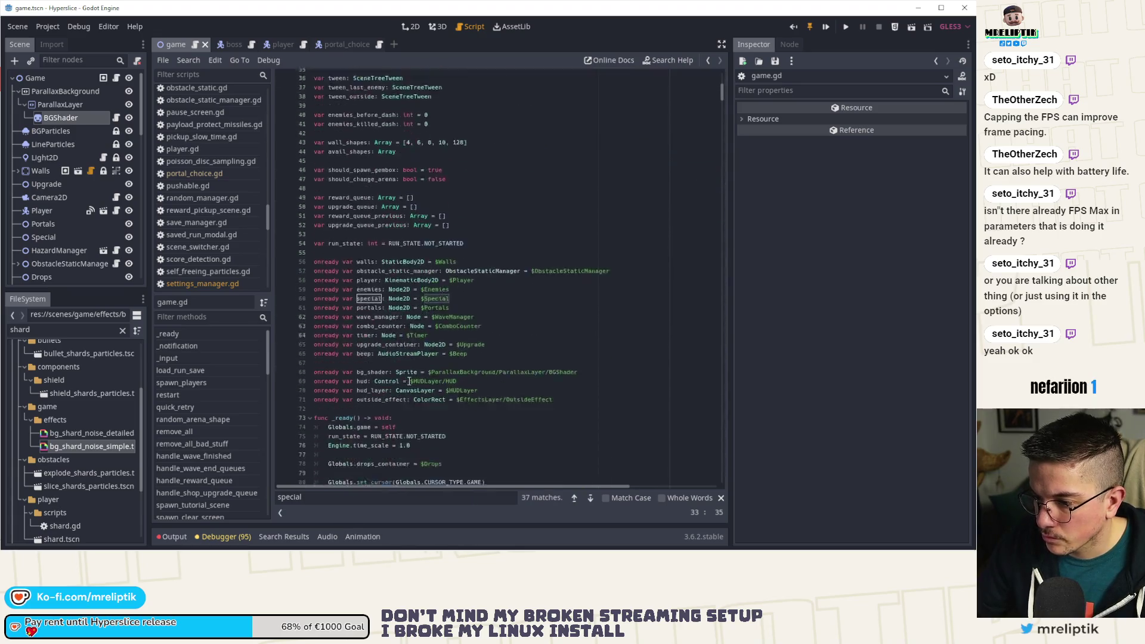
- Replace the placeholder pass with 'bg_shader.material = bg_shard_noise_detailed'
{"action": "scroll", "coordinate": [410, 383], "scroll_direction": "down", "scroll_amount": 5}
{"action": "double_click", "coordinate": [386, 306]}
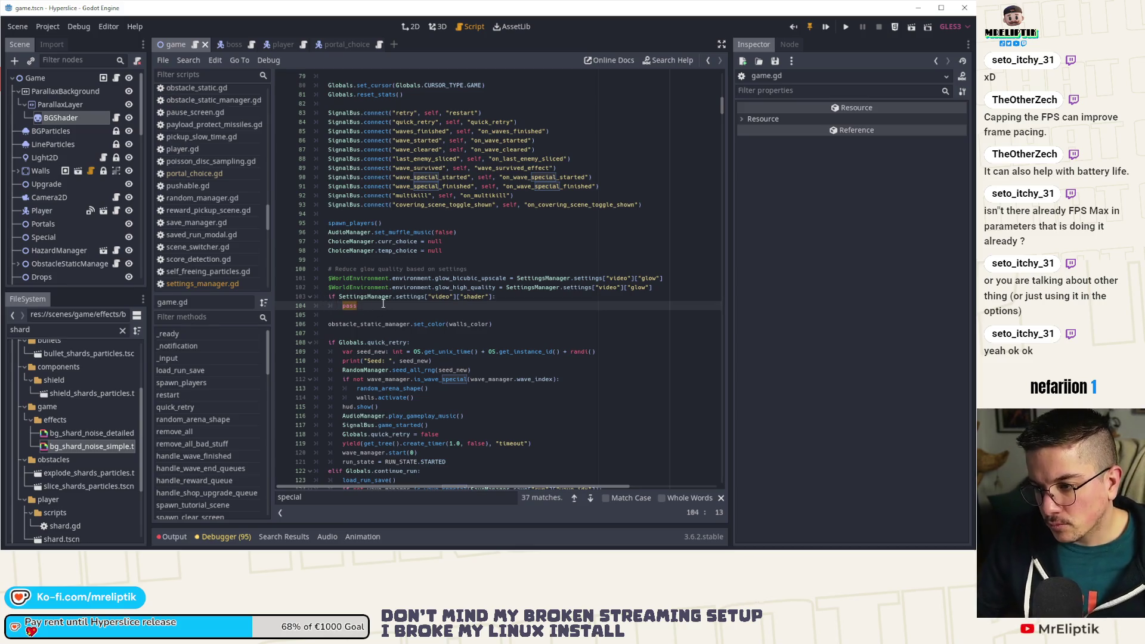
{"action": "type", "text": "bg_shard_noise_detailed"}
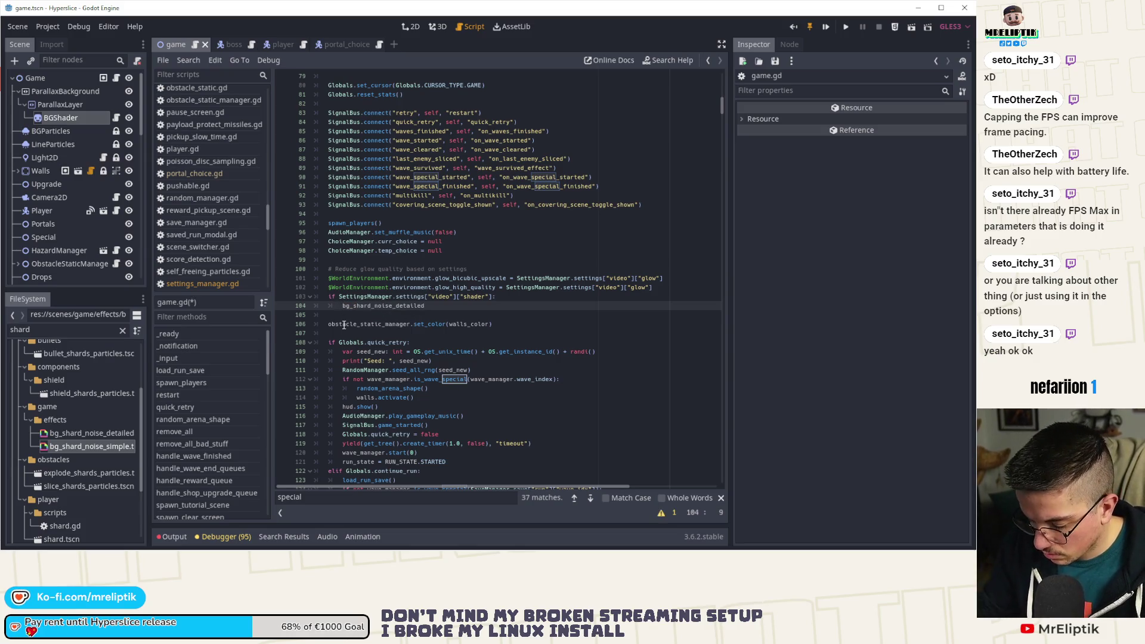
{"action": "type", "text": "bg_shader."}
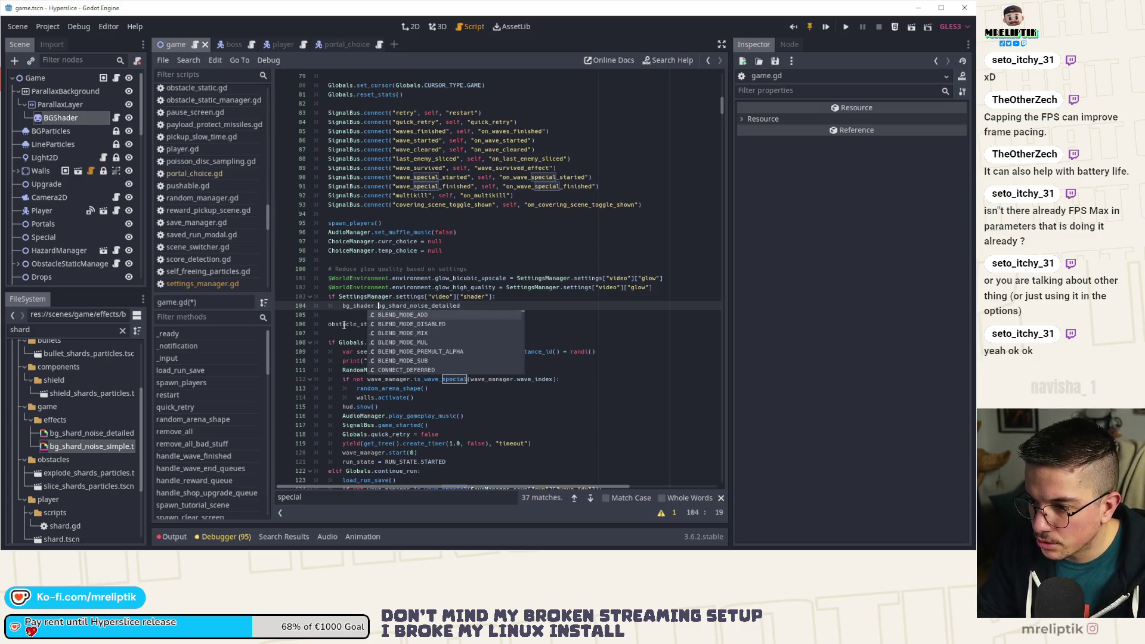
{"action": "type", "text": "material ="}
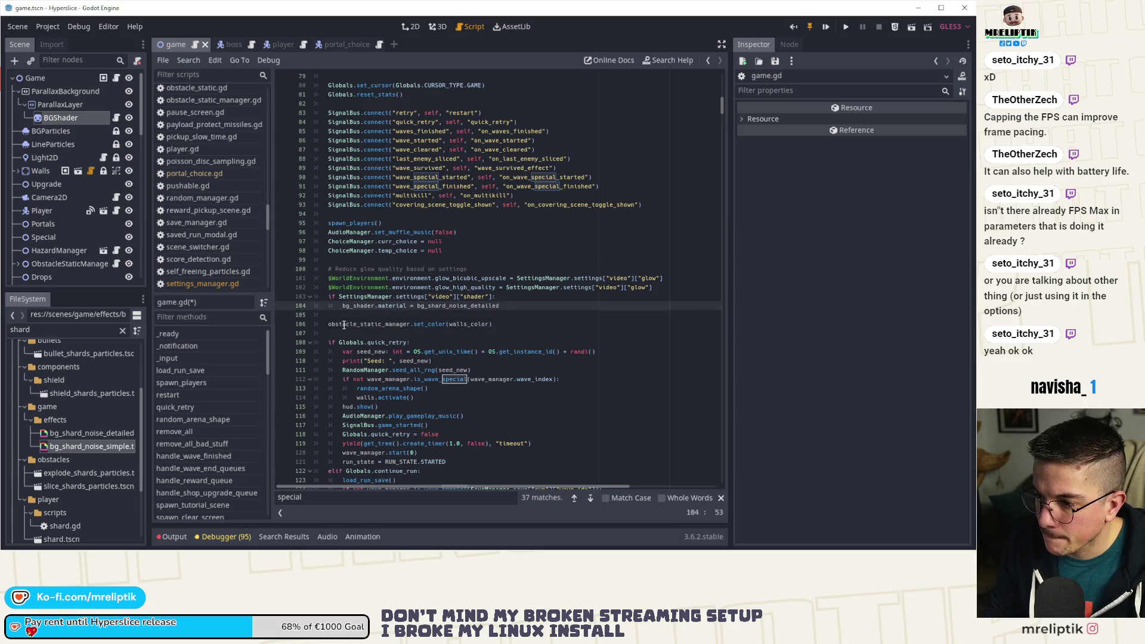
- Add an else branch setting bg_shader.material to bg_shard_noise_simple, and save
{"action": "key", "text": "Return"}
{"action": "key", "text": "BackSpace"}
{"action": "type", "text": "else:"}
{"action": "key", "text": "Return"}
{"action": "key", "text": "Up"}
{"action": "key", "text": "Up"}
{"action": "key", "text": "ctrl+d"}
{"action": "key", "text": "alt+Down"}
{"action": "key", "text": "Down"}
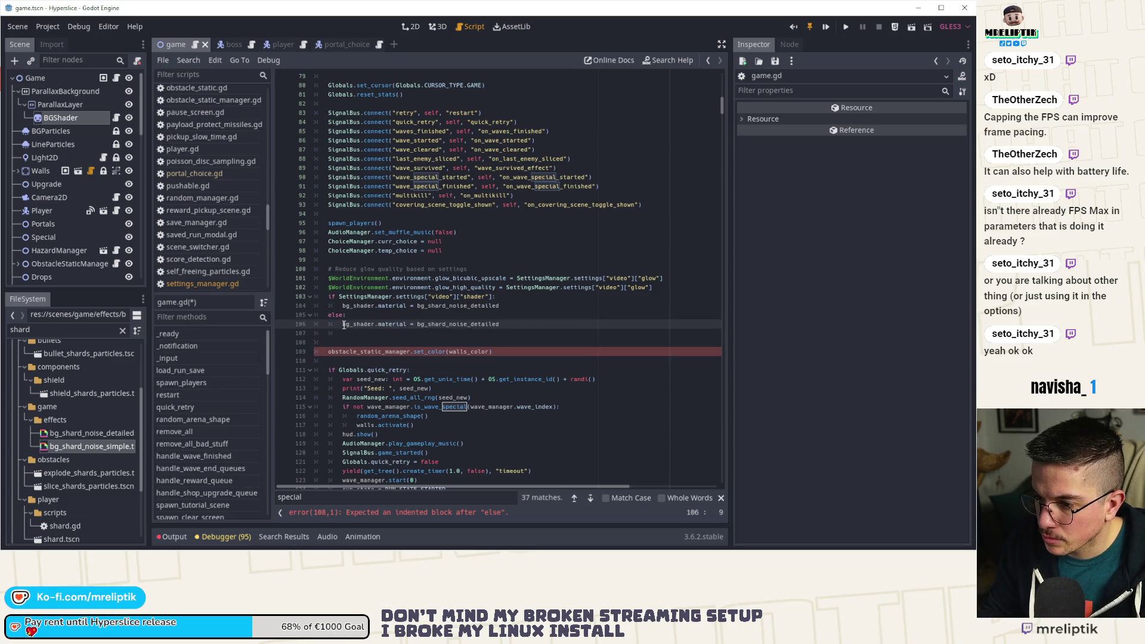
{"action": "key", "text": "BackSpace"}
{"action": "key", "text": "BackSpace"}
{"action": "key", "text": "BackSpace"}
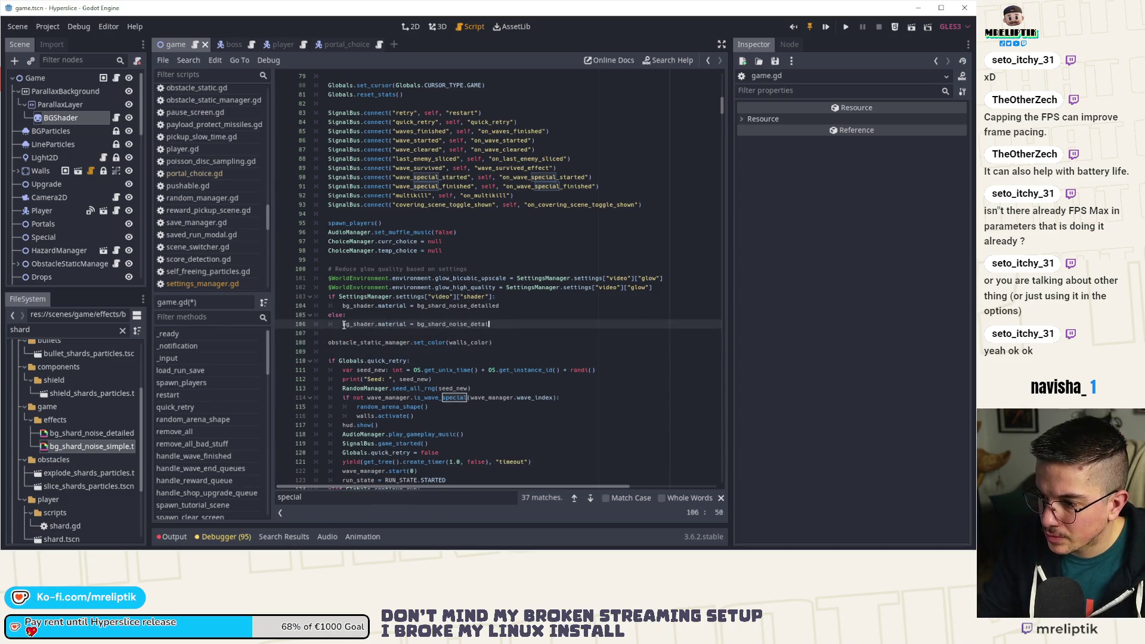
{"action": "type", "text": "imple"}
{"action": "key", "text": "ctrl+s"}
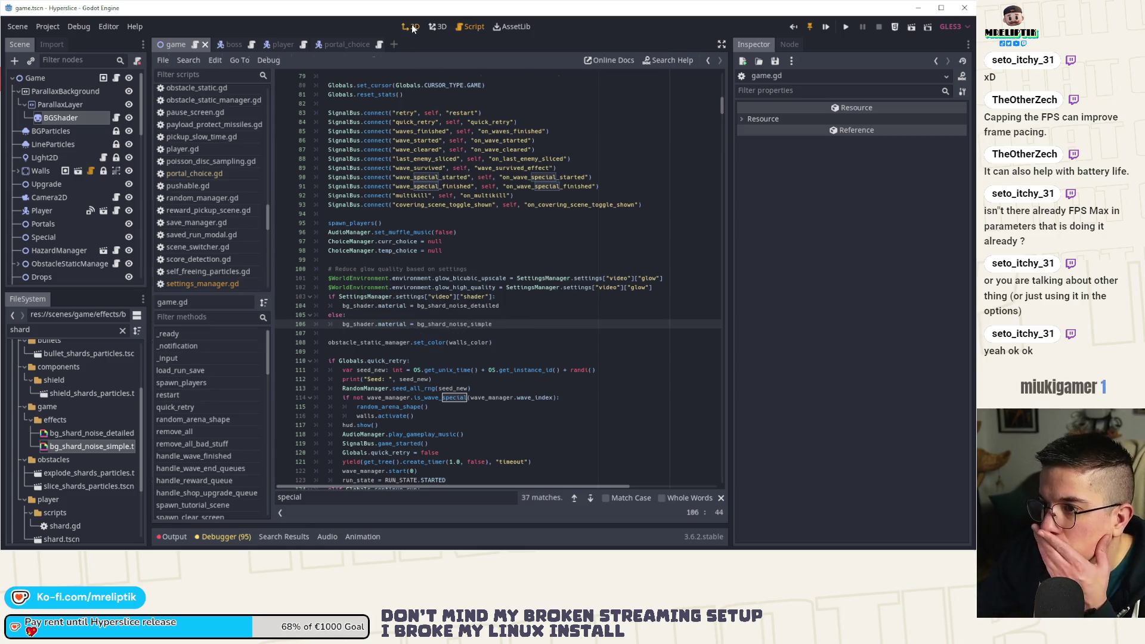
- Switch to the 2D scene view, widen it and frame the background shader
{"action": "left_click", "coordinate": [413, 28]}
{"action": "scroll", "coordinate": [334, 194], "scroll_direction": "up", "scroll_amount": 1}
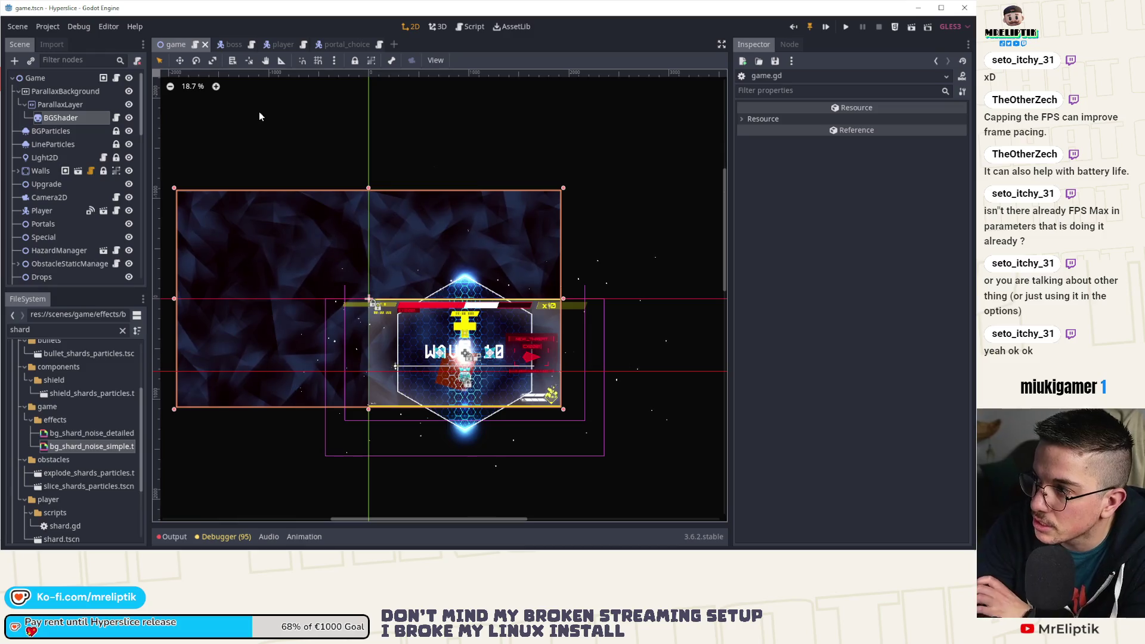
{"action": "mouse_move", "coordinate": [731, 145]}
{"action": "left_mouse_down"}
{"action": "mouse_move", "coordinate": [800, 145]}
{"action": "mouse_move", "coordinate": [785, 145]}
{"action": "left_mouse_up"}
{"action": "key", "text": "f"}
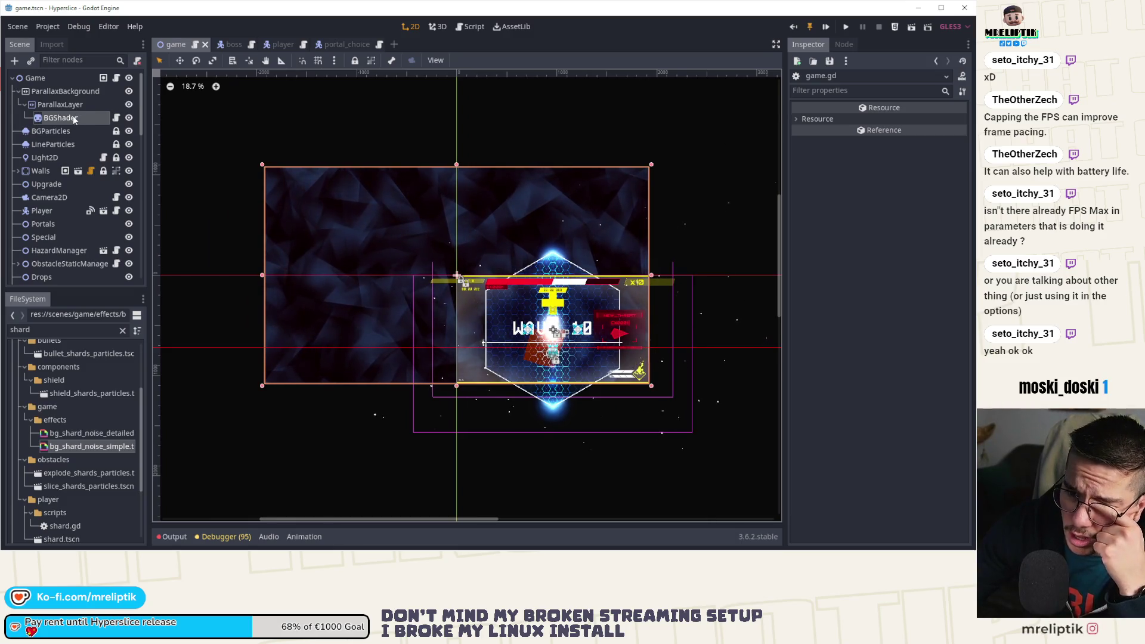
- Open shard_noise_simplified from the Game node's BG Shard Noise Simple material in the Shader editor
{"action": "left_click", "coordinate": [57, 76]}
{"action": "scroll", "coordinate": [857, 263], "scroll_direction": "down", "scroll_amount": 10}
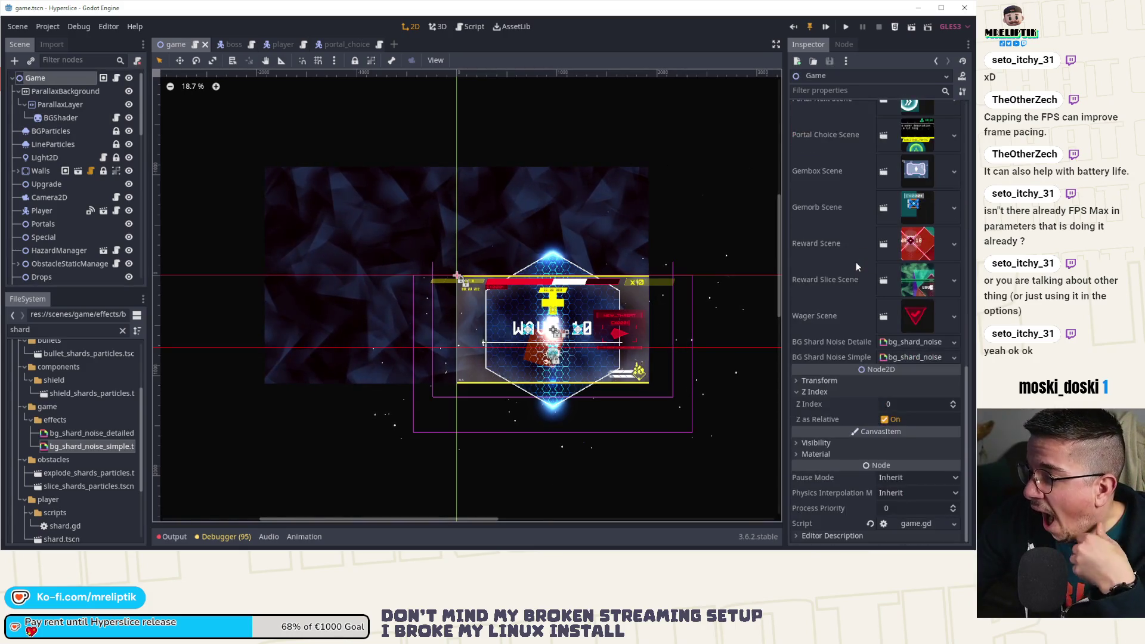
{"action": "left_click", "coordinate": [900, 344]}
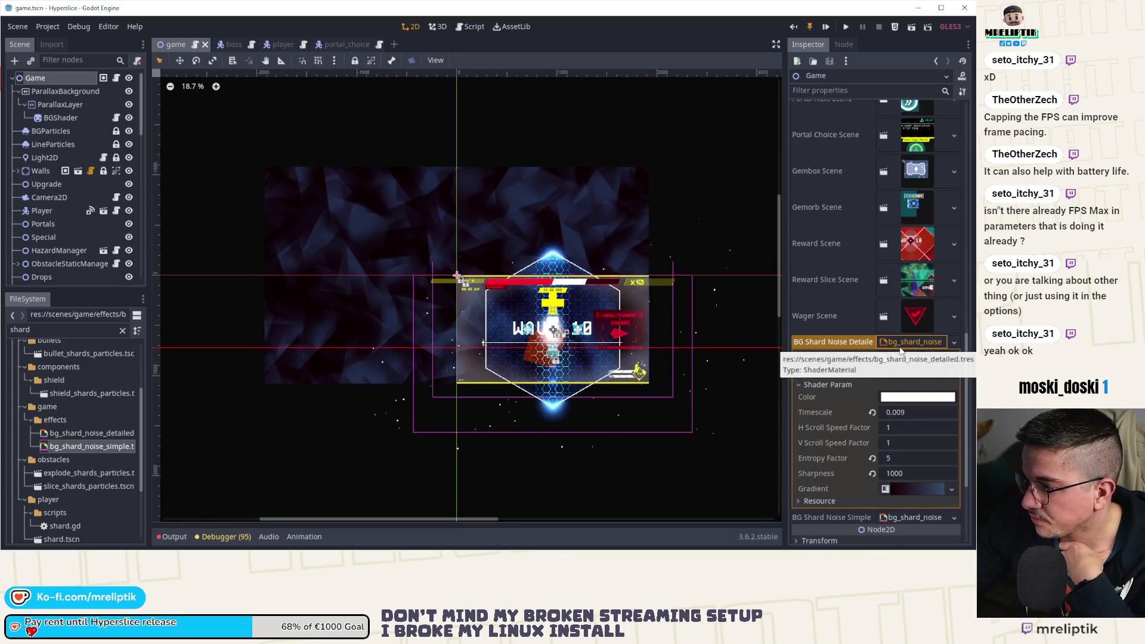
{"action": "left_click", "coordinate": [898, 344]}
{"action": "left_click", "coordinate": [901, 357]}
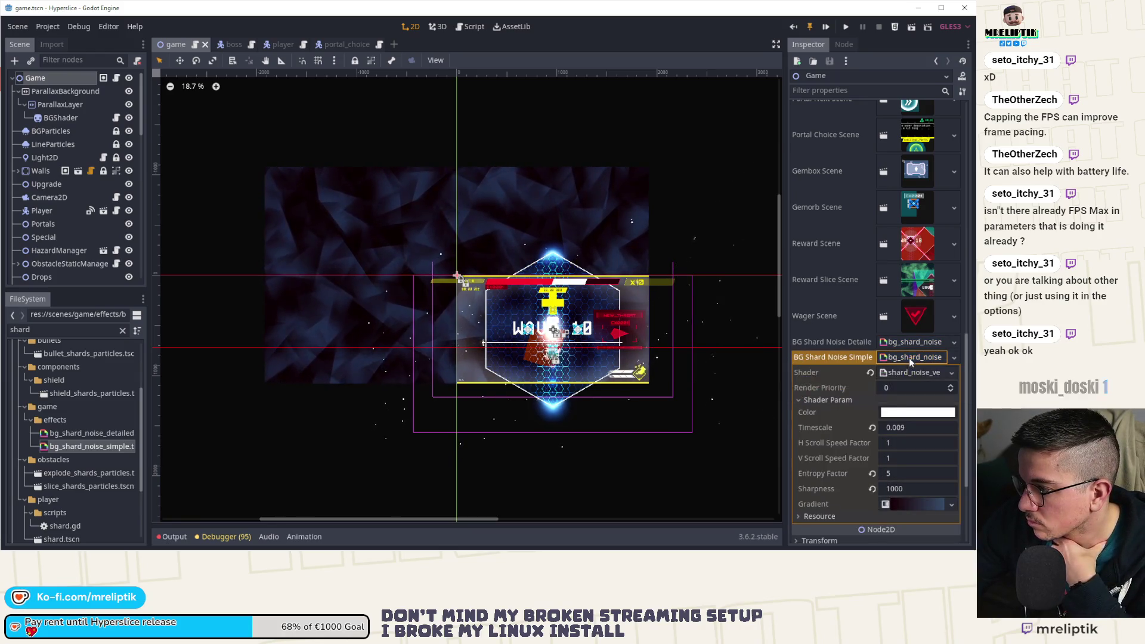
{"action": "left_click", "coordinate": [909, 358]}
{"action": "left_click", "coordinate": [910, 354]}
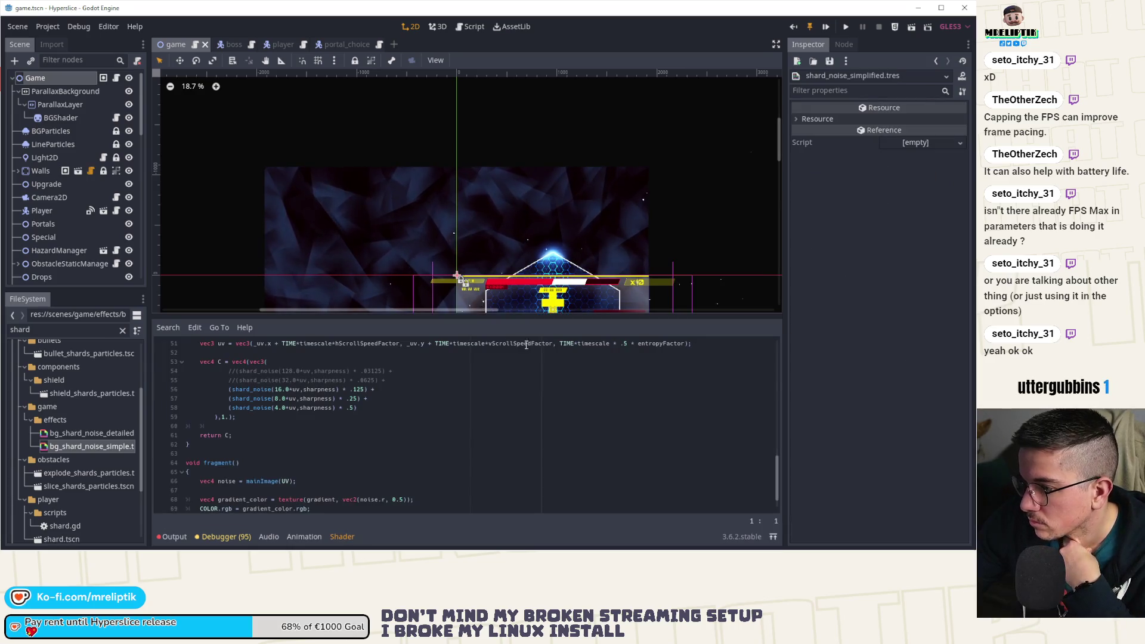
- Collapse Godot's bottom panel, then bring the gdshader.com browser forward and move it upper left
{"action": "left_click", "coordinate": [174, 537]}
{"action": "left_click", "coordinate": [178, 536]}
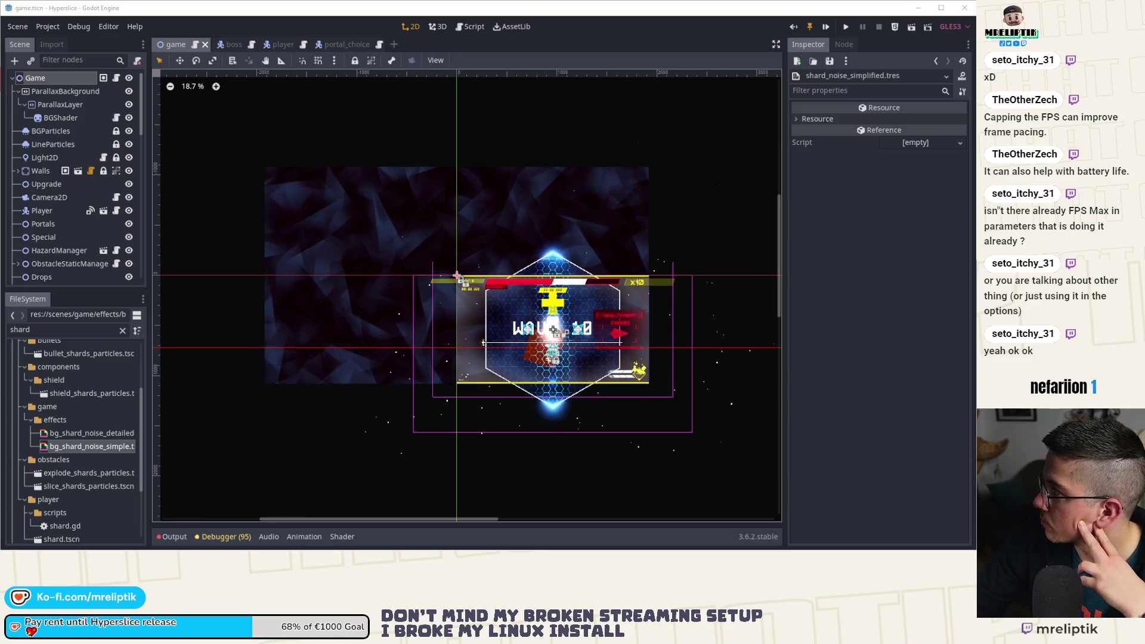
{"action": "key", "text": "alt+Tab"}
{"action": "mouse_move", "coordinate": [302, 107]}
{"action": "left_mouse_down"}
{"action": "mouse_move", "coordinate": [271, 84]}
{"action": "mouse_move", "coordinate": [302, 81]}
{"action": "mouse_move", "coordinate": [302, 3]}
{"action": "left_mouse_up"}
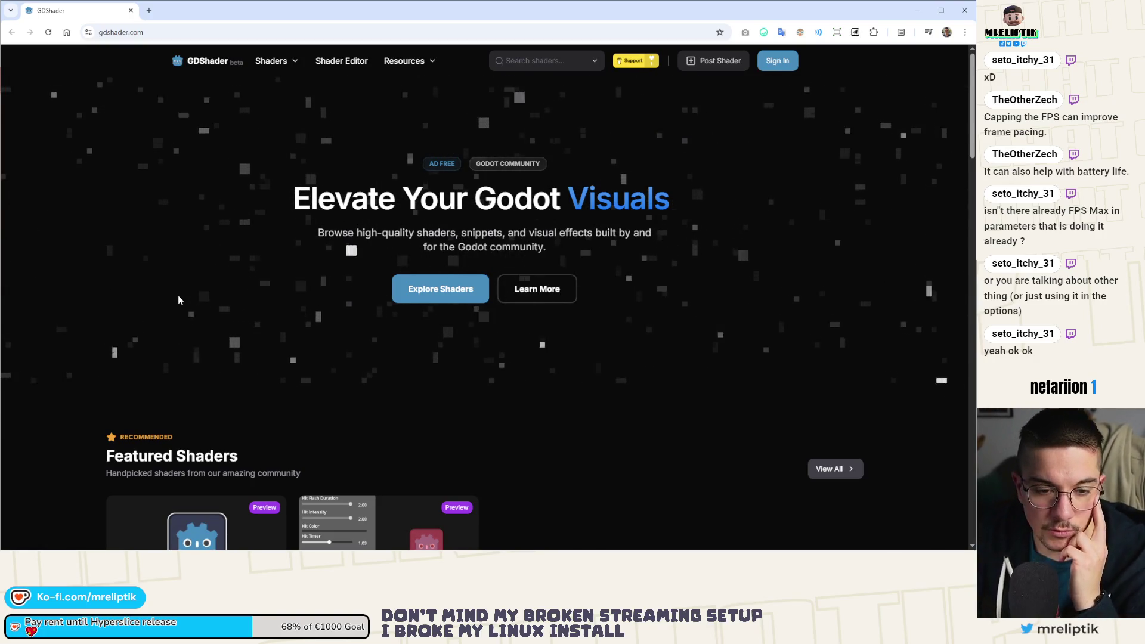
- Scroll to Latest Shaders and open the Simple Outline Shader card in a background tab
{"action": "scroll", "coordinate": [198, 335], "scroll_direction": "down", "scroll_amount": 3}
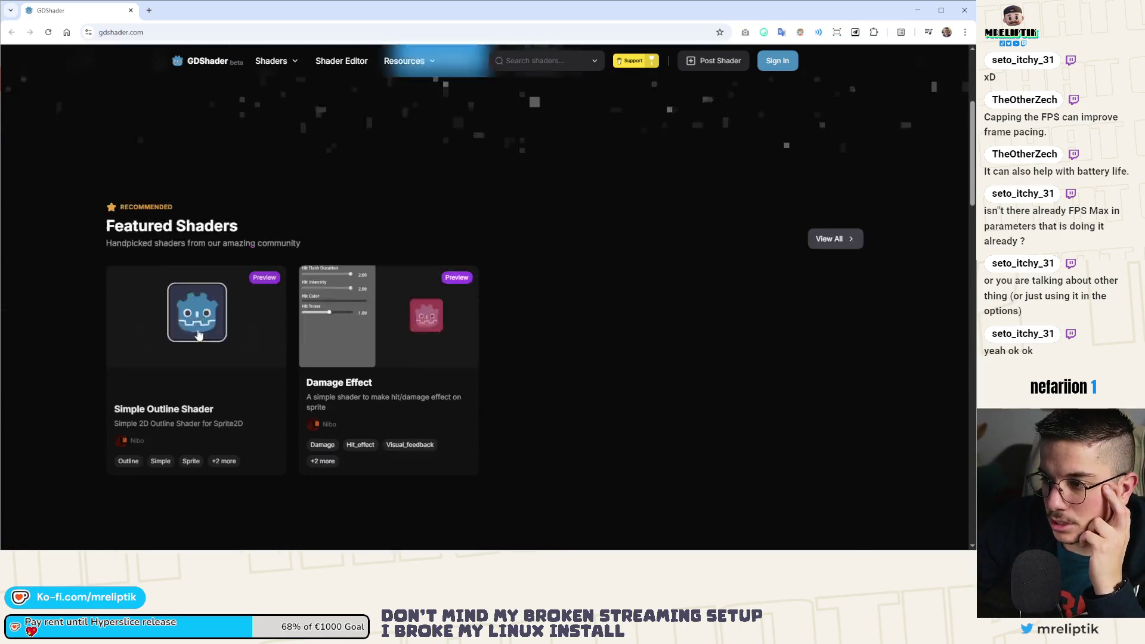
{"action": "scroll", "coordinate": [471, 358], "scroll_direction": "down", "scroll_amount": 6}
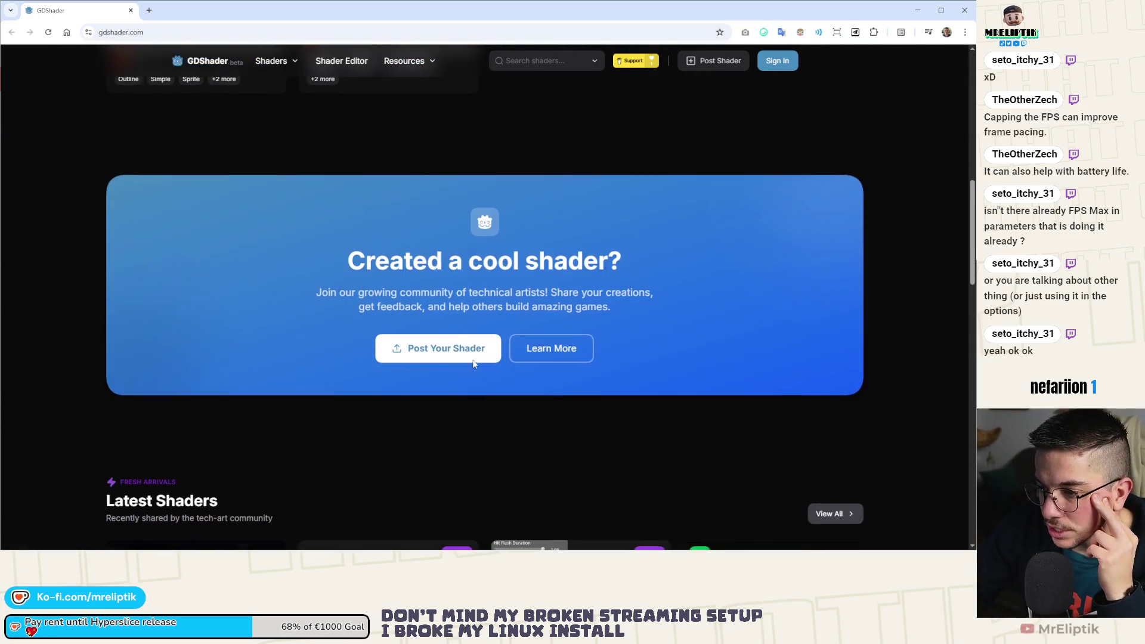
{"action": "scroll", "coordinate": [472, 364], "scroll_direction": "down", "scroll_amount": 5}
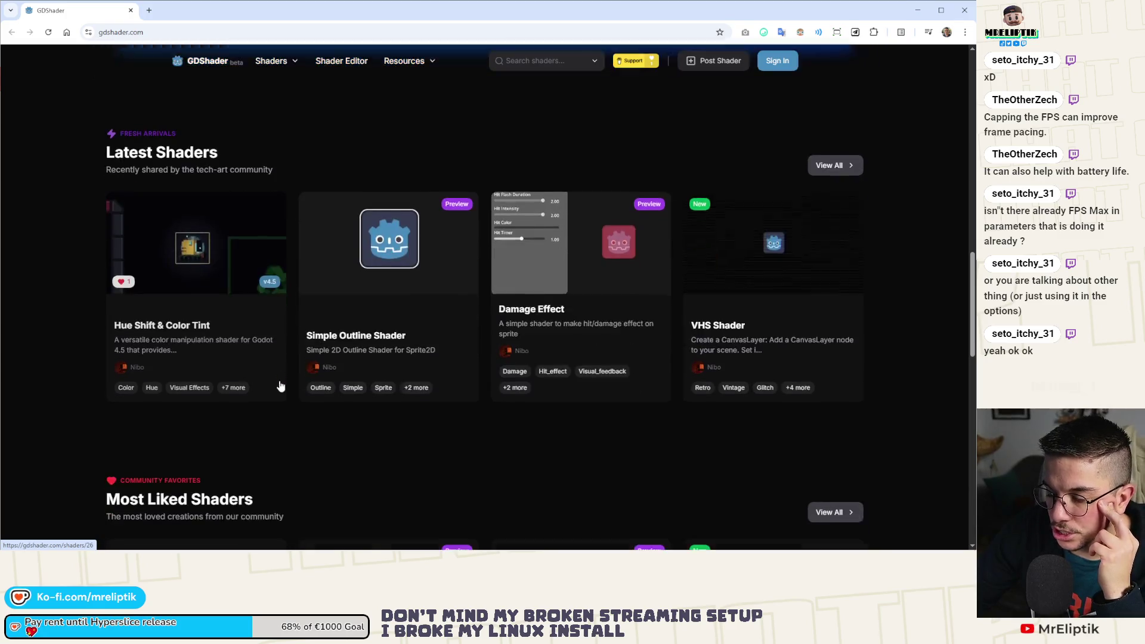
{"action": "middle_click", "coordinate": [375, 239]}
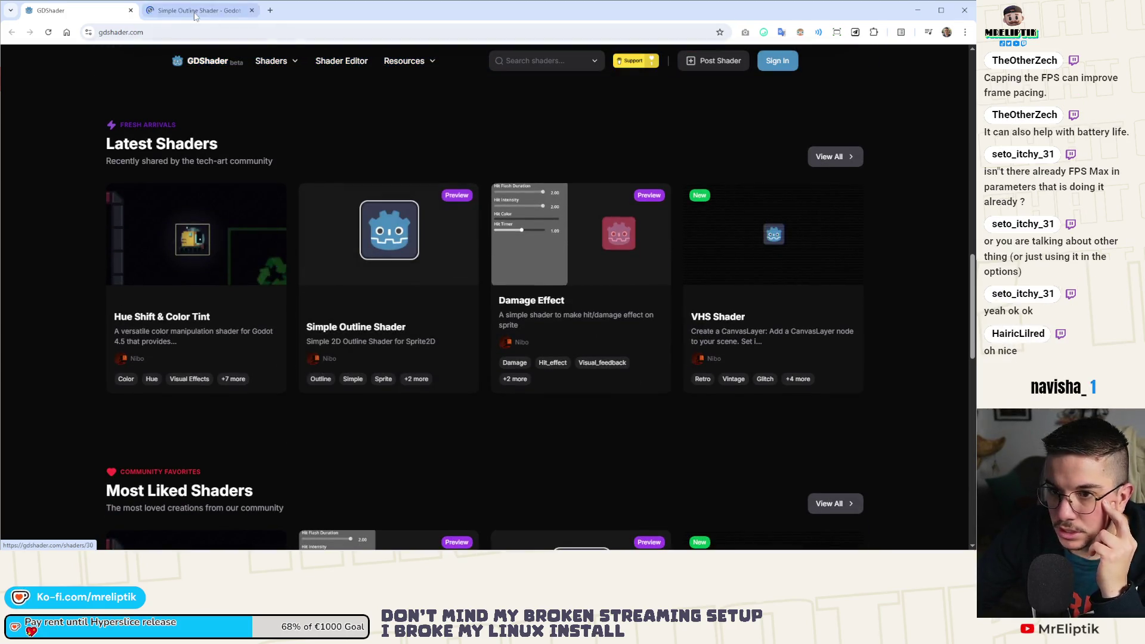
- Switch to the Simple Outline Shader tab and look through its code
{"action": "left_click", "coordinate": [195, 12]}
{"action": "scroll", "coordinate": [456, 300], "scroll_direction": "down", "scroll_amount": 5}
{"action": "left_click_drag", "start_coordinate": [582, 394], "coordinate": [472, 308]}
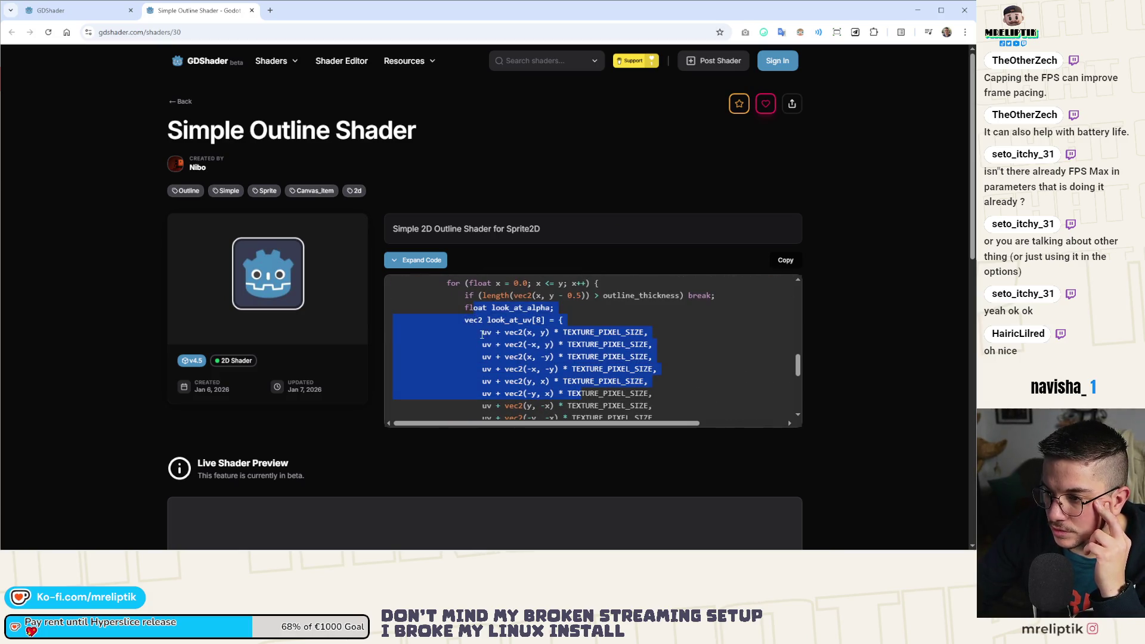
{"action": "left_click", "coordinate": [410, 263]}
{"action": "left_click", "coordinate": [410, 264]}
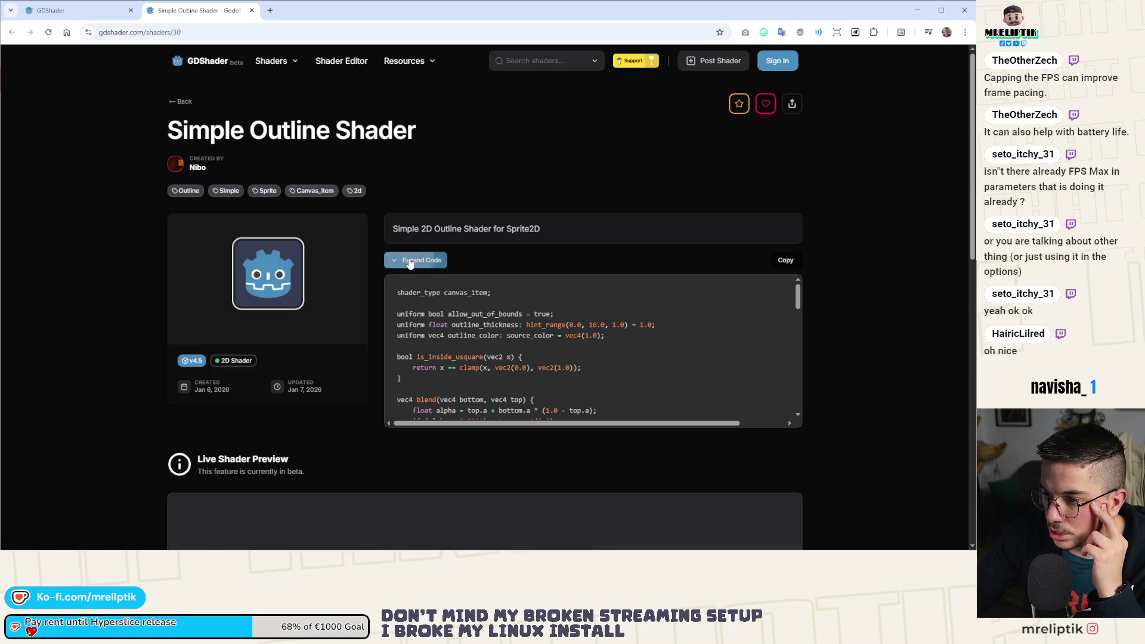
{"action": "scroll", "coordinate": [417, 280], "scroll_direction": "down", "scroll_amount": 4}
- Load the live preview with outline thickness 2.00, out-of-bounds allowed and a red outline
{"action": "left_click", "coordinate": [476, 363]}
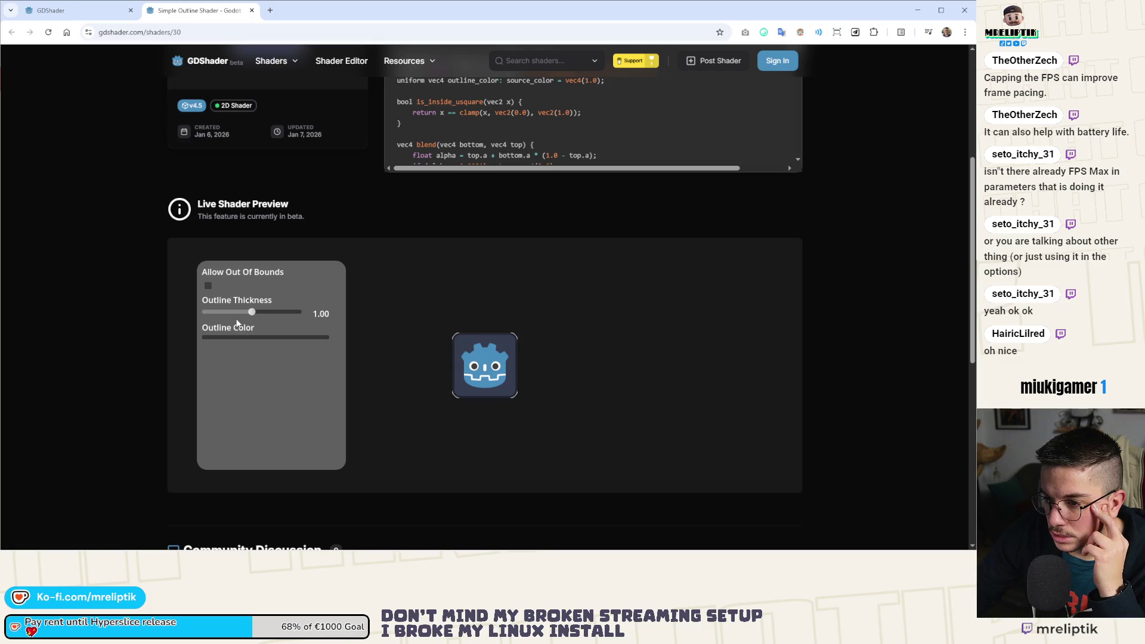
{"action": "mouse_move", "coordinate": [254, 314]}
{"action": "left_mouse_down"}
{"action": "mouse_move", "coordinate": [371, 317]}
{"action": "mouse_move", "coordinate": [254, 314]}
{"action": "mouse_move", "coordinate": [321, 320]}
{"action": "left_mouse_up"}
{"action": "left_click", "coordinate": [208, 286]}
{"action": "left_click", "coordinate": [235, 339]}
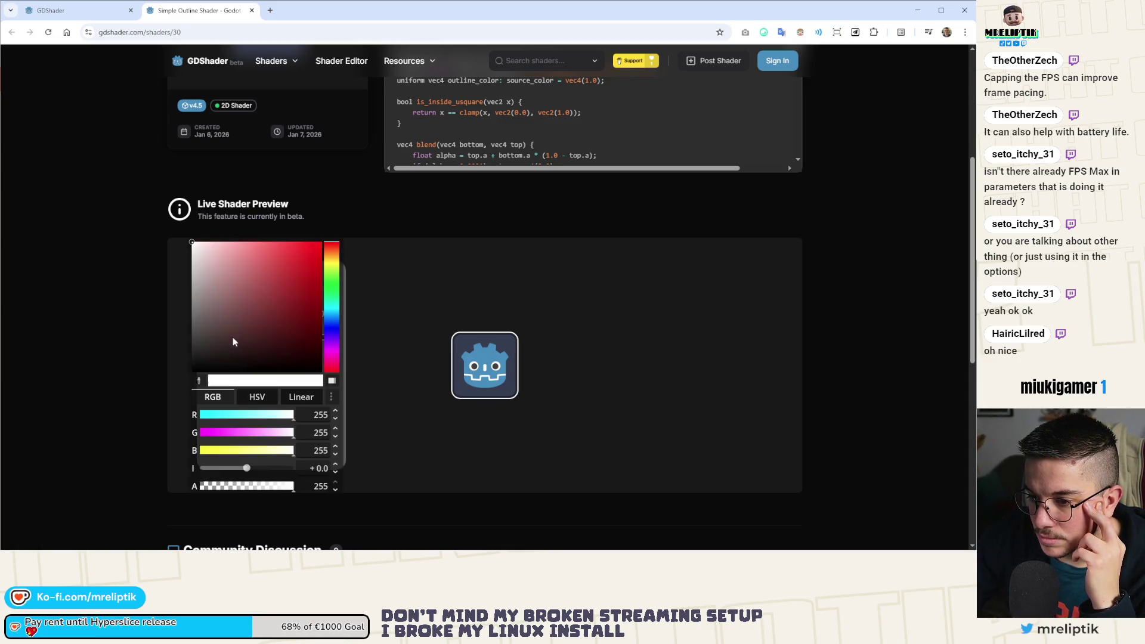
{"action": "left_click", "coordinate": [309, 267]}
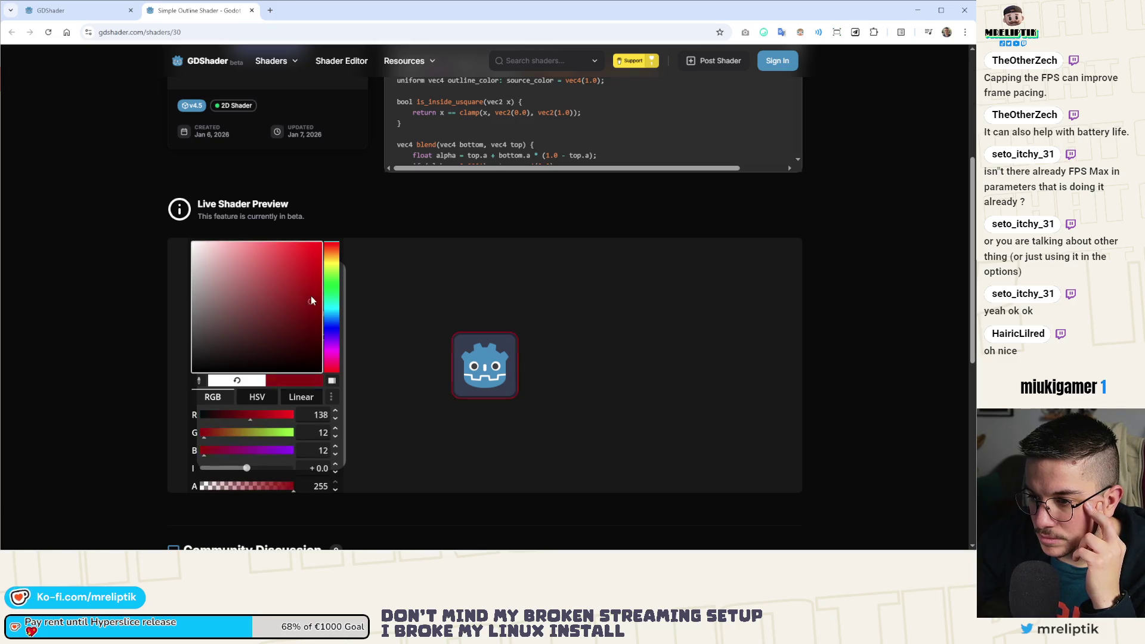
{"action": "left_click", "coordinate": [177, 377]}
{"action": "scroll", "coordinate": [161, 445], "scroll_direction": "down", "scroll_amount": 3}
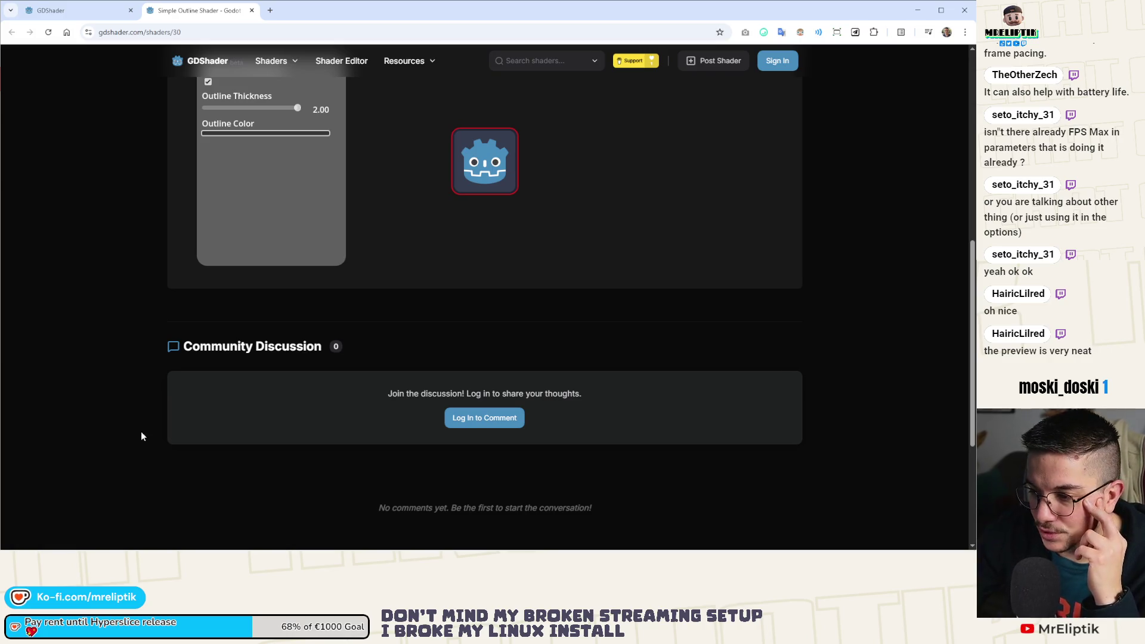
{"action": "scroll", "coordinate": [141, 436], "scroll_direction": "up", "scroll_amount": 5}
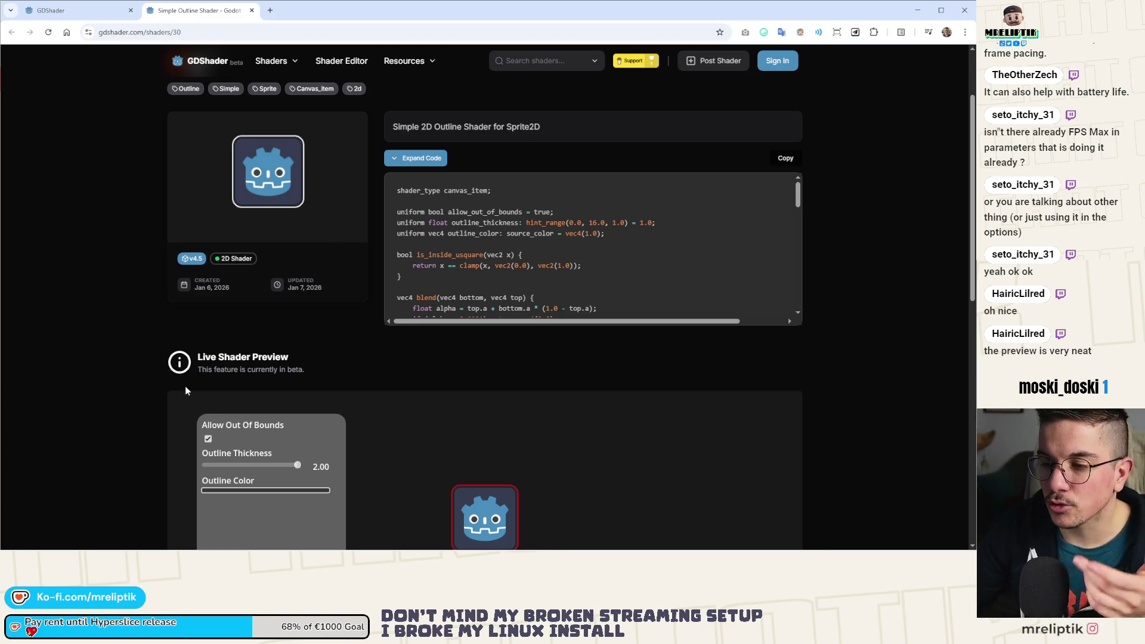
{"action": "scroll", "coordinate": [169, 377], "scroll_direction": "down", "scroll_amount": 2}
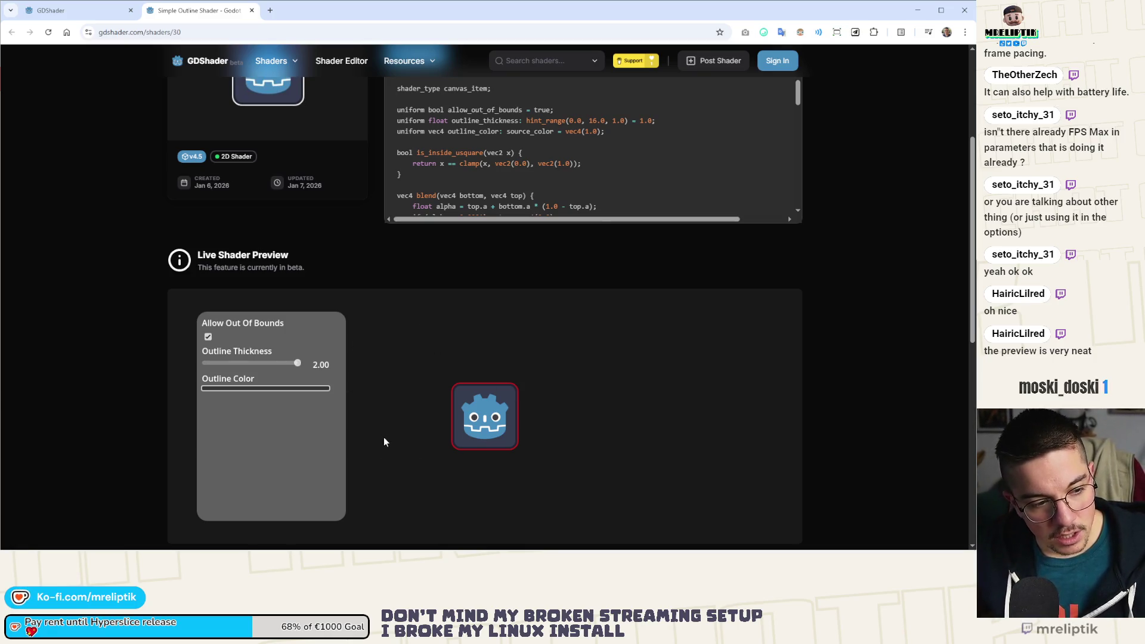
{"action": "scroll", "coordinate": [361, 291], "scroll_direction": "up", "scroll_amount": 4}
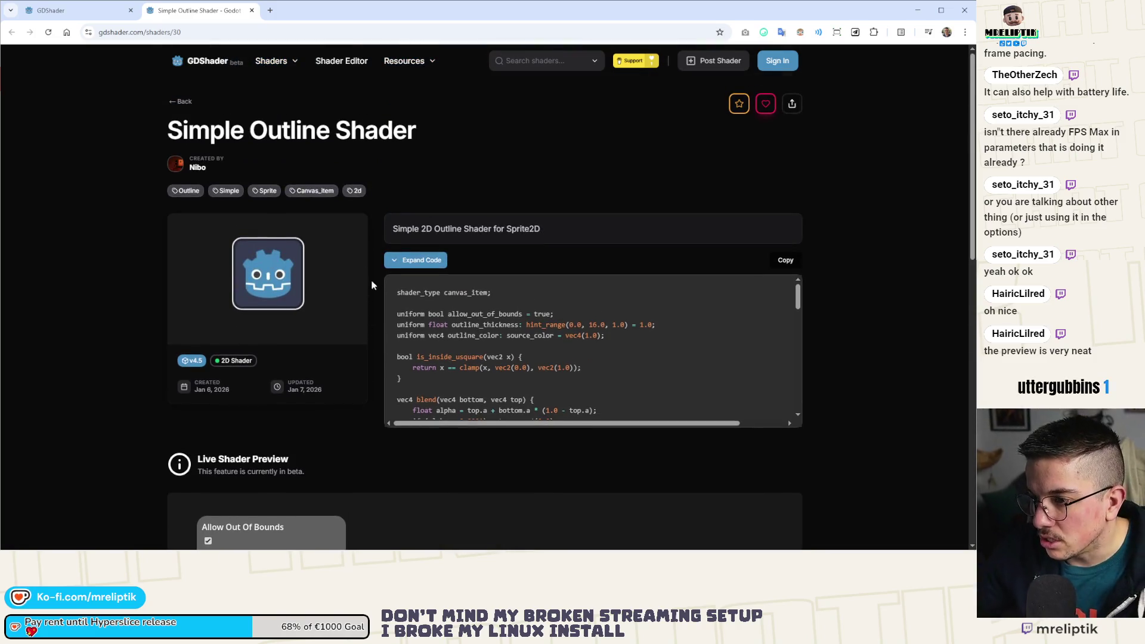
- Open the online Shader Editor in a new tab, then close it since it requires login
{"action": "right_click", "coordinate": [344, 258]}
{"action": "left_click", "coordinate": [155, 158]}
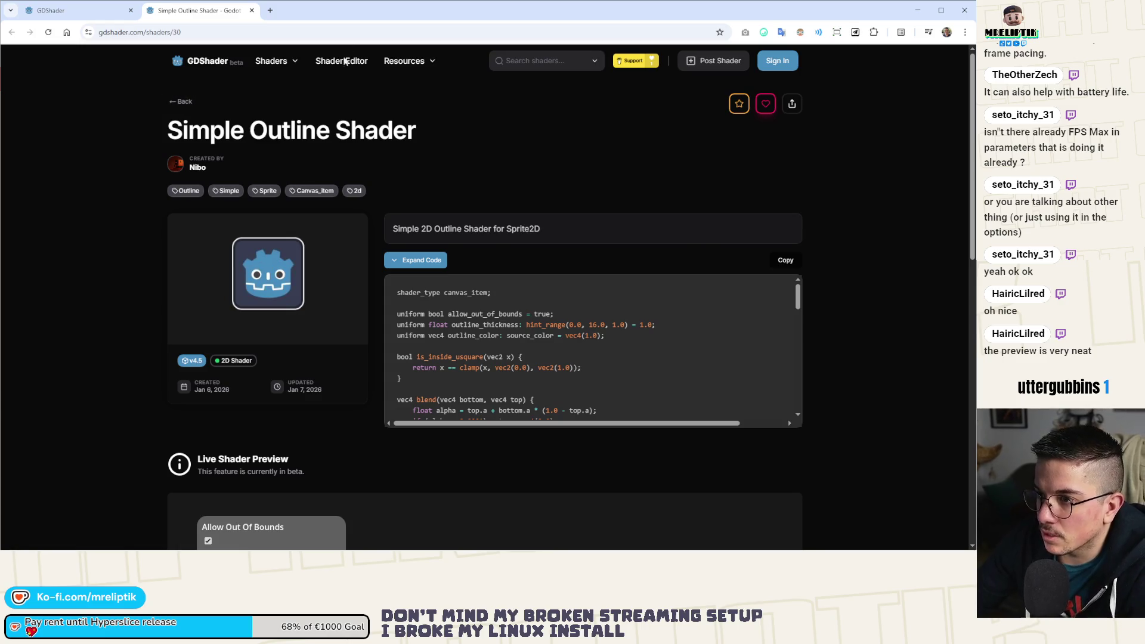
{"action": "middle_click", "coordinate": [343, 62]}
{"action": "left_click", "coordinate": [301, 17]}
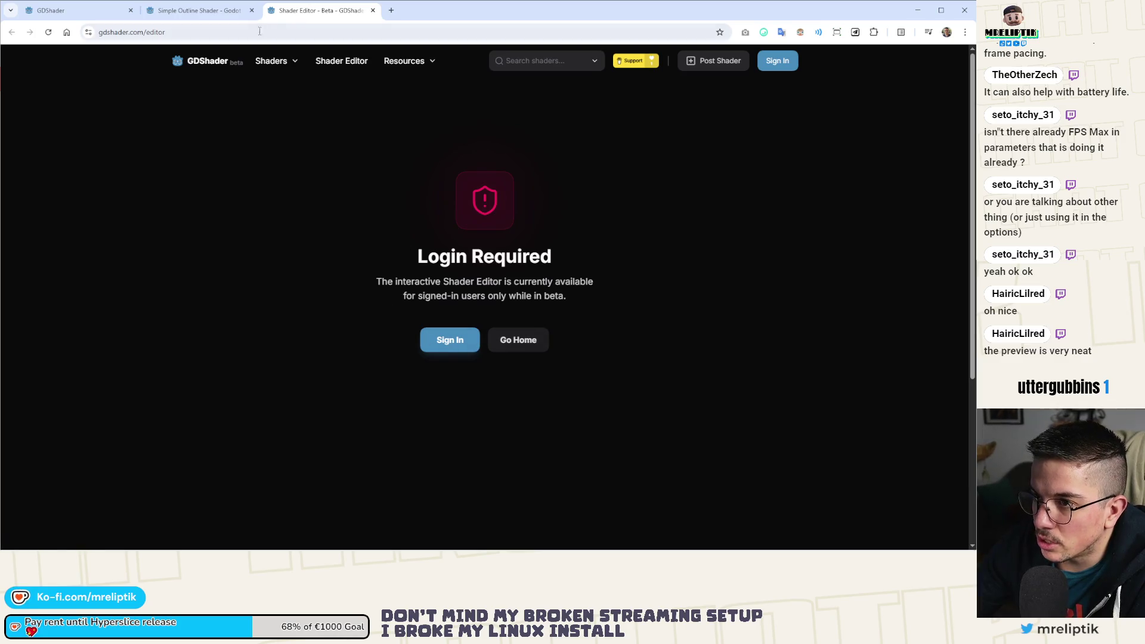
{"action": "middle_click", "coordinate": [302, 17]}
{"action": "scroll", "coordinate": [53, 226], "scroll_direction": "down", "scroll_amount": 10}
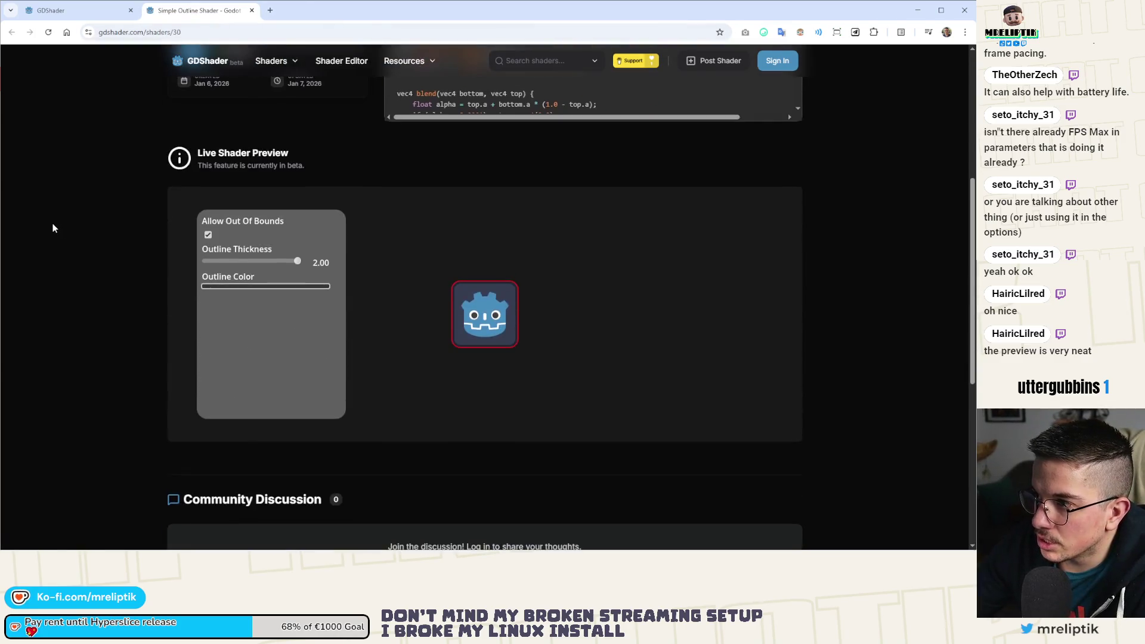
{"action": "scroll", "coordinate": [160, 244], "scroll_direction": "up", "scroll_amount": 10}
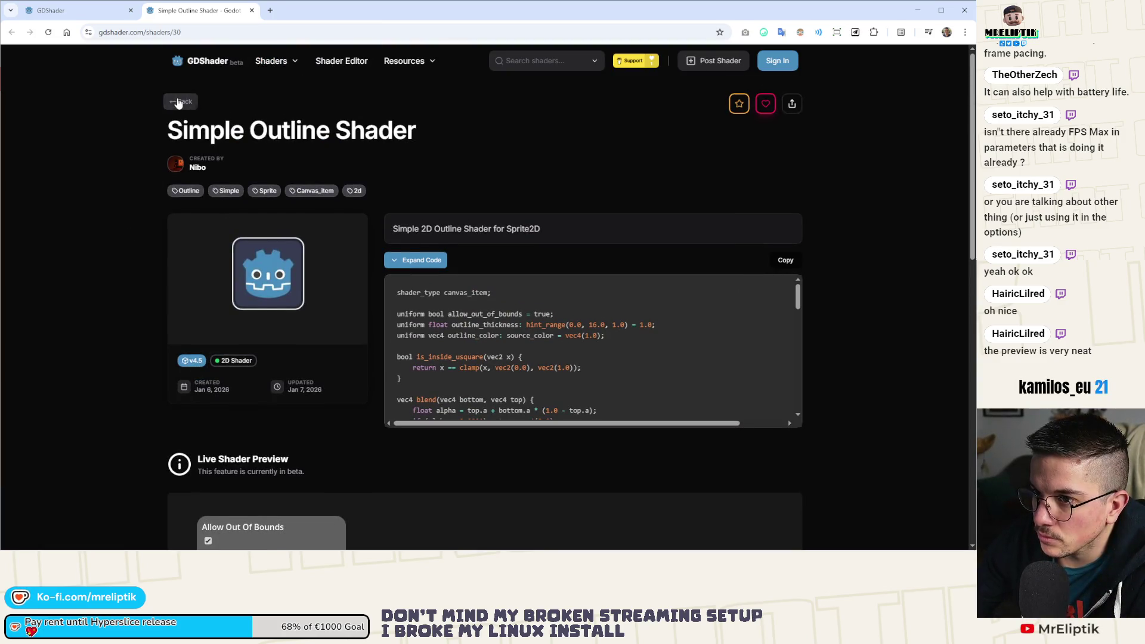
- Return to the GDShader home page and open the VHS Shader in a new tab
{"action": "left_click", "coordinate": [197, 65]}
{"action": "scroll", "coordinate": [291, 300], "scroll_direction": "down", "scroll_amount": 6}
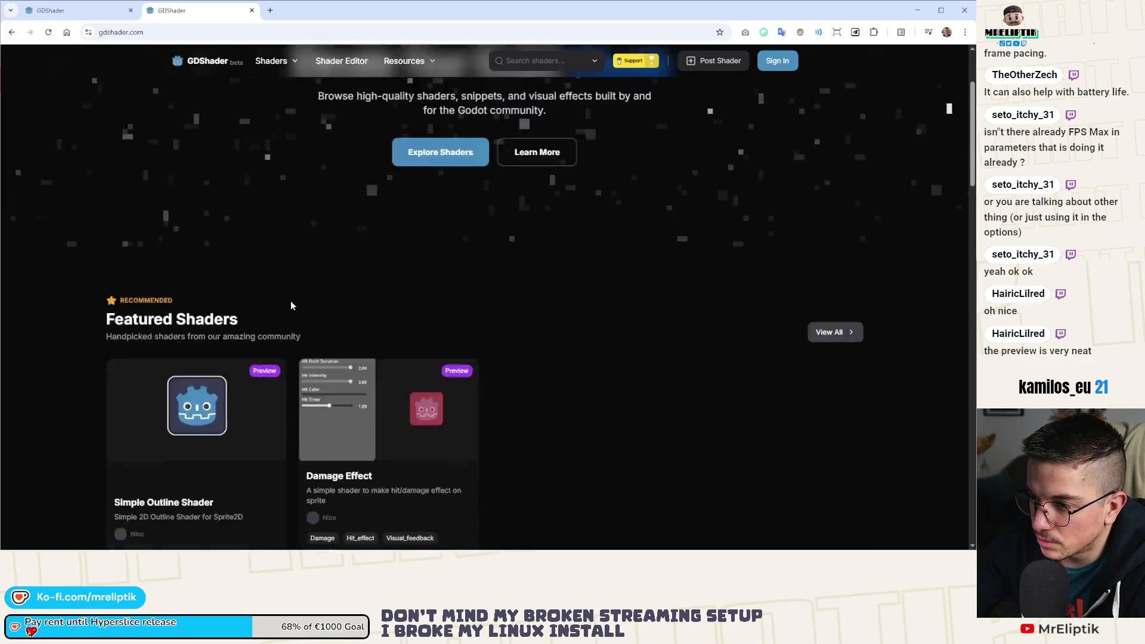
{"action": "scroll", "coordinate": [476, 296], "scroll_direction": "down", "scroll_amount": 8}
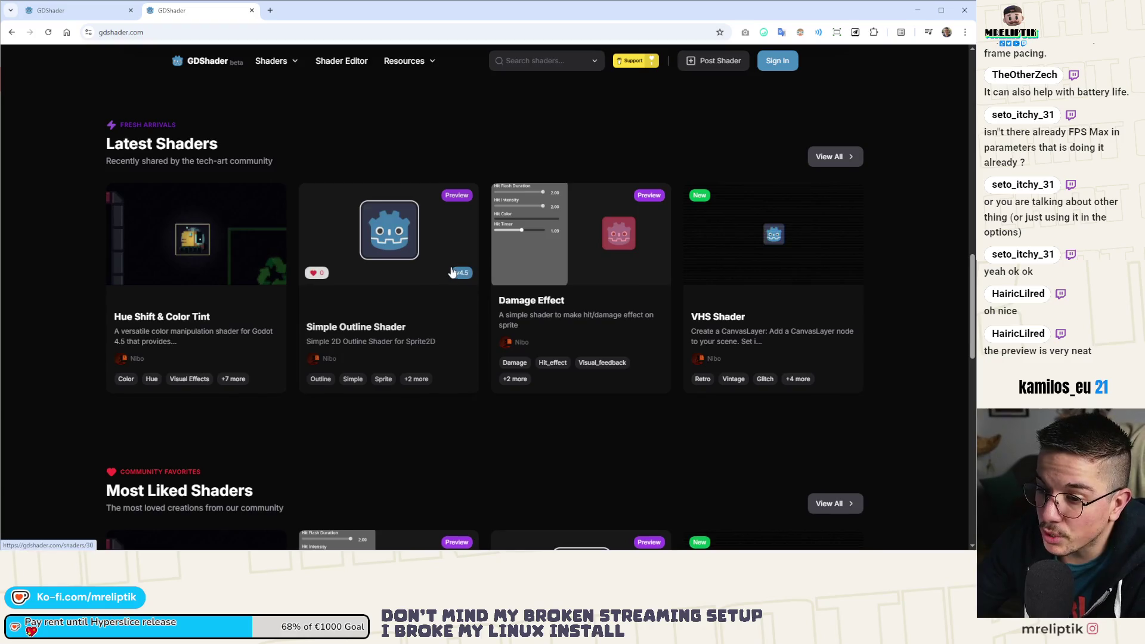
{"action": "scroll", "coordinate": [460, 271], "scroll_direction": "down", "scroll_amount": 5}
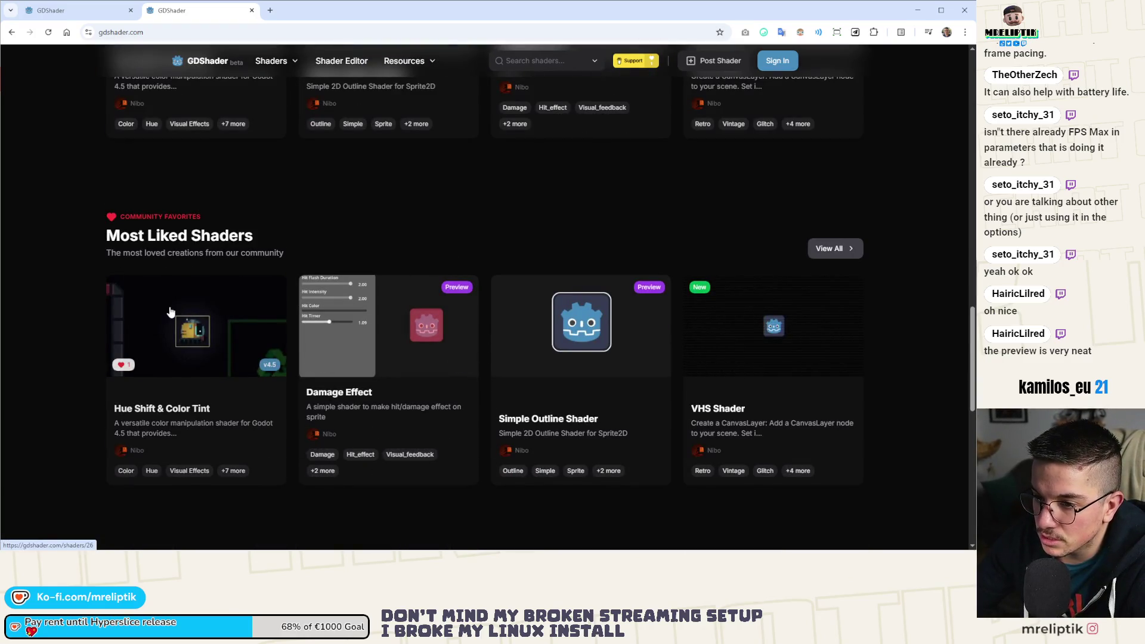
{"action": "scroll", "coordinate": [440, 322], "scroll_direction": "down", "scroll_amount": 3}
{"action": "scroll", "coordinate": [438, 319], "scroll_direction": "down", "scroll_amount": 4}
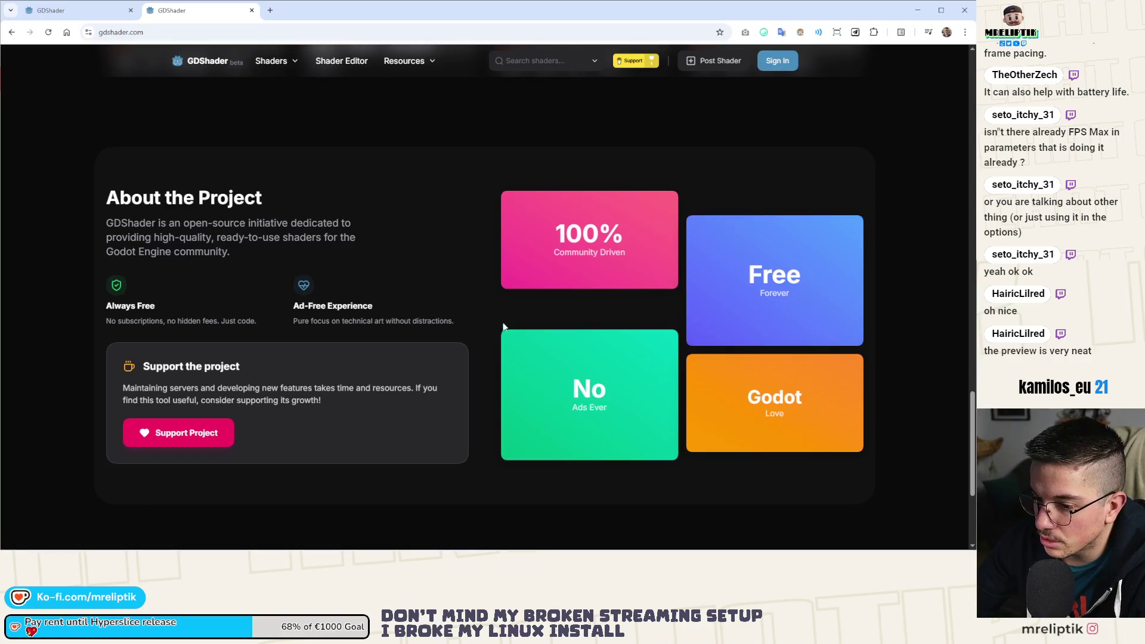
{"action": "scroll", "coordinate": [488, 324], "scroll_direction": "up", "scroll_amount": 6}
{"action": "middle_click", "coordinate": [738, 305]}
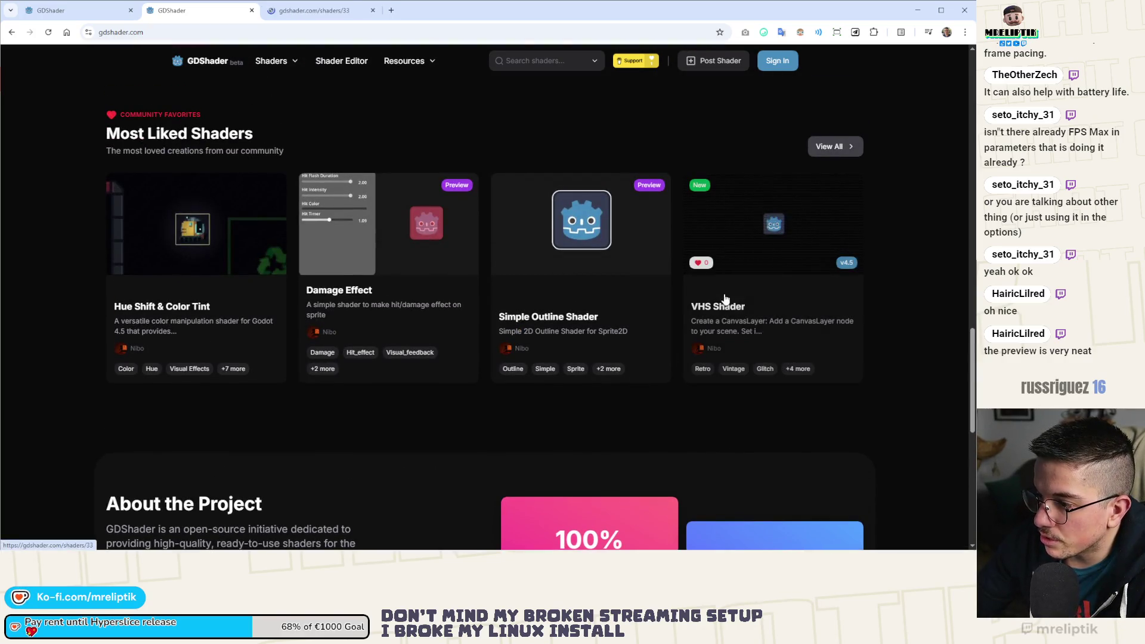
- Read the VHS Shader page's setup notes and code, briefly visiting the login page
{"action": "left_click", "coordinate": [330, 11]}
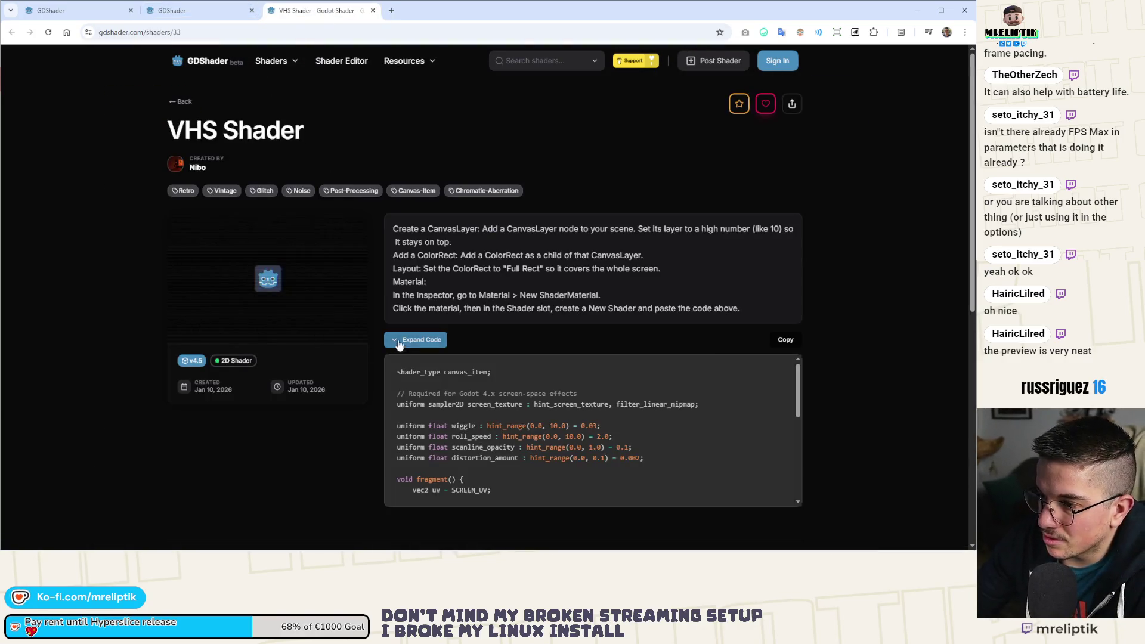
{"action": "scroll", "coordinate": [415, 348], "scroll_direction": "down", "scroll_amount": 4}
{"action": "left_click", "coordinate": [467, 373]}
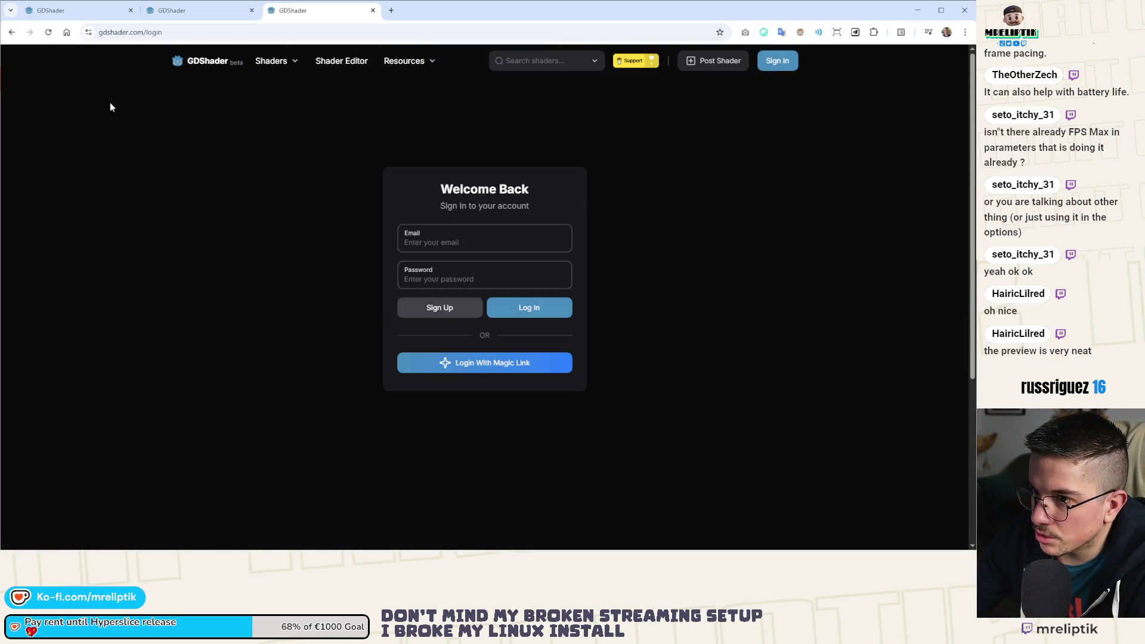
{"action": "left_click", "coordinate": [11, 32]}
{"action": "scroll", "coordinate": [517, 426], "scroll_direction": "up", "scroll_amount": 3}
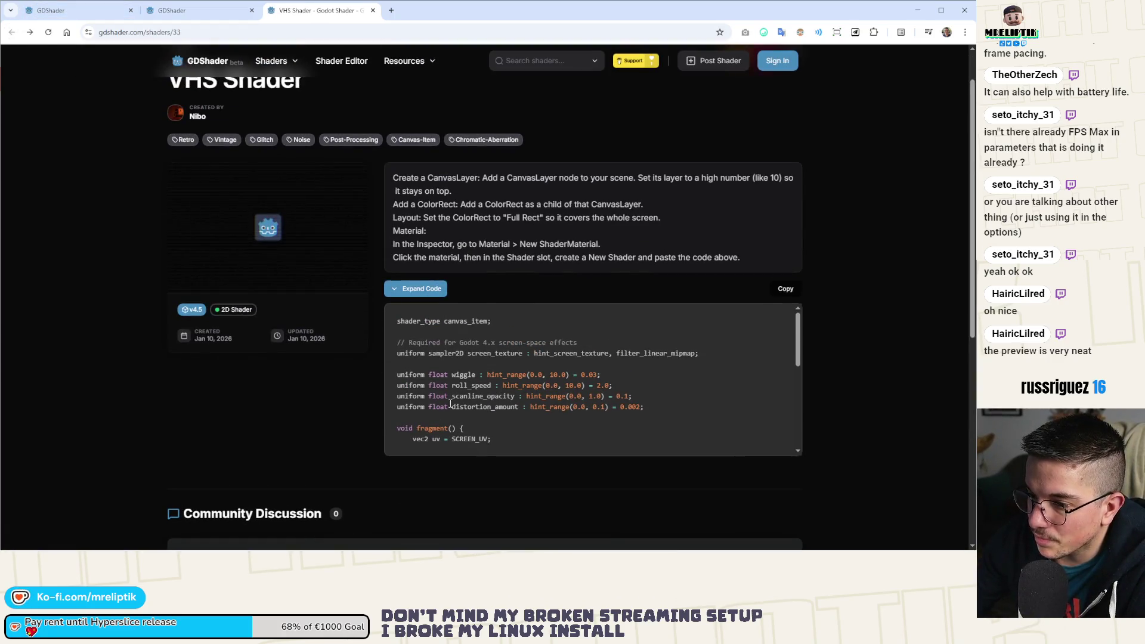
{"action": "left_click", "coordinate": [438, 292]}
{"action": "left_click", "coordinate": [437, 293]}
{"action": "scroll", "coordinate": [310, 246], "scroll_direction": "up", "scroll_amount": 1}
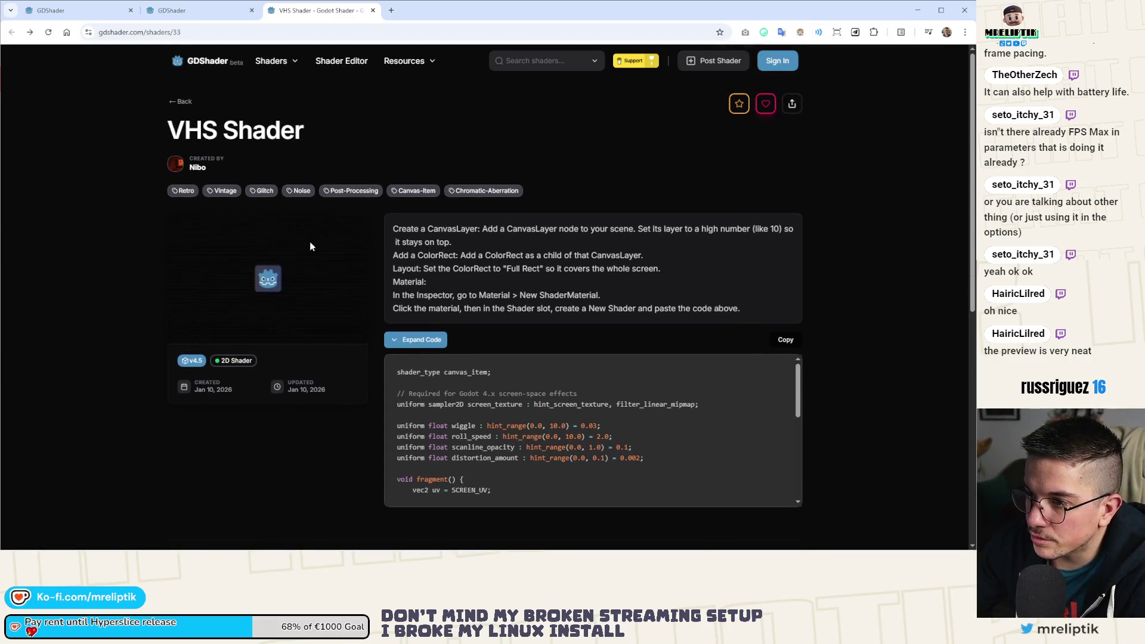
- Go back to the home page and open the Damage Effect shader
{"action": "left_click", "coordinate": [189, 62]}
{"action": "scroll", "coordinate": [422, 322], "scroll_direction": "down", "scroll_amount": 3}
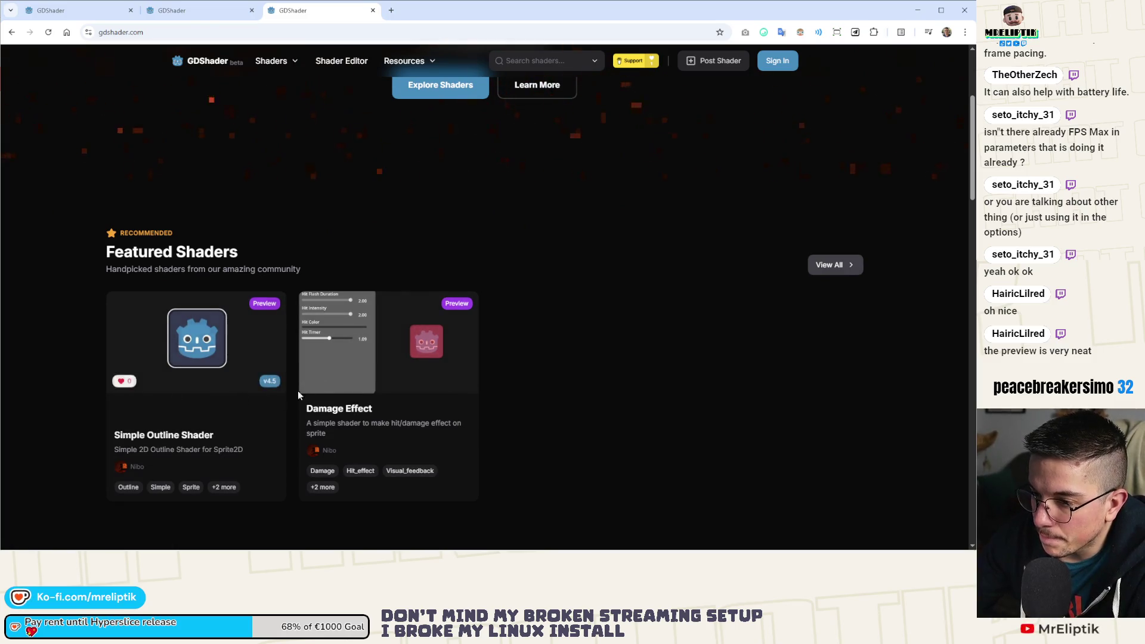
{"action": "left_click", "coordinate": [466, 385]}
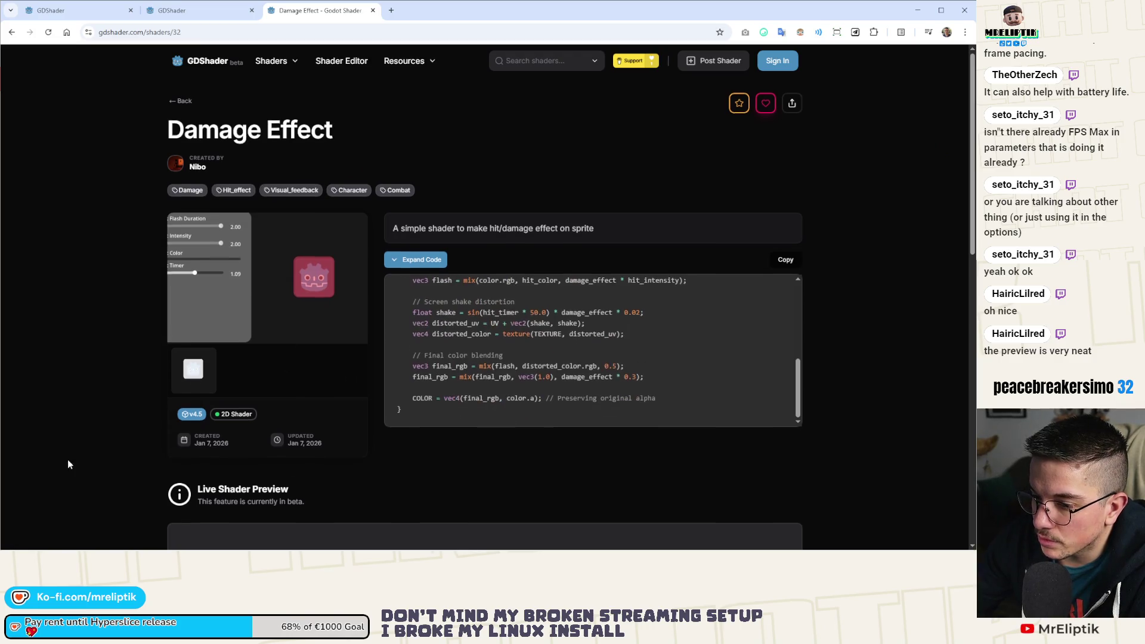
- Load the Damage Effect preview with flash duration 1.05, a dark grey-red hit colour and adjusted hit timer
{"action": "scroll", "coordinate": [517, 391], "scroll_direction": "down", "scroll_amount": 3}
{"action": "left_click", "coordinate": [473, 442]}
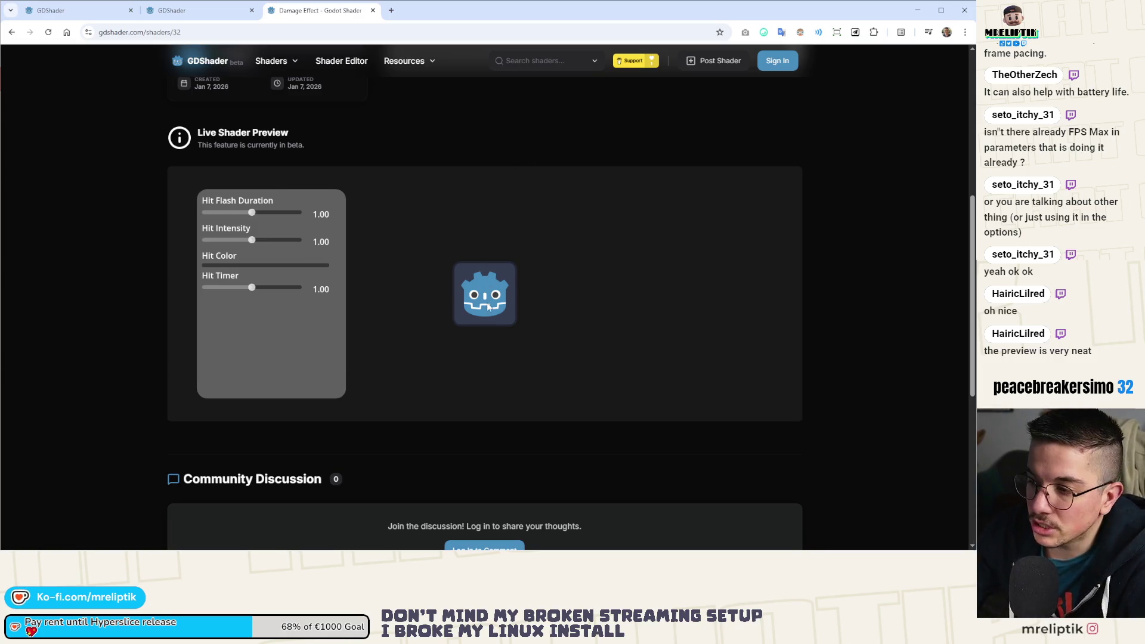
{"action": "mouse_move", "coordinate": [250, 211]}
{"action": "left_mouse_down"}
{"action": "mouse_move", "coordinate": [278, 210]}
{"action": "mouse_move", "coordinate": [231, 213]}
{"action": "mouse_move", "coordinate": [263, 216]}
{"action": "mouse_move", "coordinate": [253, 217]}
{"action": "mouse_move", "coordinate": [253, 240]}
{"action": "mouse_move", "coordinate": [286, 241]}
{"action": "mouse_move", "coordinate": [231, 245]}
{"action": "mouse_move", "coordinate": [283, 247]}
{"action": "mouse_move", "coordinate": [192, 262]}
{"action": "left_mouse_up"}
{"action": "left_click", "coordinate": [241, 266]}
{"action": "left_click", "coordinate": [180, 293]}
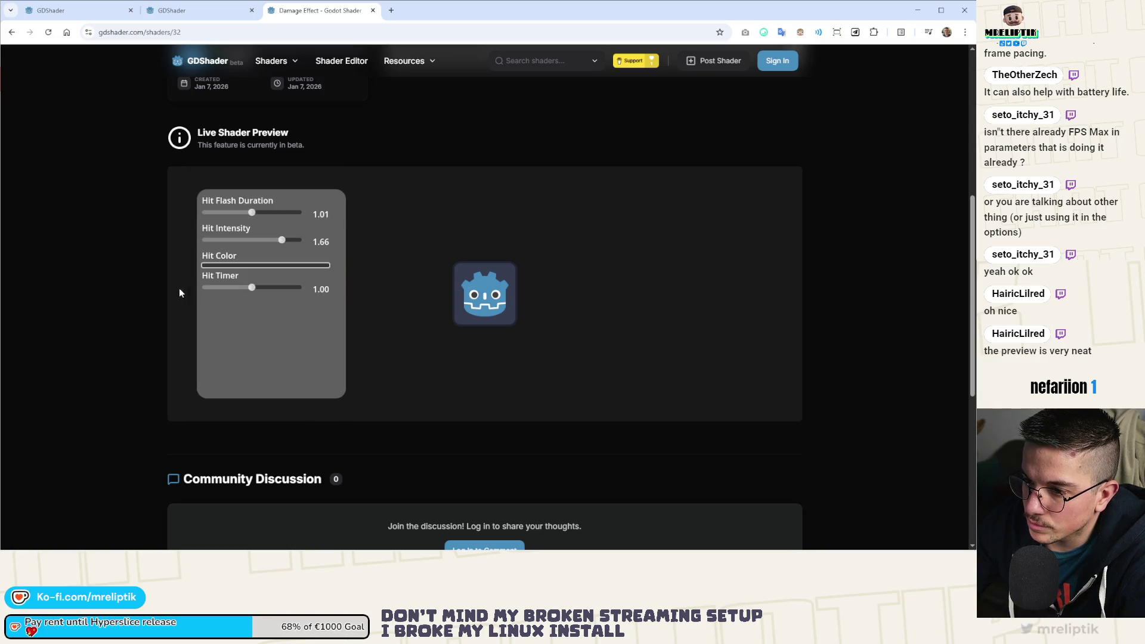
{"action": "mouse_move", "coordinate": [247, 289]}
{"action": "left_mouse_down"}
{"action": "mouse_move", "coordinate": [166, 292]}
{"action": "mouse_move", "coordinate": [354, 298]}
{"action": "mouse_move", "coordinate": [250, 292]}
{"action": "left_mouse_up"}
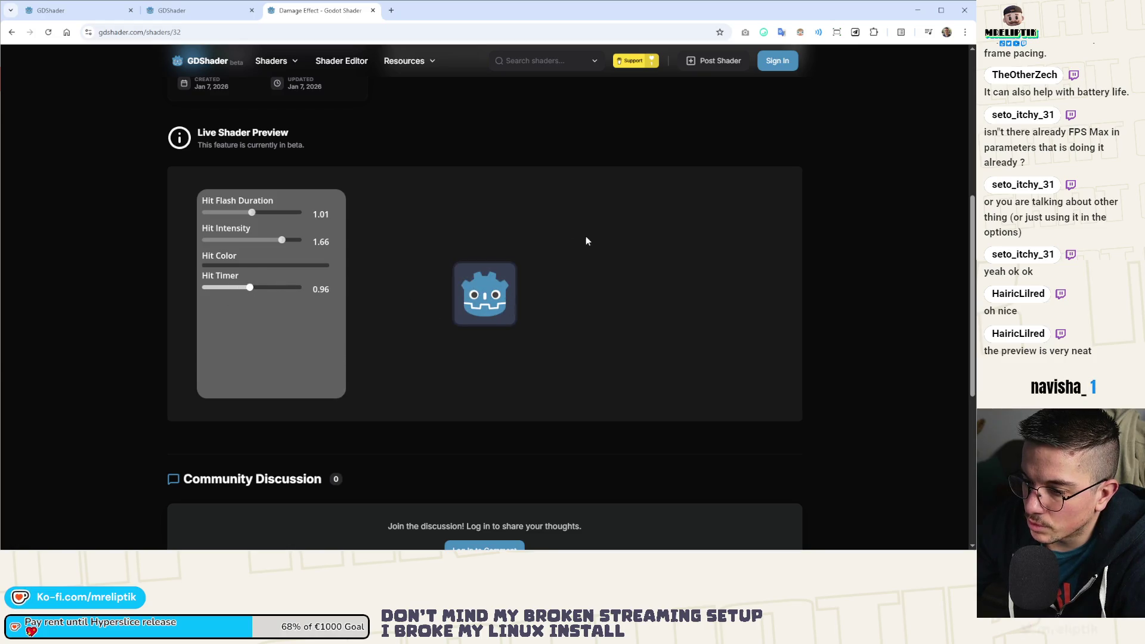
- Select the Damage Effect title, then try posting a shader, reaching the sign-in page
{"action": "scroll", "coordinate": [114, 301], "scroll_direction": "up", "scroll_amount": 5}
{"action": "triple_click", "coordinate": [574, 127]}
{"action": "scroll", "coordinate": [561, 149], "scroll_direction": "down", "scroll_amount": 1}
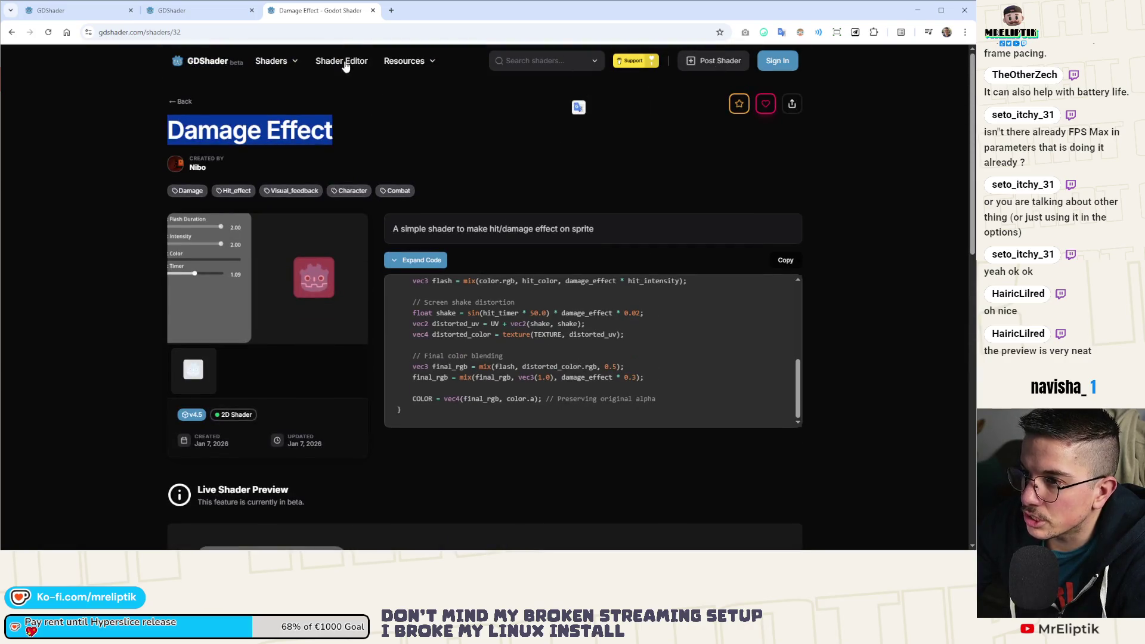
{"action": "left_click", "coordinate": [729, 66]}
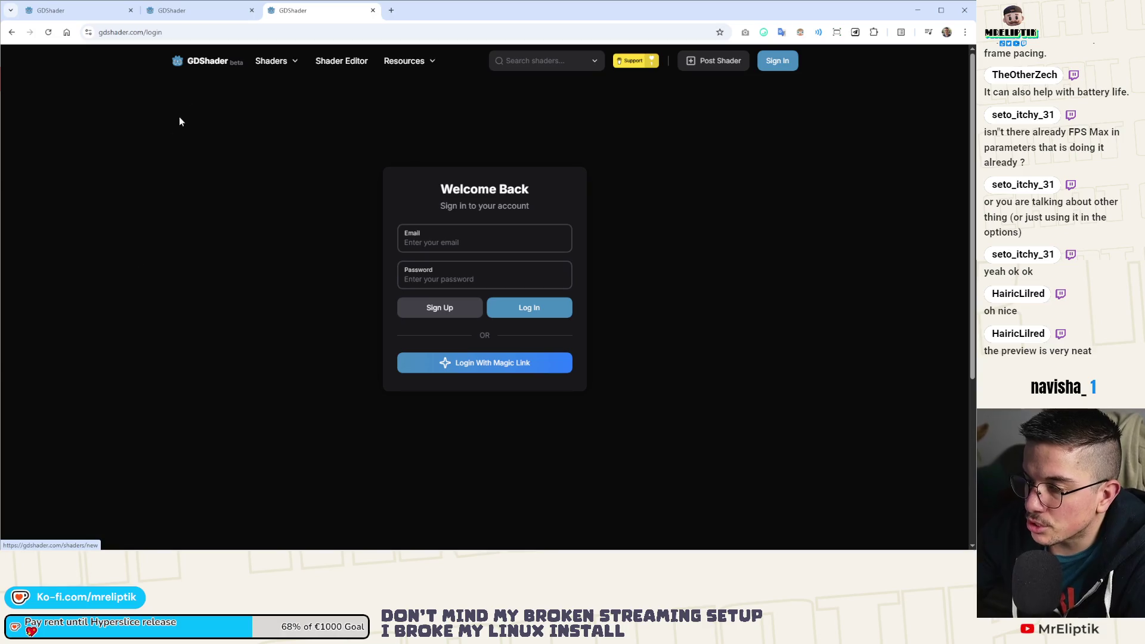
- Browse the GDShader home page, then the About Us page and the site's donation page
{"action": "left_click", "coordinate": [217, 62]}
{"action": "scroll", "coordinate": [454, 185], "scroll_direction": "down", "scroll_amount": 5}
{"action": "scroll", "coordinate": [535, 270], "scroll_direction": "up", "scroll_amount": 5}
{"action": "left_click", "coordinate": [535, 281]}
{"action": "scroll", "coordinate": [358, 296], "scroll_direction": "down", "scroll_amount": 4}
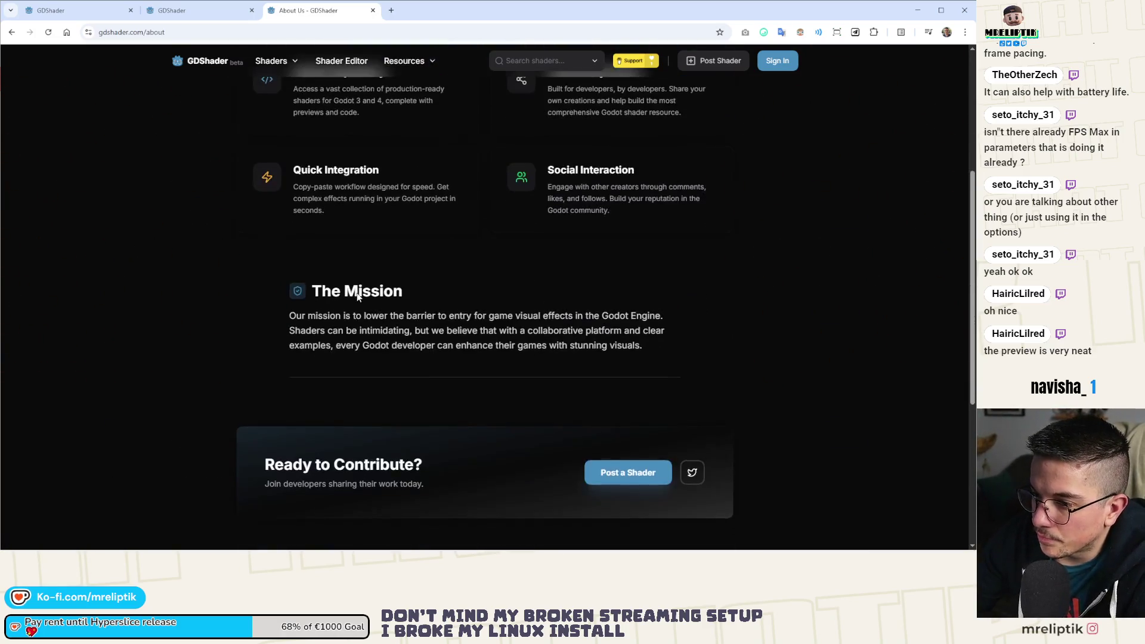
{"action": "scroll", "coordinate": [358, 293], "scroll_direction": "down", "scroll_amount": 5}
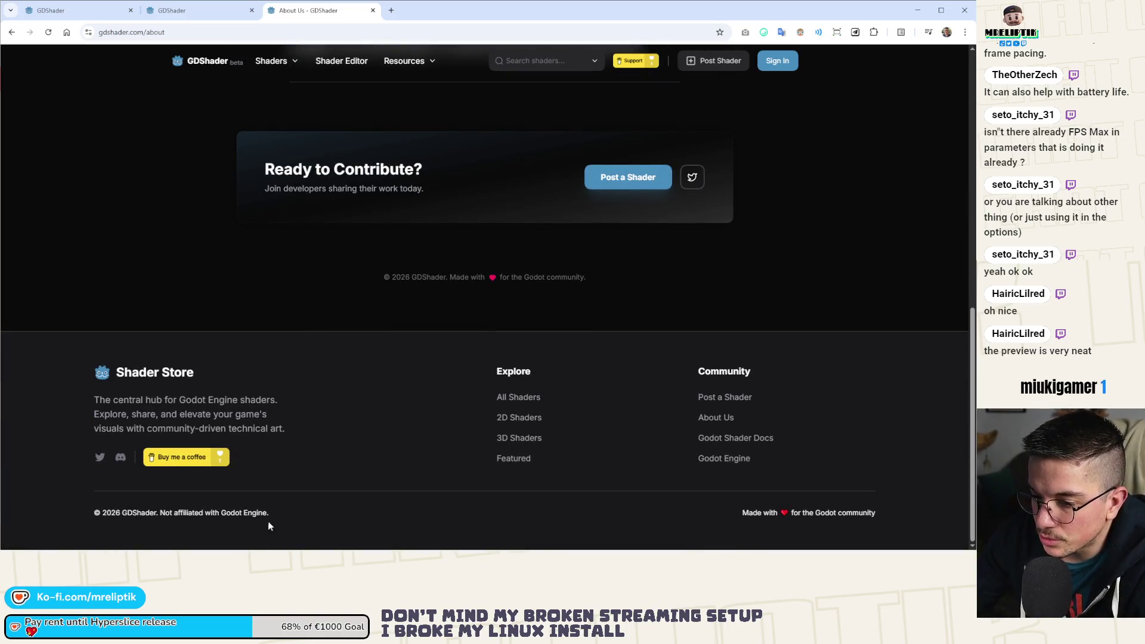
{"action": "left_click", "coordinate": [173, 460]}
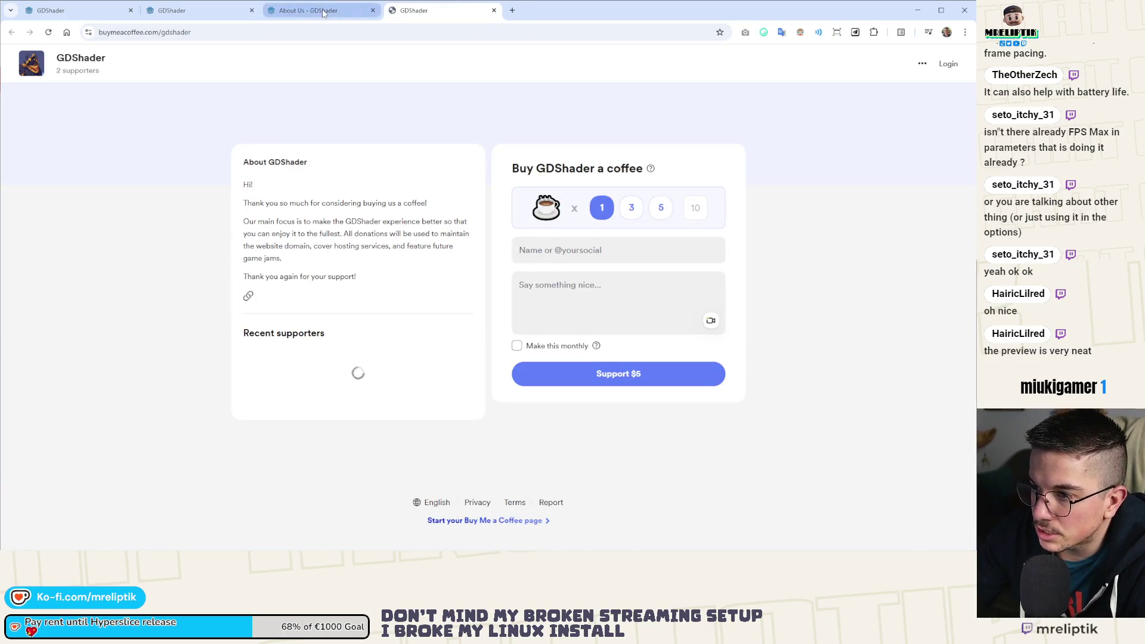
{"action": "left_click", "coordinate": [311, 11]}
{"action": "scroll", "coordinate": [225, 359], "scroll_direction": "up", "scroll_amount": 4}
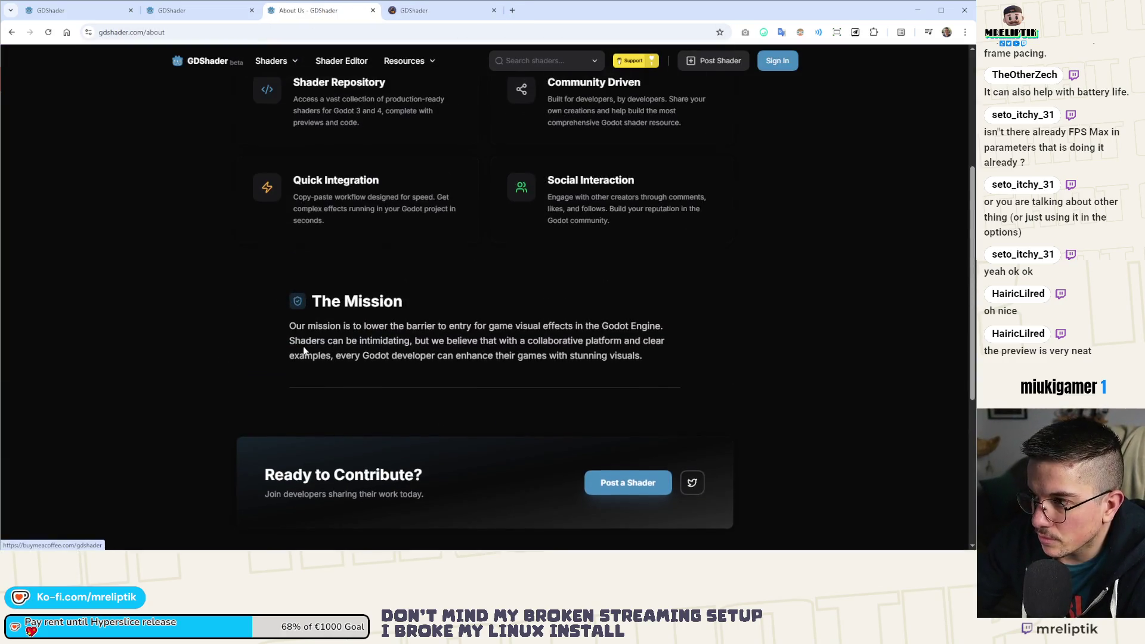
{"action": "scroll", "coordinate": [298, 356], "scroll_direction": "down", "scroll_amount": 5}
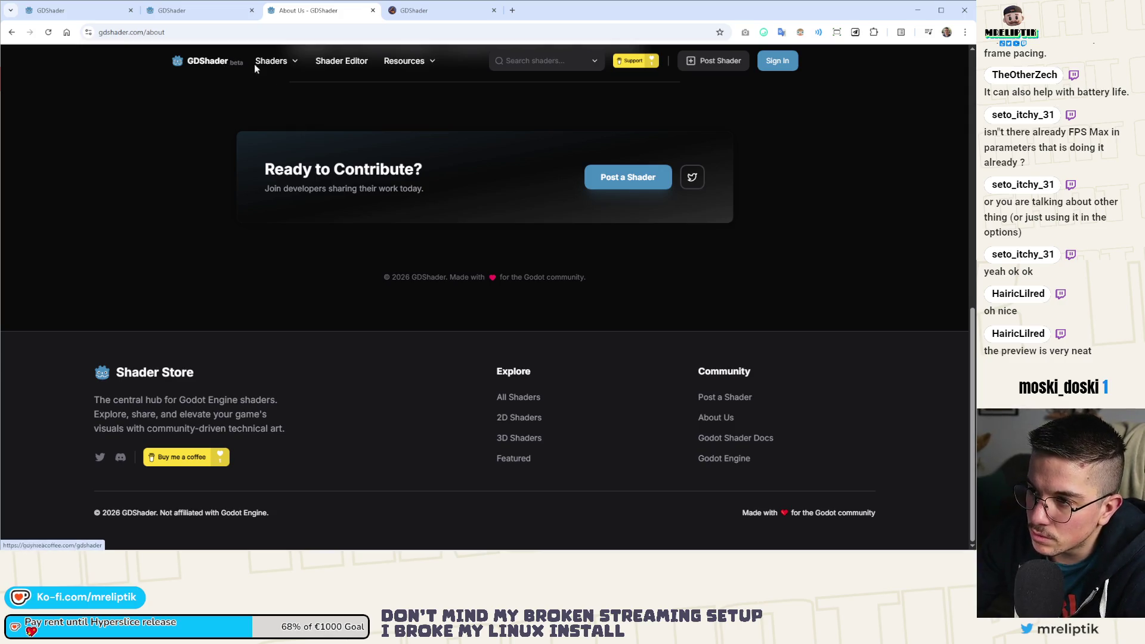
- Check the site's resource links list and scroll through the About Us page
{"action": "left_click", "coordinate": [423, 56]}
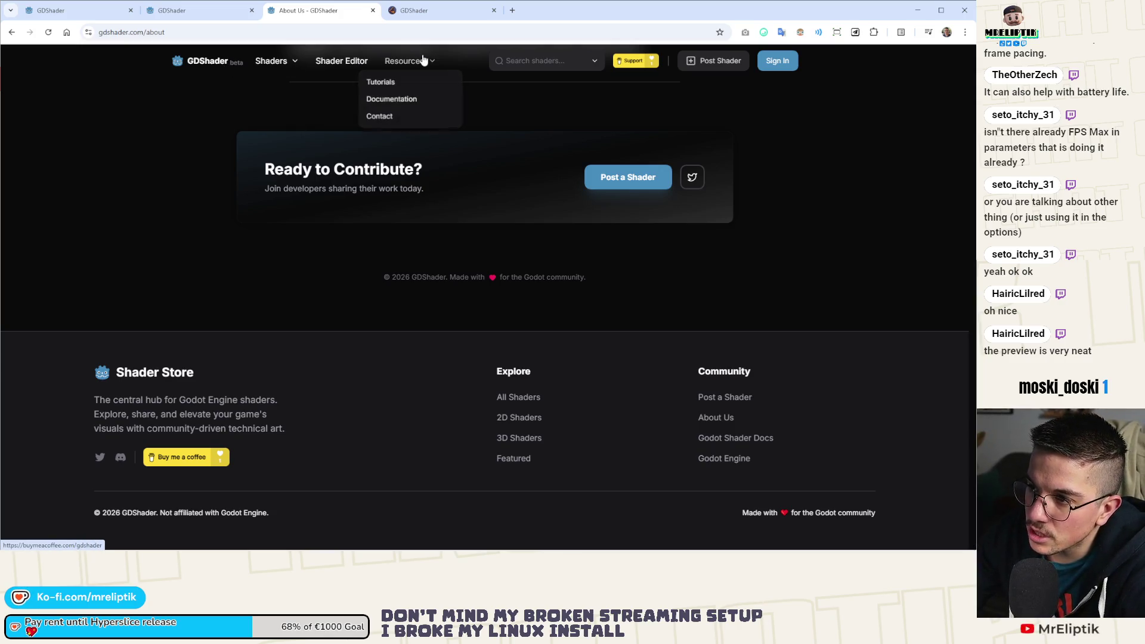
{"action": "left_click", "coordinate": [423, 57]}
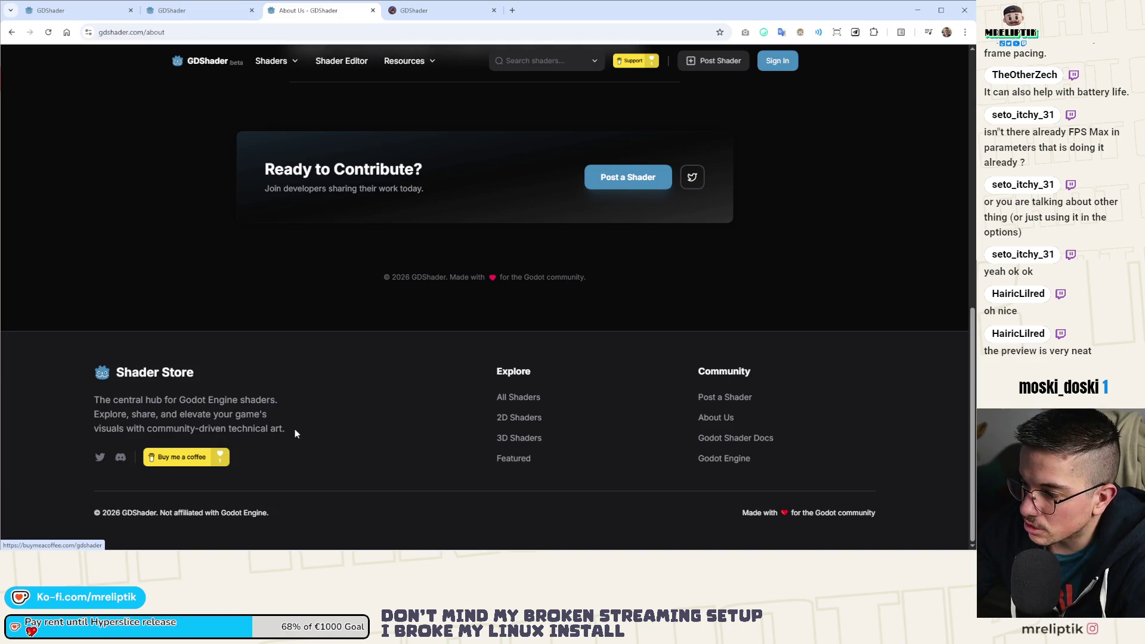
{"action": "scroll", "coordinate": [678, 409], "scroll_direction": "up", "scroll_amount": 15}
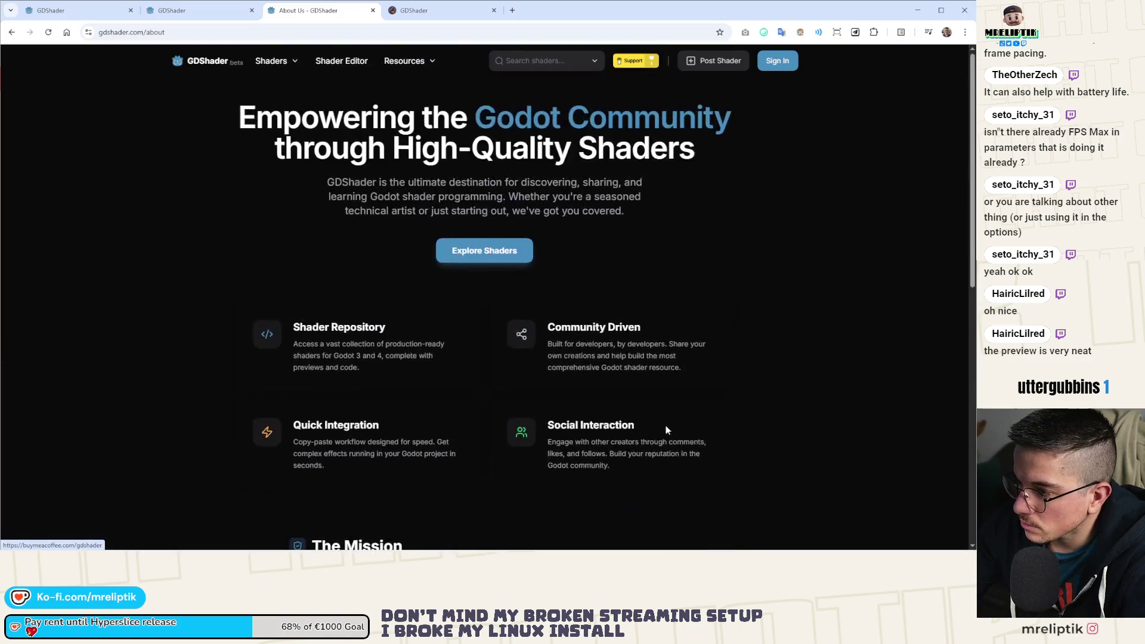
{"action": "scroll", "coordinate": [666, 425], "scroll_direction": "down", "scroll_amount": 15}
{"action": "left_click", "coordinate": [716, 418]}
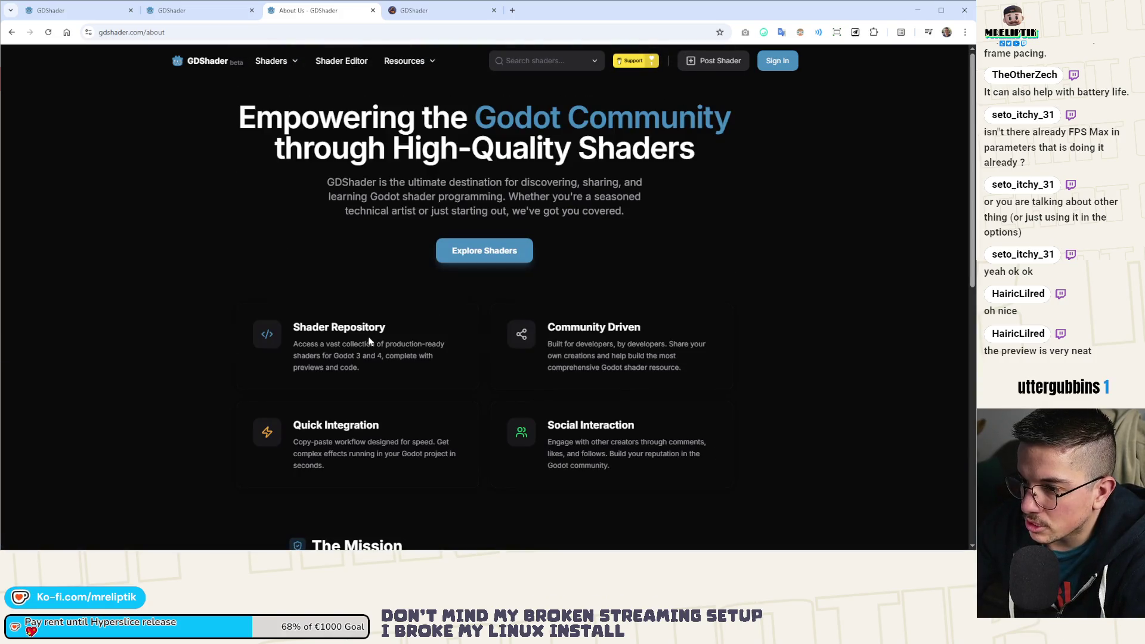
{"action": "scroll", "coordinate": [182, 260], "scroll_direction": "down", "scroll_amount": 2}
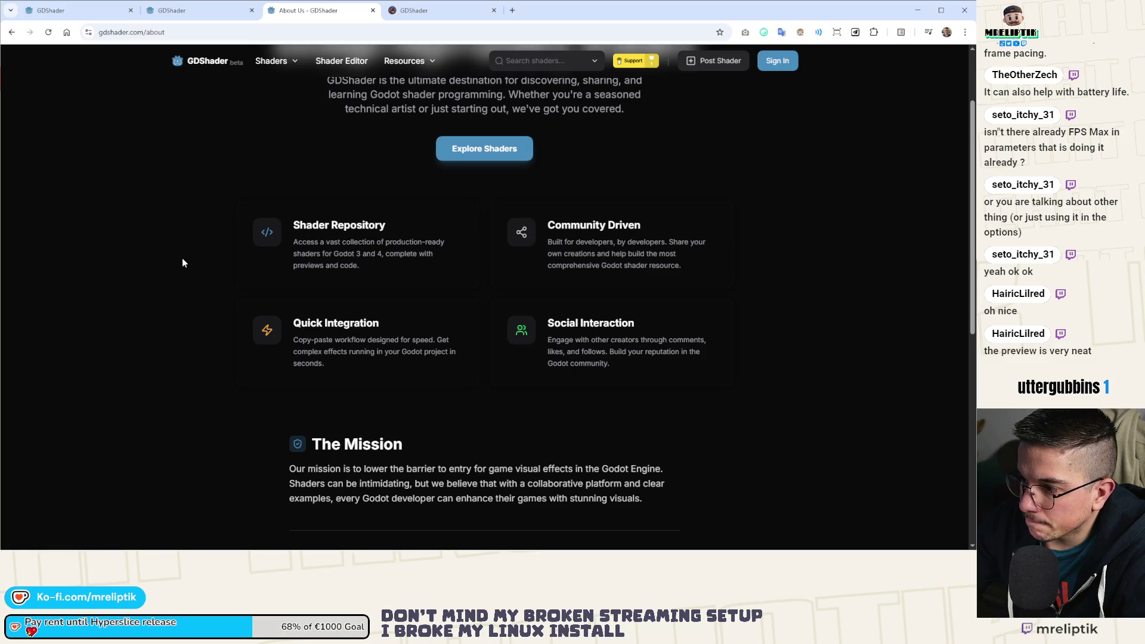
{"action": "scroll", "coordinate": [183, 263], "scroll_direction": "down", "scroll_amount": 2}
{"action": "scroll", "coordinate": [182, 263], "scroll_direction": "down", "scroll_amount": 5}
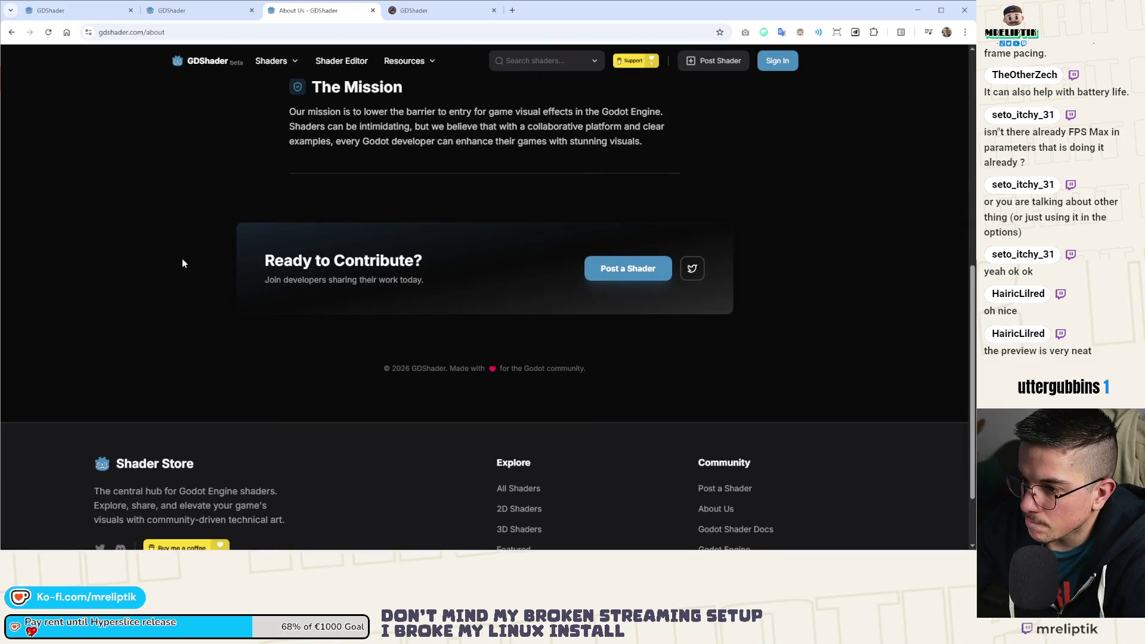
{"action": "scroll", "coordinate": [185, 264], "scroll_direction": "up", "scroll_amount": 8}
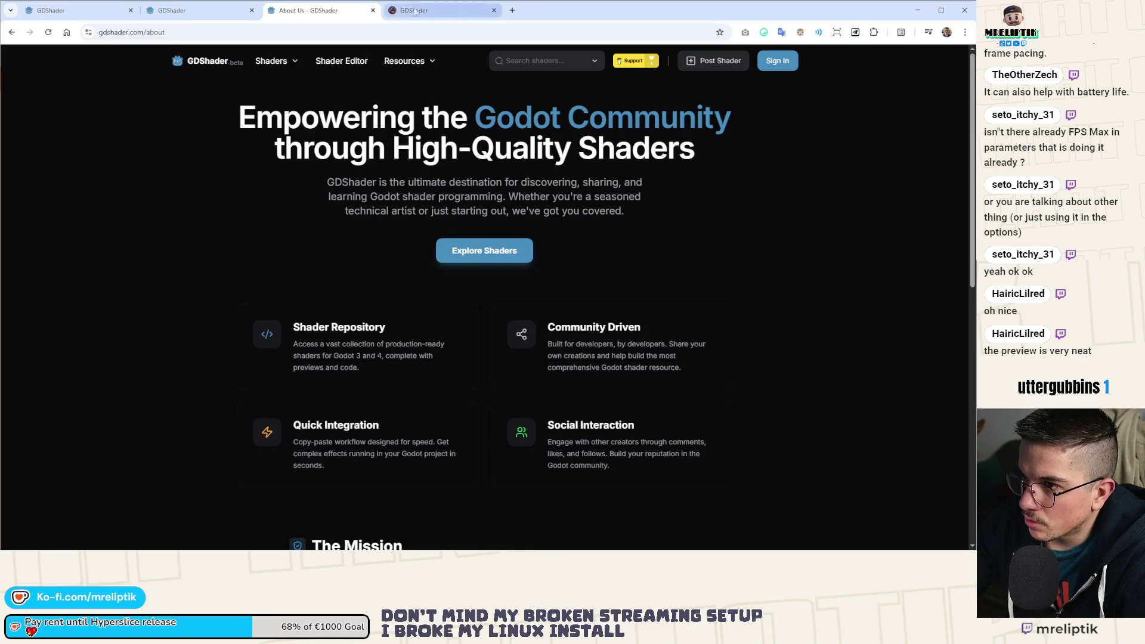
- Close the About Us and donation tabs, copy the GDShader address, and return to Godot
{"action": "left_click", "coordinate": [417, 10]}
{"action": "middle_click", "coordinate": [334, 12]}
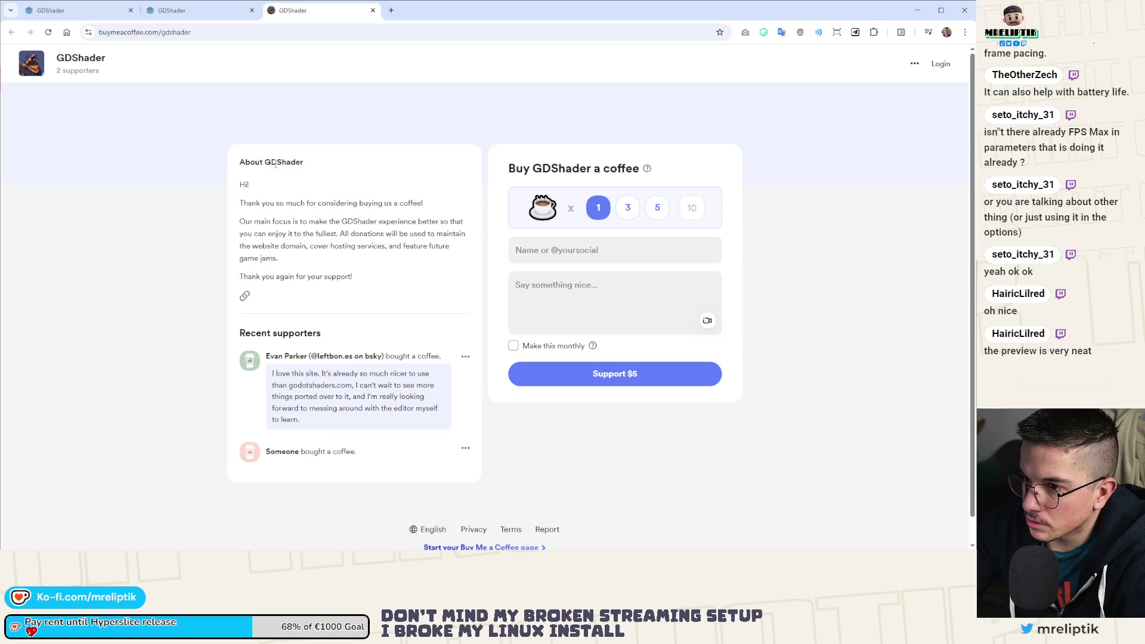
{"action": "key", "text": "ctrl+w"}
{"action": "key", "text": "ctrl+w"}
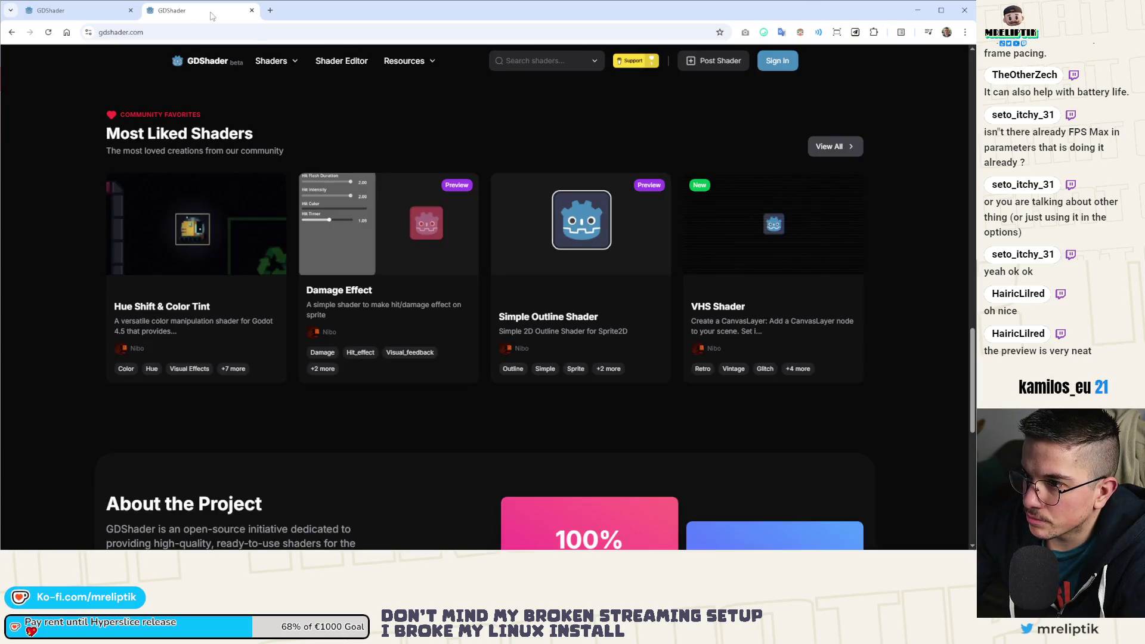
{"action": "left_click", "coordinate": [180, 31]}
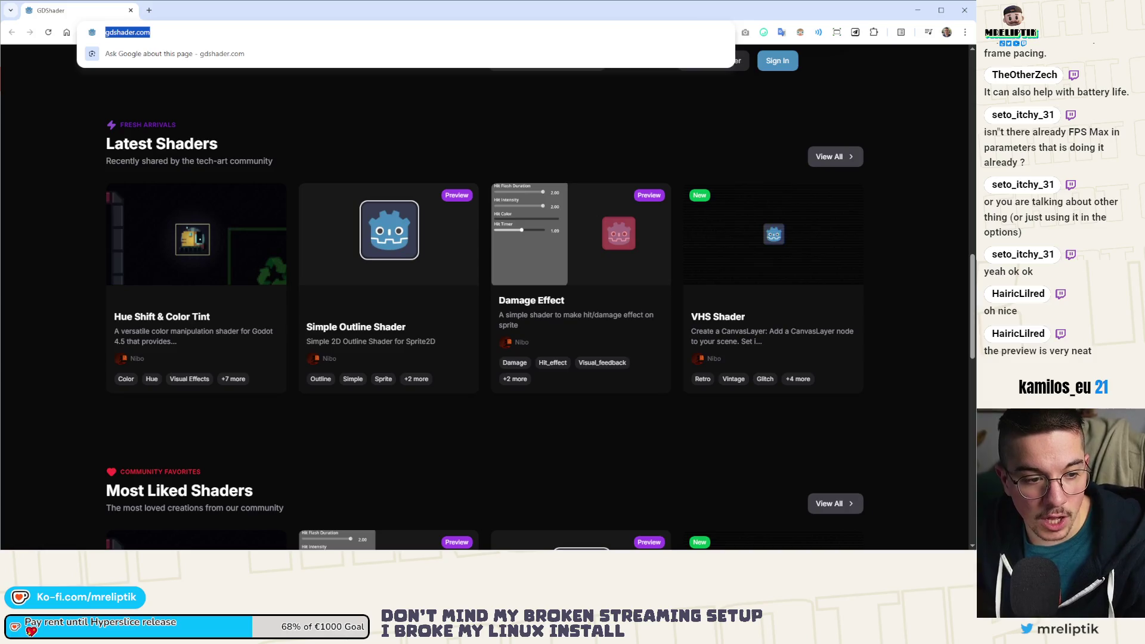
{"action": "key", "text": "Return"}
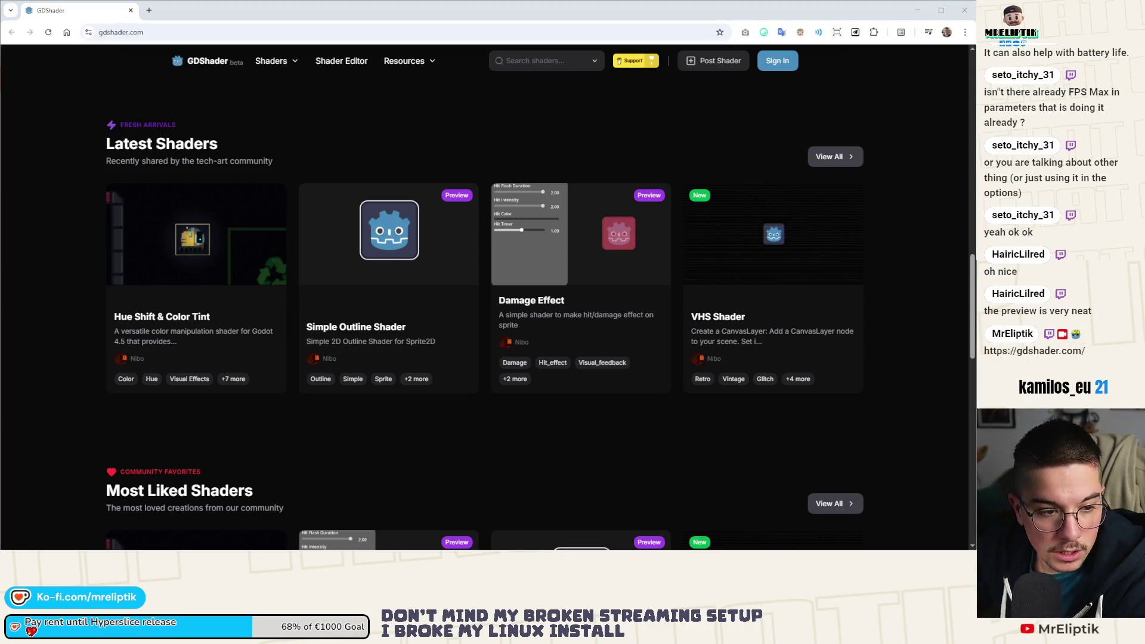
{"action": "key", "text": "alt+Tab"}
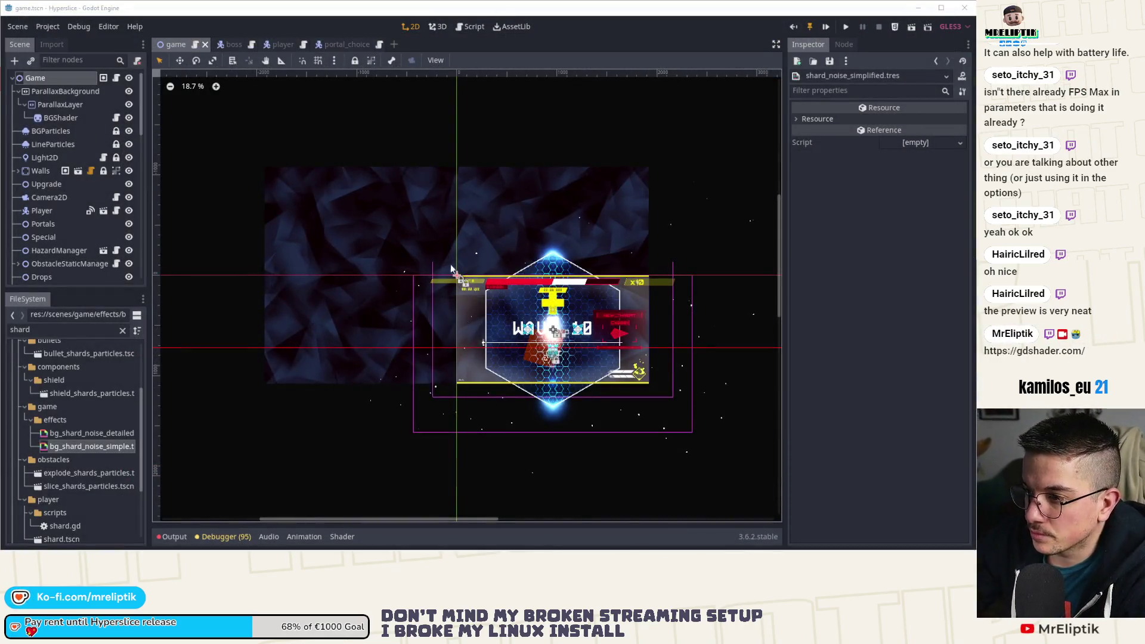
- Quick-load bg_shard_noise_simple as the BGShader sprite's material and save the game scene
{"action": "scroll", "coordinate": [317, 228], "scroll_direction": "up", "scroll_amount": 3}
{"action": "left_click", "coordinate": [61, 118]}
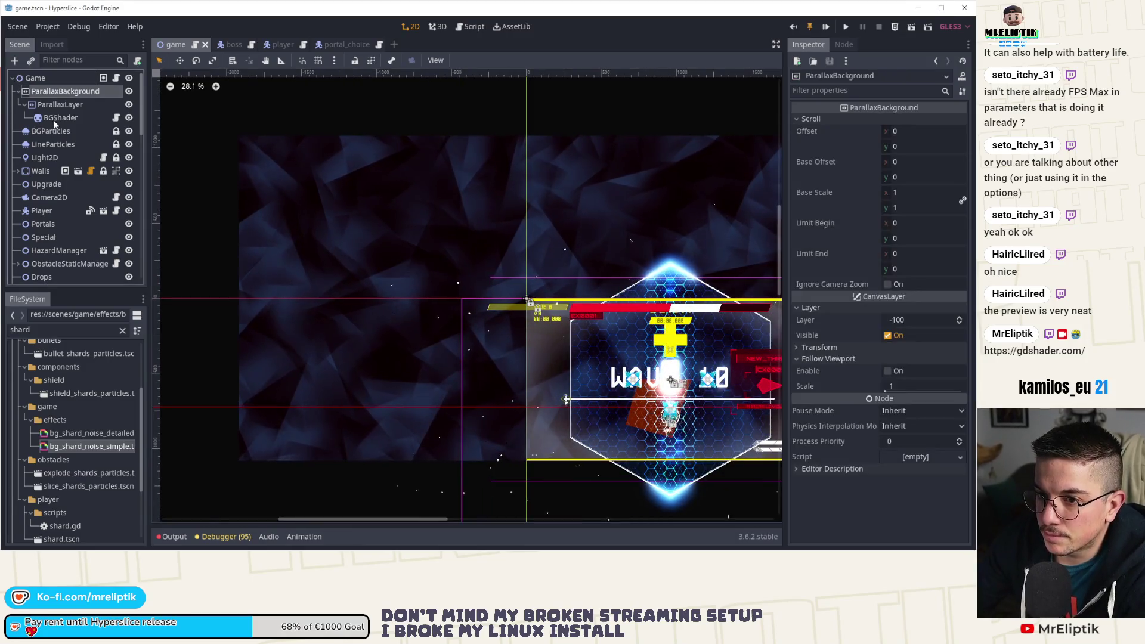
{"action": "left_click", "coordinate": [955, 328]}
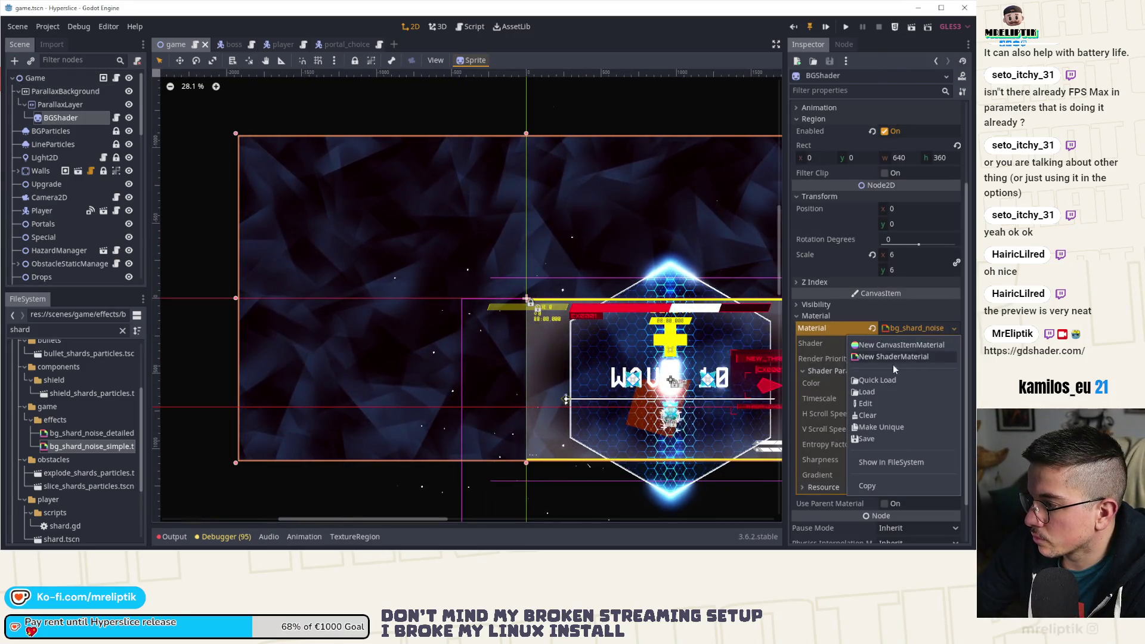
{"action": "left_click", "coordinate": [877, 361]}
{"action": "double_click", "coordinate": [416, 271]}
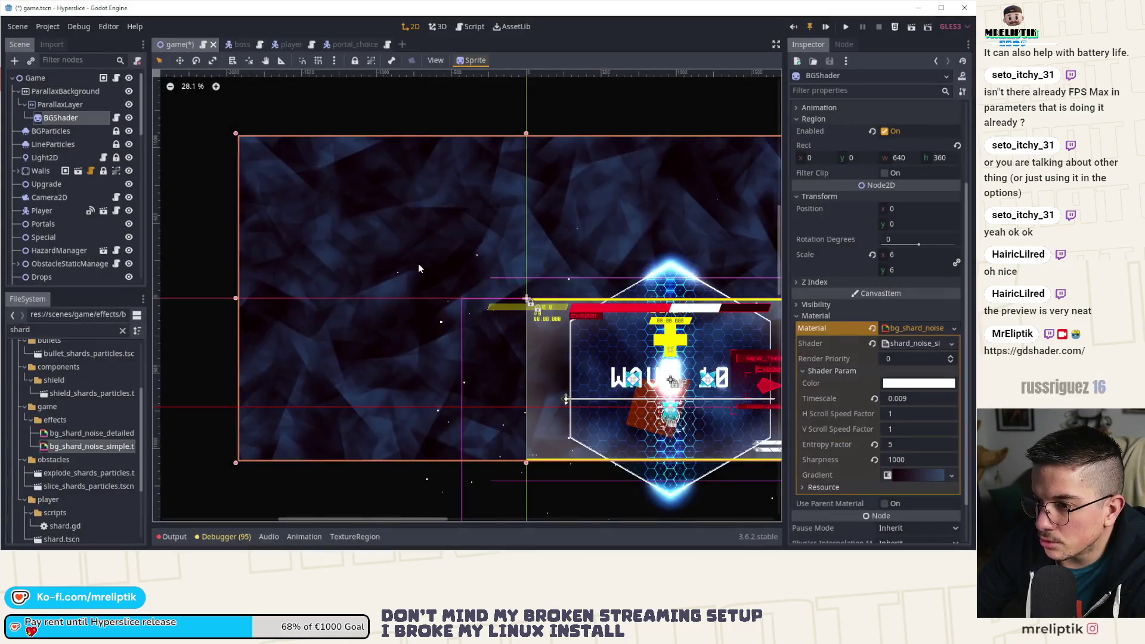
{"action": "key", "text": "ctrl+s"}
{"action": "scroll", "coordinate": [358, 201], "scroll_direction": "down", "scroll_amount": 3}
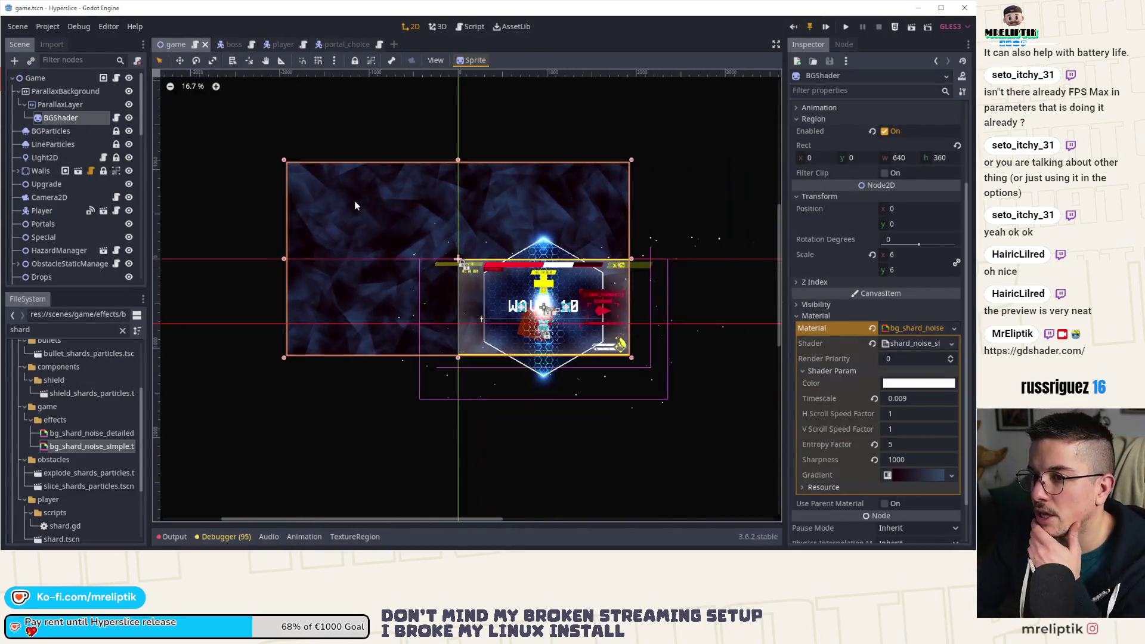
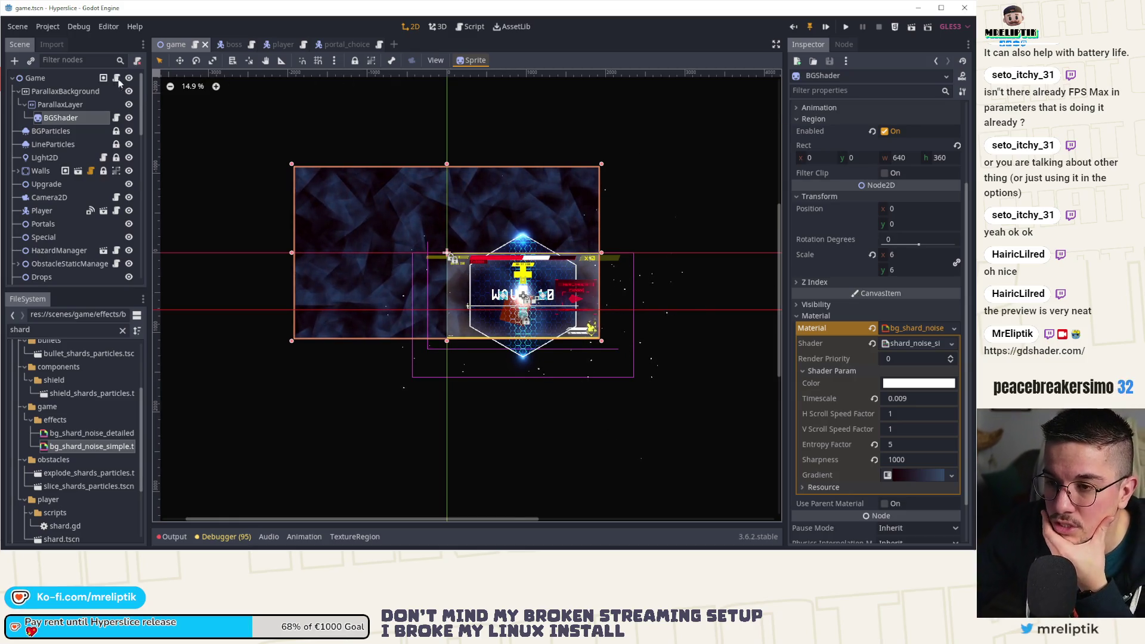
- Open settings_screen.tscn through Quick Open Scene by searching 'settings'
{"action": "key", "text": "ctrl+shift+o"}
{"action": "type", "text": "settings"}
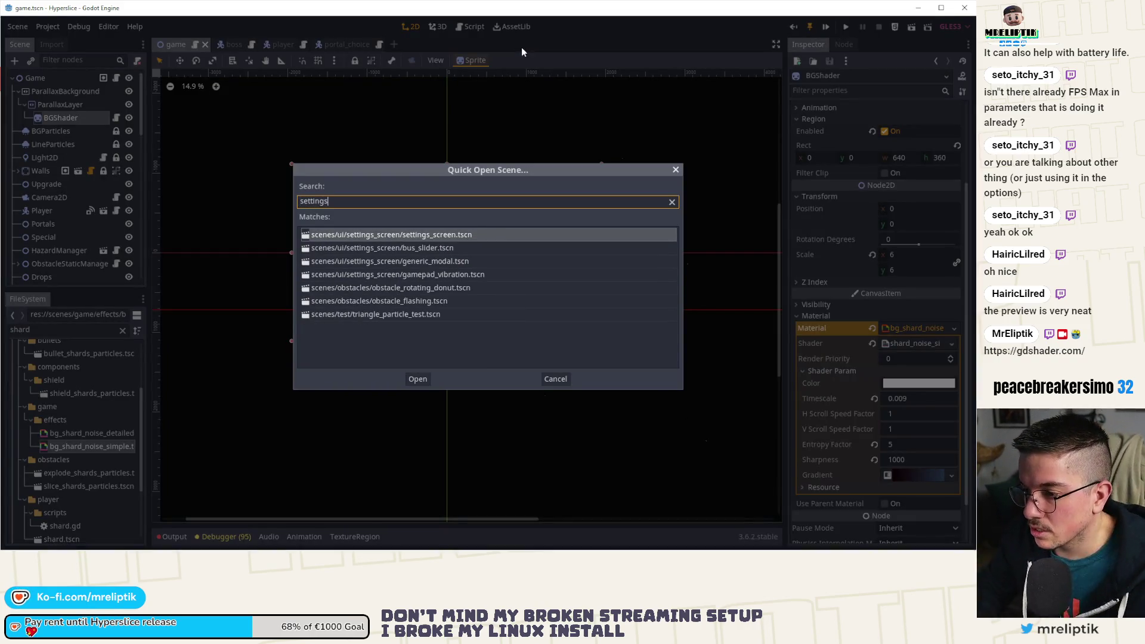
{"action": "key", "text": "Down"}
{"action": "key", "text": "Up"}
{"action": "key", "text": "Return"}
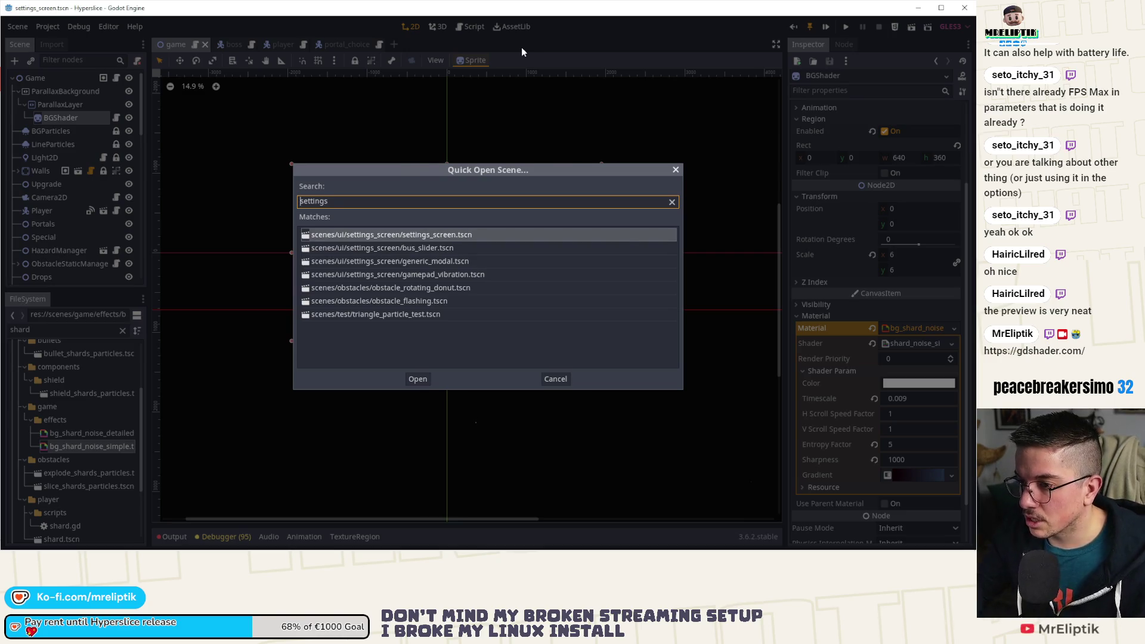
{"action": "scroll", "coordinate": [418, 203], "scroll_direction": "down", "scroll_amount": 3}
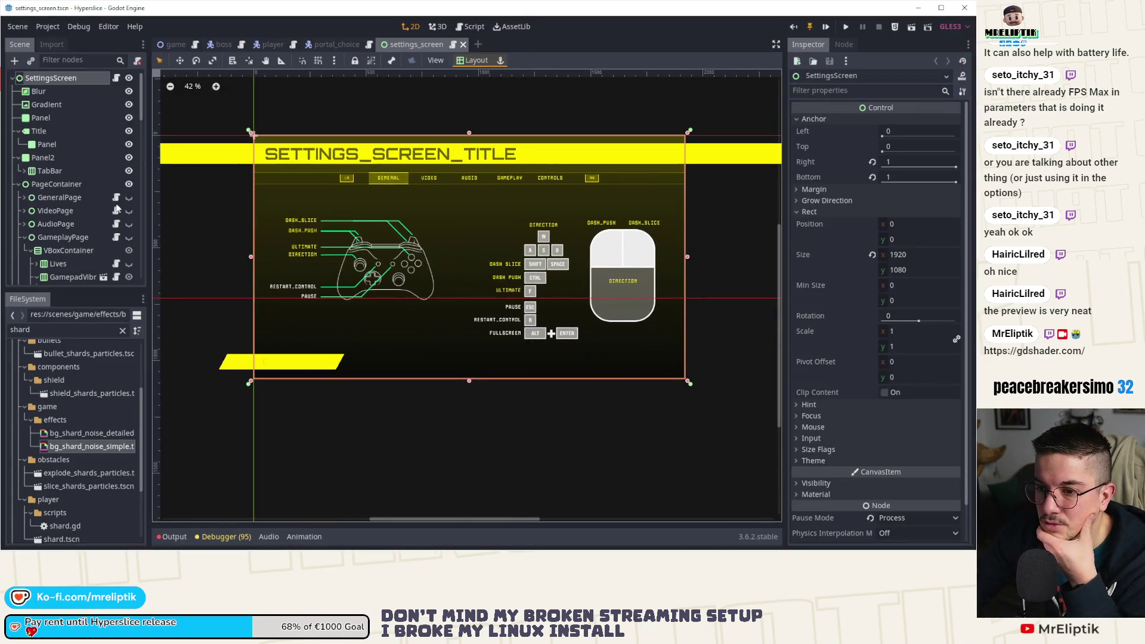
- Collapse GameplayPage and toggle ControlsPage, Controls diagrams and VideoPage visibility in the Scene dock
{"action": "left_click", "coordinate": [25, 238]}
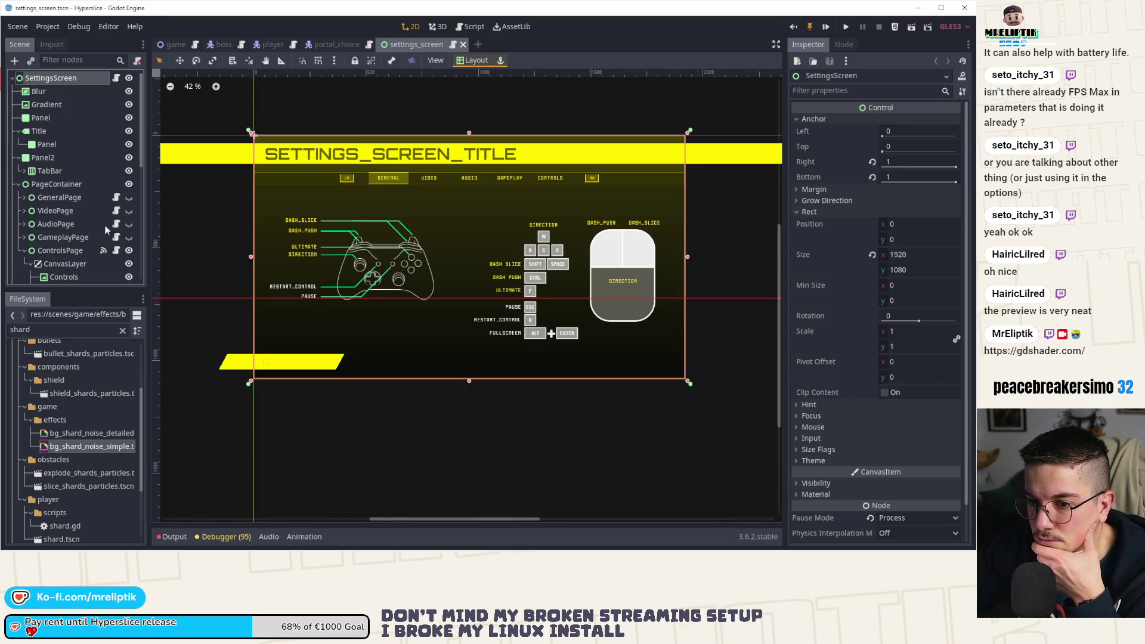
{"action": "left_click", "coordinate": [128, 251]}
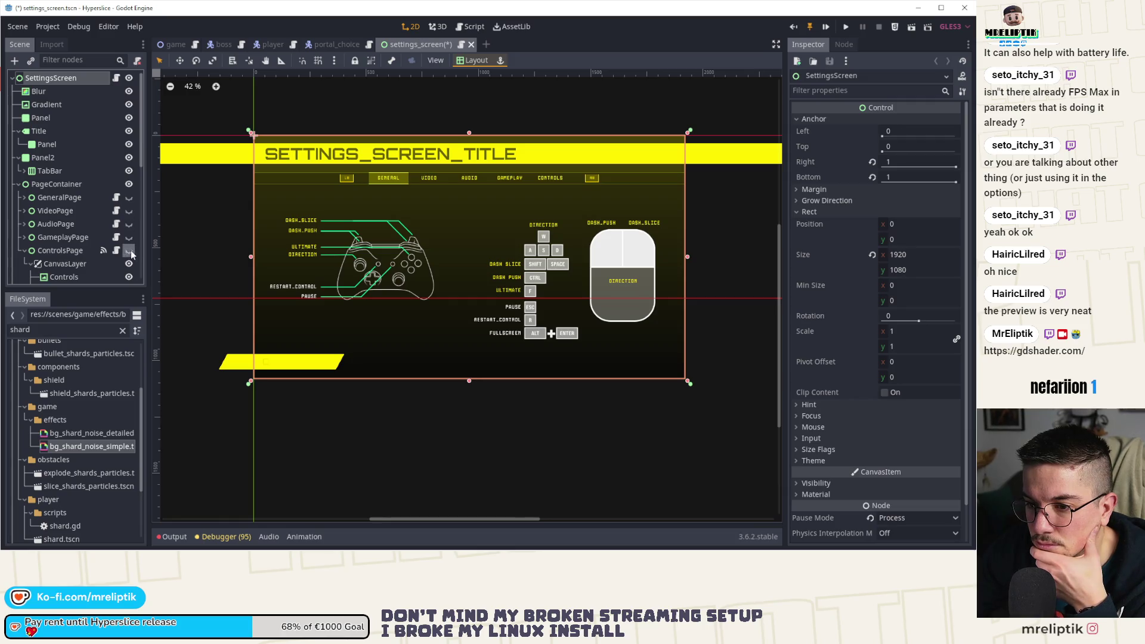
{"action": "left_click", "coordinate": [129, 277]}
{"action": "left_click", "coordinate": [129, 211]}
{"action": "left_click", "coordinate": [128, 251]}
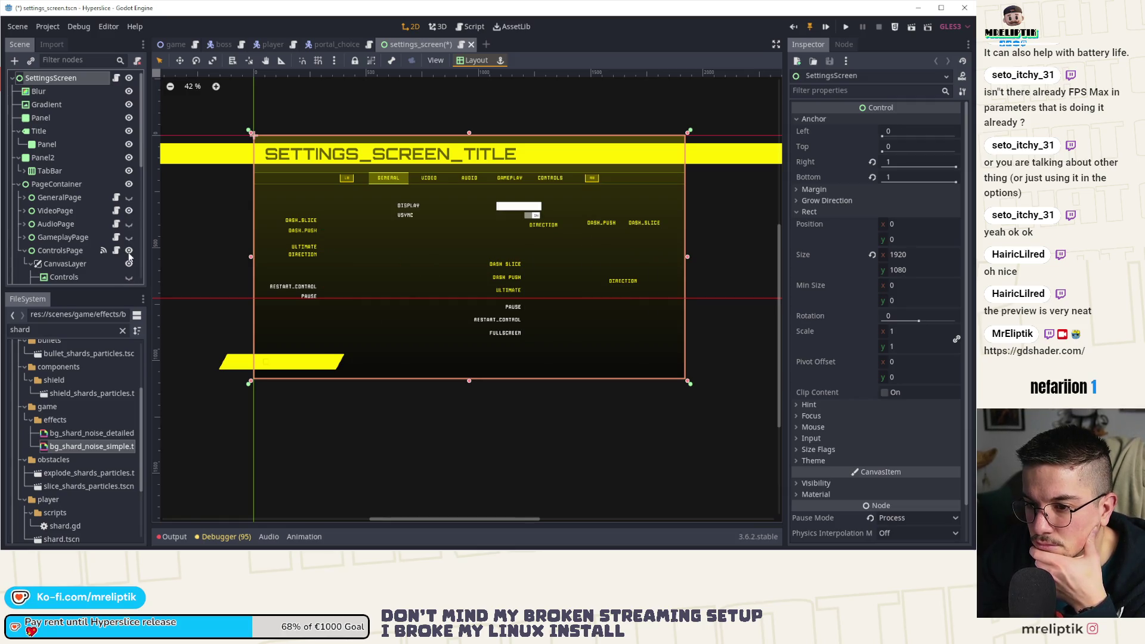
{"action": "scroll", "coordinate": [395, 214], "scroll_direction": "up", "scroll_amount": 1}
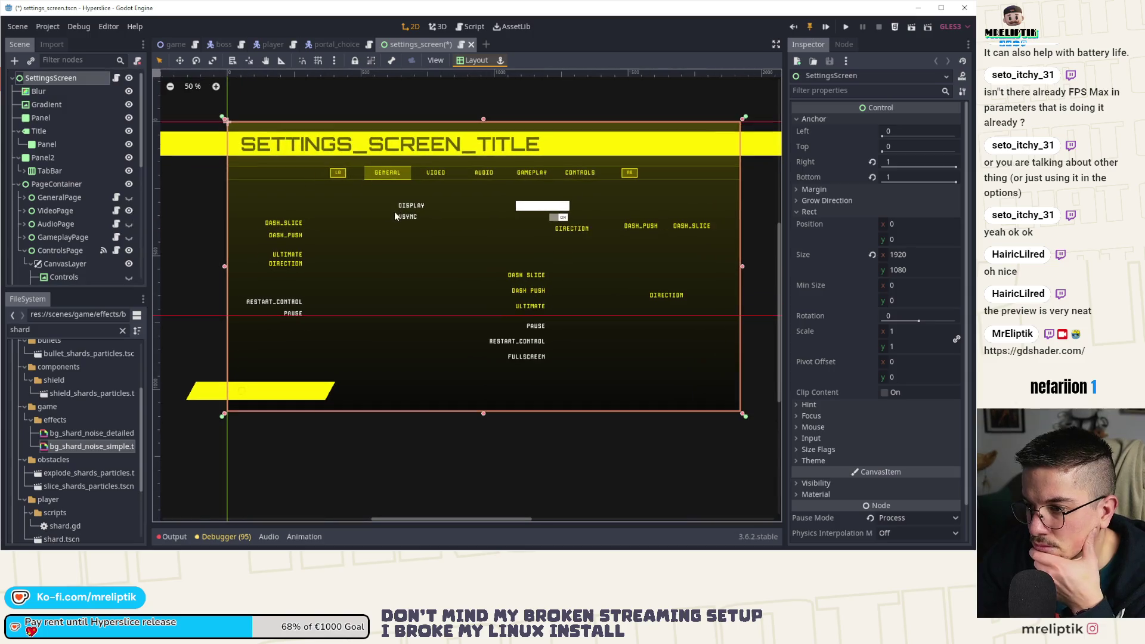
{"action": "scroll", "coordinate": [136, 277], "scroll_direction": "down", "scroll_amount": 2}
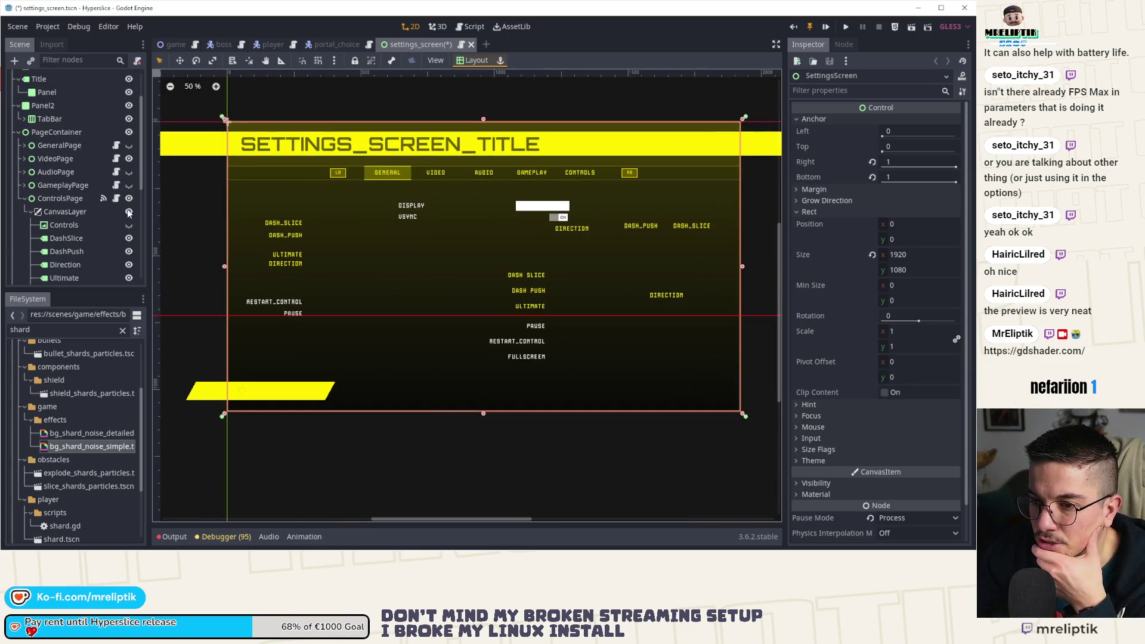
- Hide the CanvasLayer and ControlsPage so only the DISPLAY and VSYNC rows remain visible
{"action": "left_click", "coordinate": [130, 207]}
{"action": "left_click", "coordinate": [131, 209]}
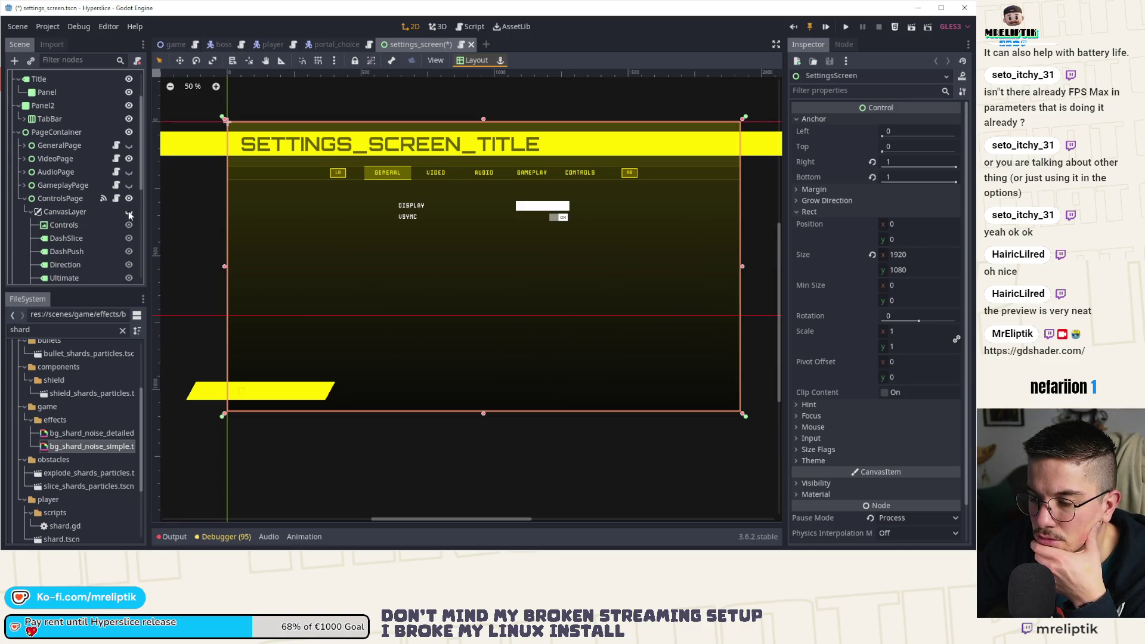
{"action": "left_click", "coordinate": [129, 213]}
{"action": "left_click", "coordinate": [129, 214]}
{"action": "left_click", "coordinate": [129, 214]}
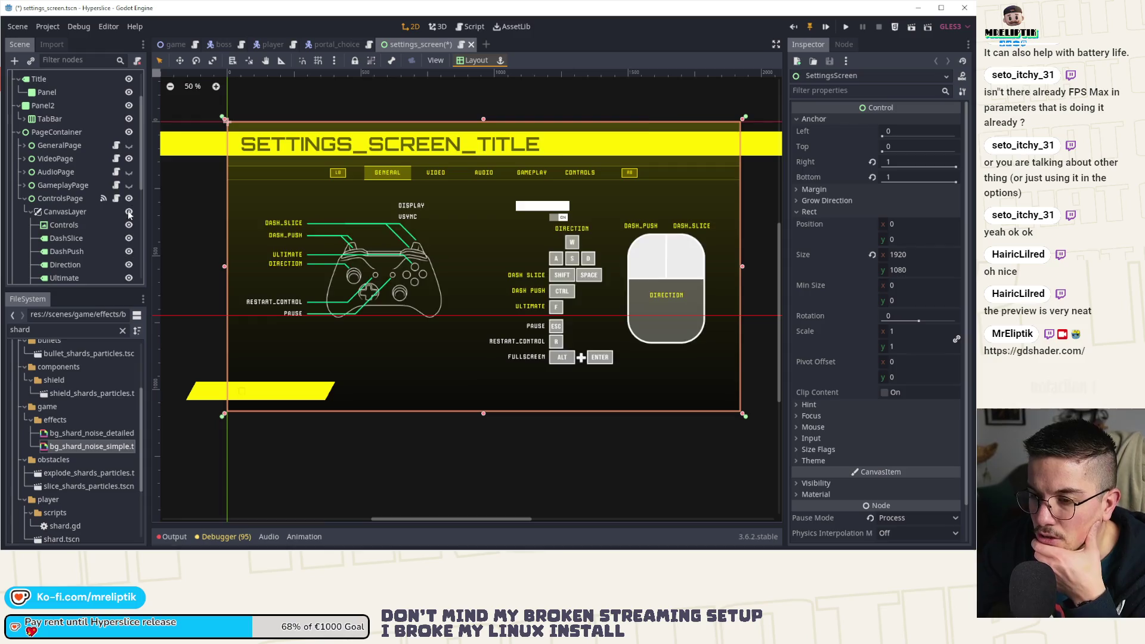
{"action": "left_click", "coordinate": [129, 199]}
{"action": "left_click", "coordinate": [129, 200]}
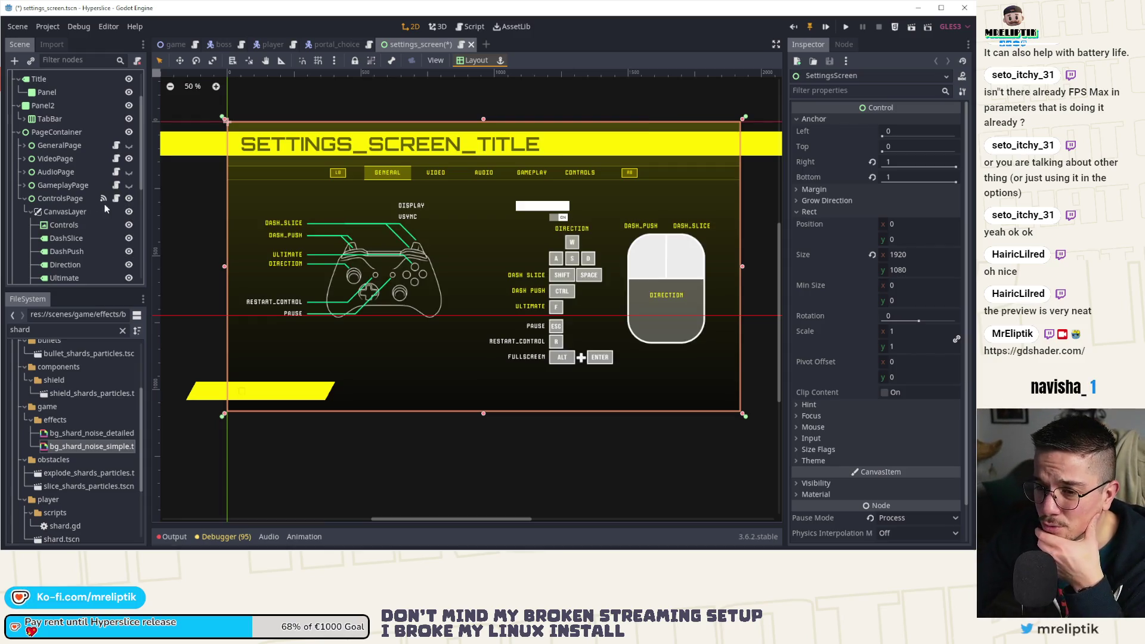
{"action": "left_click", "coordinate": [129, 200]}
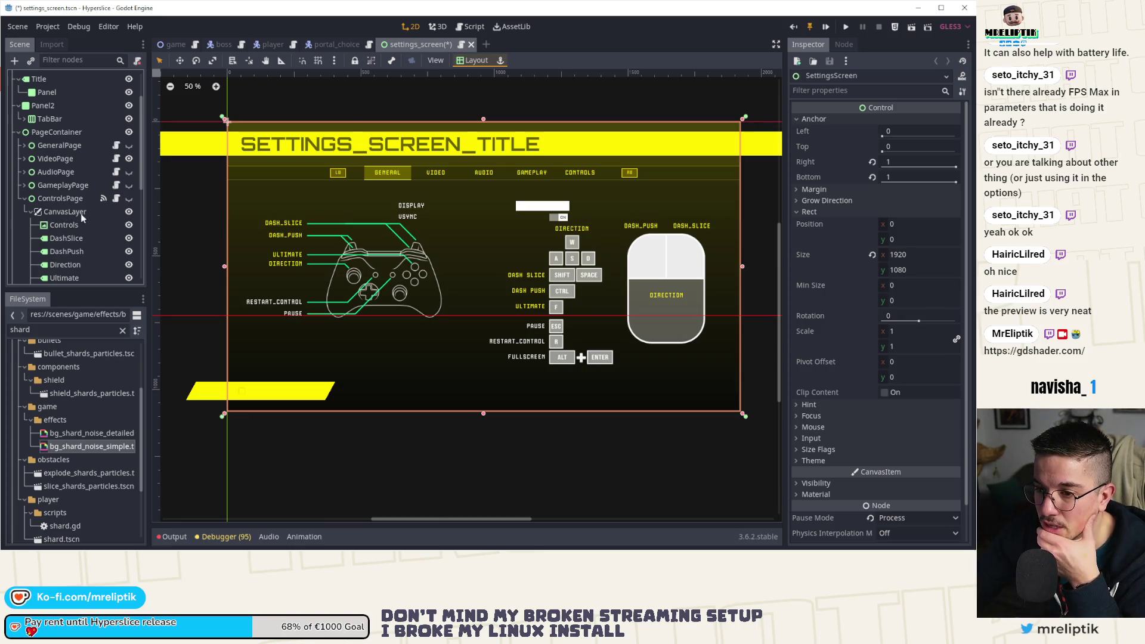
{"action": "left_click", "coordinate": [128, 212]}
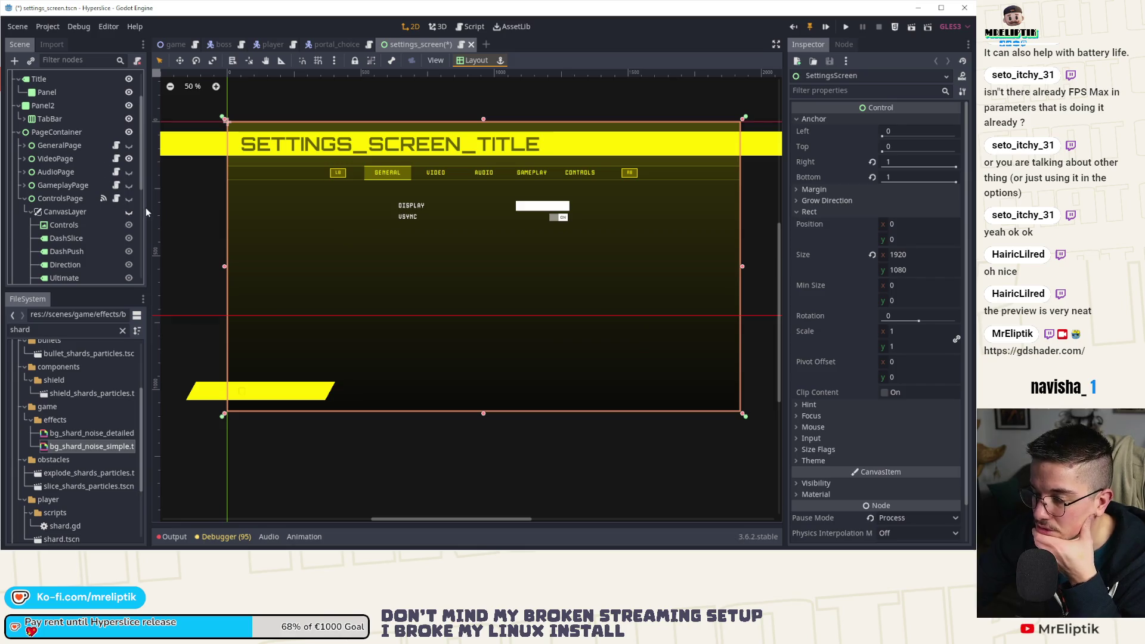
{"action": "scroll", "coordinate": [486, 203], "scroll_direction": "up", "scroll_amount": 2}
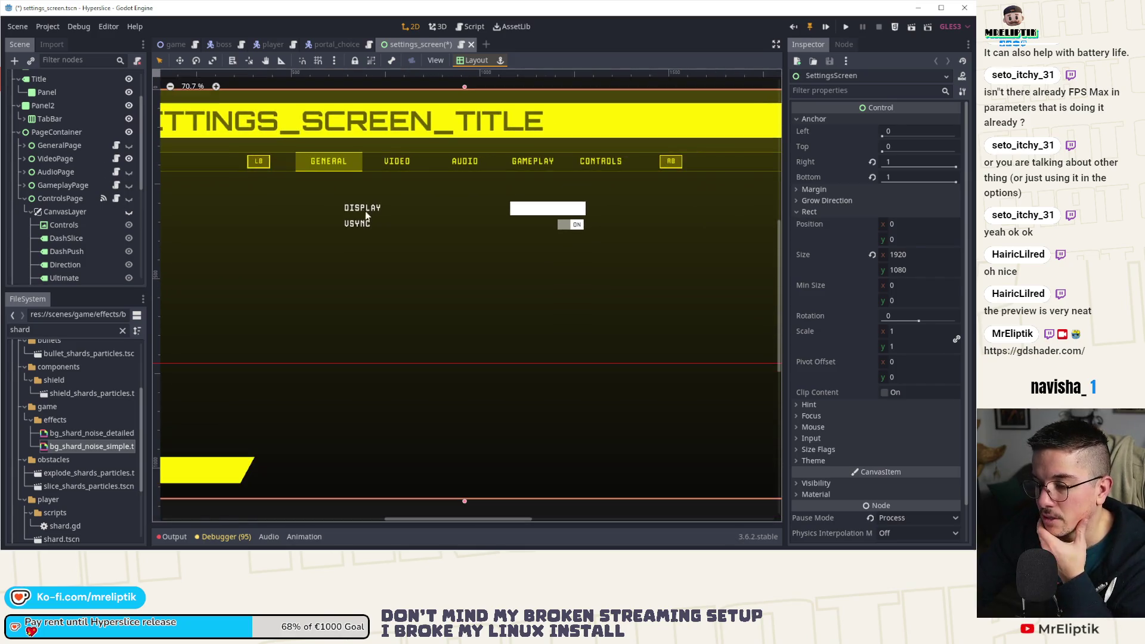
- Duplicate the VSYNC row container twice, saving the scene in between
{"action": "left_click", "coordinate": [356, 226]}
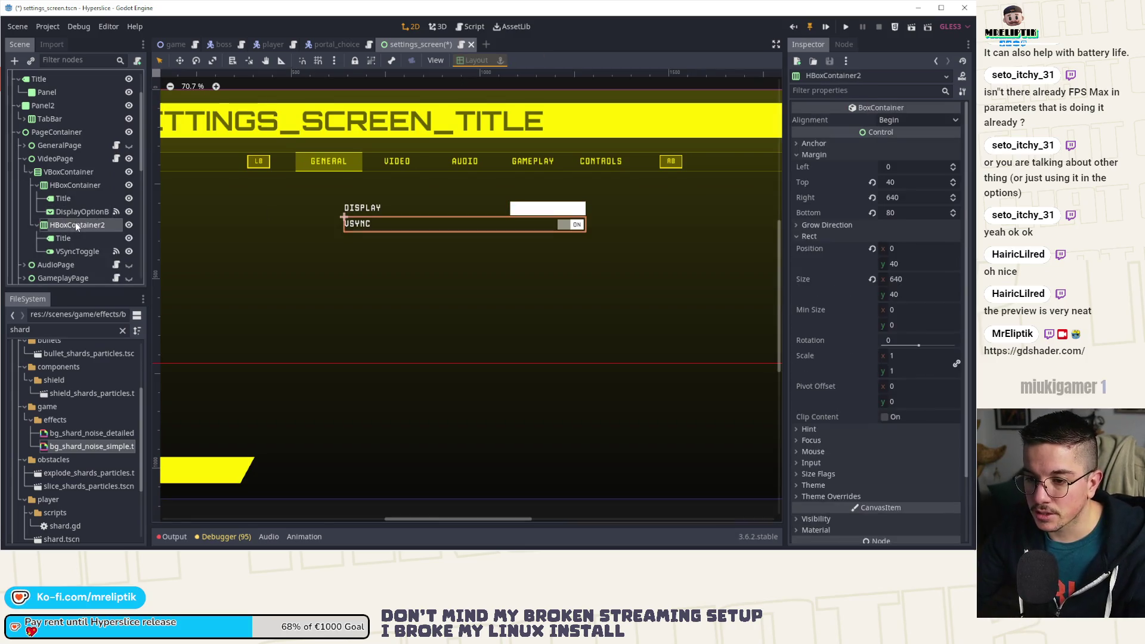
{"action": "key", "text": "ctrl+d"}
{"action": "key", "text": "ctrl+s"}
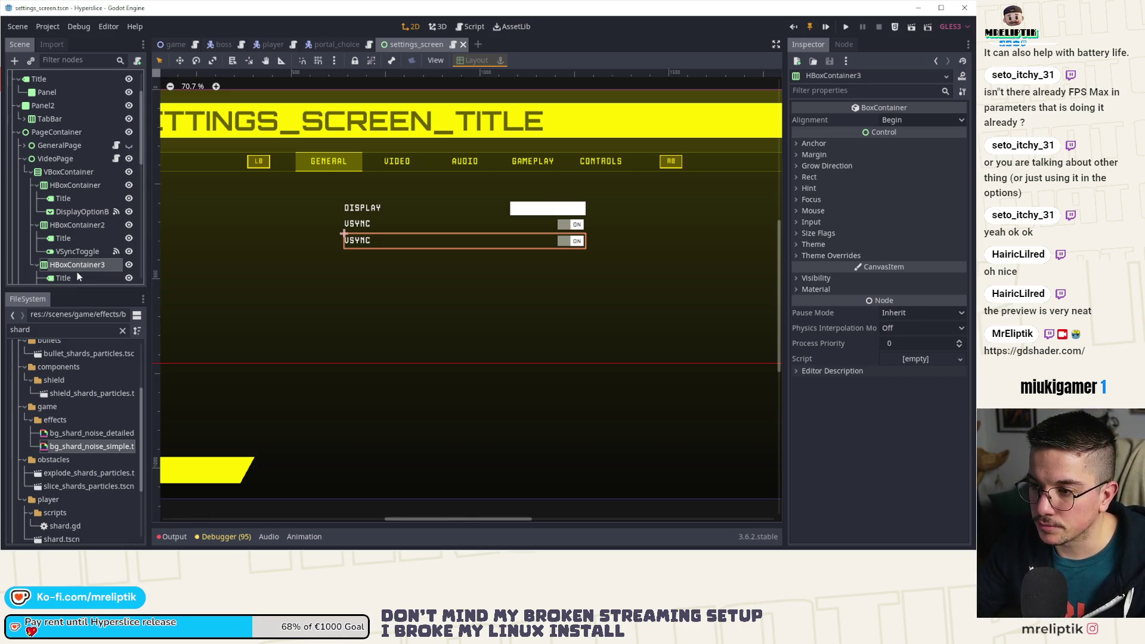
{"action": "scroll", "coordinate": [81, 266], "scroll_direction": "down", "scroll_amount": 2}
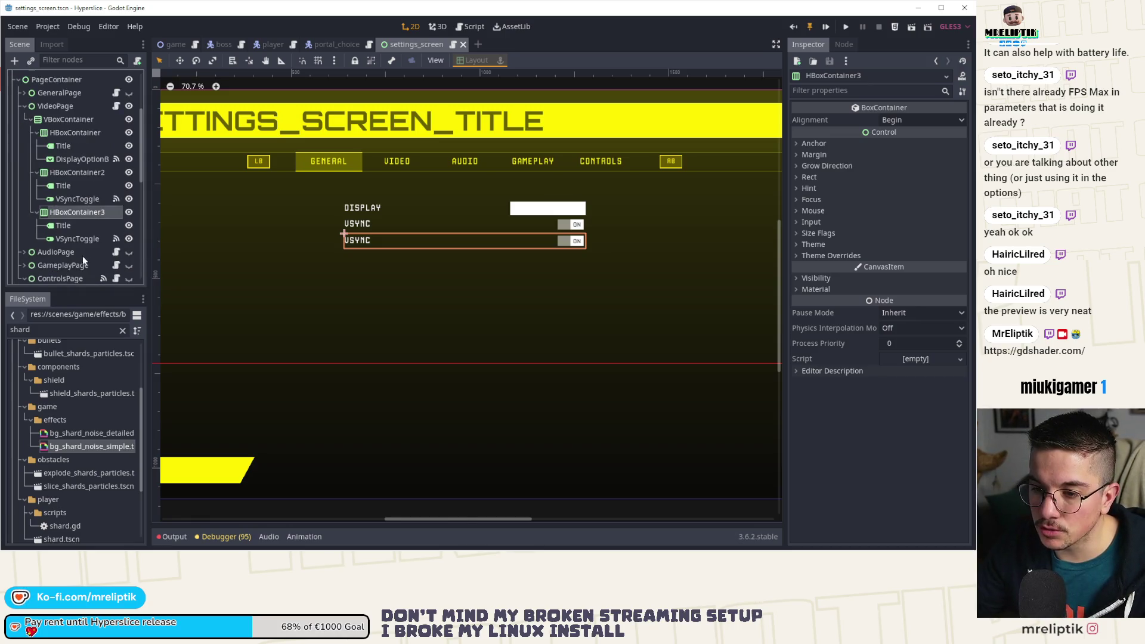
{"action": "key", "text": "ctrl+d"}
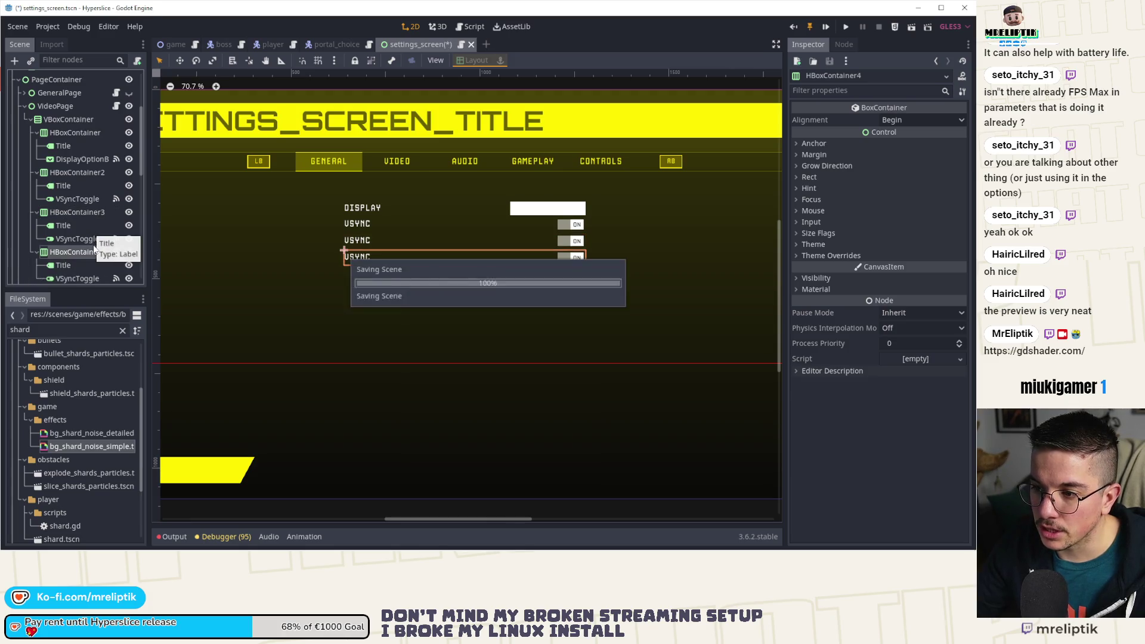
{"action": "left_click", "coordinate": [358, 244]}
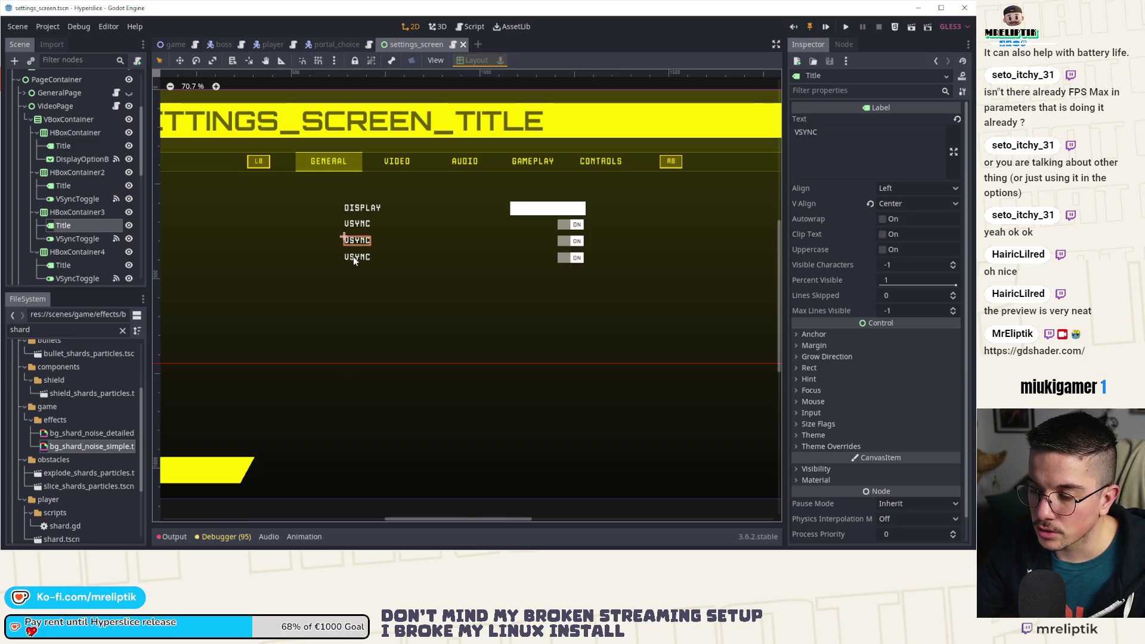
- Copy and paste the VSYNC Title label, then move it to the end of the list
{"action": "left_click", "coordinate": [69, 212]}
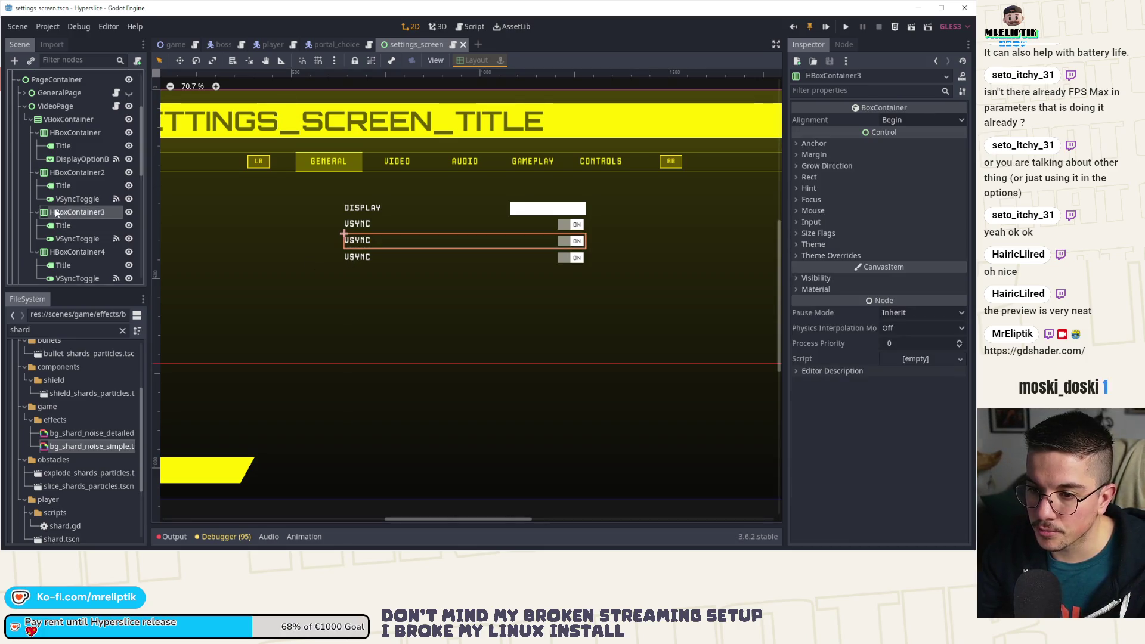
{"action": "left_click", "coordinate": [63, 172]}
{"action": "left_click", "coordinate": [62, 186]}
{"action": "key", "text": "ctrl+c"}
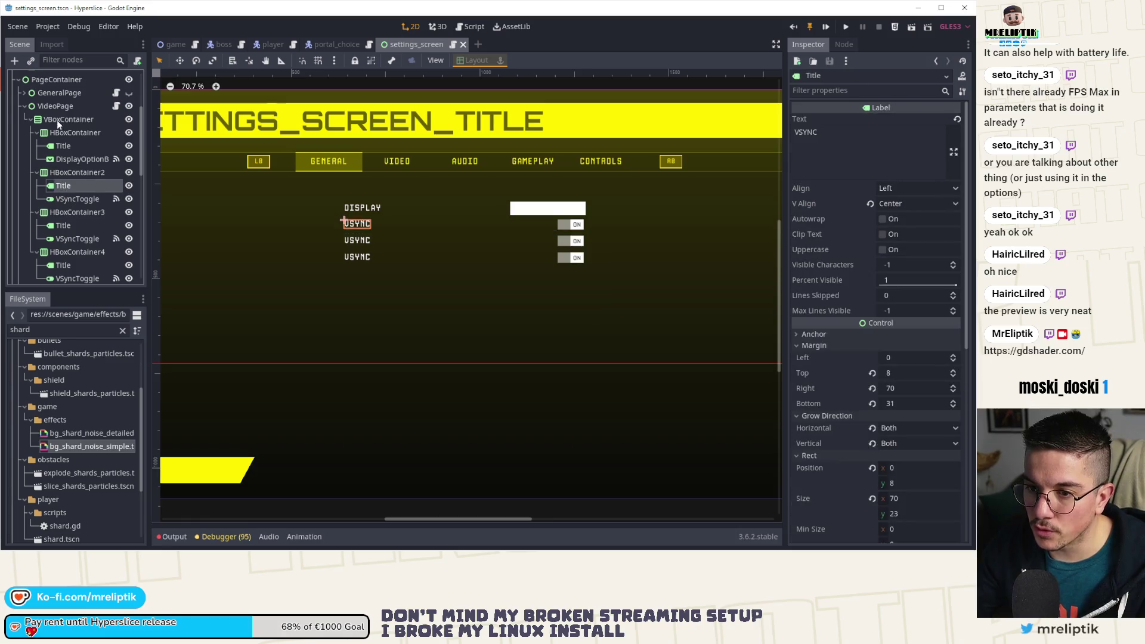
{"action": "left_click", "coordinate": [56, 120]}
{"action": "key", "text": "ctrl+v"}
{"action": "left_click_drag", "start_coordinate": [58, 268], "coordinate": [53, 187]}
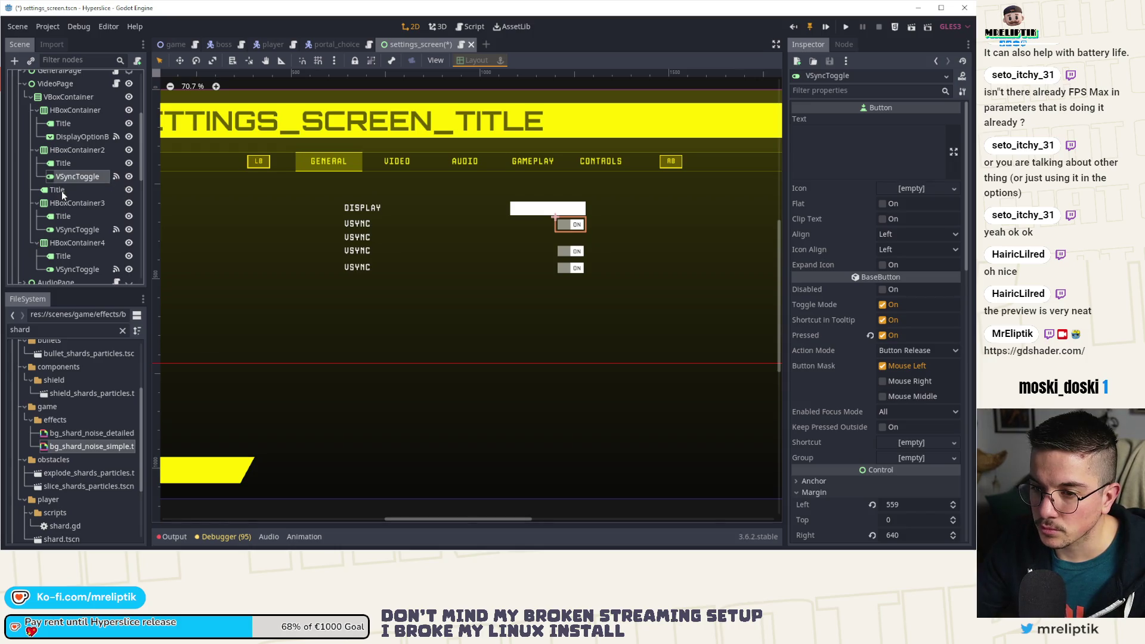
{"action": "left_click", "coordinate": [66, 189]}
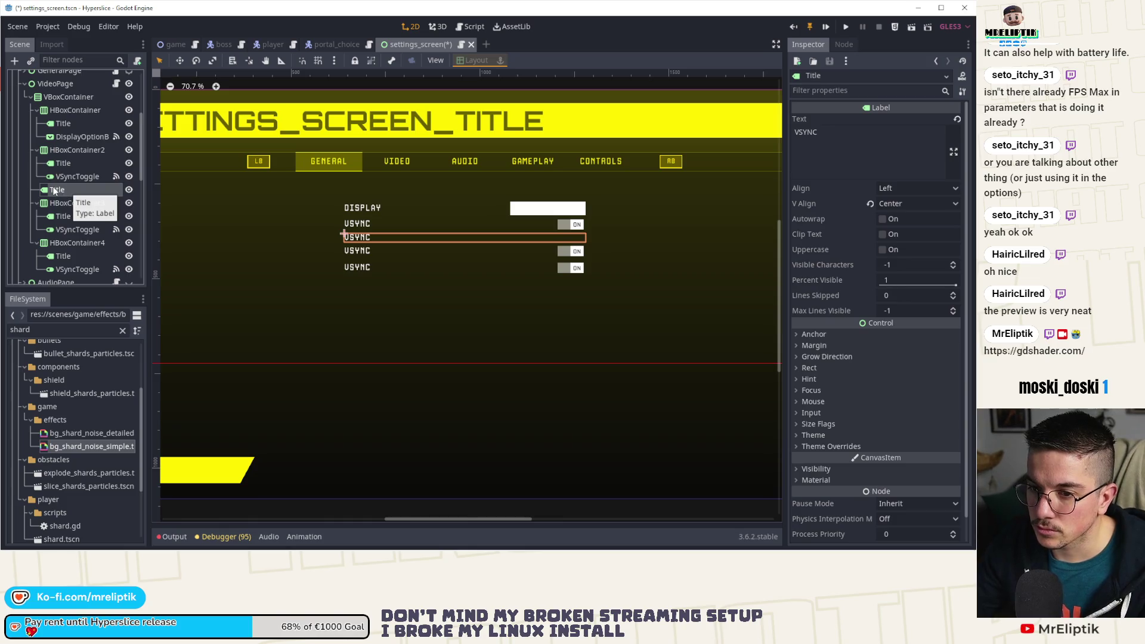
{"action": "key", "text": "ctrl+Down"}
{"action": "key", "text": "ctrl+Down"}
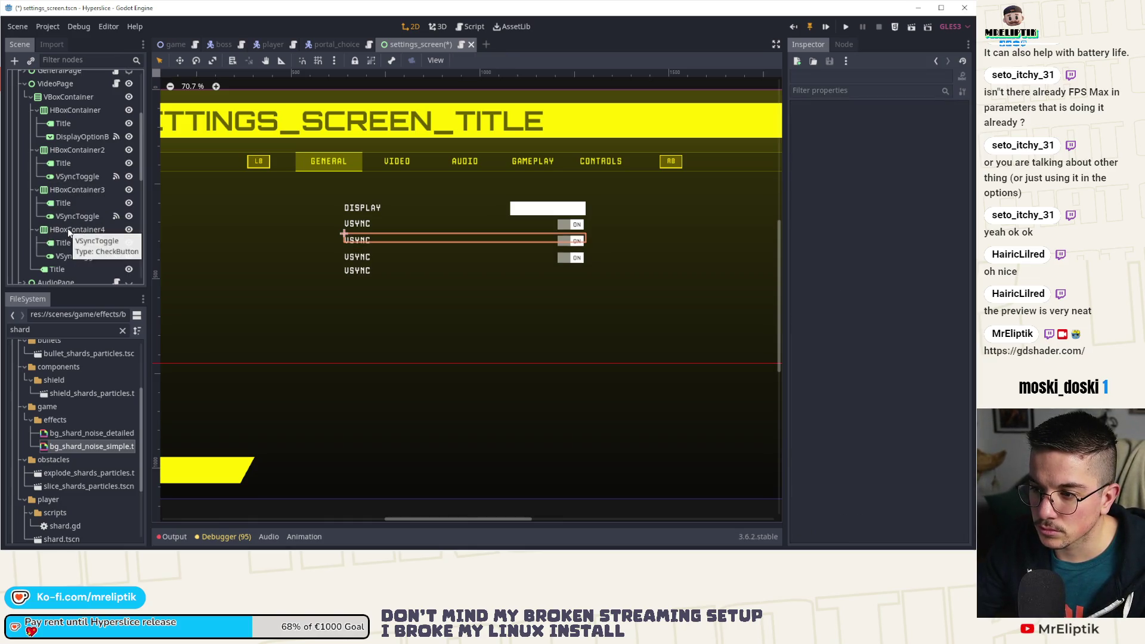
- Change the standalone label's text from VSYNC to PERFORMANCE_DESC and save
{"action": "key", "text": "ctrl+z"}
{"action": "key", "text": "ctrl+z"}
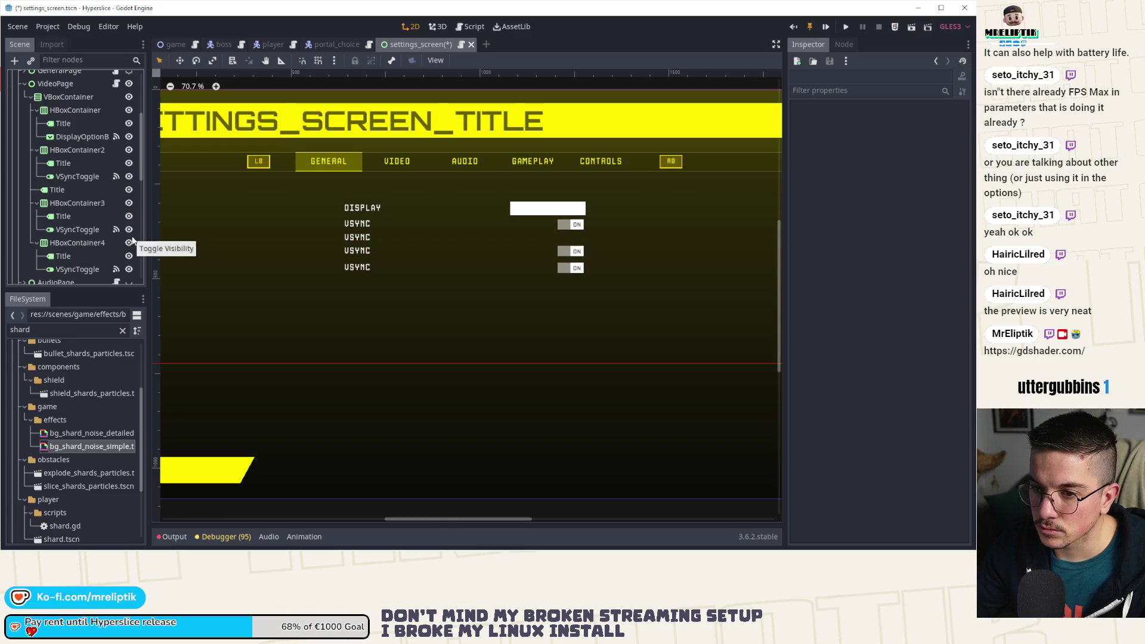
{"action": "left_click", "coordinate": [59, 190]}
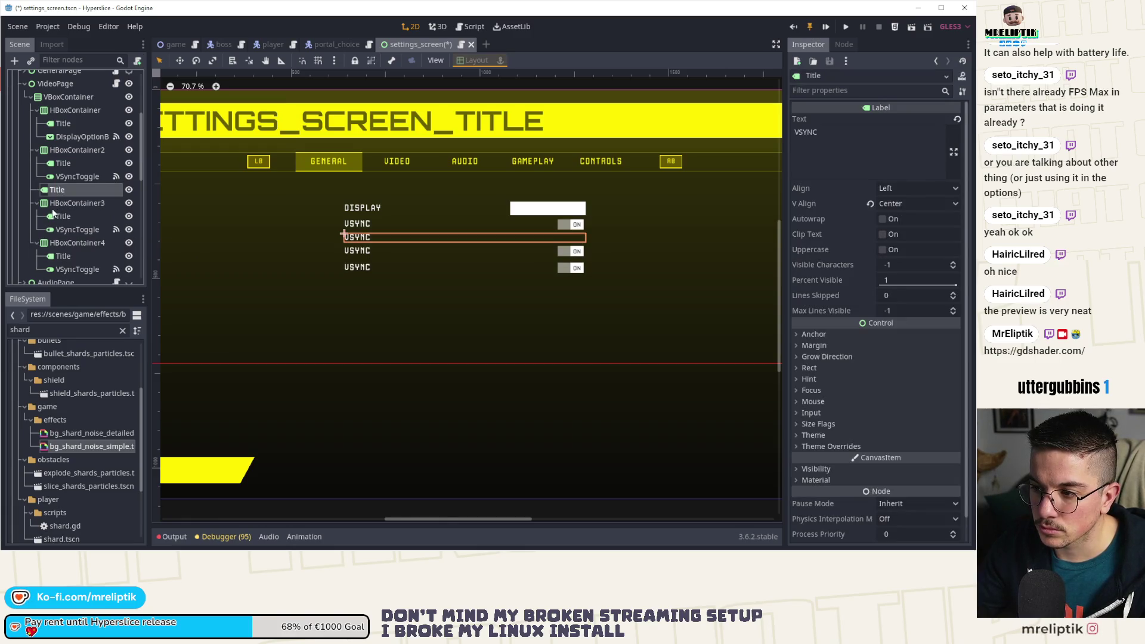
{"action": "double_click", "coordinate": [839, 144]}
{"action": "type", "text": "PERFORMANCE"}
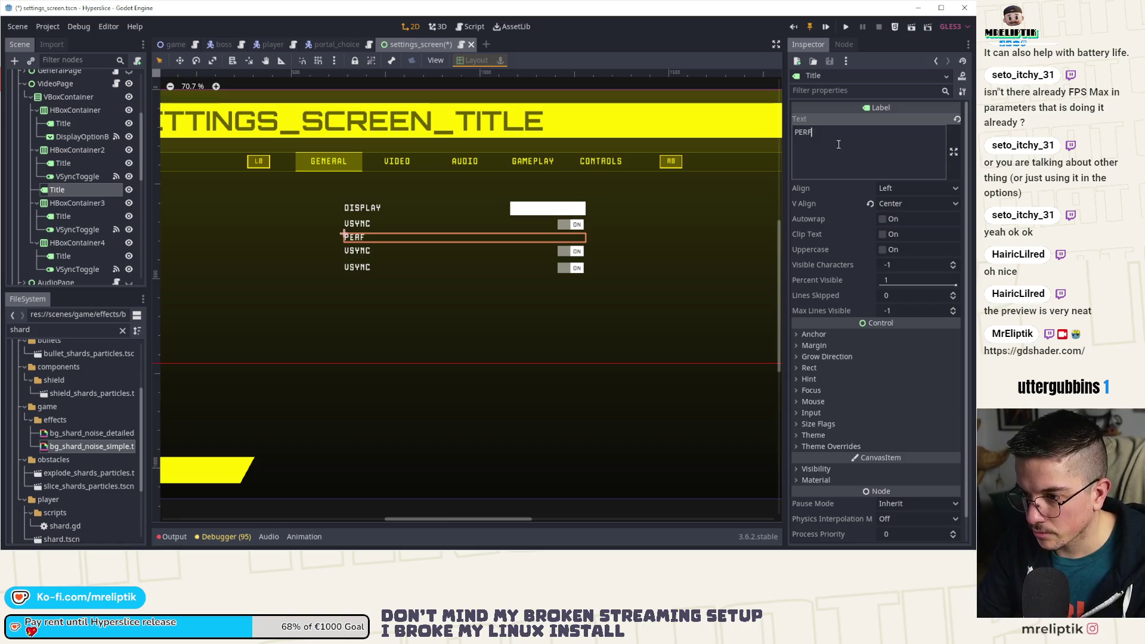
{"action": "type", "text": "_DESC"}
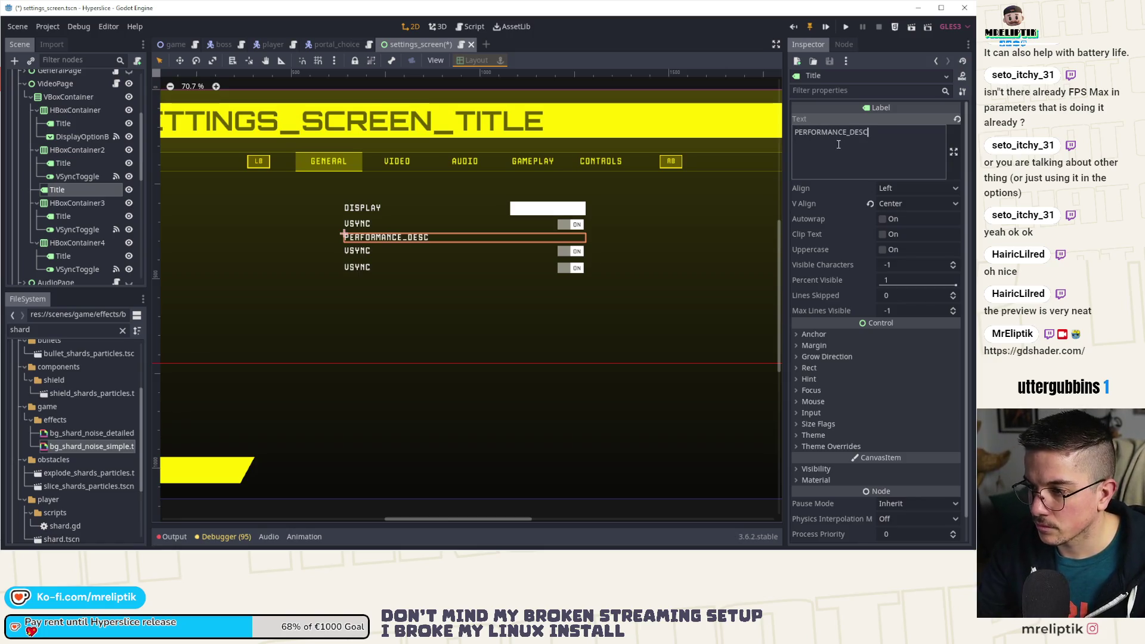
{"action": "key", "text": "ctrl+s"}
- Give the PERFORMANCE_DESC label a minimum height of 30 and bottom vertical alignment
{"action": "scroll", "coordinate": [369, 239], "scroll_direction": "up", "scroll_amount": 5}
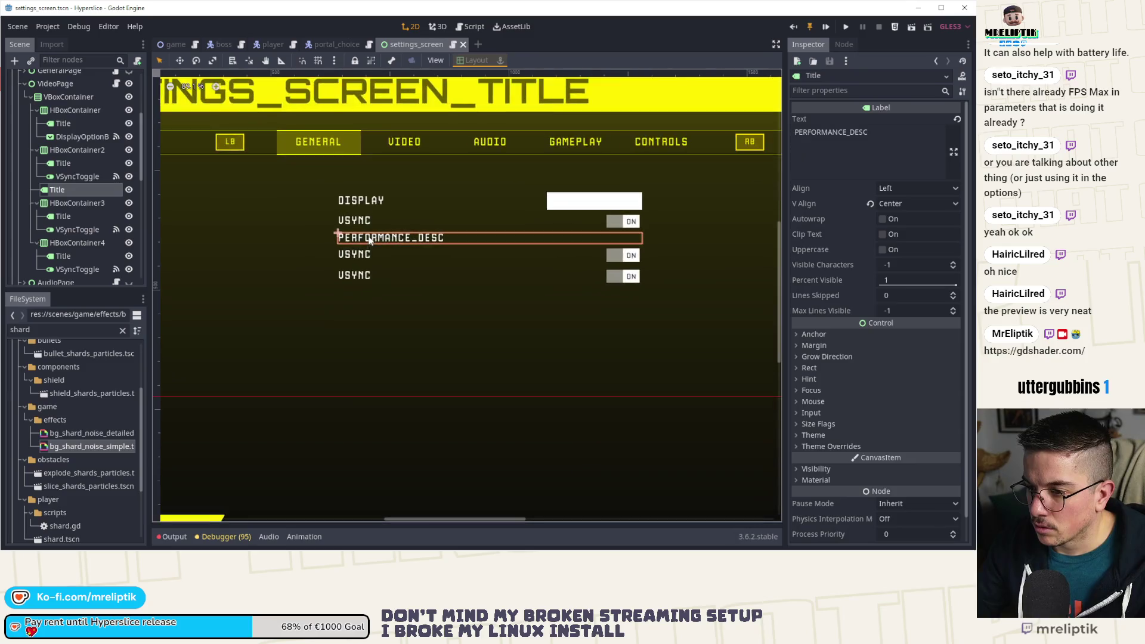
{"action": "scroll", "coordinate": [369, 239], "scroll_direction": "up", "scroll_amount": 1}
{"action": "left_click", "coordinate": [835, 368]}
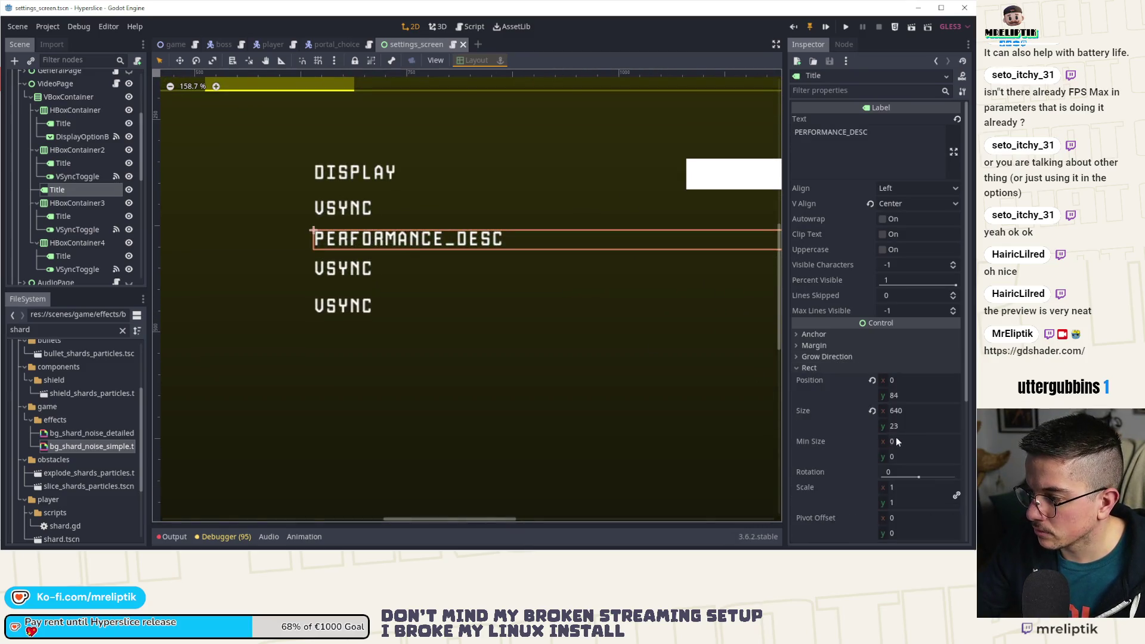
{"action": "left_click", "coordinate": [911, 457]}
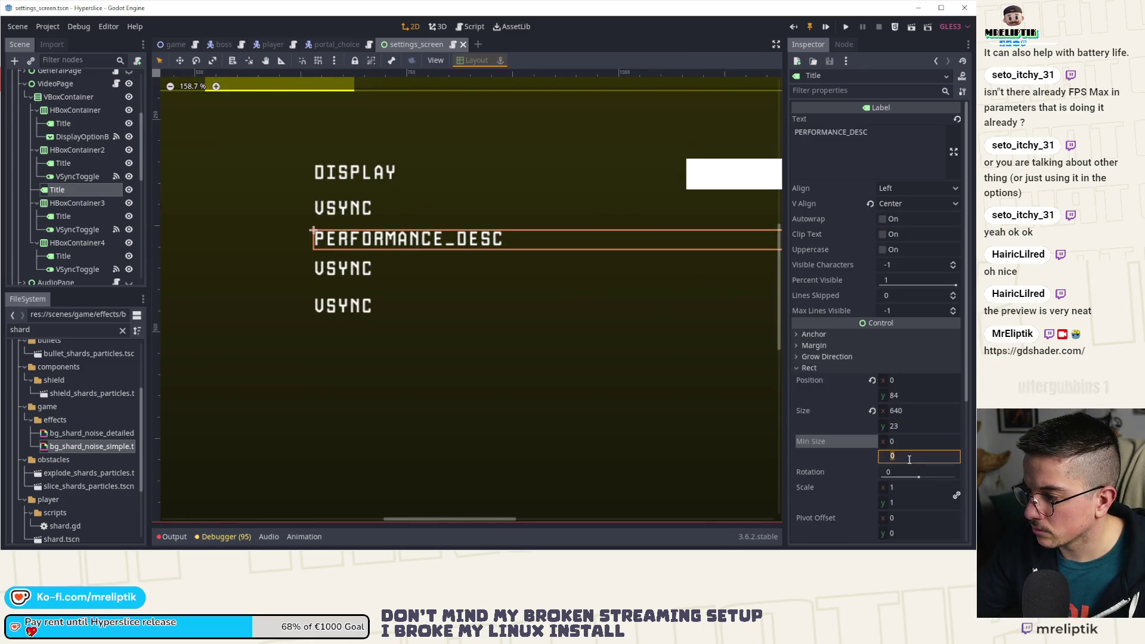
{"action": "type", "text": "30"}
{"action": "key", "text": "Return"}
{"action": "left_click", "coordinate": [519, 371]}
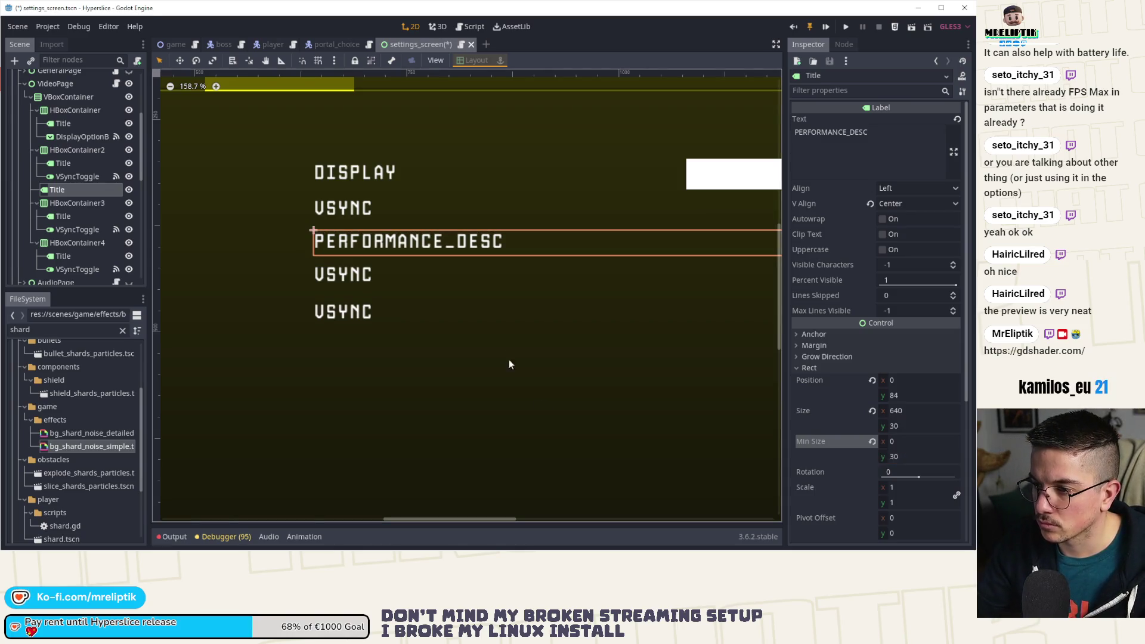
{"action": "scroll", "coordinate": [384, 254], "scroll_direction": "down", "scroll_amount": 2}
{"action": "left_click", "coordinate": [384, 248]}
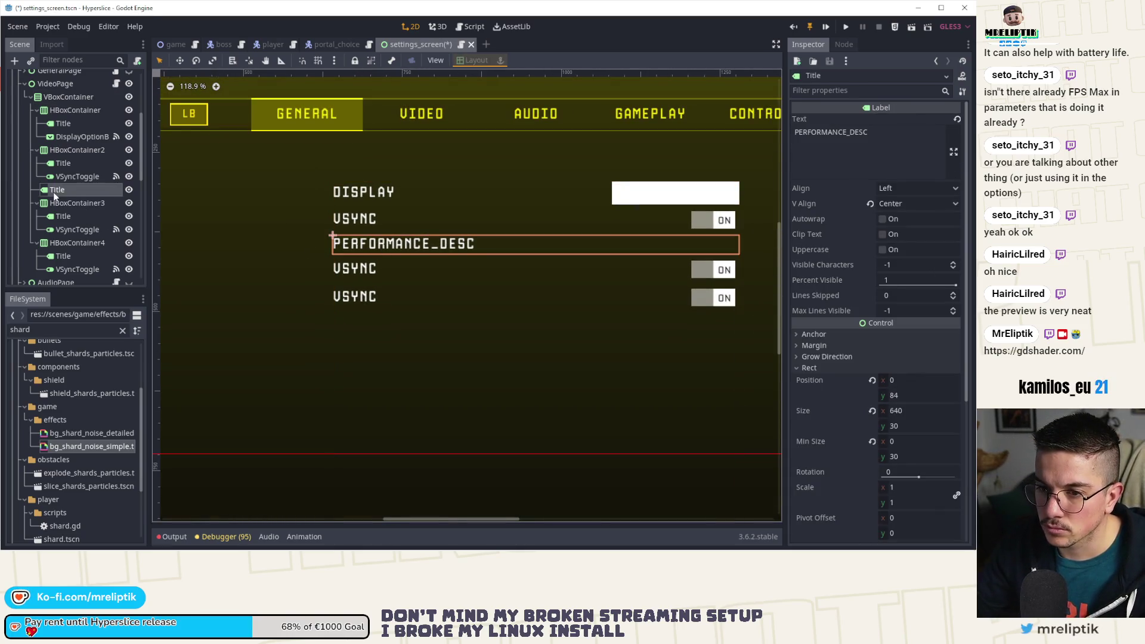
{"action": "left_click", "coordinate": [897, 189]}
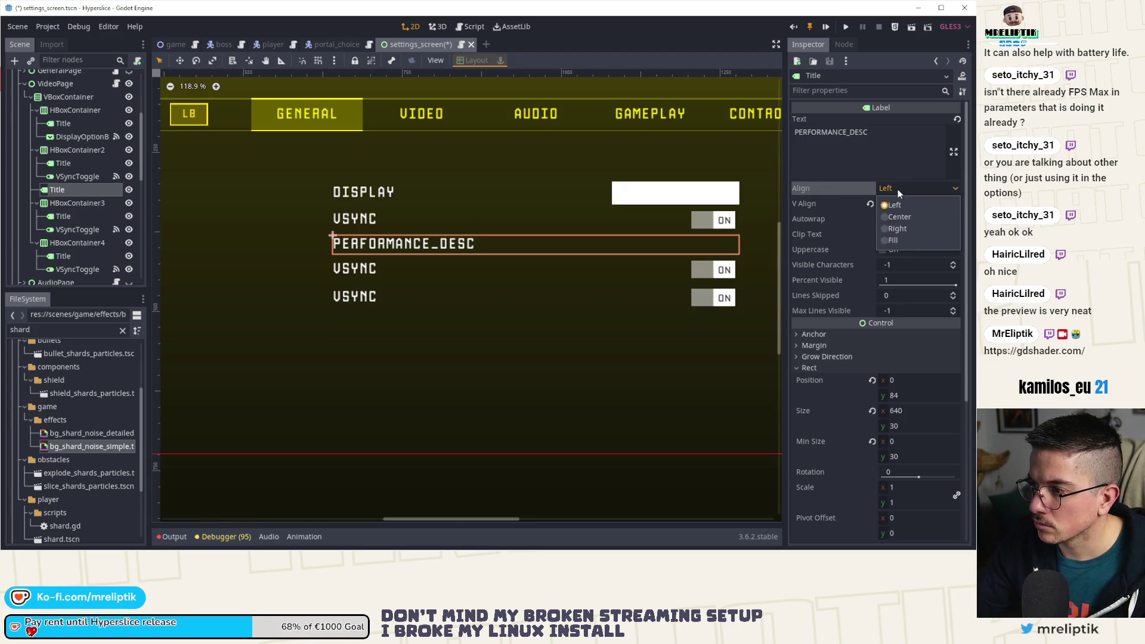
{"action": "left_click", "coordinate": [897, 203]}
{"action": "left_click", "coordinate": [901, 244]}
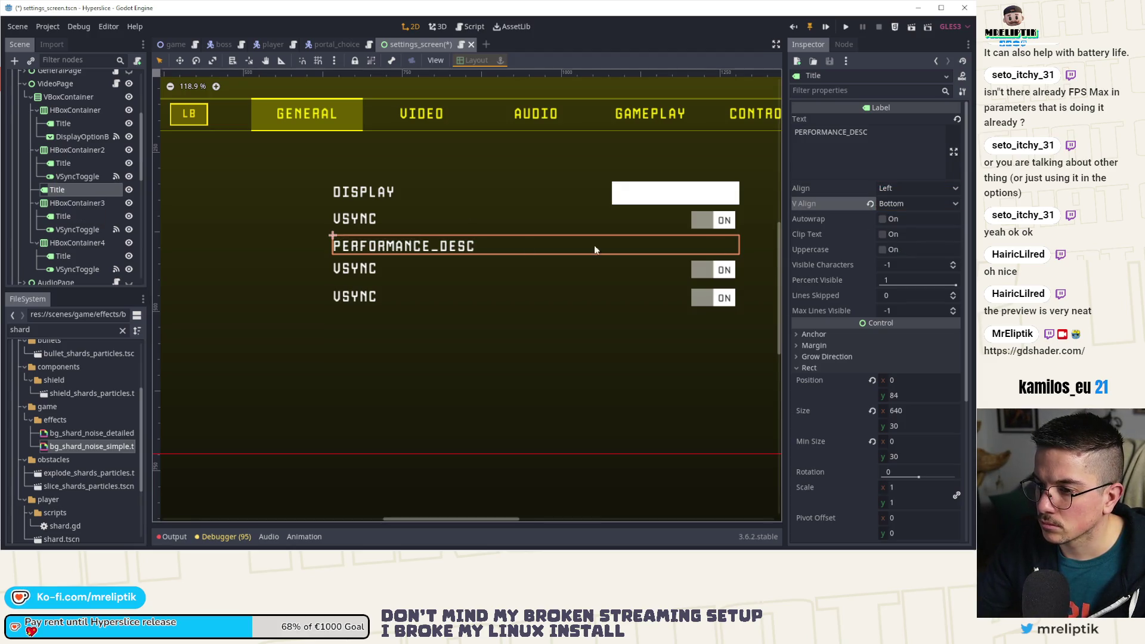
- Rename the label node to Performance
{"action": "left_click", "coordinate": [406, 262]}
{"action": "left_click", "coordinate": [72, 203]}
{"action": "left_click", "coordinate": [64, 191]}
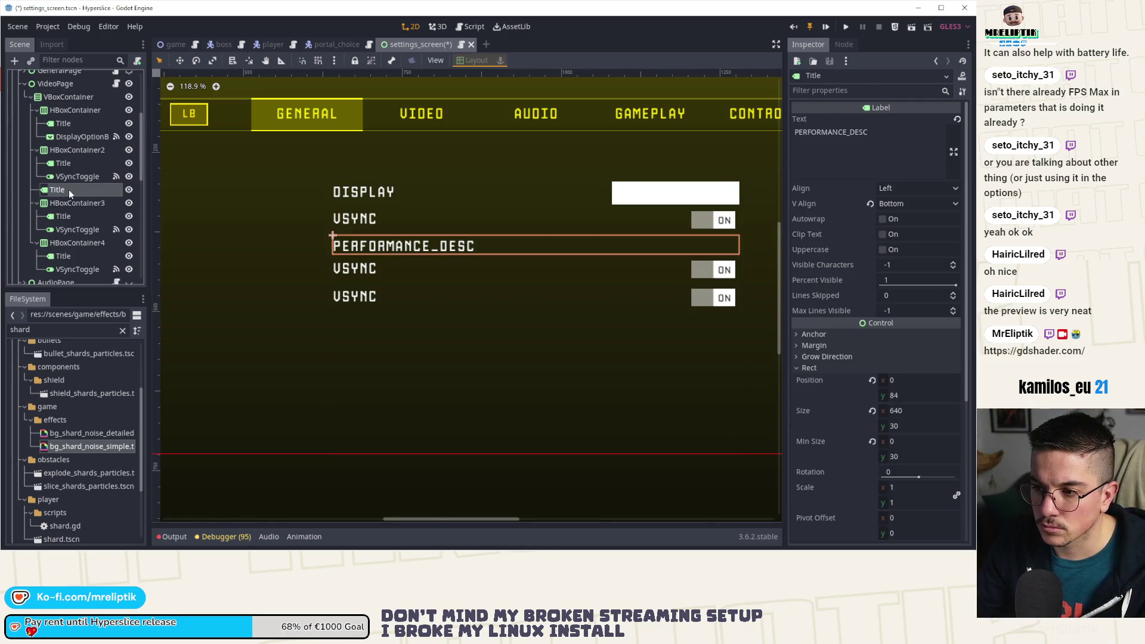
{"action": "left_click", "coordinate": [69, 191]}
{"action": "type", "text": "Performance"}
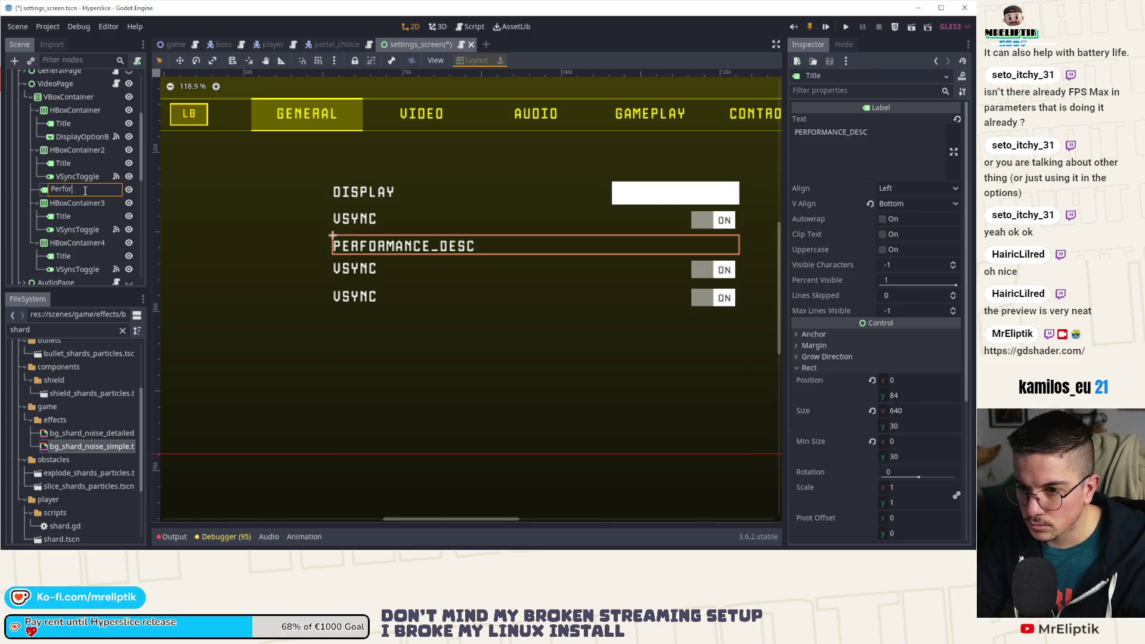
{"action": "key", "text": "Return"}
- Add an HSeparator node and move it below Performance
{"action": "right_click", "coordinate": [57, 194]}
{"action": "left_click", "coordinate": [86, 214]}
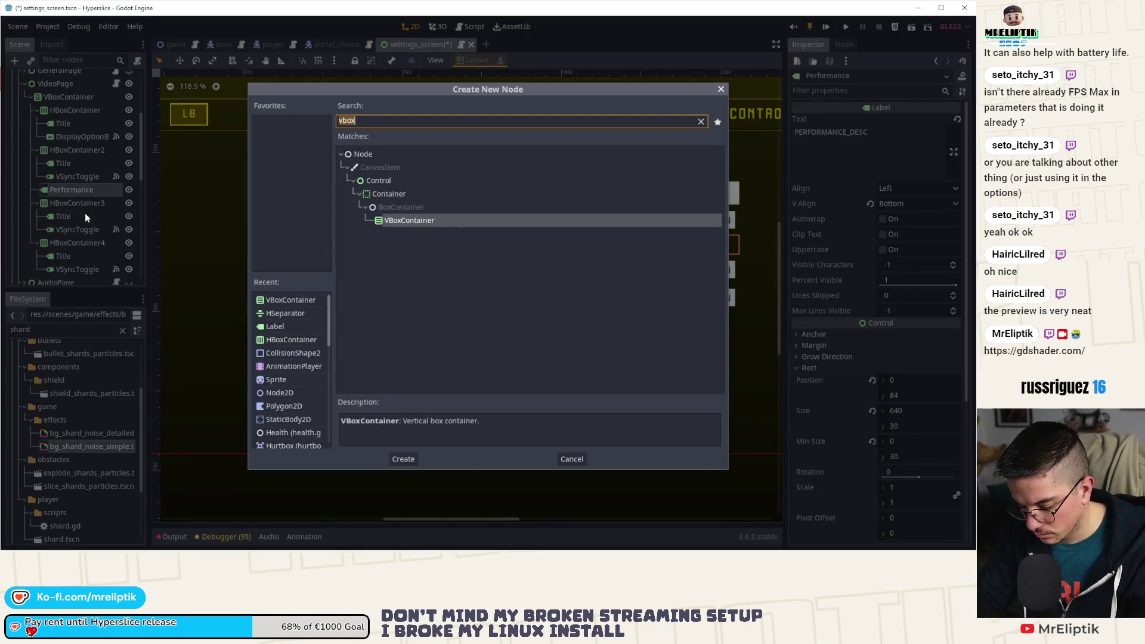
{"action": "type", "text": "vse"}
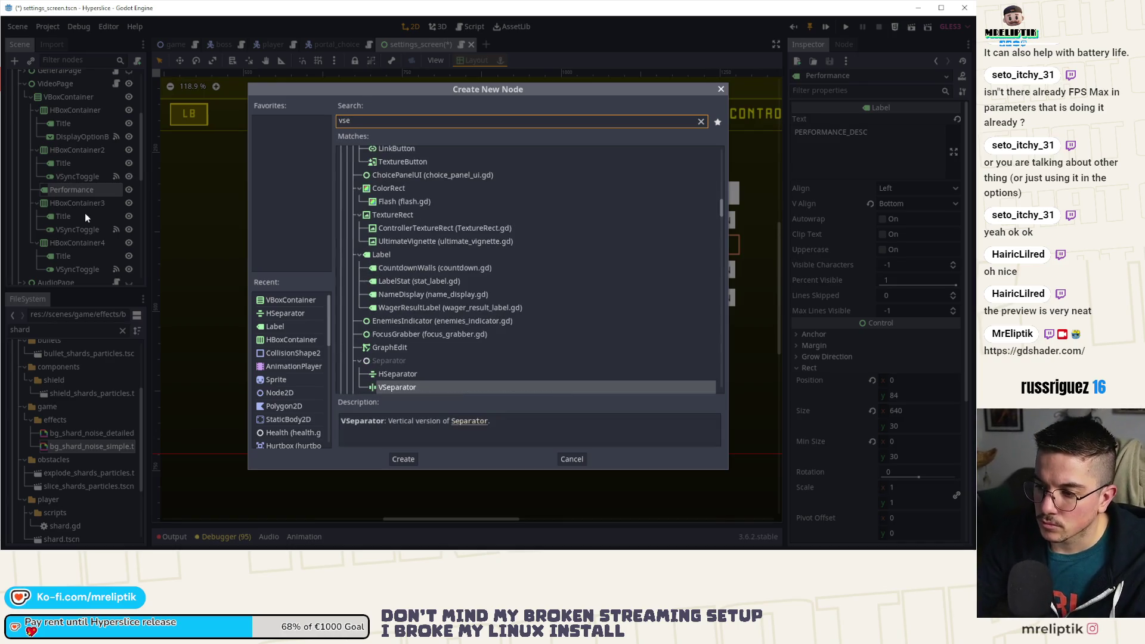
{"action": "left_click", "coordinate": [398, 375]}
{"action": "left_click_drag", "start_coordinate": [54, 203], "coordinate": [50, 214]}
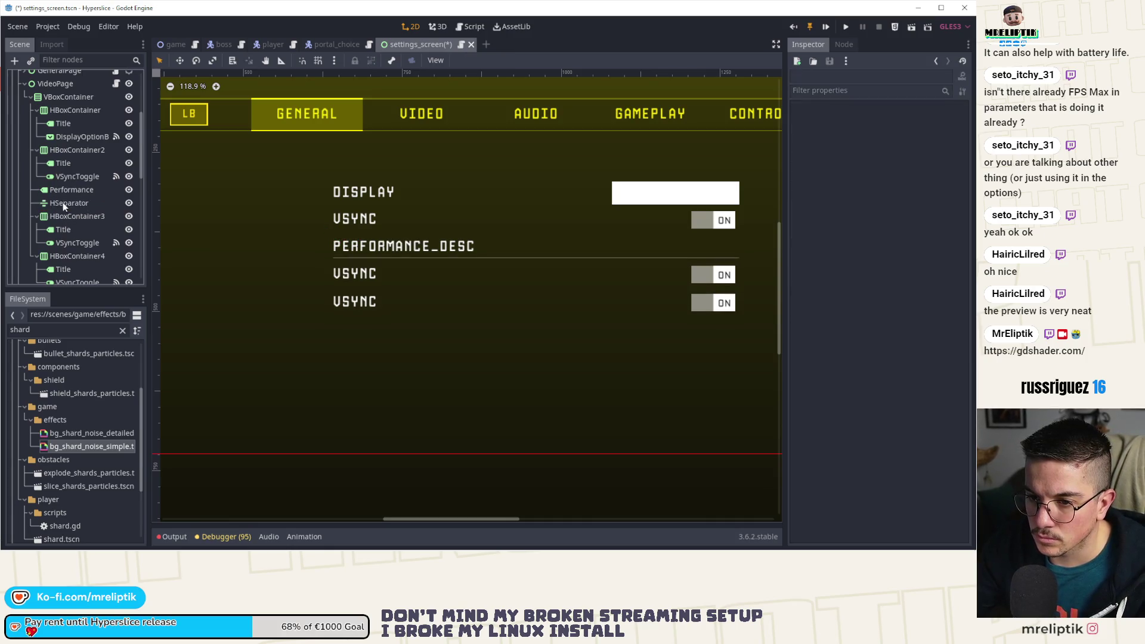
- Override the separator style with a new StyleBoxFlat with yellow background color
{"action": "left_click", "coordinate": [830, 231]}
{"action": "left_click", "coordinate": [815, 255]}
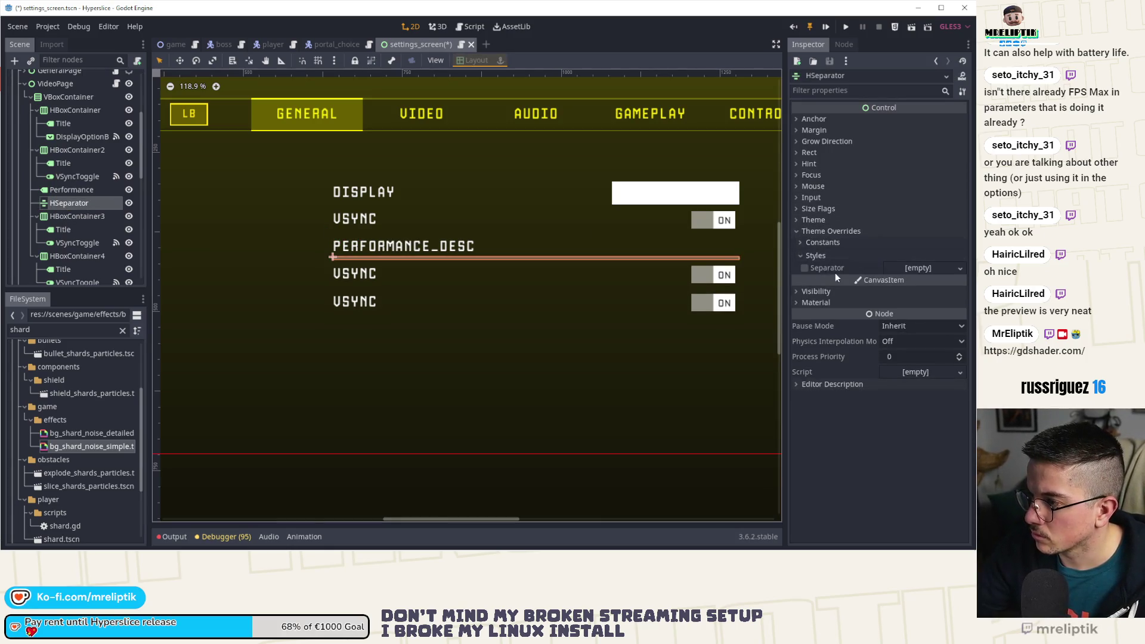
{"action": "left_click", "coordinate": [913, 268]}
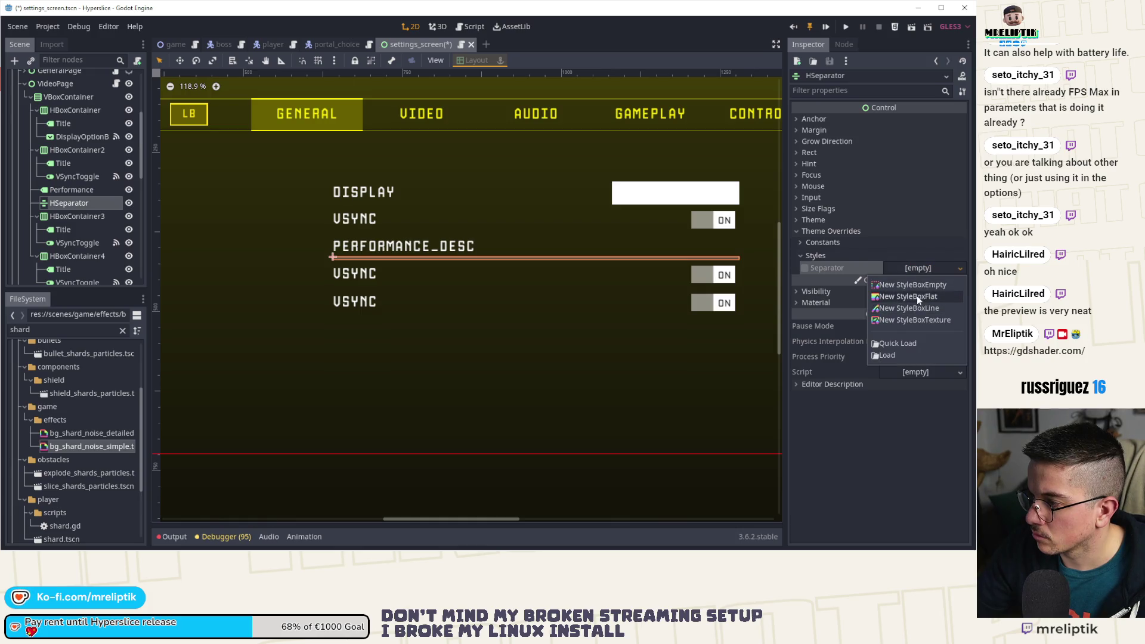
{"action": "left_click", "coordinate": [919, 296]}
{"action": "scroll", "coordinate": [316, 240], "scroll_direction": "up", "scroll_amount": 8}
{"action": "left_click", "coordinate": [919, 268]}
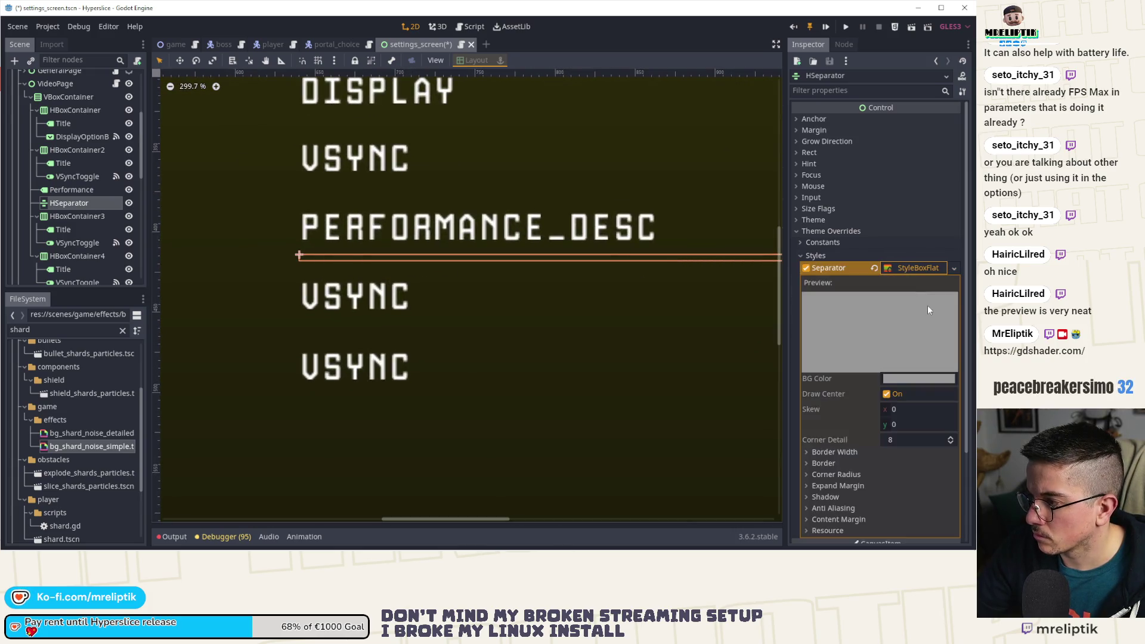
{"action": "left_click", "coordinate": [918, 379]}
{"action": "left_click", "coordinate": [801, 355]}
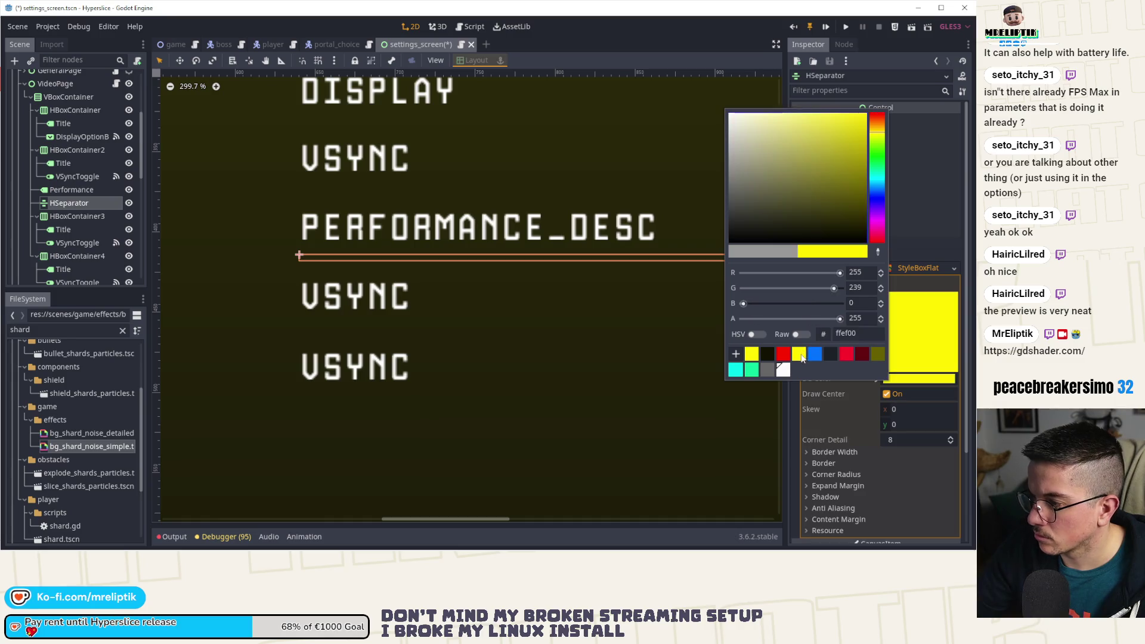
{"action": "left_click", "coordinate": [802, 455]}
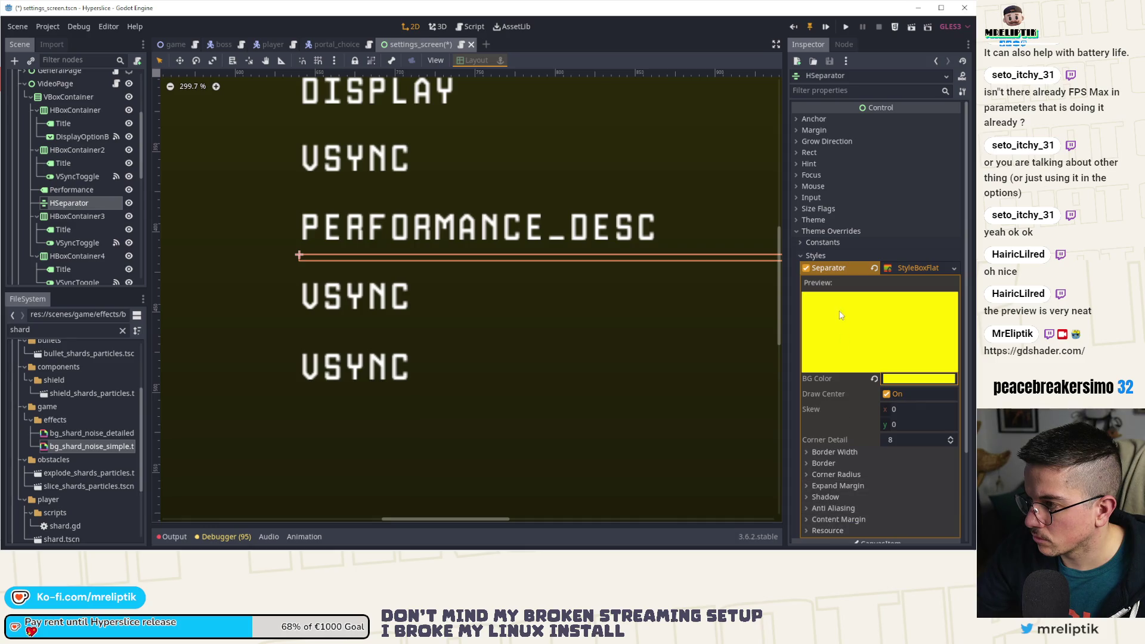
- Set the separator's minimum height to 10, leaving vertical expand off
{"action": "left_click", "coordinate": [804, 153]}
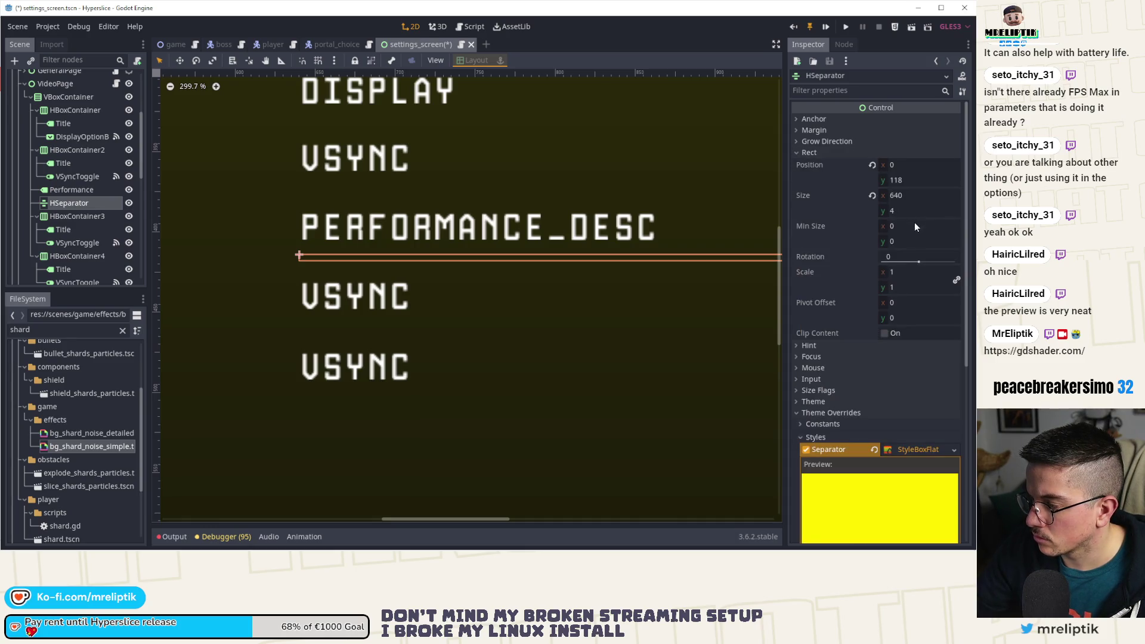
{"action": "left_click", "coordinate": [905, 241]}
{"action": "type", "text": "10"}
{"action": "key", "text": "Return"}
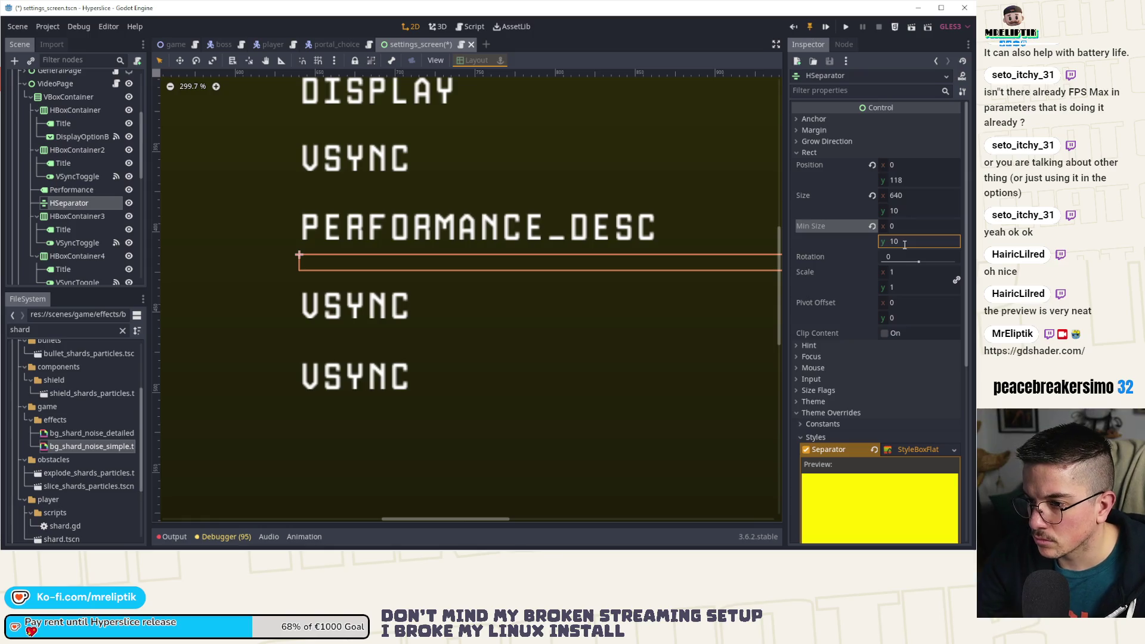
{"action": "left_click", "coordinate": [814, 391]}
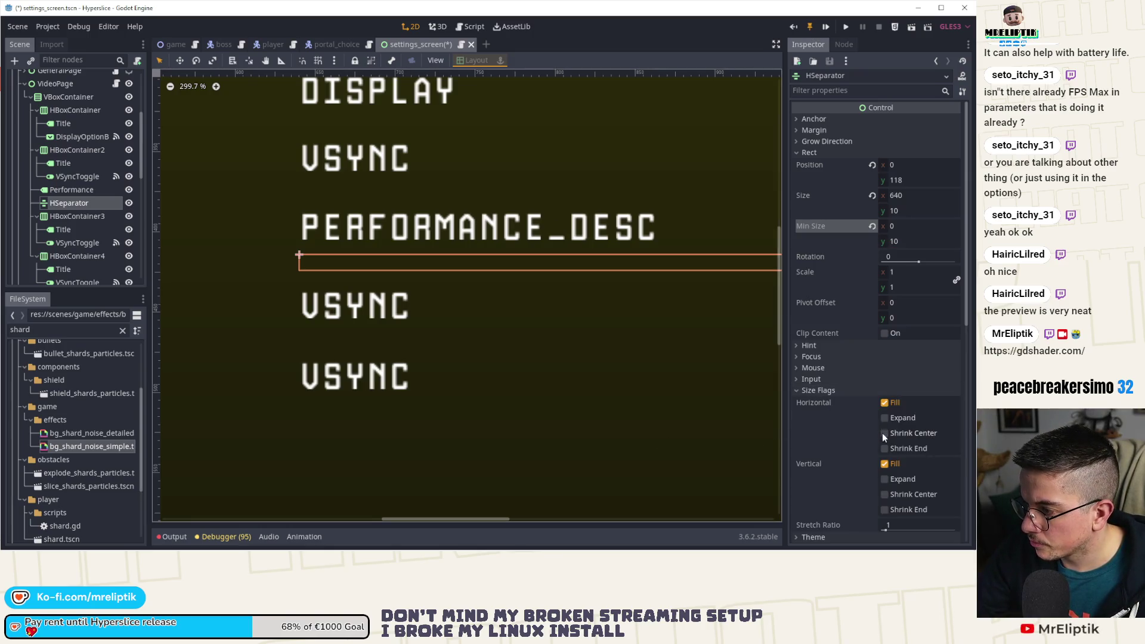
{"action": "left_click", "coordinate": [885, 479]}
{"action": "left_click", "coordinate": [885, 479]}
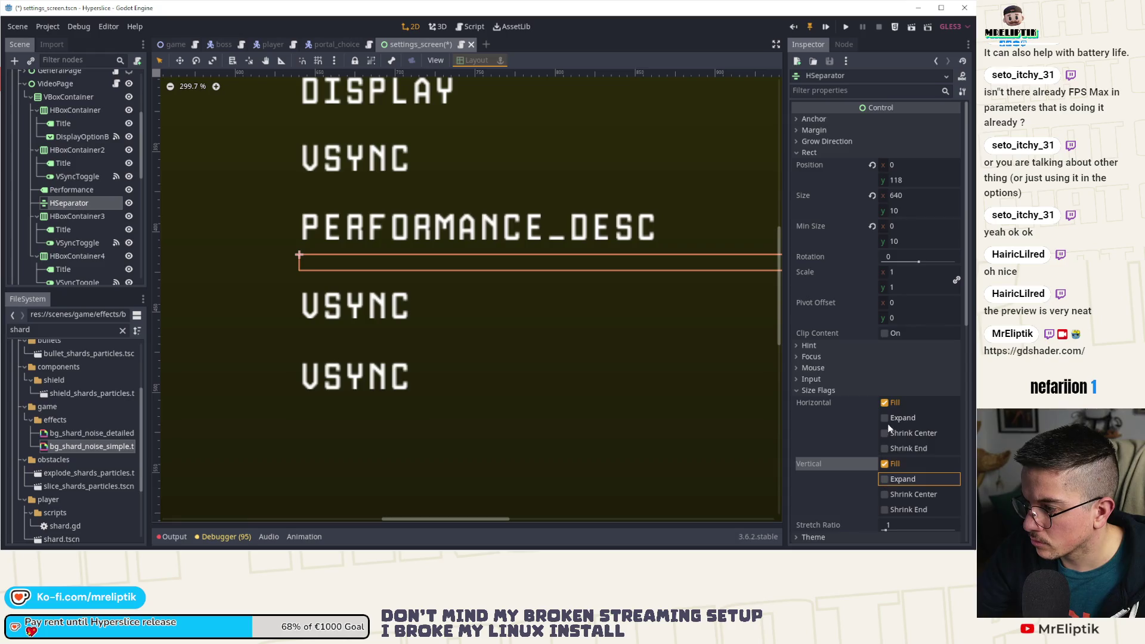
{"action": "left_click", "coordinate": [889, 425]}
- Inspect the flat style's content margins, then clear the separator's flat style
{"action": "scroll", "coordinate": [382, 352], "scroll_direction": "down", "scroll_amount": 5}
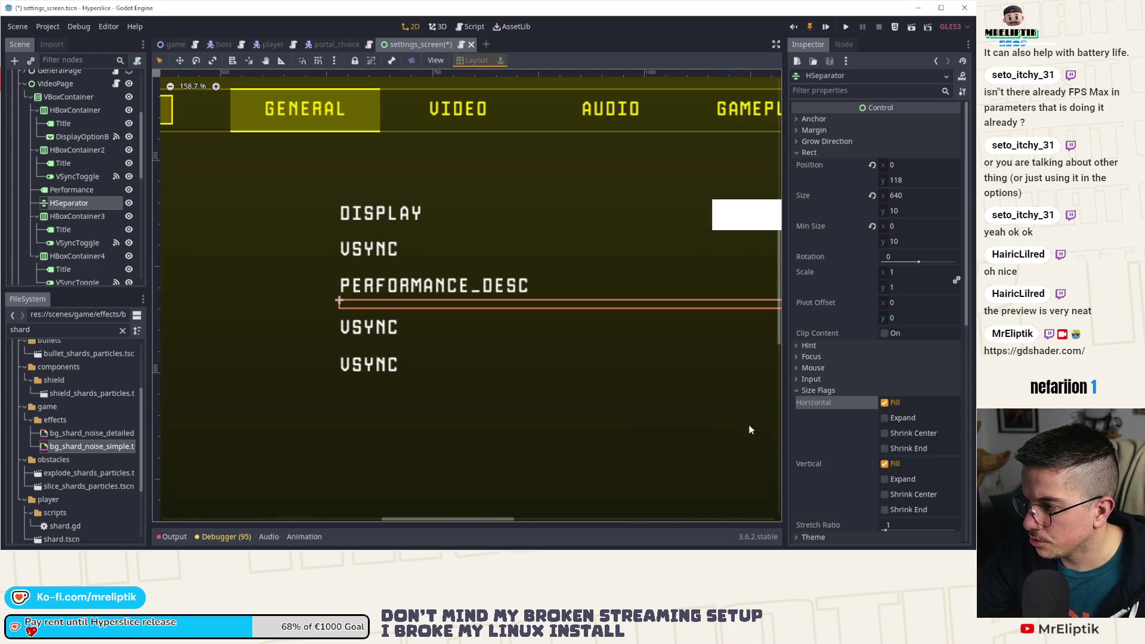
{"action": "scroll", "coordinate": [846, 410], "scroll_direction": "down", "scroll_amount": 10}
{"action": "scroll", "coordinate": [603, 390], "scroll_direction": "right", "scroll_amount": 3}
{"action": "scroll", "coordinate": [429, 339], "scroll_direction": "down", "scroll_amount": 1}
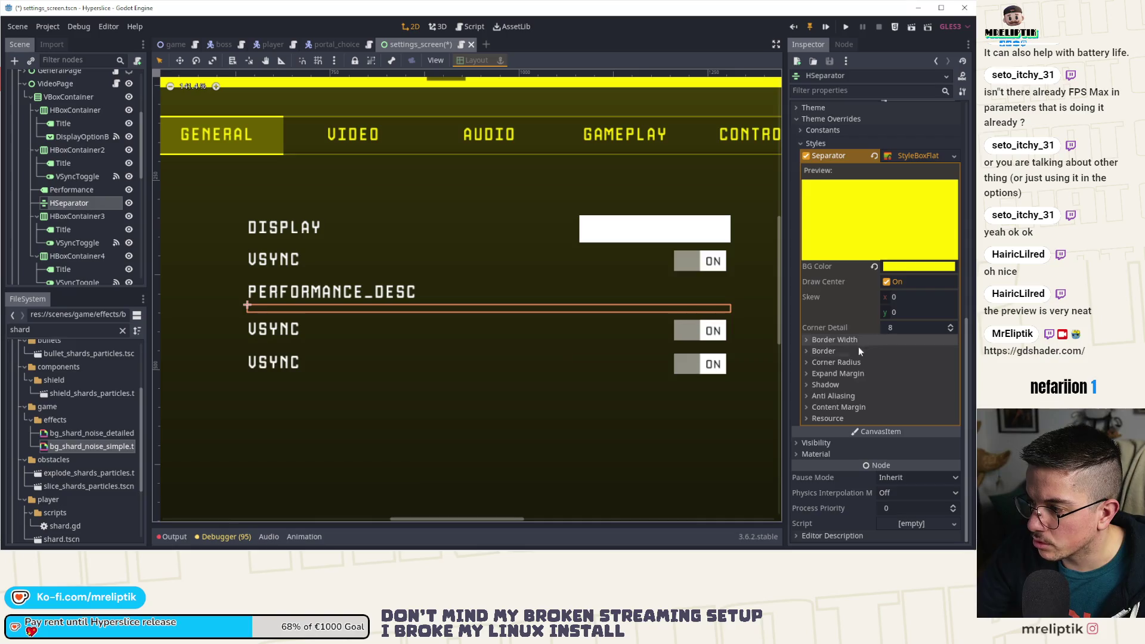
{"action": "left_click", "coordinate": [836, 407]}
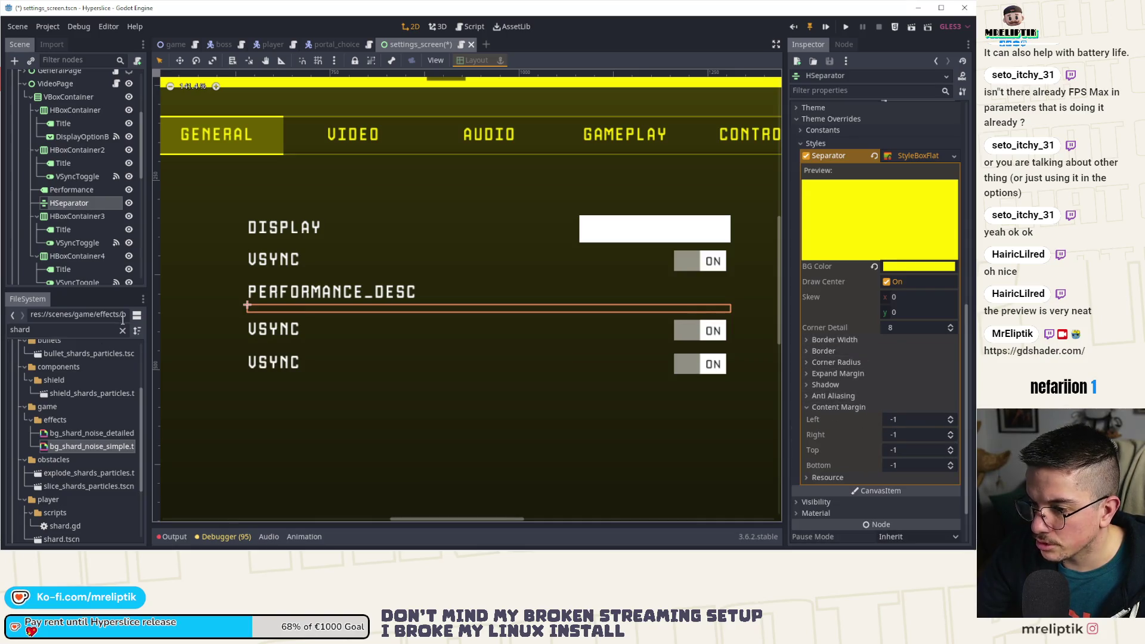
{"action": "scroll", "coordinate": [252, 306], "scroll_direction": "up", "scroll_amount": 3}
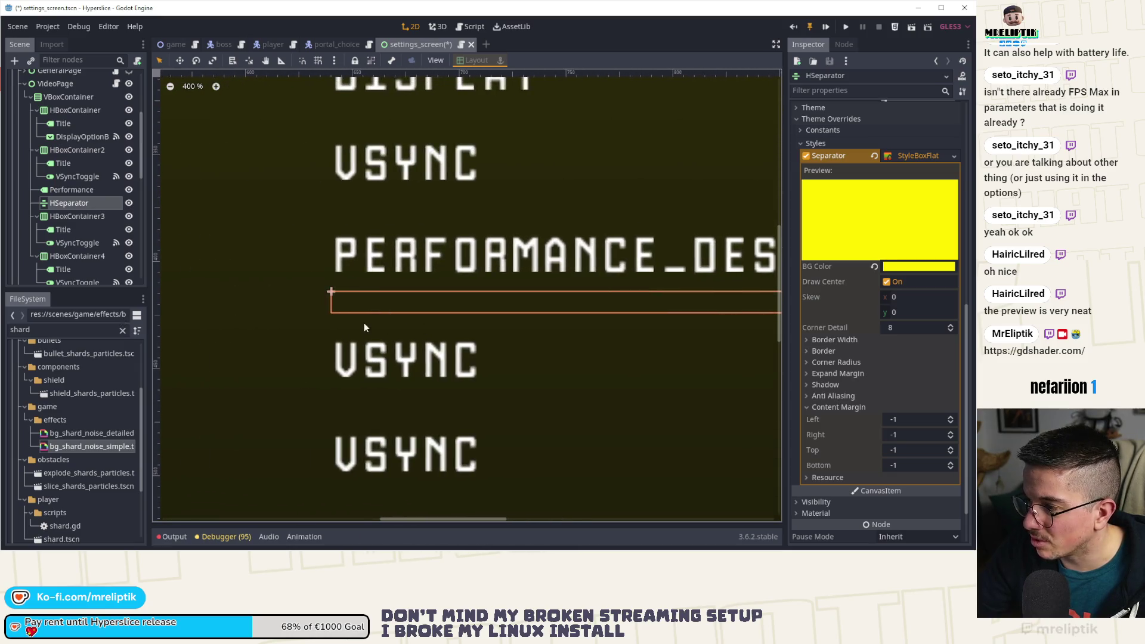
{"action": "scroll", "coordinate": [364, 323], "scroll_direction": "right", "scroll_amount": 5}
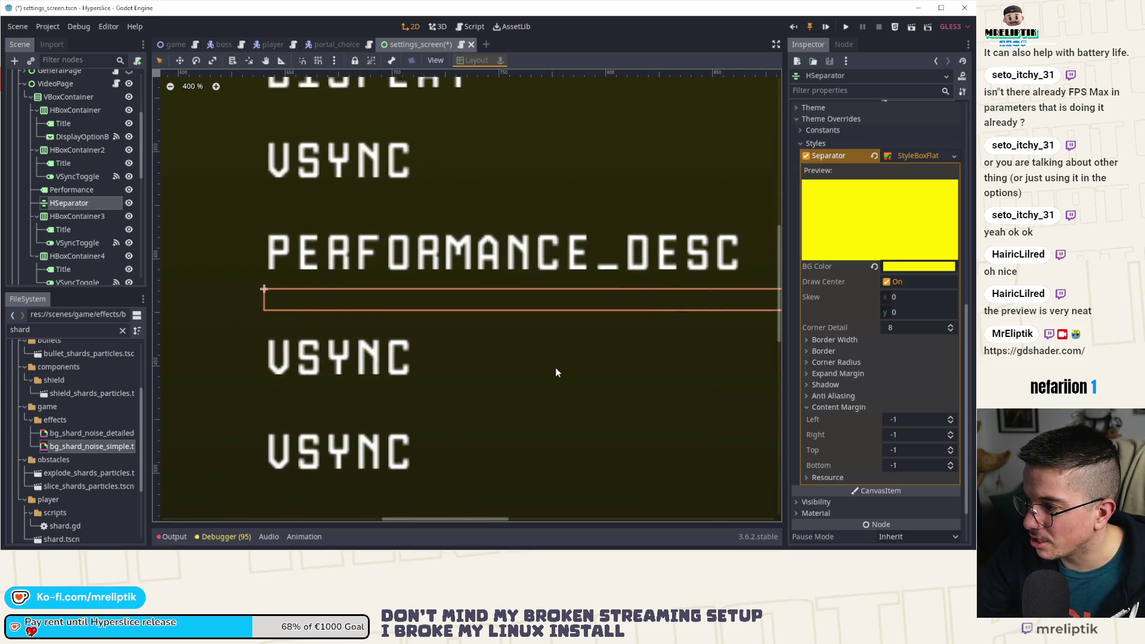
{"action": "left_click", "coordinate": [872, 154]}
{"action": "left_click", "coordinate": [921, 419]}
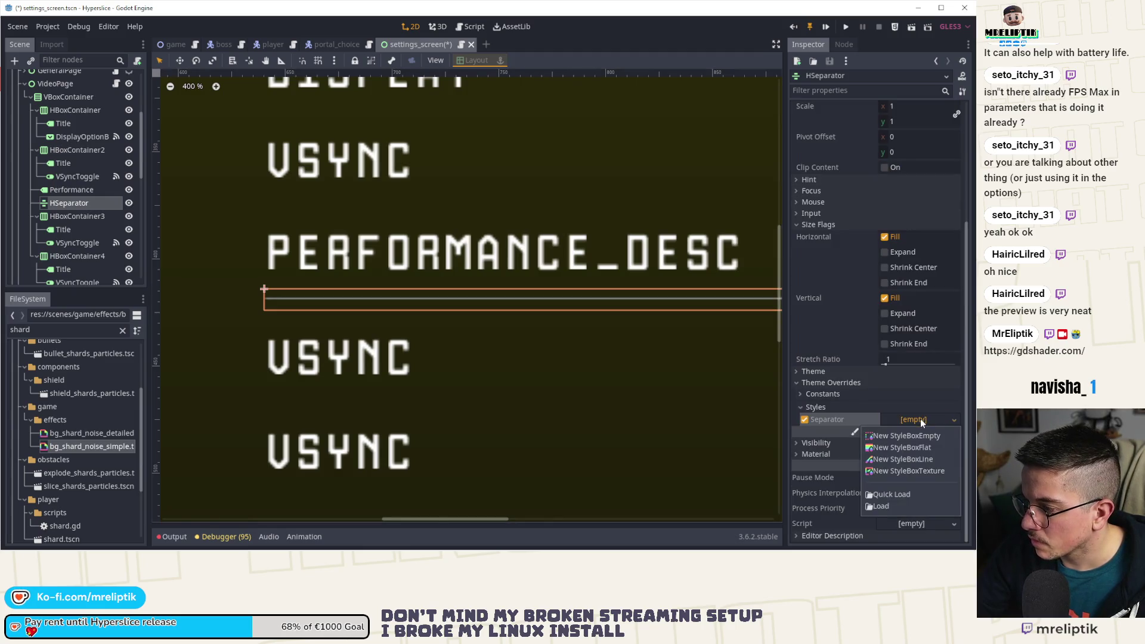
{"action": "left_click", "coordinate": [915, 460]}
{"action": "left_click", "coordinate": [904, 426]}
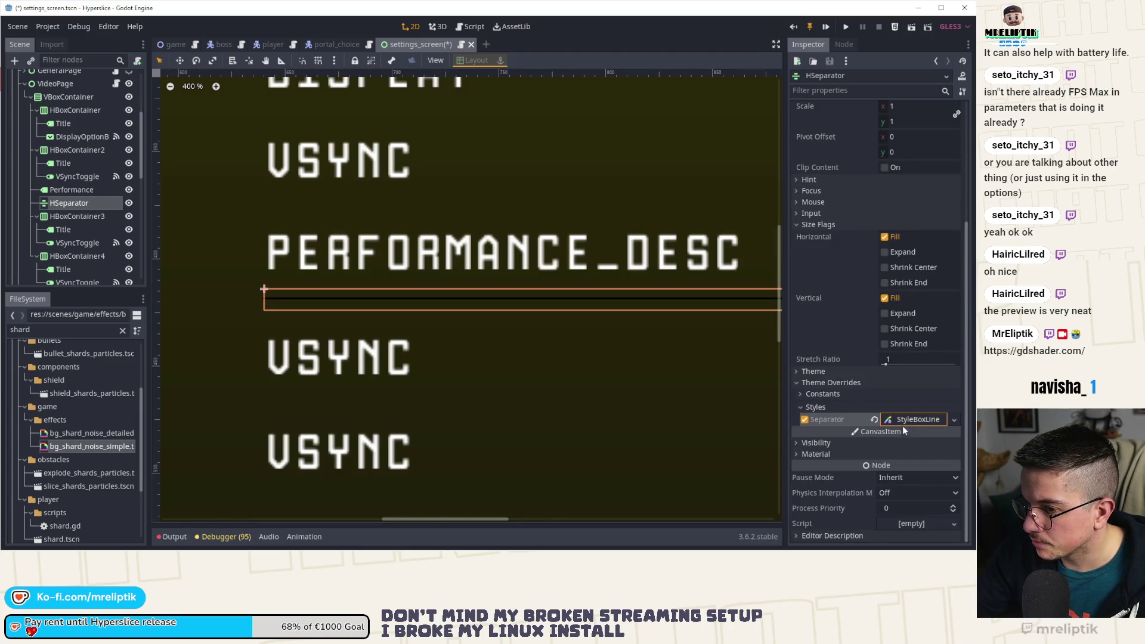
{"action": "left_click", "coordinate": [901, 420]}
{"action": "left_click", "coordinate": [895, 367]}
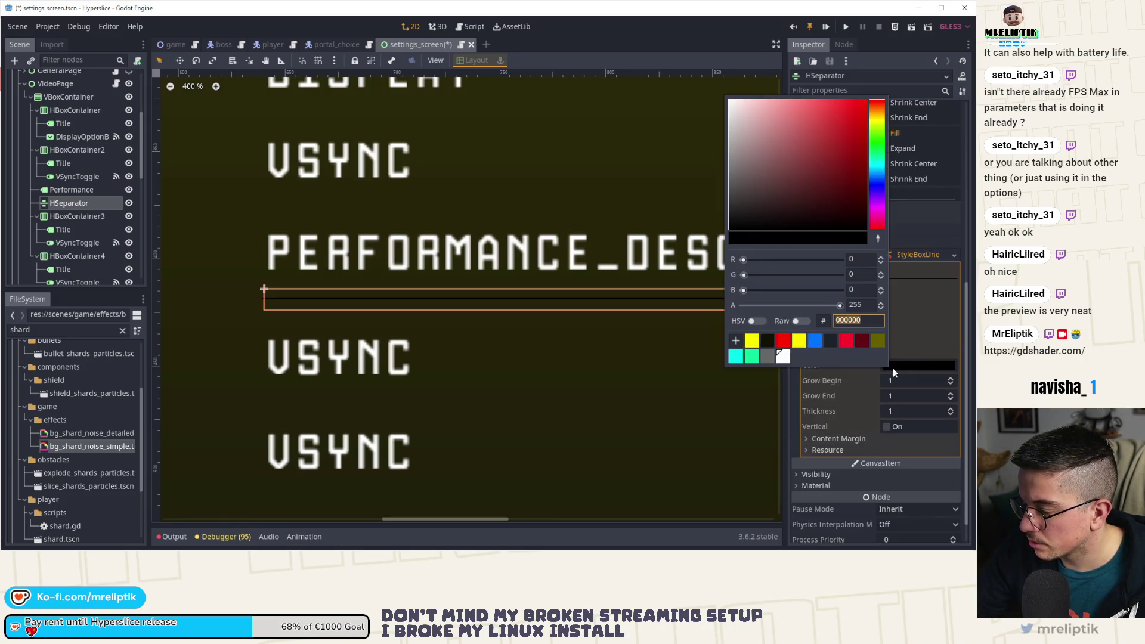
{"action": "left_click", "coordinate": [803, 343]}
{"action": "left_click", "coordinate": [951, 383]}
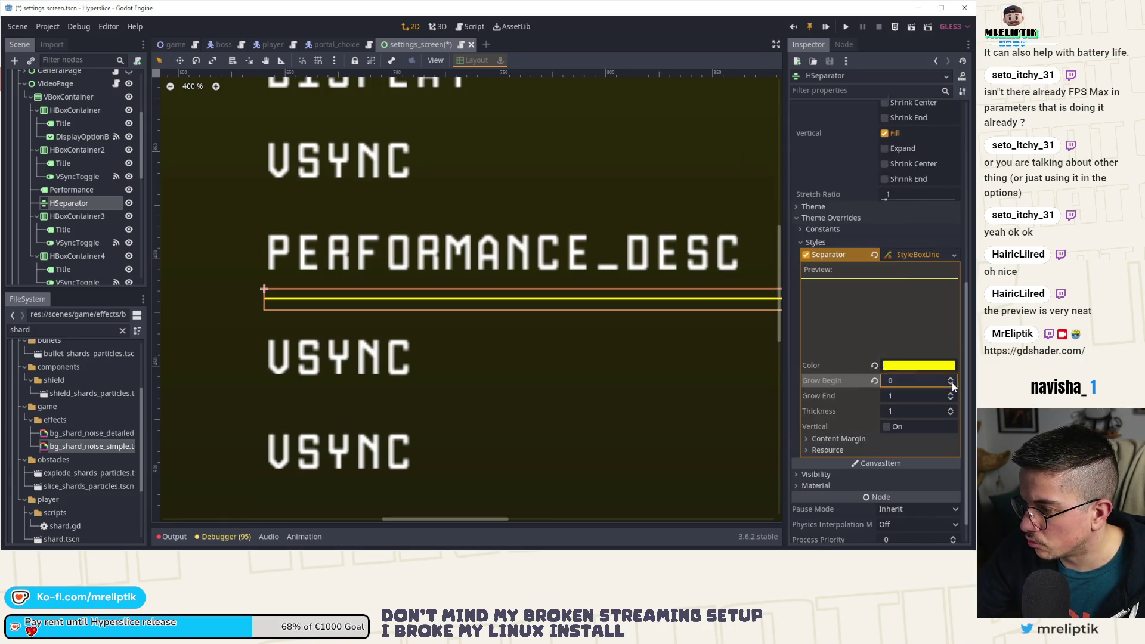
{"action": "left_click", "coordinate": [952, 399]}
{"action": "left_click", "coordinate": [951, 408]}
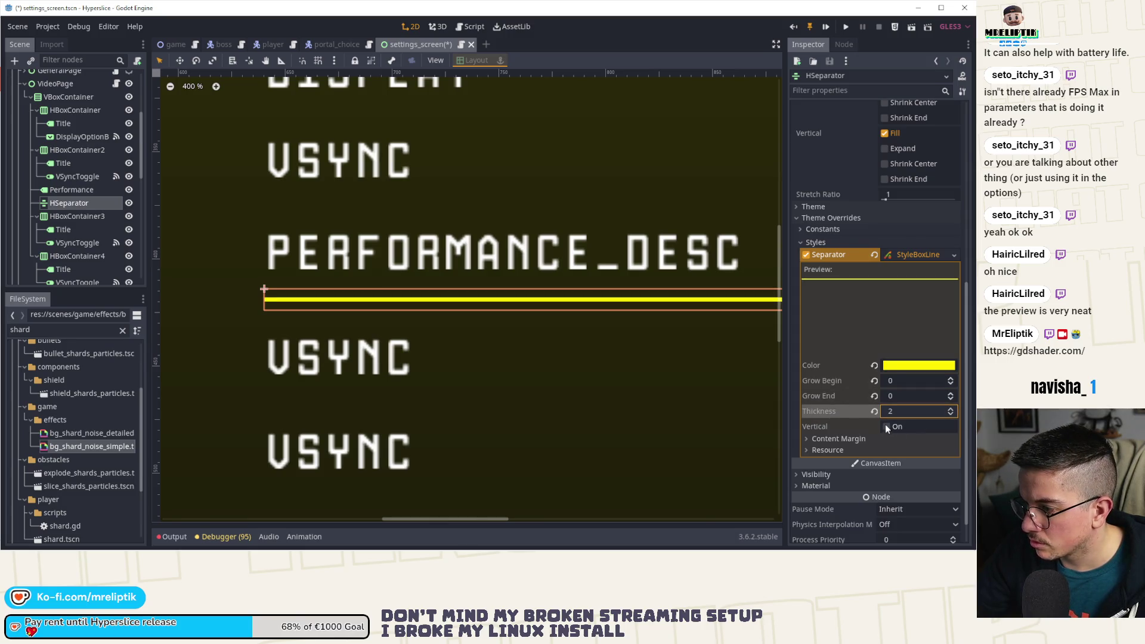
{"action": "left_click", "coordinate": [837, 438]}
{"action": "left_click", "coordinate": [837, 438]}
{"action": "scroll", "coordinate": [288, 313], "scroll_direction": "down", "scroll_amount": 3}
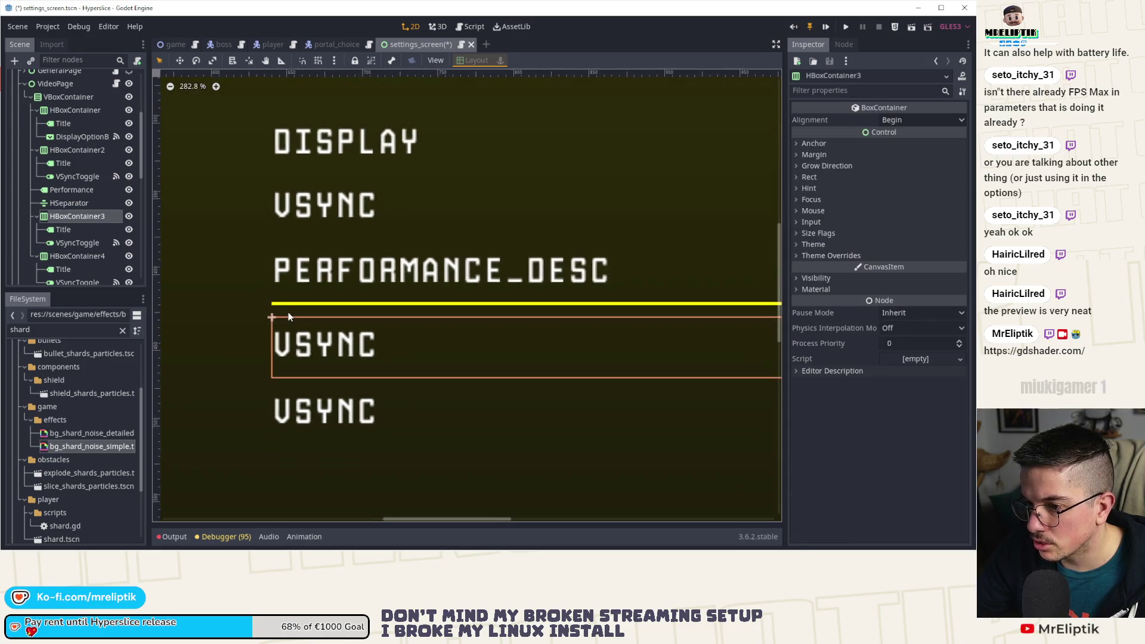
{"action": "left_click", "coordinate": [287, 289]}
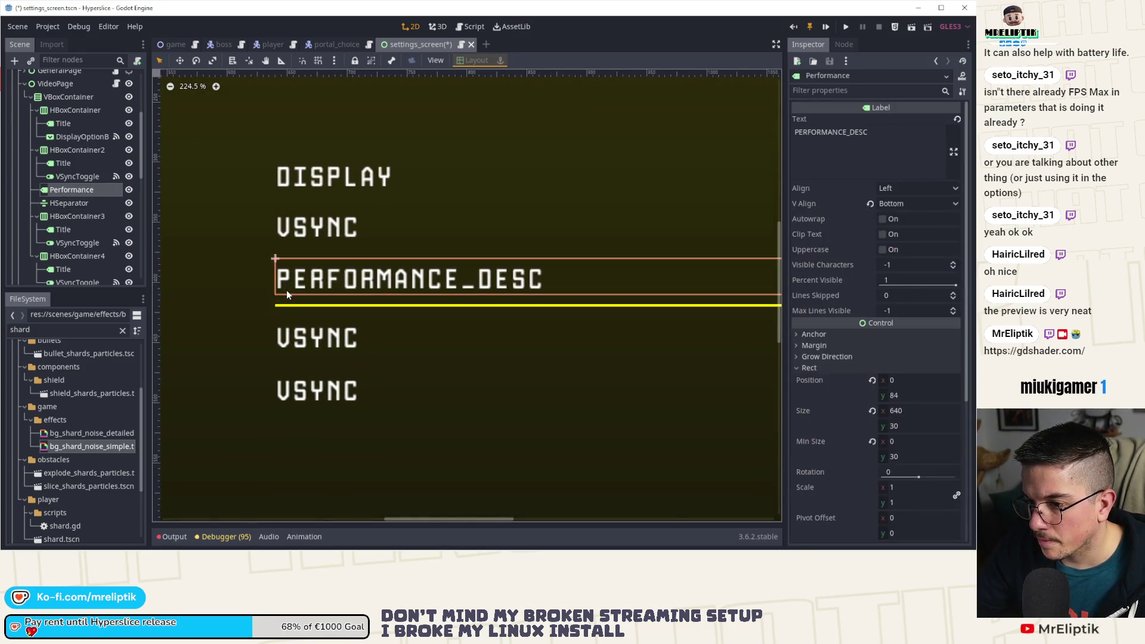
{"action": "left_click", "coordinate": [349, 308]}
{"action": "scroll", "coordinate": [353, 310], "scroll_direction": "up", "scroll_amount": 1}
{"action": "scroll", "coordinate": [353, 310], "scroll_direction": "up", "scroll_amount": 3}
{"action": "left_click", "coordinate": [283, 281]}
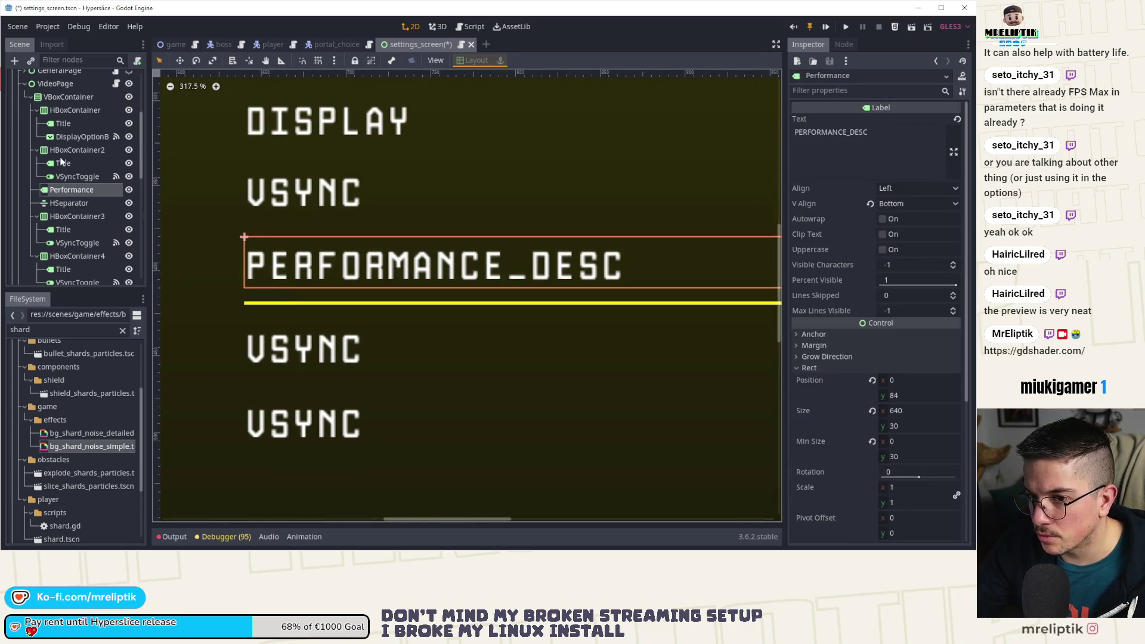
{"action": "right_click", "coordinate": [63, 98]}
- Add a VBoxContainer above Performance and move Performance and HSeparator into it
{"action": "left_click", "coordinate": [94, 107]}
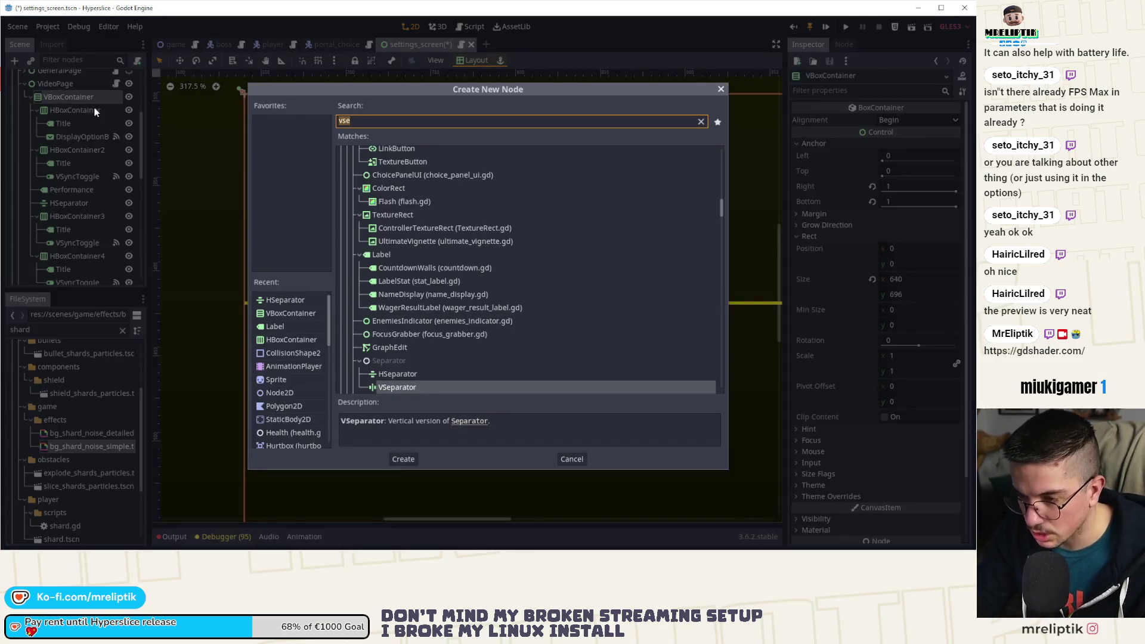
{"action": "type", "text": "vbox"}
{"action": "key", "text": "Return"}
{"action": "mouse_move", "coordinate": [67, 269]}
{"action": "left_mouse_down"}
{"action": "mouse_move", "coordinate": [63, 139]}
{"action": "mouse_move", "coordinate": [62, 162]}
{"action": "left_mouse_up"}
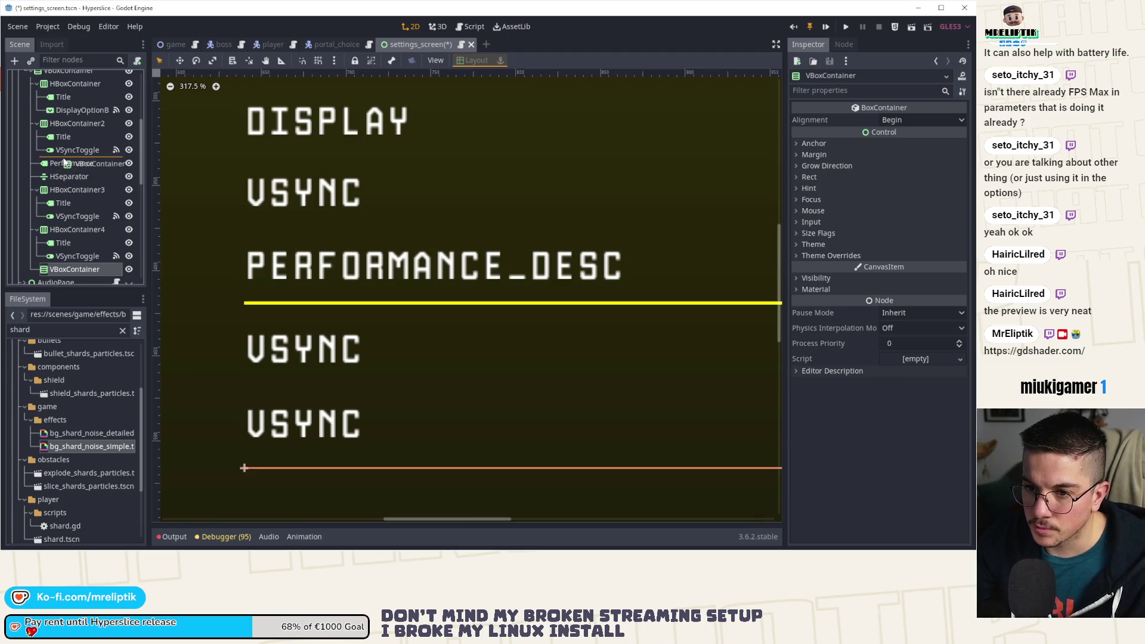
{"action": "left_click", "coordinate": [56, 177]}
{"action": "left_click", "coordinate": [61, 191], "text": "shift"}
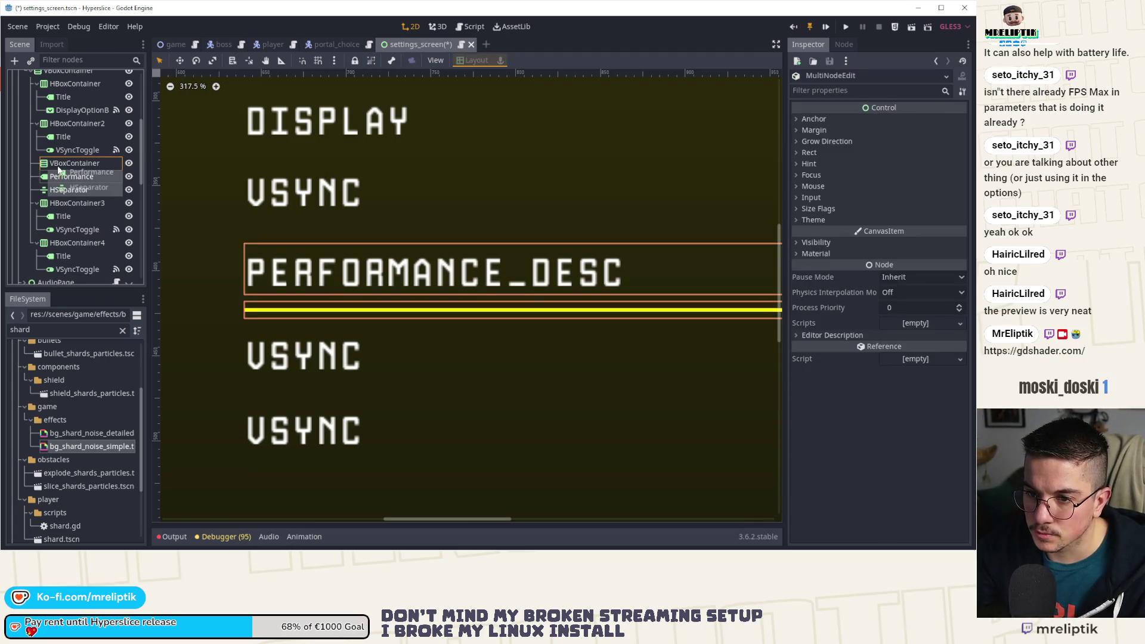
{"action": "left_click_drag", "start_coordinate": [59, 169], "coordinate": [61, 171]}
{"action": "left_click", "coordinate": [71, 166]}
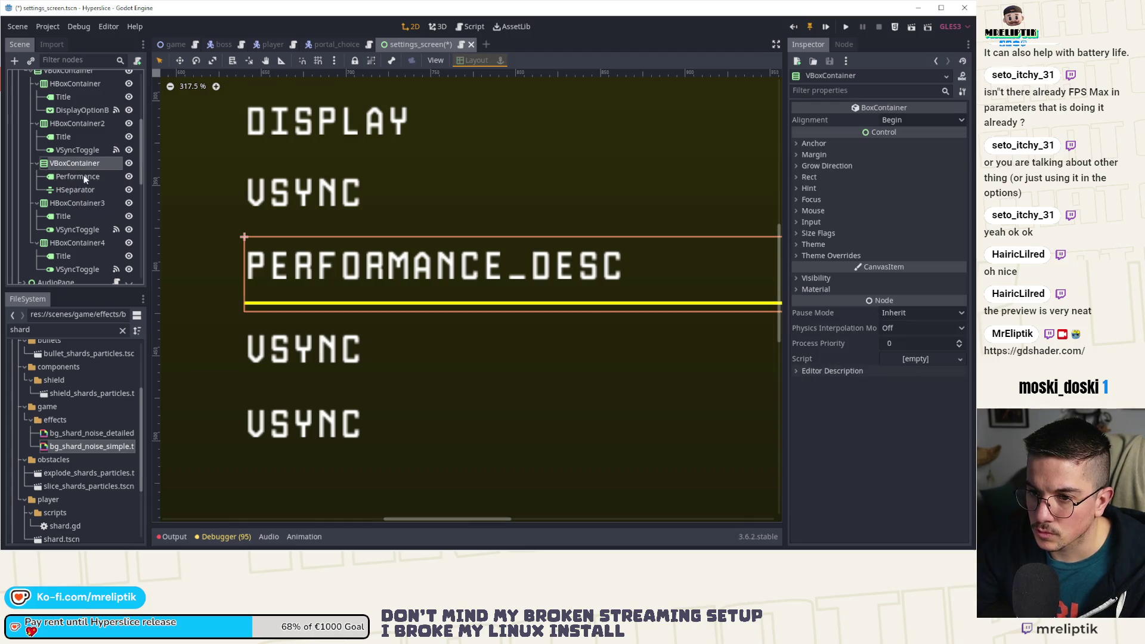
- Override the new container's separation constant to 0 and save the scene
{"action": "left_click", "coordinate": [817, 278]}
{"action": "left_click", "coordinate": [829, 255]}
{"action": "left_click", "coordinate": [838, 267]}
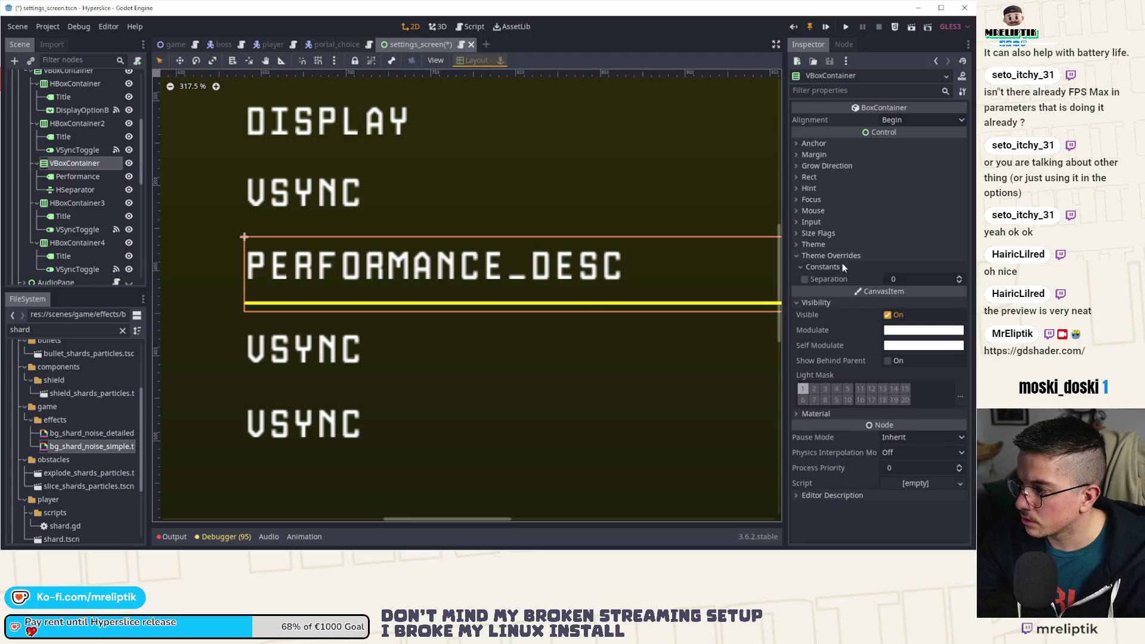
{"action": "left_click", "coordinate": [802, 278]}
{"action": "scroll", "coordinate": [387, 298], "scroll_direction": "down", "scroll_amount": 5}
{"action": "left_click", "coordinate": [329, 297]}
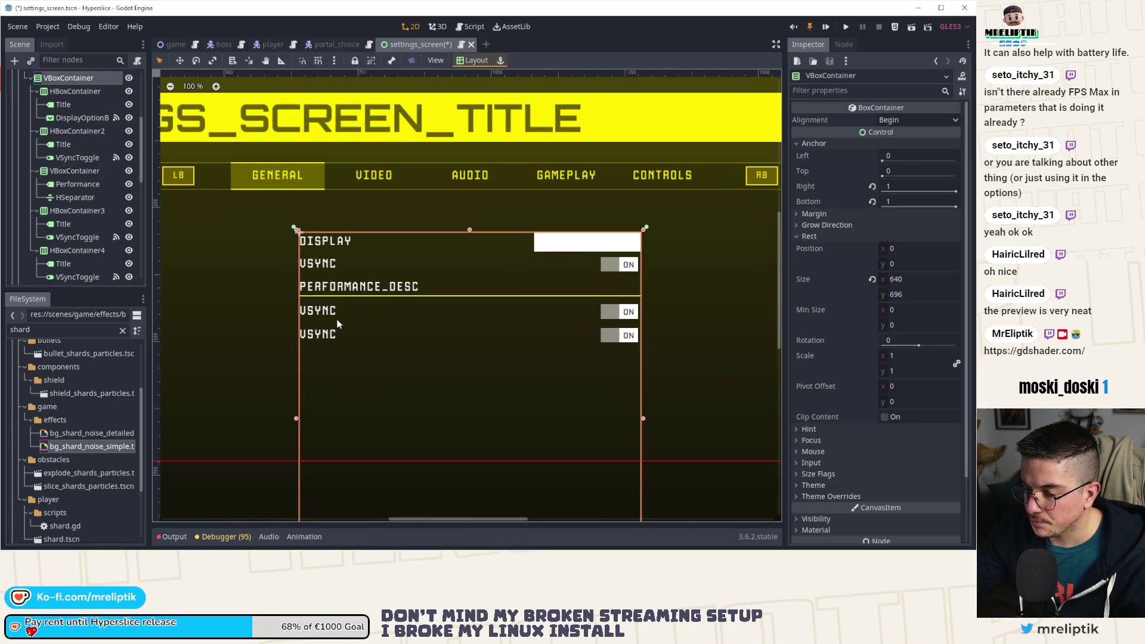
{"action": "scroll", "coordinate": [342, 323], "scroll_direction": "down", "scroll_amount": 1}
{"action": "key", "text": "ctrl+s"}
- Select the Panel, VSYNC, PERFORMANCE_DESC and HSeparator nodes to check the layout
{"action": "left_click", "coordinate": [318, 310]}
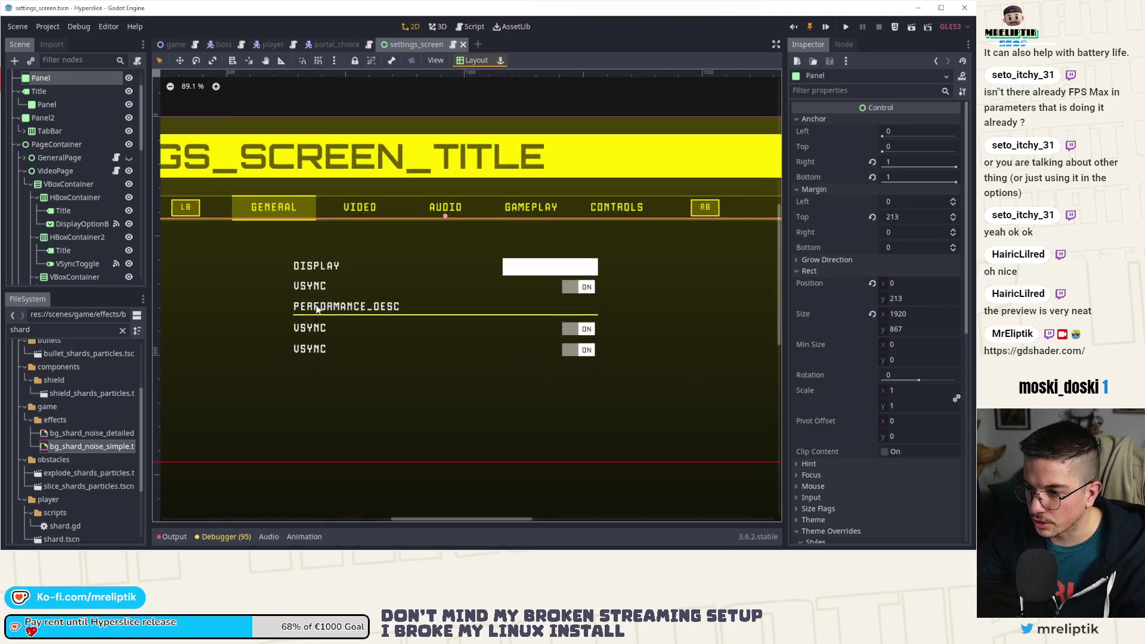
{"action": "scroll", "coordinate": [318, 309], "scroll_direction": "up", "scroll_amount": 1}
{"action": "left_click", "coordinate": [314, 297]}
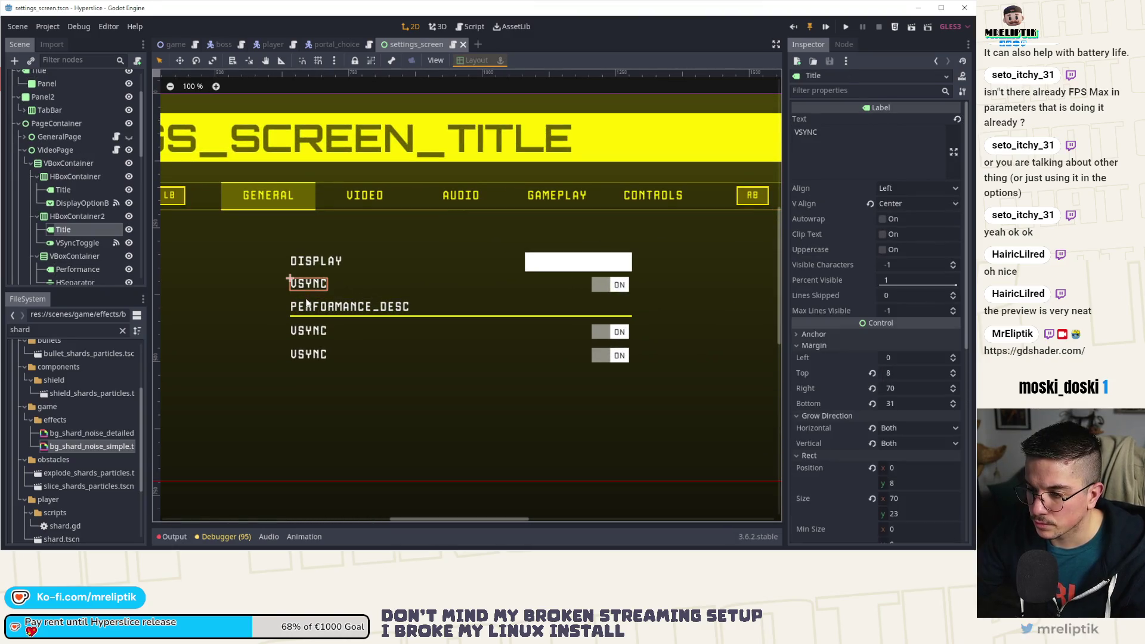
{"action": "left_click", "coordinate": [307, 304]}
{"action": "scroll", "coordinate": [62, 250], "scroll_direction": "down", "scroll_amount": 3}
{"action": "left_click", "coordinate": [72, 205]}
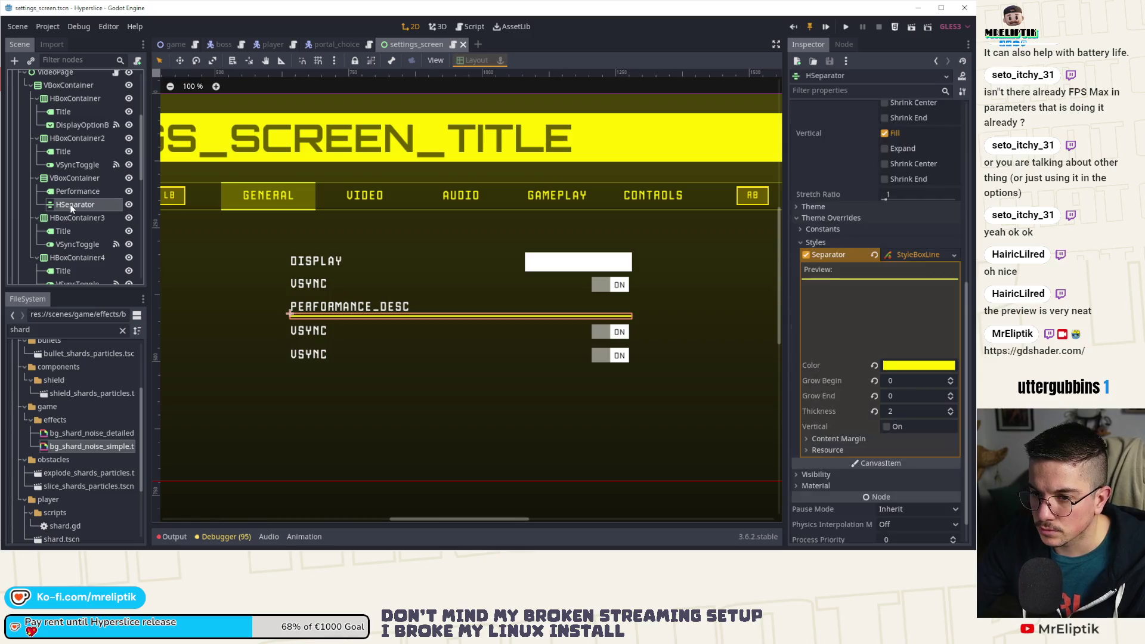
{"action": "left_click", "coordinate": [80, 185]}
- Set the grouping VBoxContainer's alignment to End, abandoning an extra child node
{"action": "right_click", "coordinate": [70, 178]}
{"action": "left_click", "coordinate": [98, 182]}
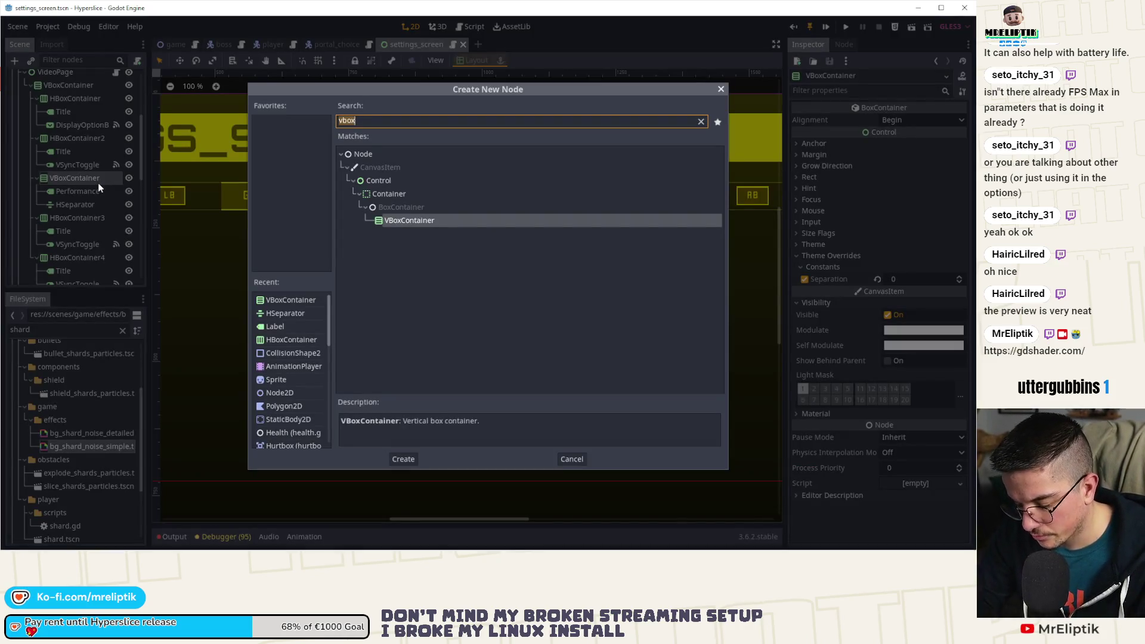
{"action": "type", "text": "vspe"}
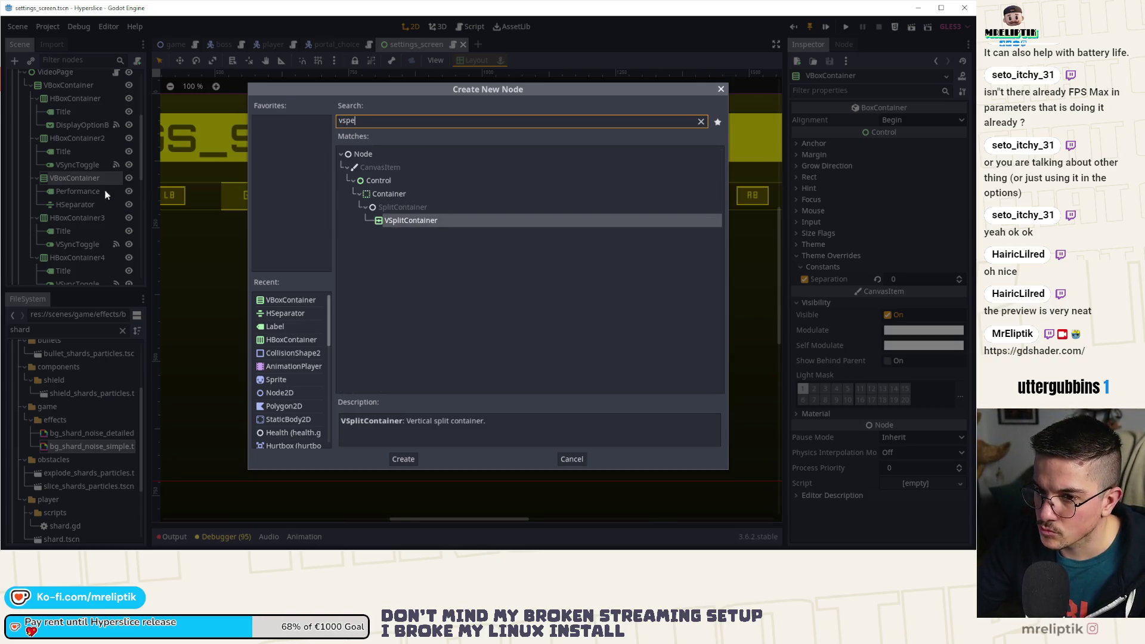
{"action": "key", "text": "Escape"}
{"action": "left_click", "coordinate": [892, 121]}
{"action": "left_click", "coordinate": [898, 160]}
- Try a 75 minimum height on the container, undo it, and reset Performance's minimum size
{"action": "left_click", "coordinate": [807, 177]}
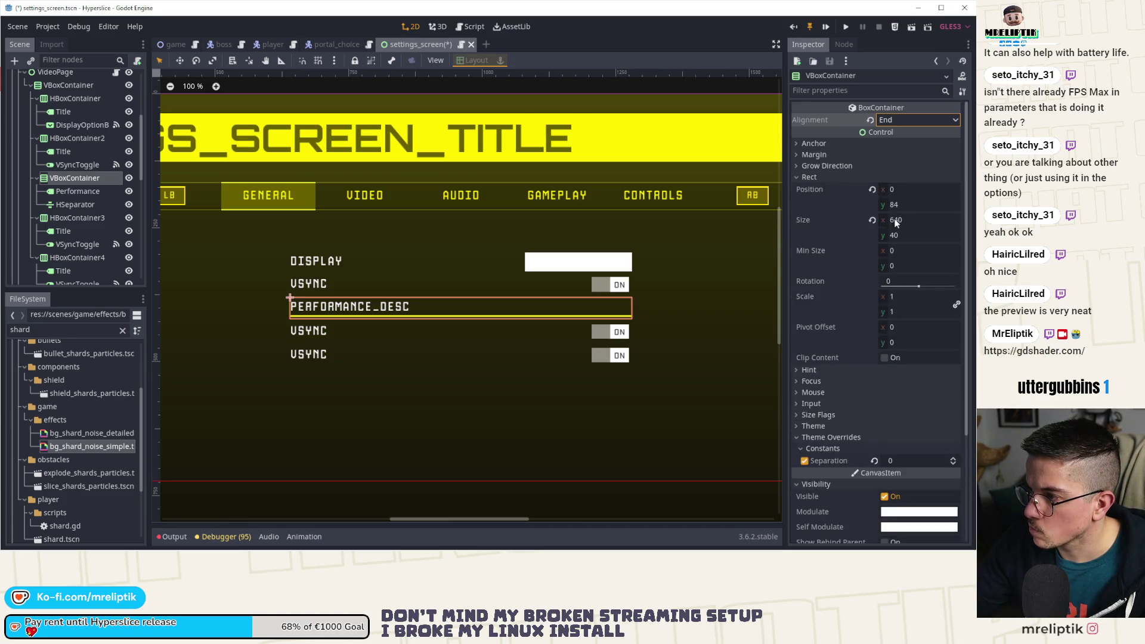
{"action": "left_click", "coordinate": [905, 266]}
{"action": "type", "text": "75"}
{"action": "key", "text": "Return"}
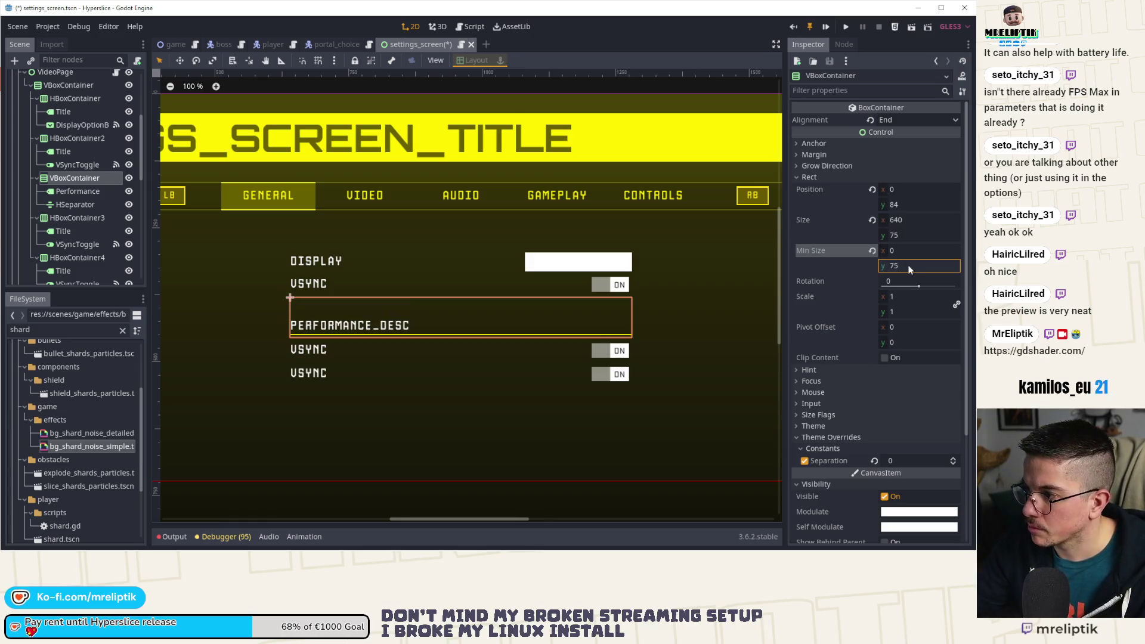
{"action": "key", "text": "Return"}
{"action": "key", "text": "ctrl+z"}
{"action": "key", "text": "ctrl+z"}
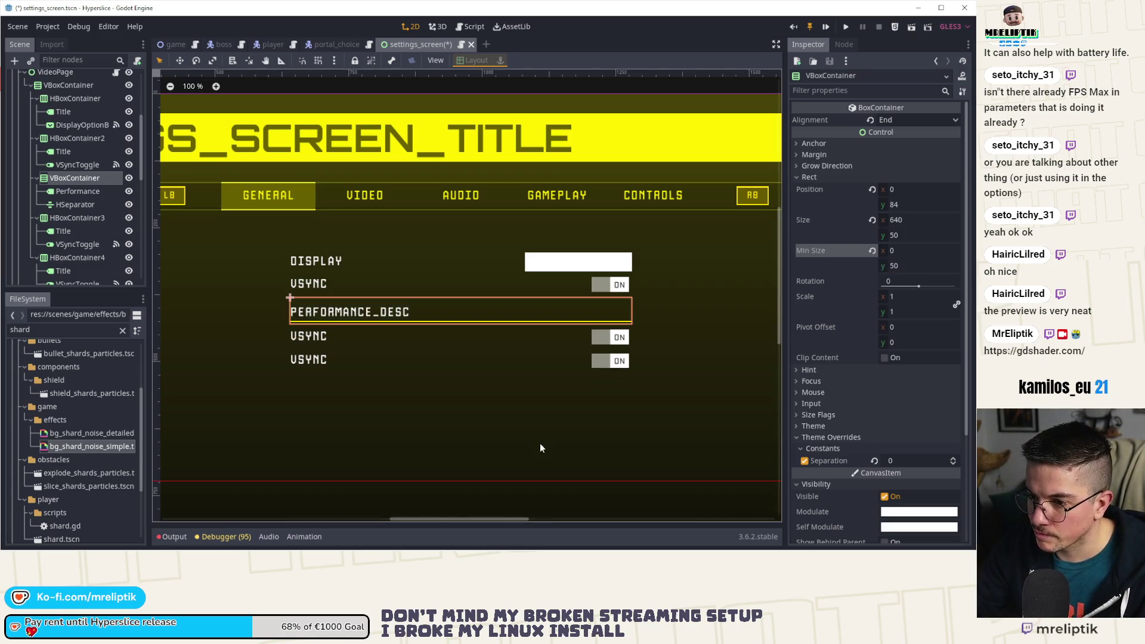
{"action": "left_click", "coordinate": [539, 443]}
{"action": "left_click", "coordinate": [341, 323]}
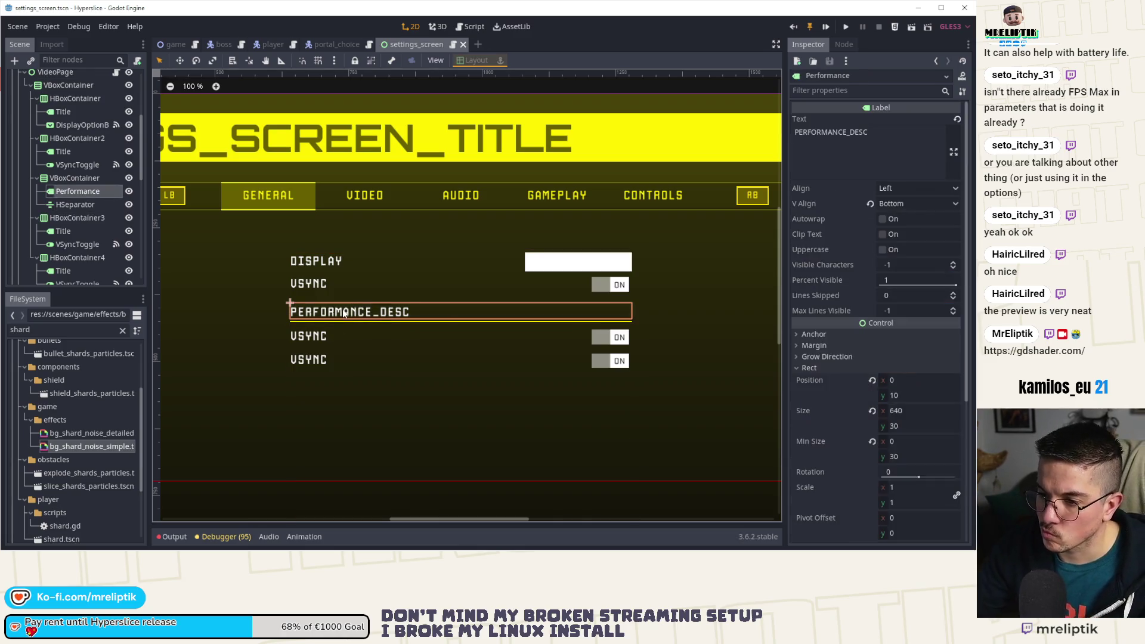
{"action": "left_click", "coordinate": [872, 442]}
- Check the grouping VBoxContainer, Performance label and the VSYNC row below the separator
{"action": "left_click", "coordinate": [490, 397]}
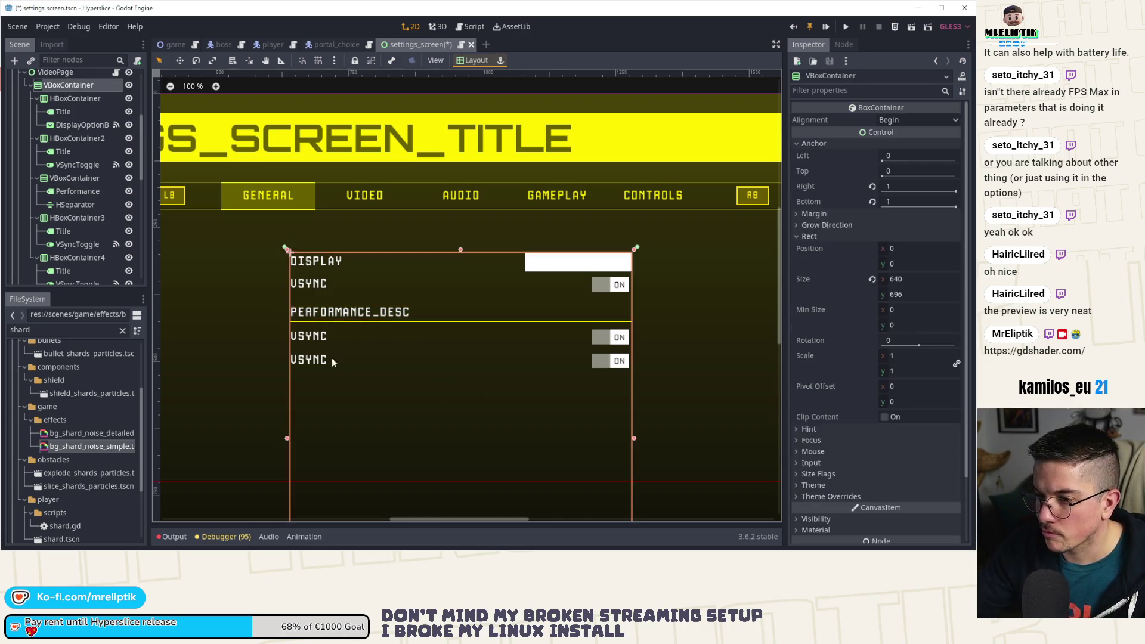
{"action": "left_click", "coordinate": [321, 315]}
{"action": "scroll", "coordinate": [337, 330], "scroll_direction": "down", "scroll_amount": 1}
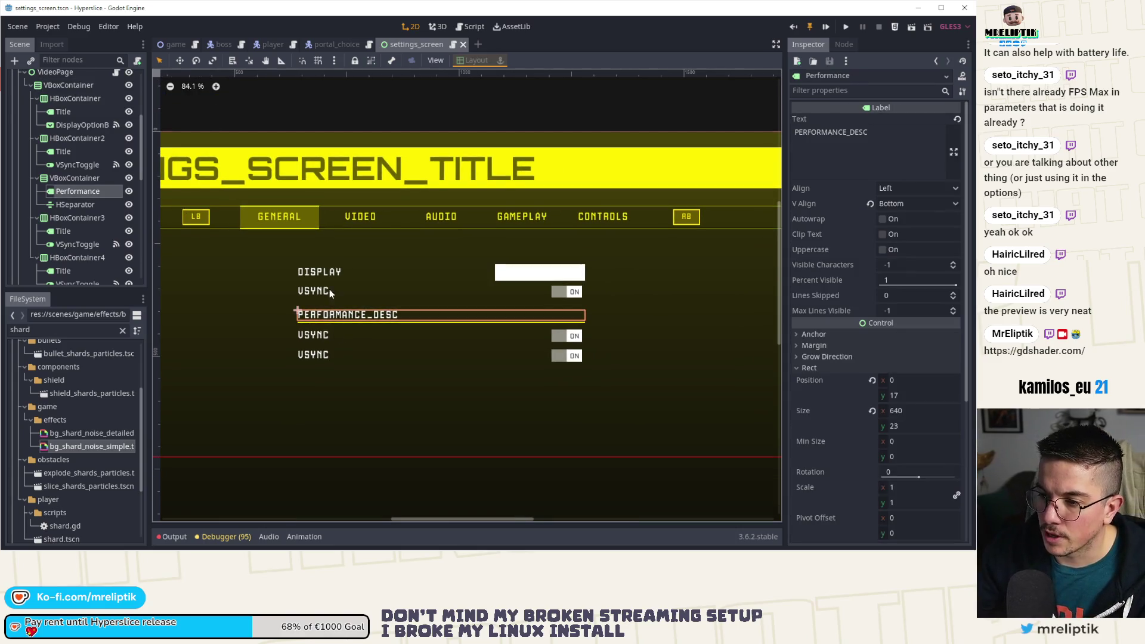
{"action": "scroll", "coordinate": [331, 294], "scroll_direction": "down", "scroll_amount": 1}
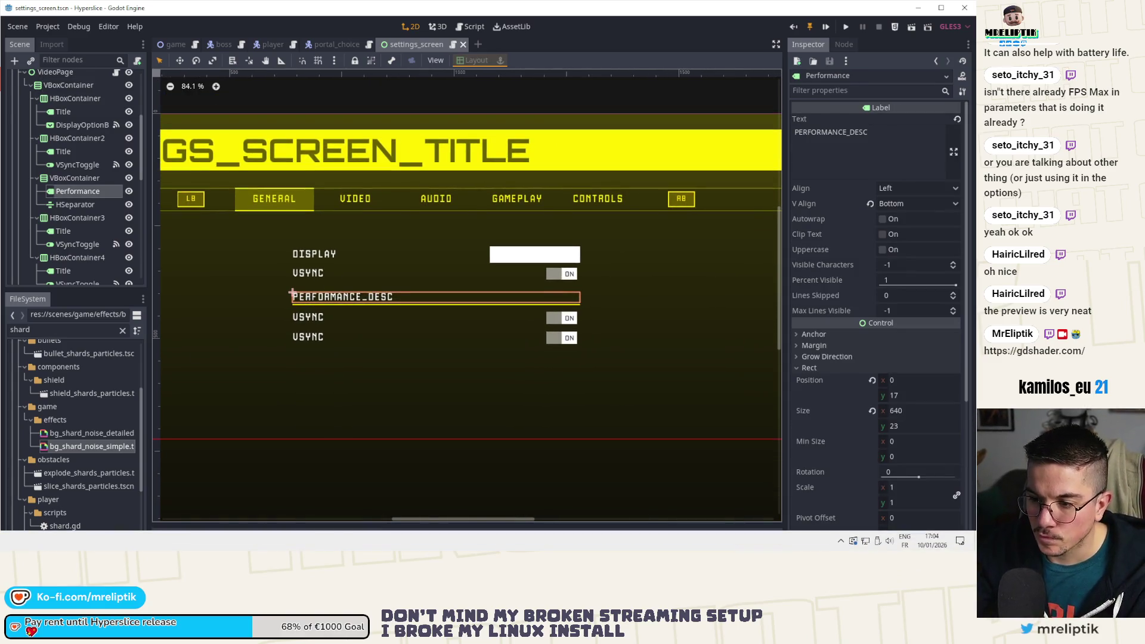
{"action": "left_click", "coordinate": [311, 324]}
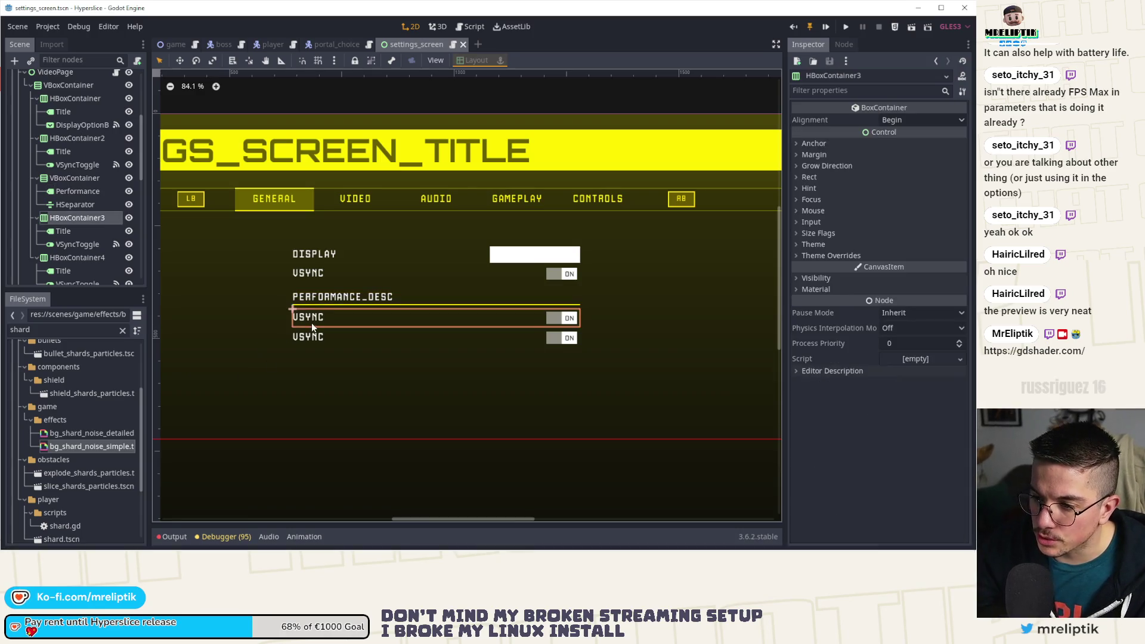
{"action": "scroll", "coordinate": [311, 323], "scroll_direction": "up", "scroll_amount": 1}
- Change the two copied VSYNC row labels to read GLOW and SHADER
{"action": "left_click", "coordinate": [64, 233]}
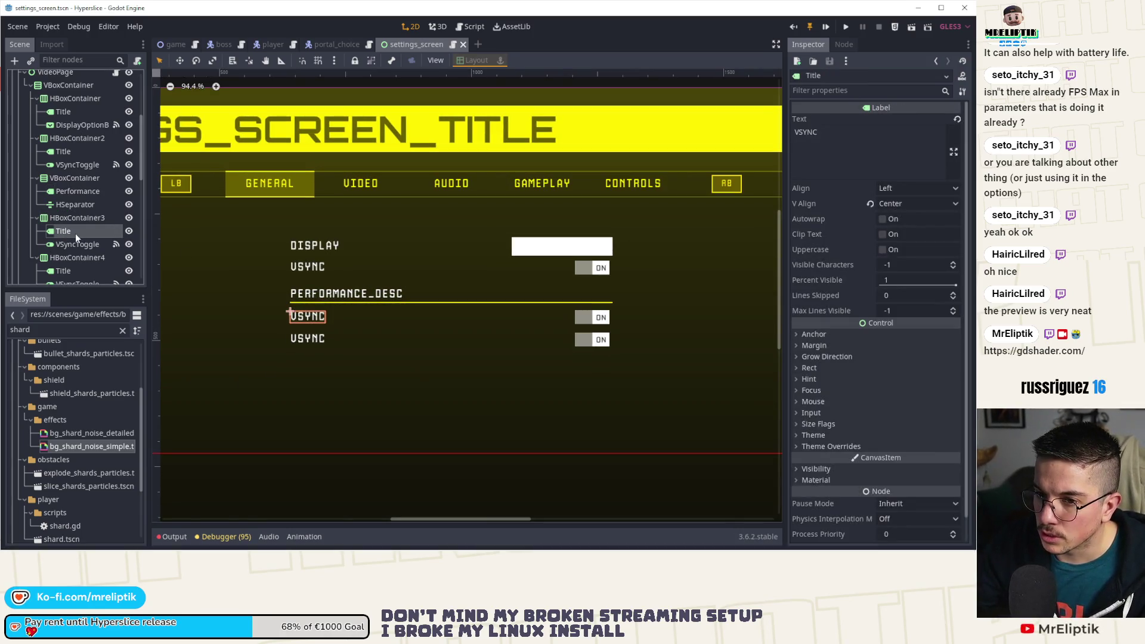
{"action": "left_click", "coordinate": [852, 154]}
{"action": "key", "text": "ctrl+a"}
{"action": "type", "text": "G"}
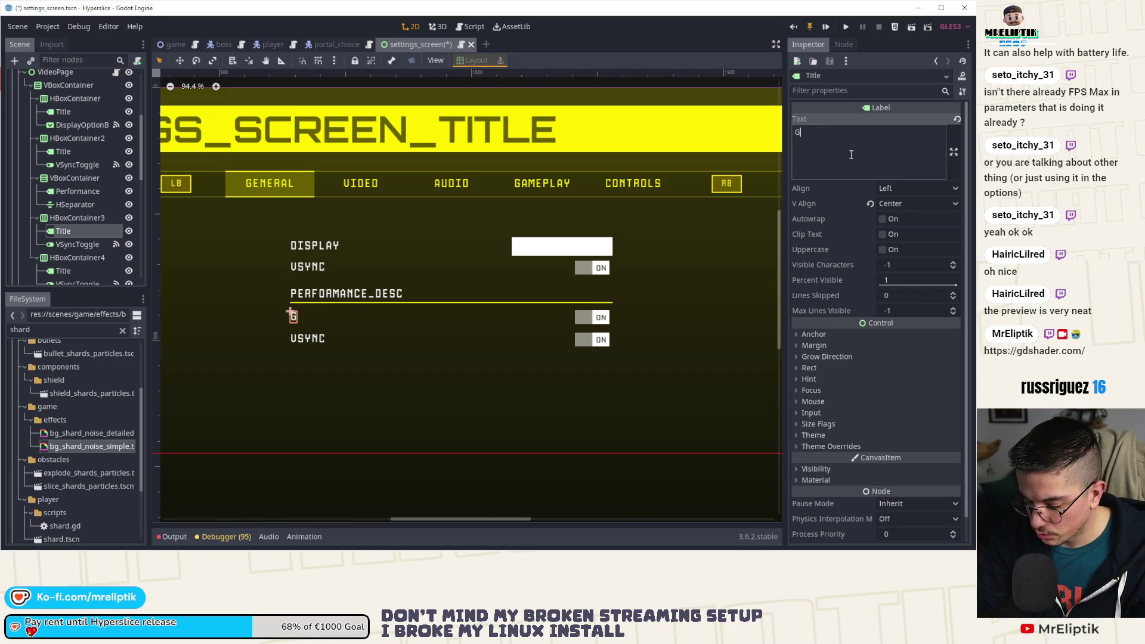
{"action": "type", "text": "LOW"}
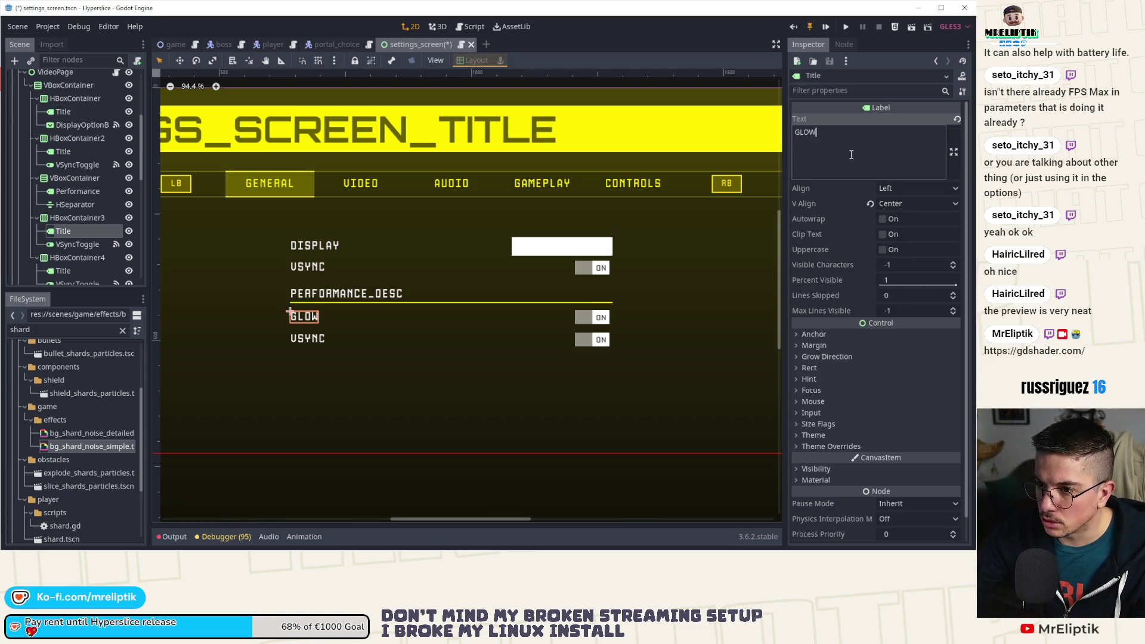
{"action": "left_click", "coordinate": [72, 270]}
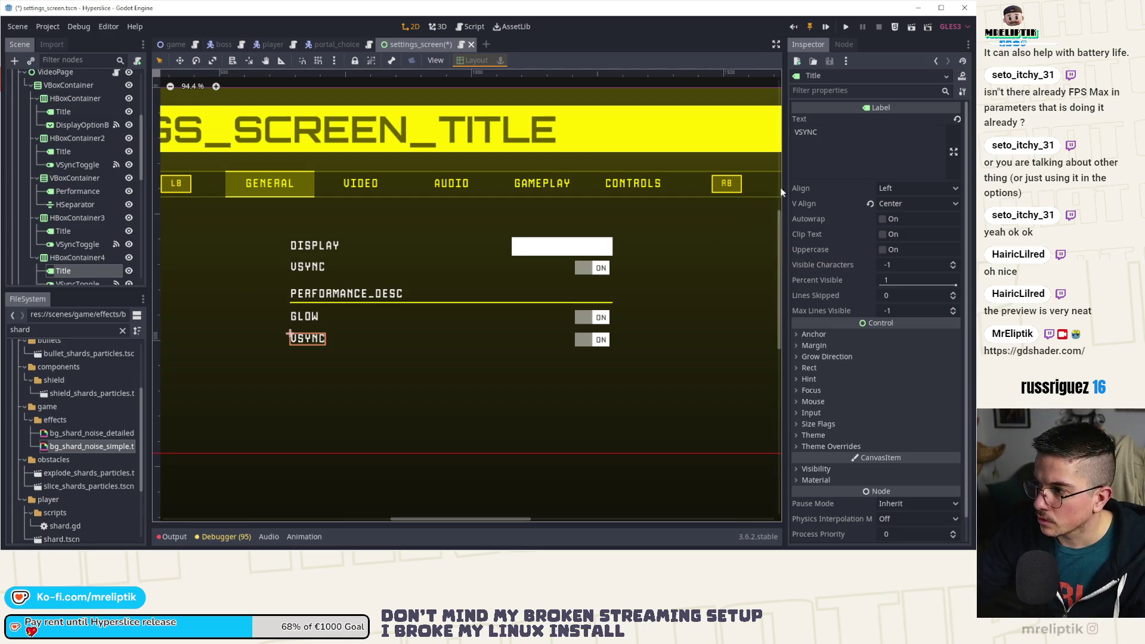
{"action": "left_click", "coordinate": [839, 144]}
{"action": "key", "text": "ctrl+a"}
{"action": "type", "text": "SHADER"}
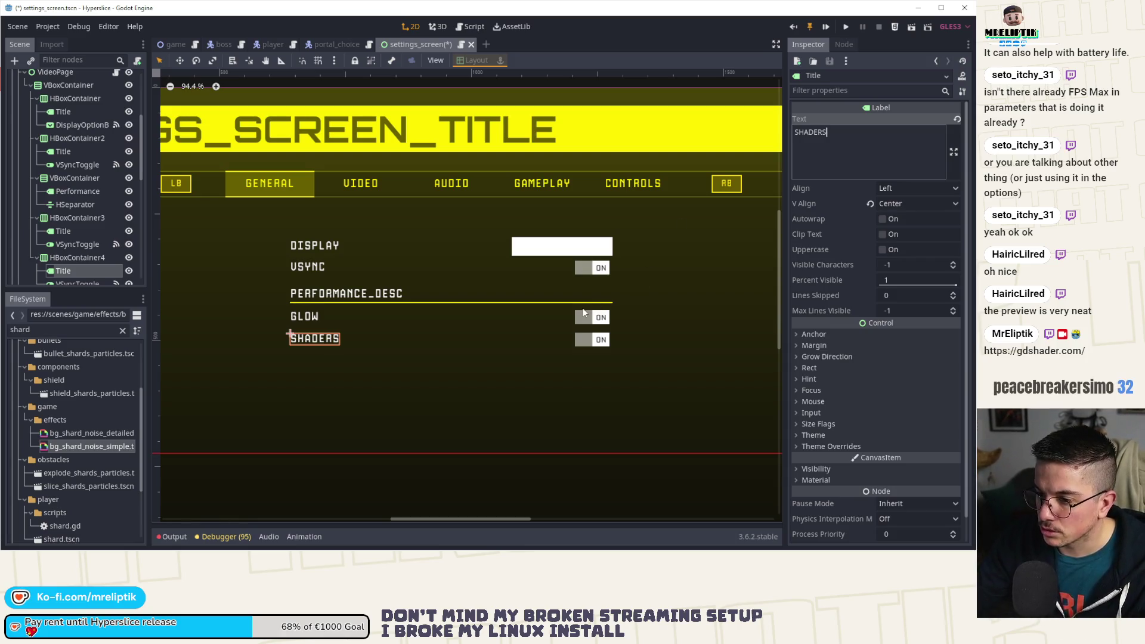
- Rename the glow row's toggle node to GlowToggle and save the scene
{"action": "left_click", "coordinate": [432, 442]}
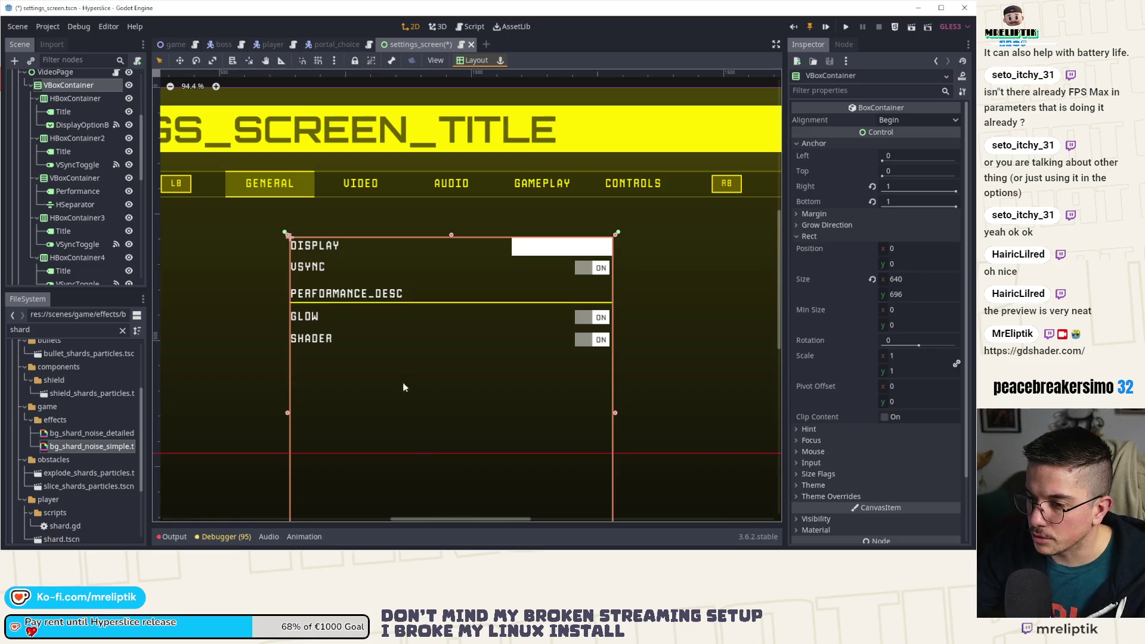
{"action": "left_click", "coordinate": [579, 324]}
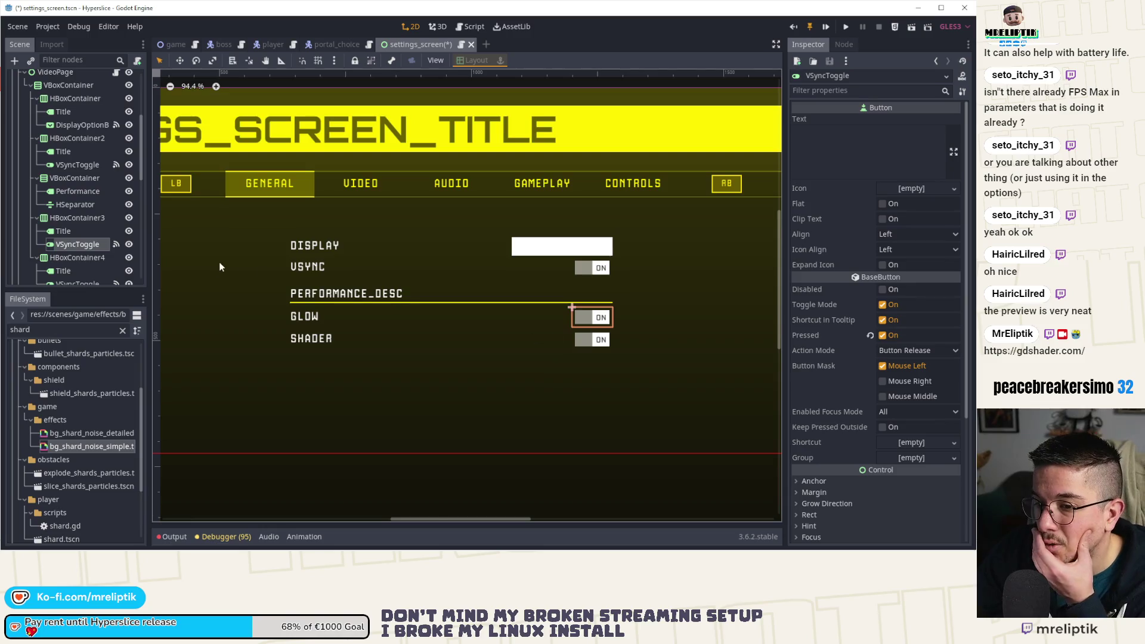
{"action": "double_click", "coordinate": [90, 247]}
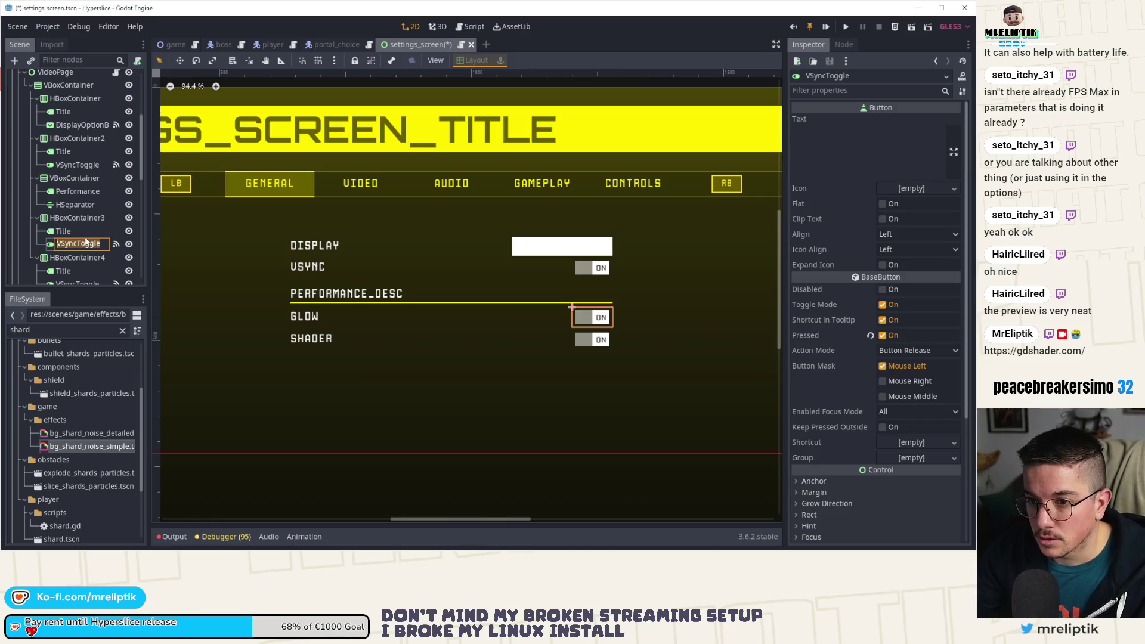
{"action": "left_click", "coordinate": [74, 218]}
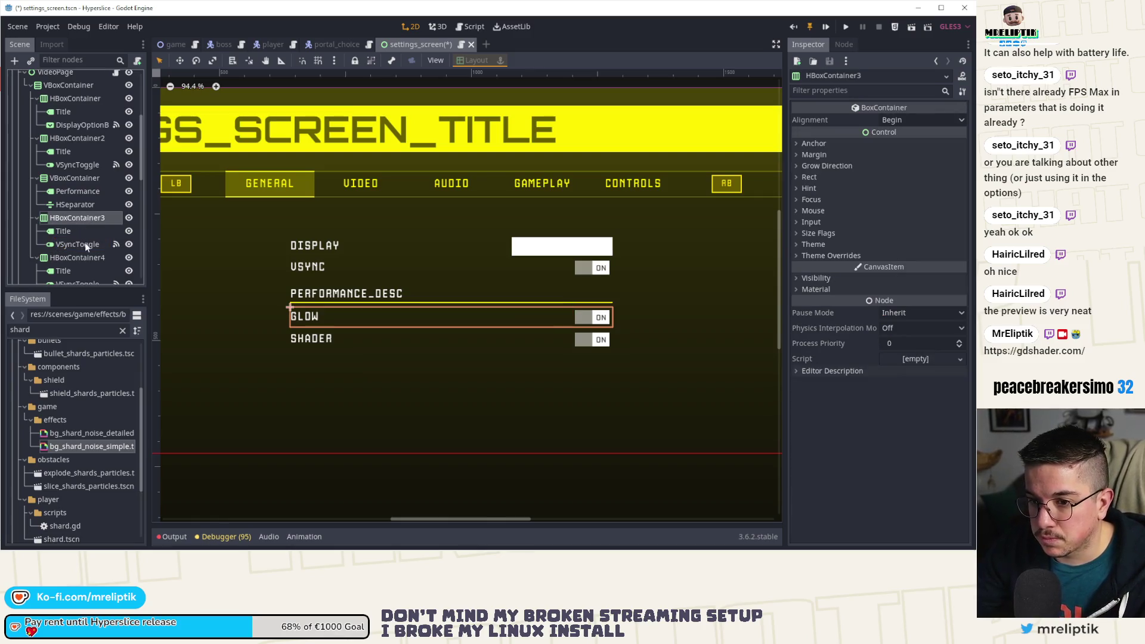
{"action": "left_click", "coordinate": [78, 244]}
{"action": "left_click", "coordinate": [78, 244]}
{"action": "type", "text": "GlowToggle"}
{"action": "key", "text": "Return"}
{"action": "key", "text": "ctrl+s"}
- Rename the shader row's toggle node to ShaderToggle and save the scene
{"action": "scroll", "coordinate": [79, 239], "scroll_direction": "down", "scroll_amount": 3}
{"action": "left_click", "coordinate": [79, 230]}
{"action": "left_click", "coordinate": [79, 230]}
{"action": "type", "text": "gle"}
{"action": "key", "text": "Return"}
{"action": "key", "text": "ctrl+s"}
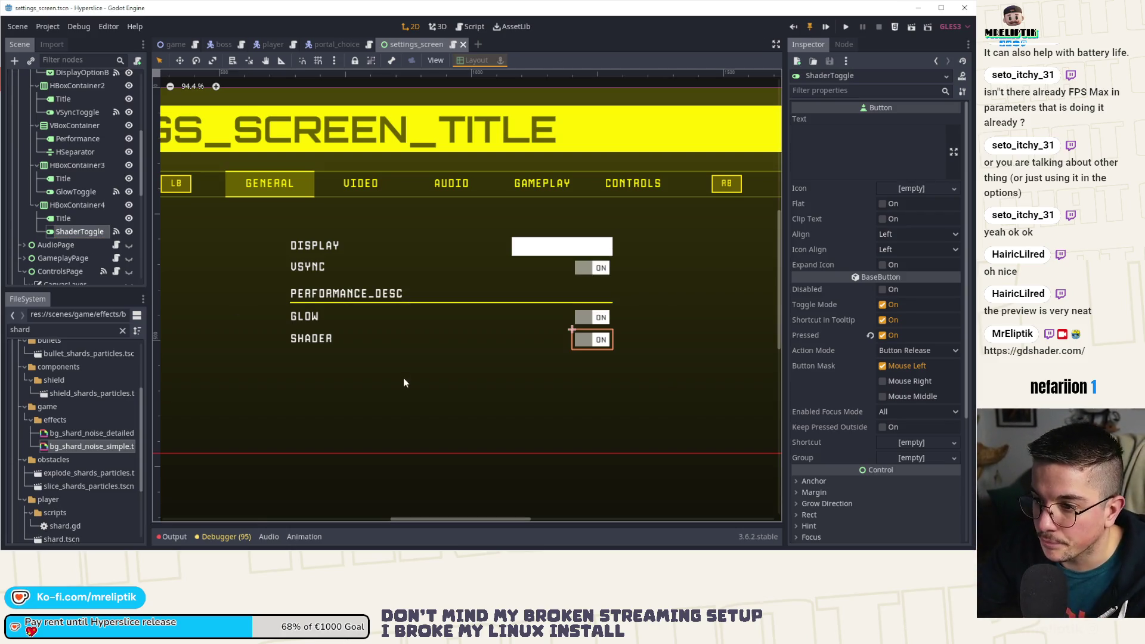
- Select the PERFORMANCE_DESC label text, then search the localization sheet for 'vsync'
{"action": "left_click", "coordinate": [359, 298]}
{"action": "left_click", "coordinate": [874, 152]}
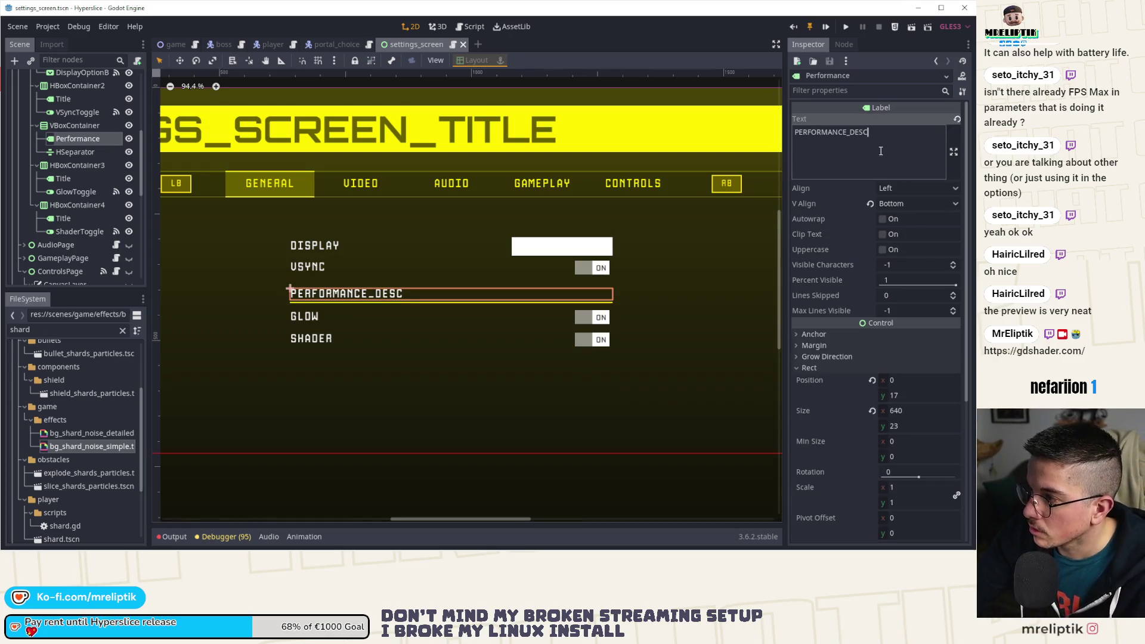
{"action": "key", "text": "ctrl+a"}
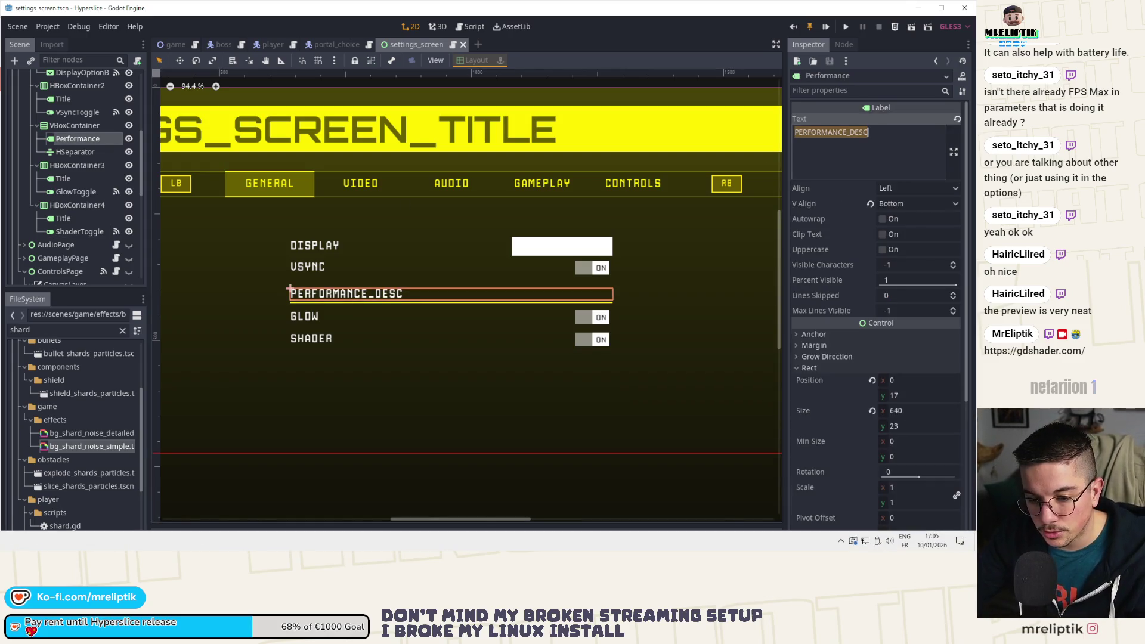
{"action": "key", "text": "alt+Tab"}
{"action": "key", "text": "ctrl+f"}
{"action": "type", "text": "vsync"}
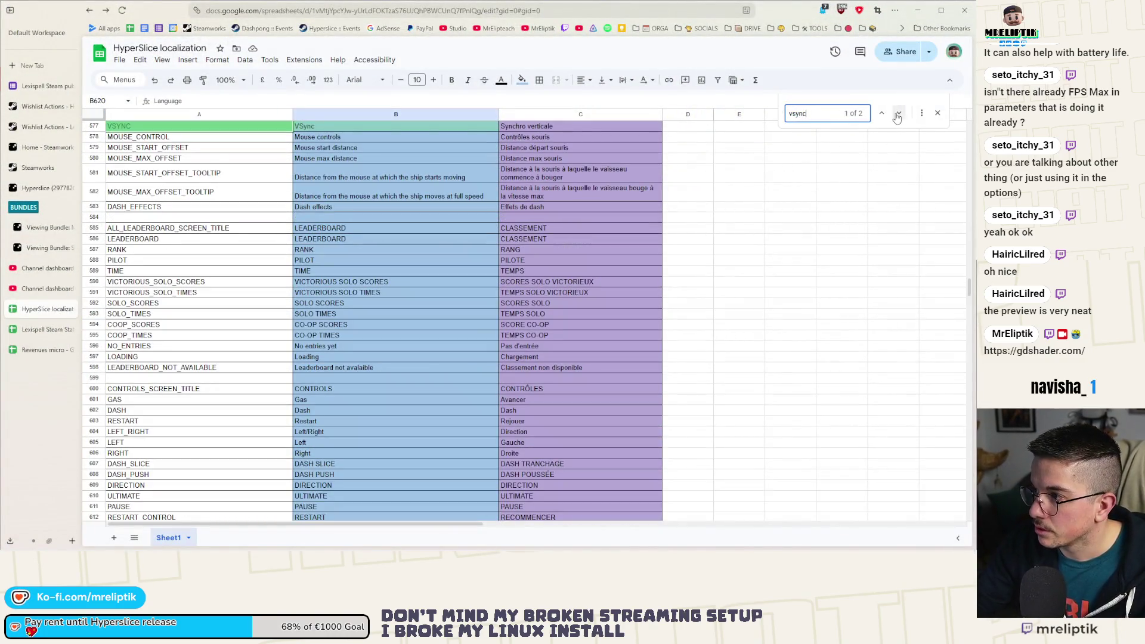
- Insert three blank rows above row 578 (MOUSE_CONTROL) in the localization sheet
{"action": "scroll", "coordinate": [270, 194], "scroll_direction": "up", "scroll_amount": 3}
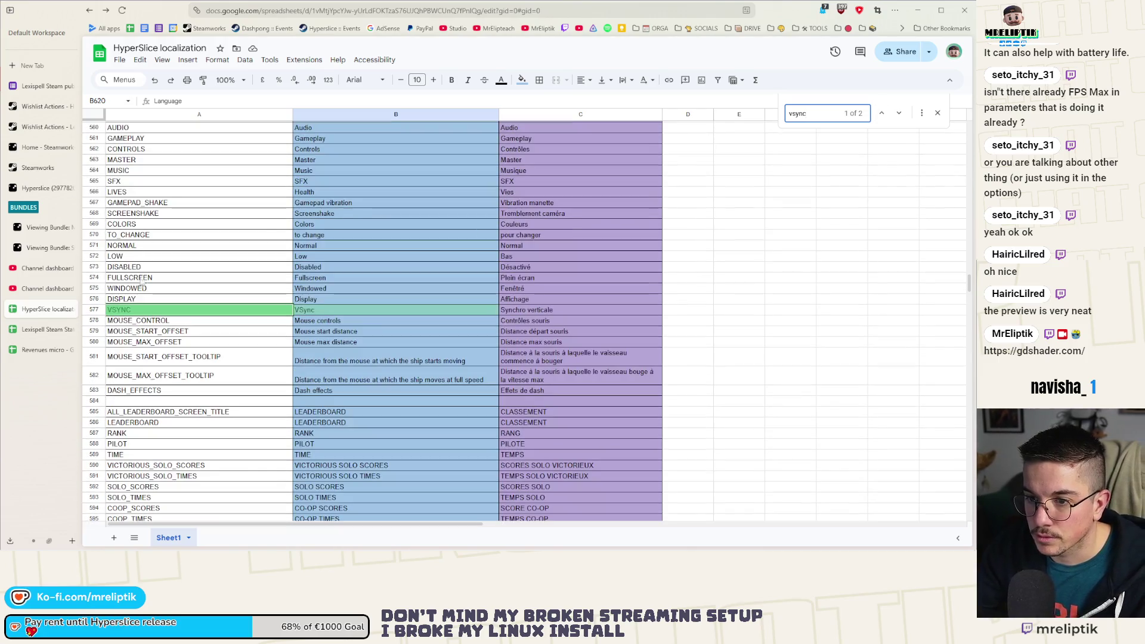
{"action": "right_click", "coordinate": [110, 323]}
{"action": "key", "text": "Escape"}
{"action": "right_click", "coordinate": [110, 327]}
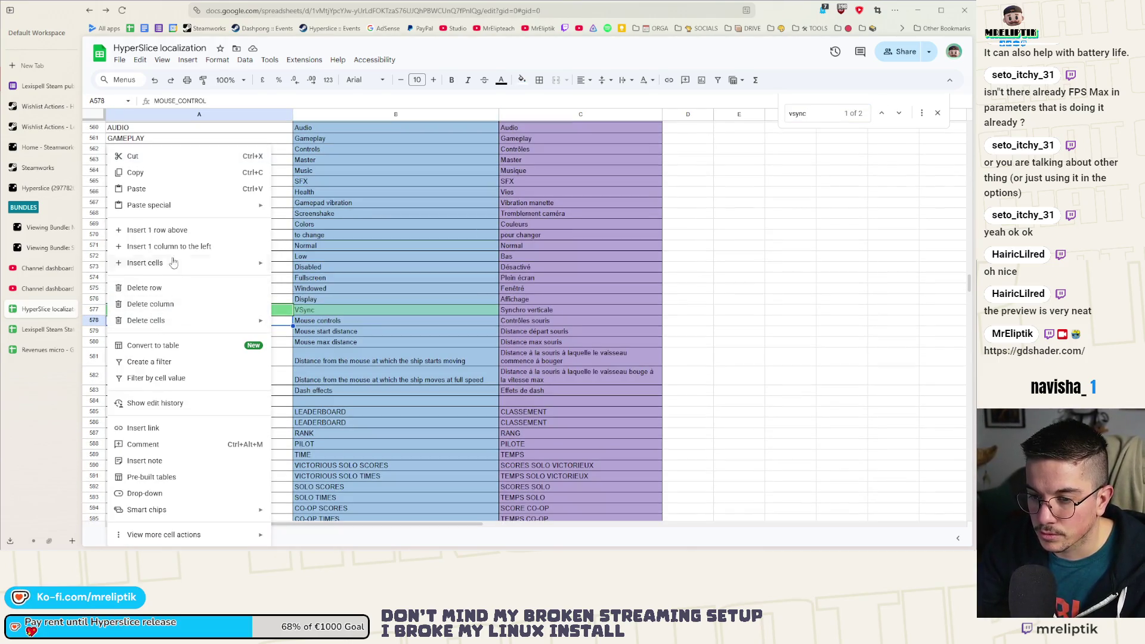
{"action": "left_click", "coordinate": [174, 224]}
{"action": "right_click", "coordinate": [132, 327]}
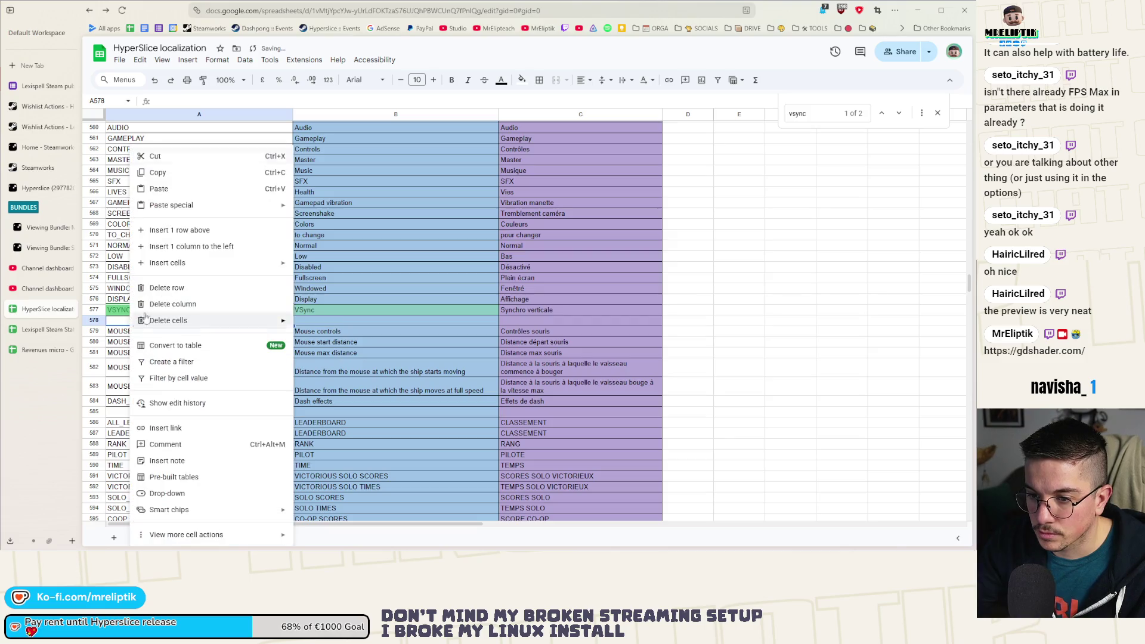
{"action": "left_click", "coordinate": [179, 229]}
{"action": "right_click", "coordinate": [132, 325]}
{"action": "left_click", "coordinate": [179, 230]}
- Enter keys PERFORMANCE_DESC, SHADER and GLOW, with 'High quality glow' as GLOW's English text
{"action": "type", "text": "PERFORMANCE_DESC"}
{"action": "key", "text": "Return"}
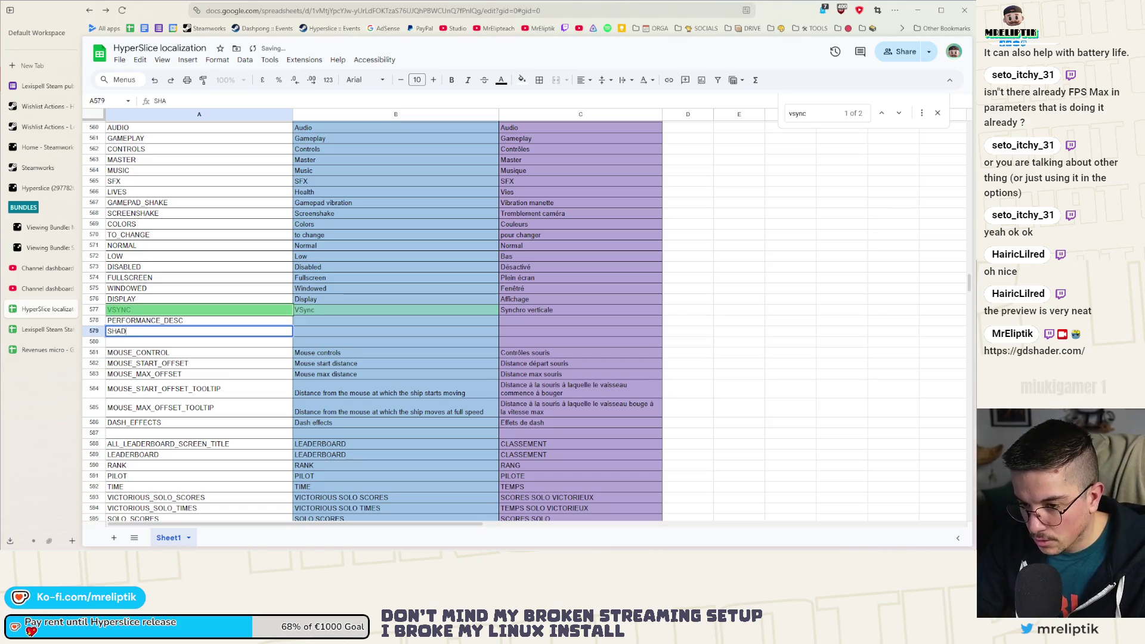
{"action": "type", "text": "ER"}
{"action": "key", "text": "Tab"}
{"action": "type", "text": "G"}
{"action": "double_click", "coordinate": [129, 345]}
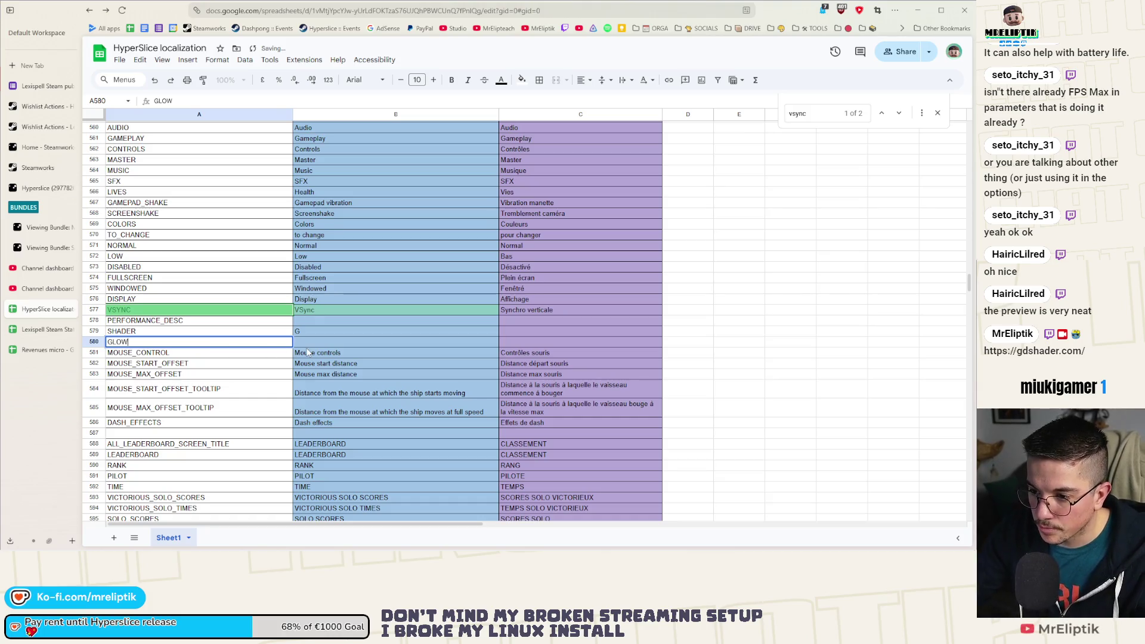
{"action": "key", "text": "Tab"}
{"action": "type", "text": "HIGH"}
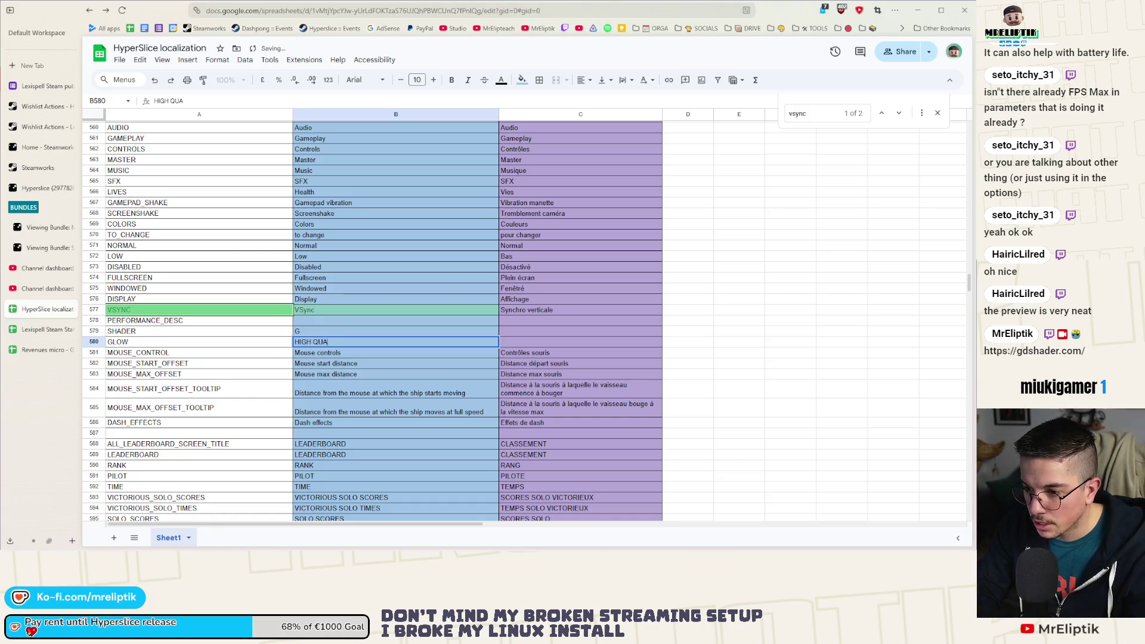
{"action": "key", "text": "BackSpace"}
{"action": "key", "text": "BackSpace"}
{"action": "key", "text": "BackSpace"}
{"action": "type", "text": "igh qua"}
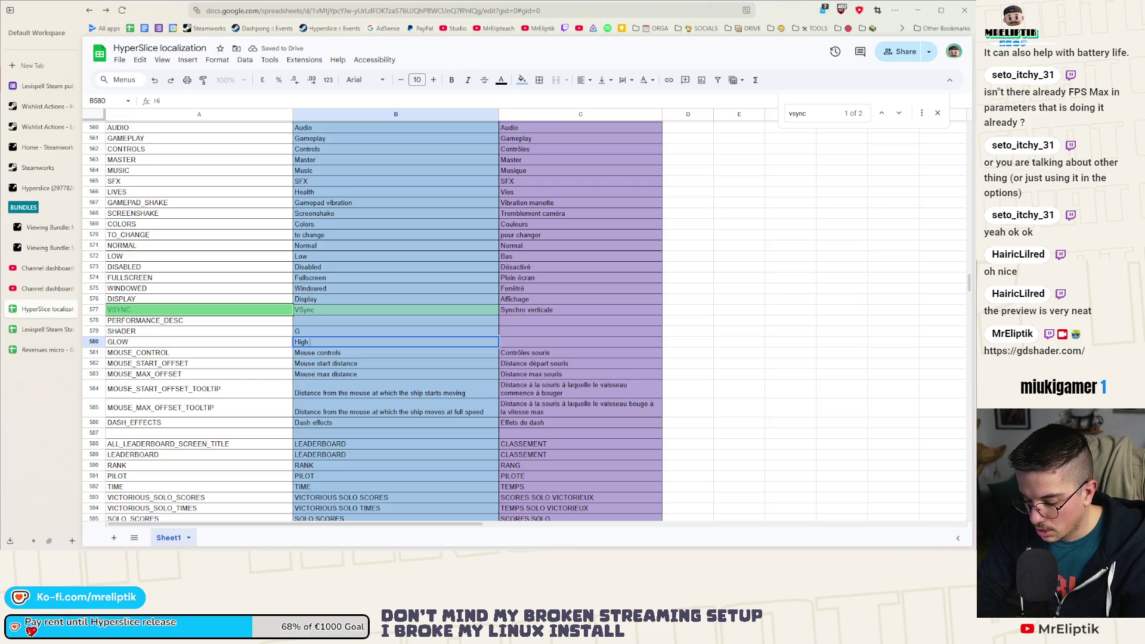
{"action": "type", "text": "lity glo"}
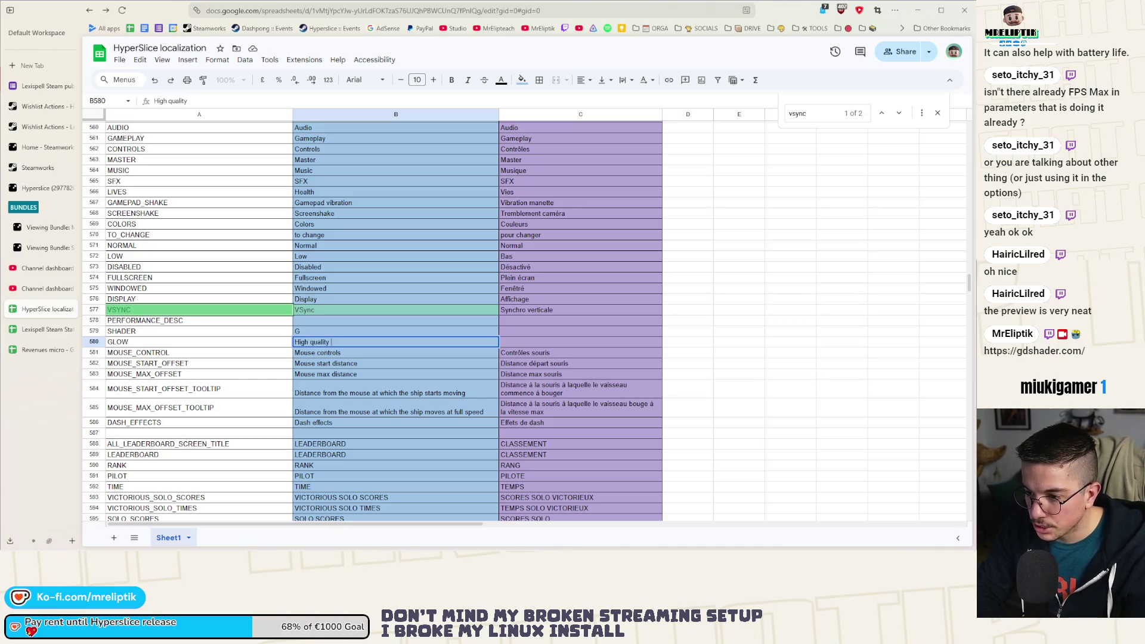
{"action": "type", "text": "w"}
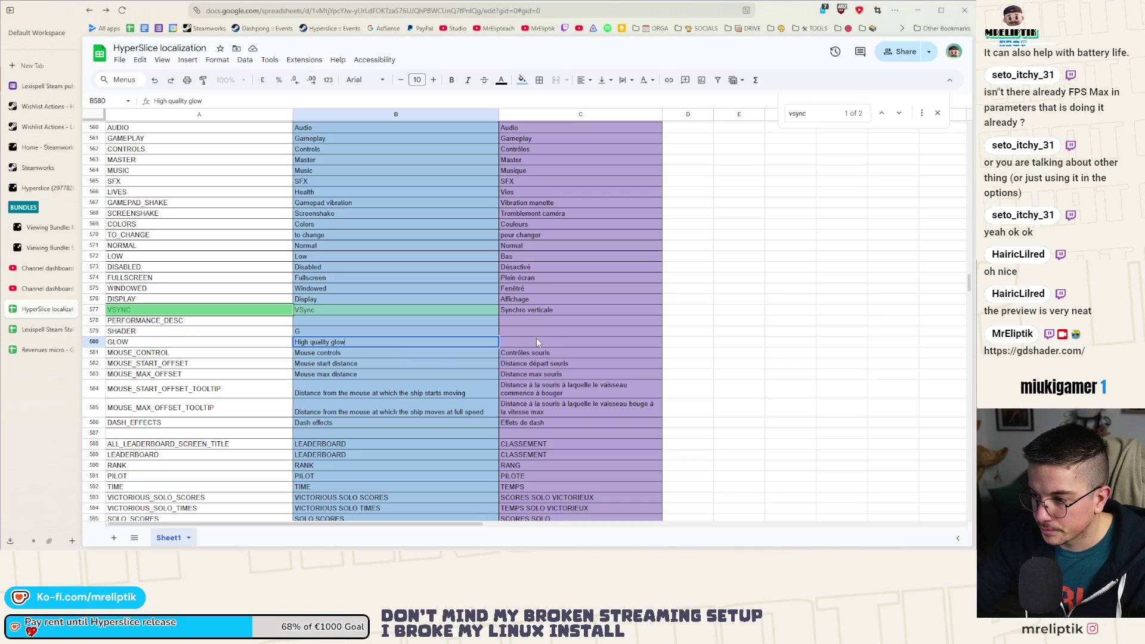
{"action": "left_click", "coordinate": [536, 339]}
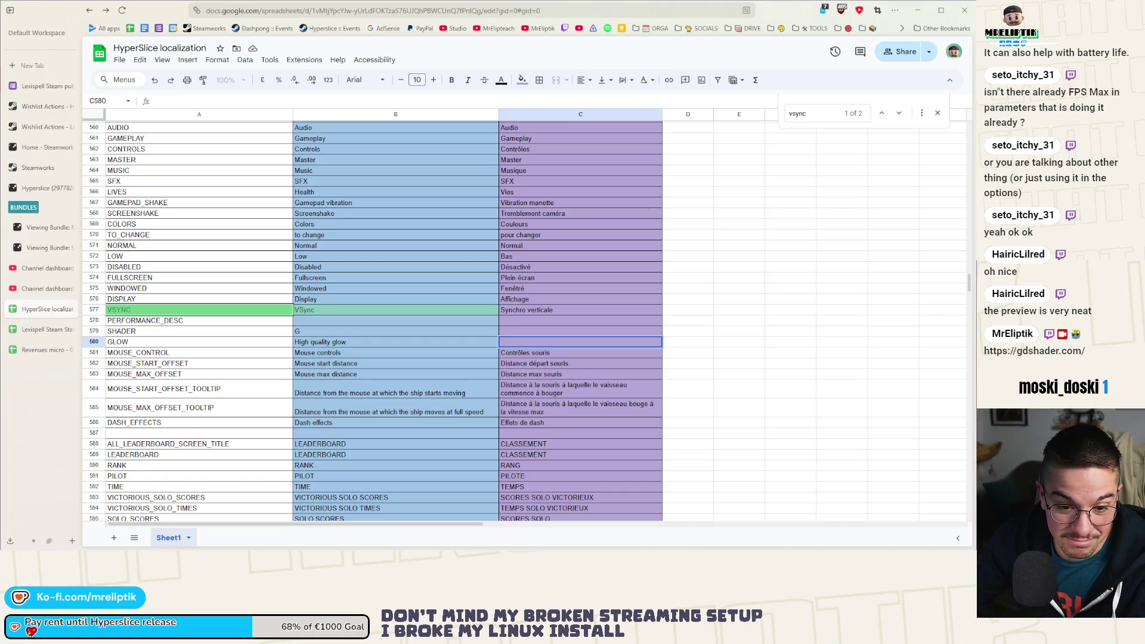
{"action": "left_click", "coordinate": [325, 333]}
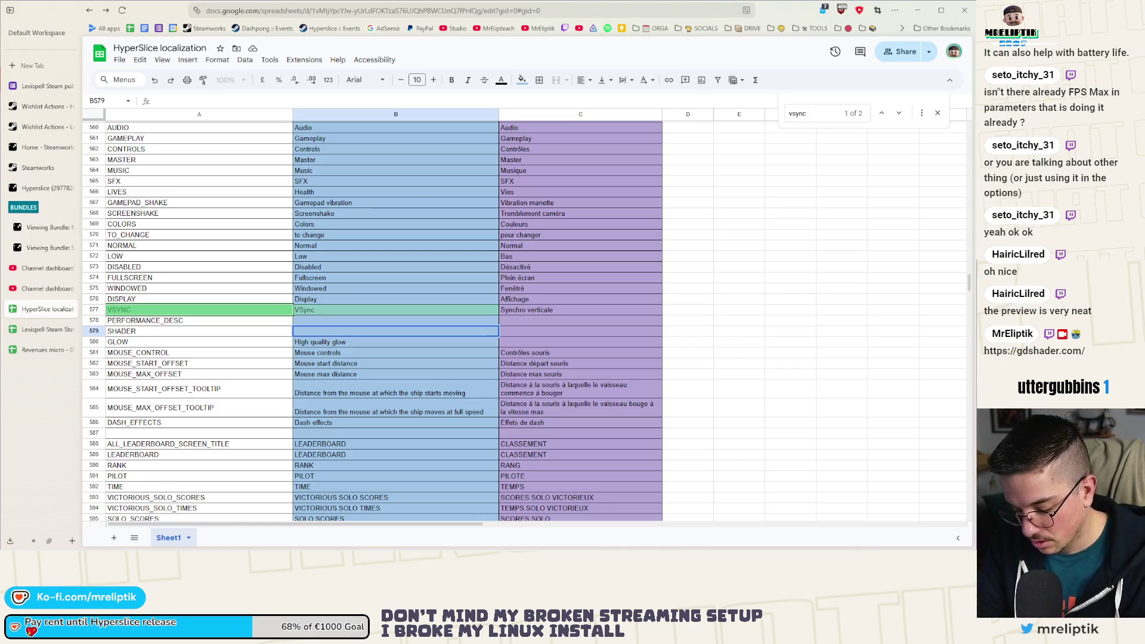
- Give SHADER 'Detailed background shader' and 'Shader de fond détaillé', then type the English performance-issues description
{"action": "key", "text": "BackSpace"}
{"action": "key", "text": "BackSpace"}
{"action": "key", "text": "BackSpace"}
{"action": "type", "text": "ed b"}
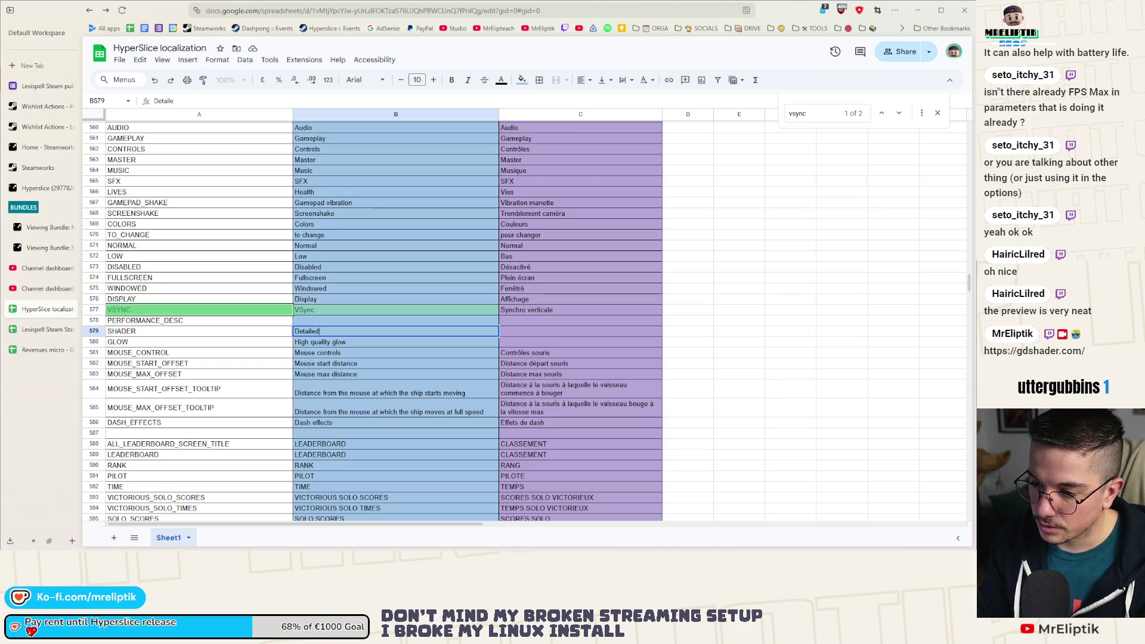
{"action": "type", "text": "ackground shader"}
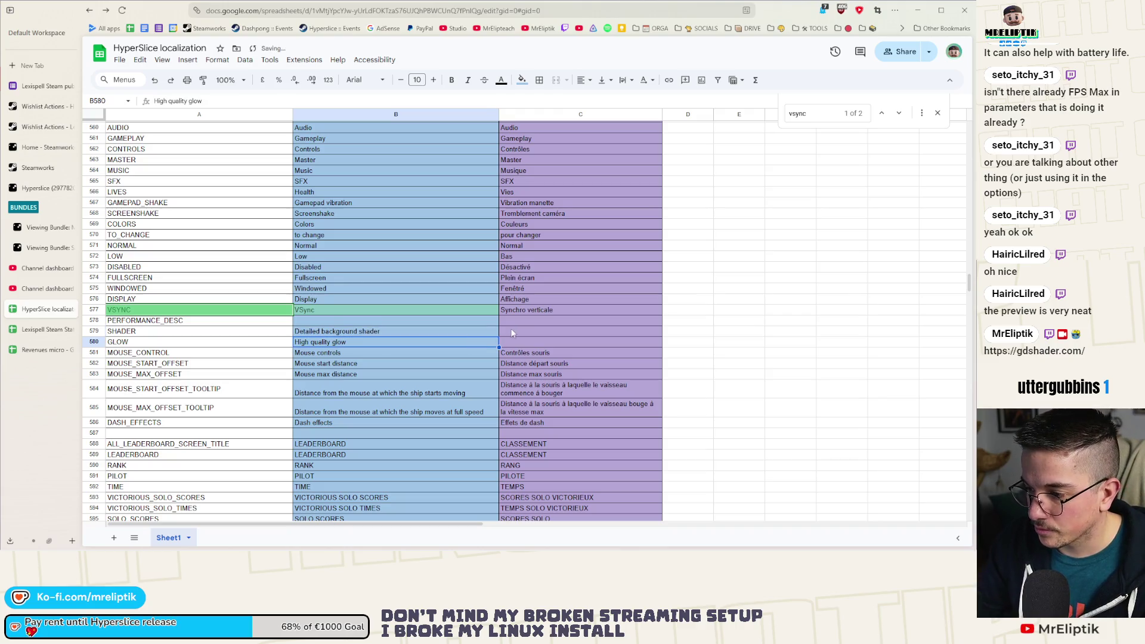
{"action": "left_click", "coordinate": [513, 329]}
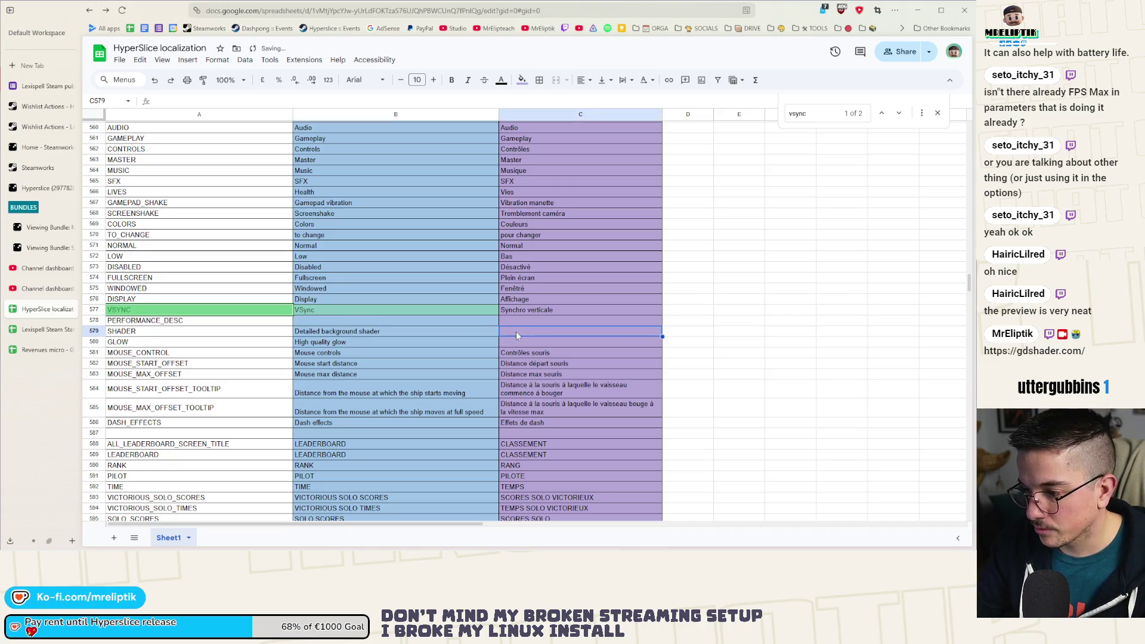
{"action": "type", "text": "Shader"}
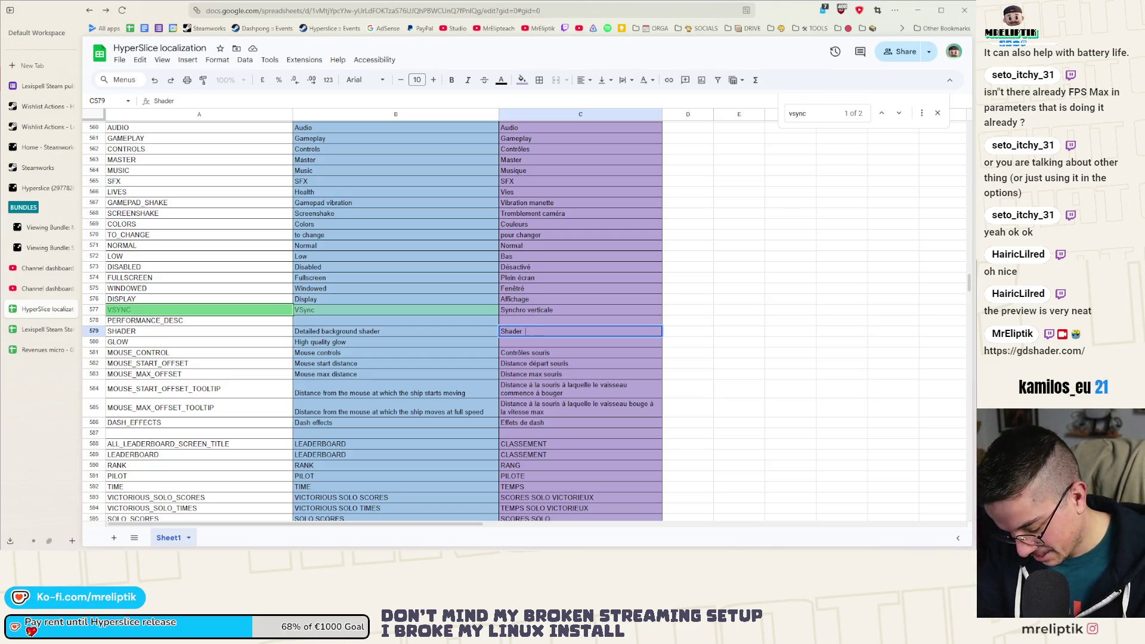
{"action": "type", "text": "e fond dé"}
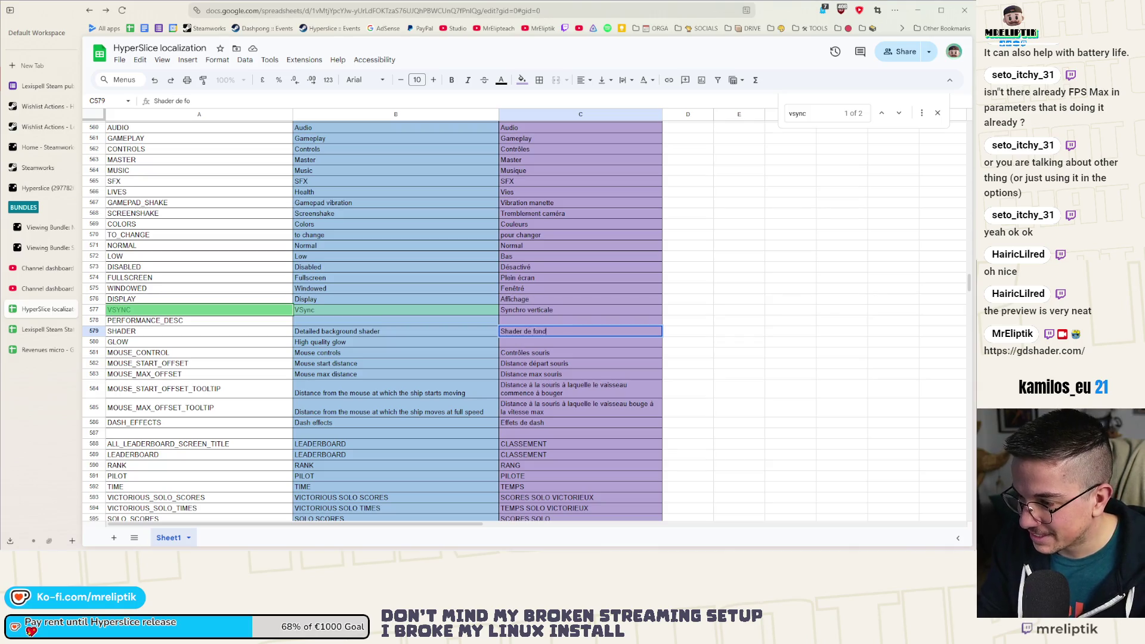
{"action": "type", "text": "taillé"}
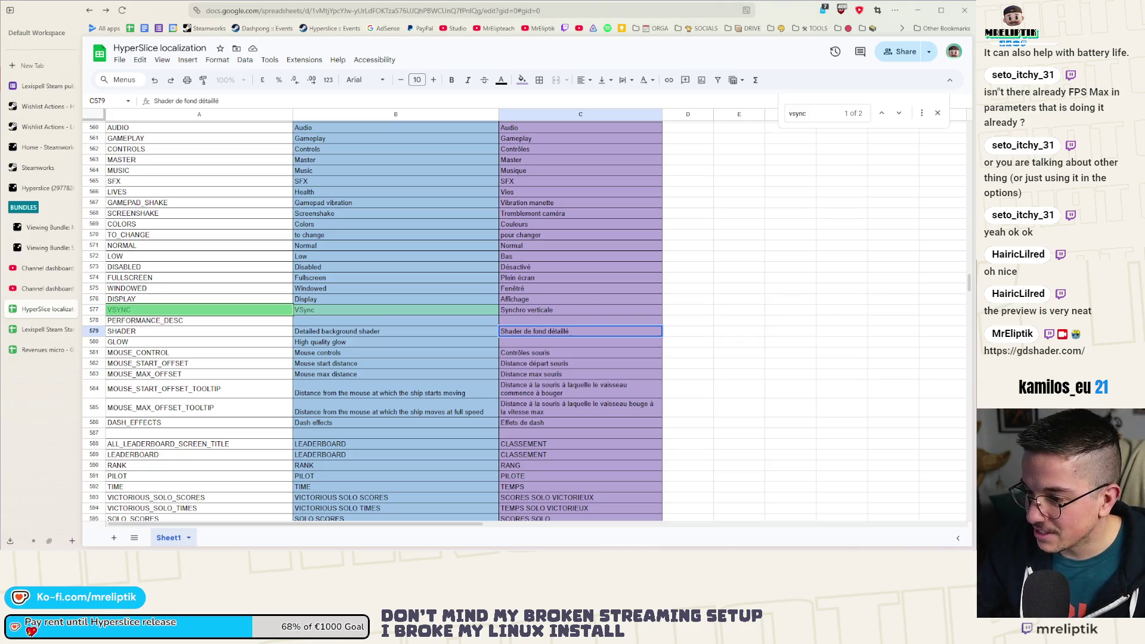
{"action": "left_click", "coordinate": [449, 368]}
{"action": "double_click", "coordinate": [302, 321]}
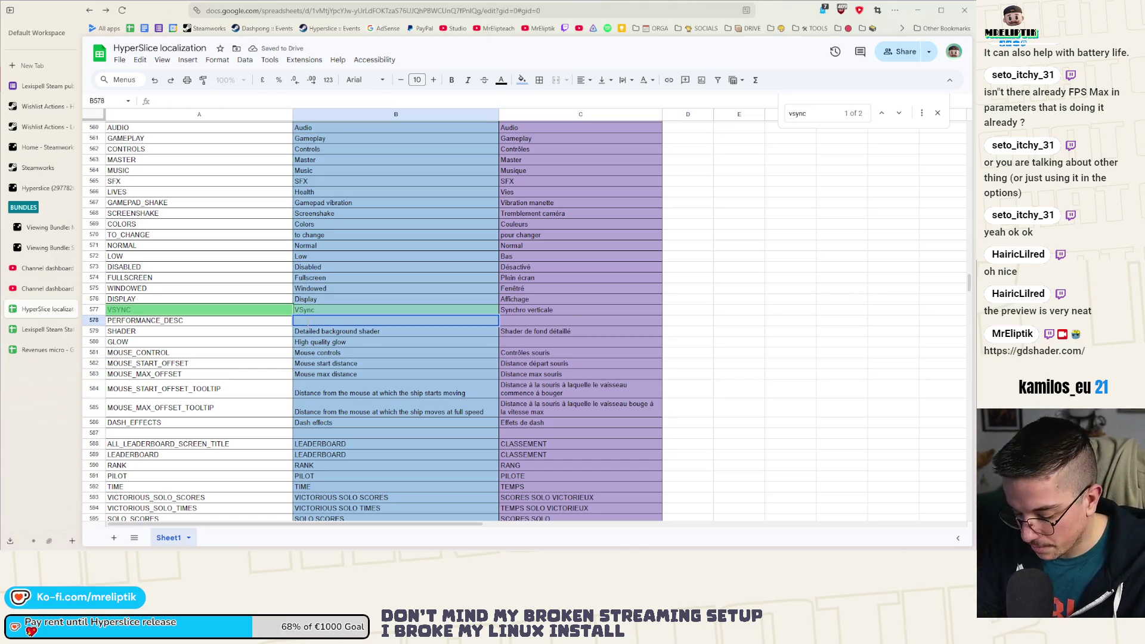
{"action": "type", "text": "Toggle the"}
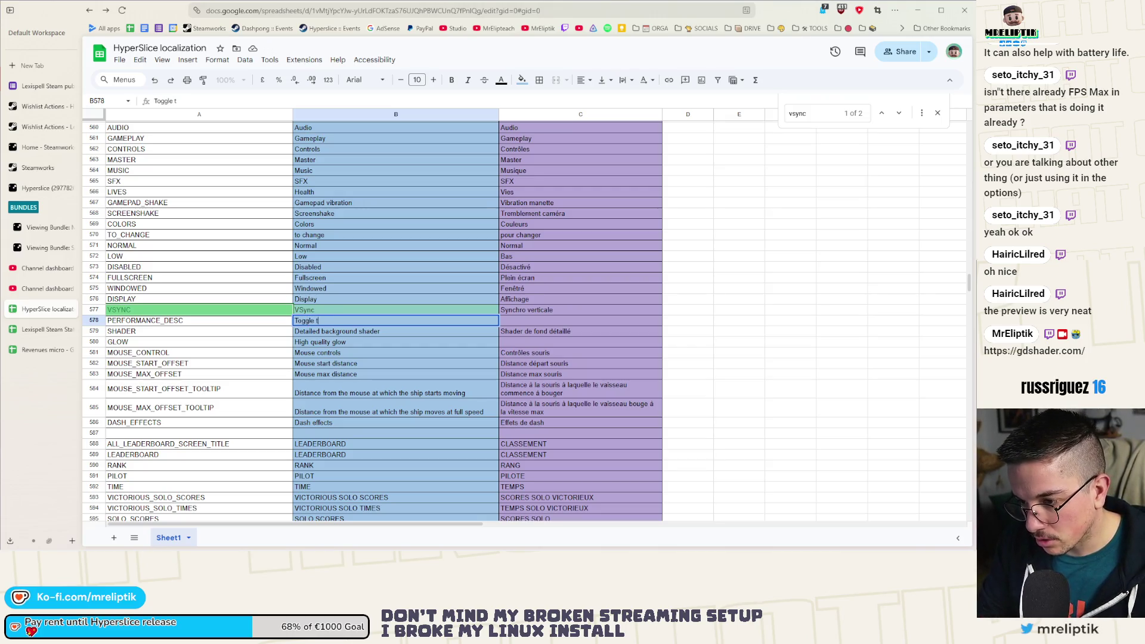
{"action": "type", "text": "se settings off"}
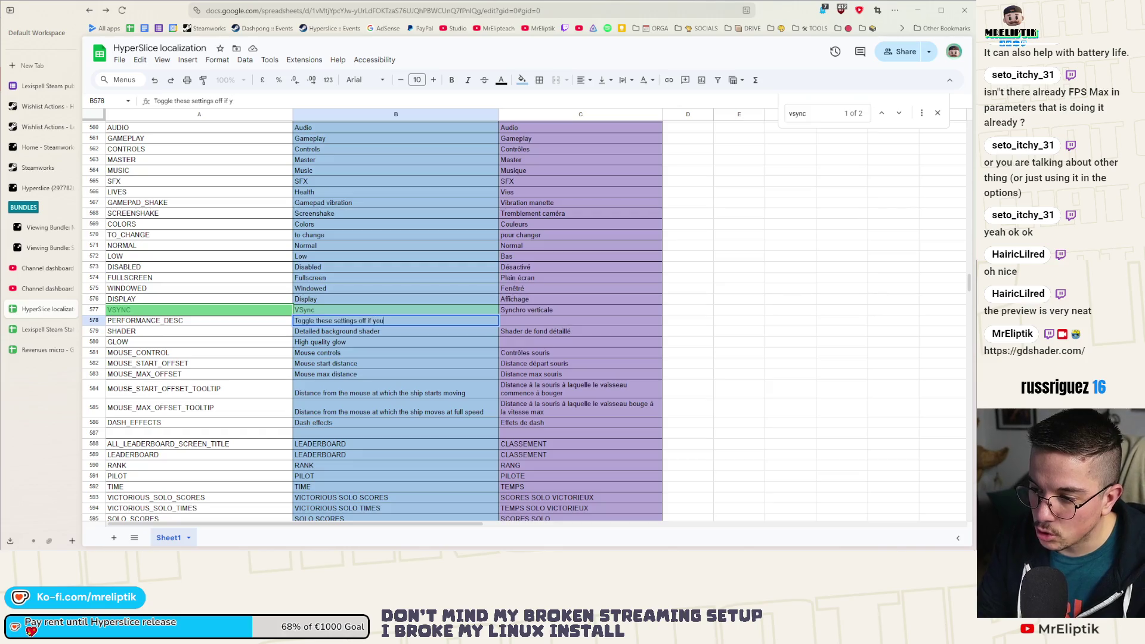
{"action": "type", "text": " if you're having performance issues"}
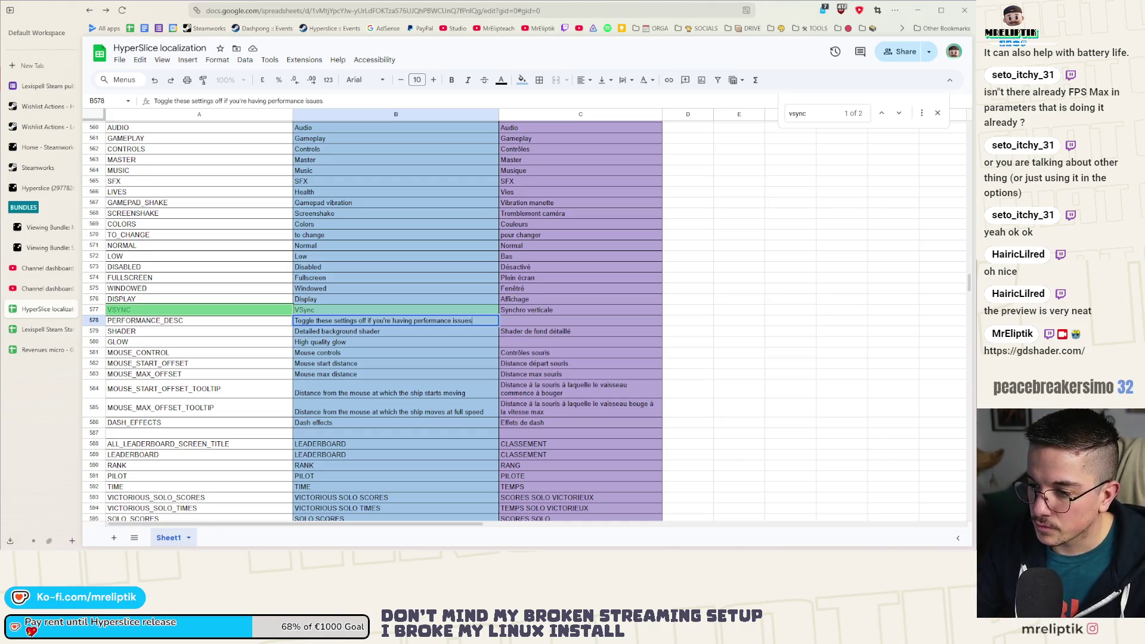
- Write PERFORMANCE_DESC's French sentence ending 'si vous avez des problèmes de performances' and capitalise OFF in English
{"action": "left_click", "coordinate": [540, 326]}
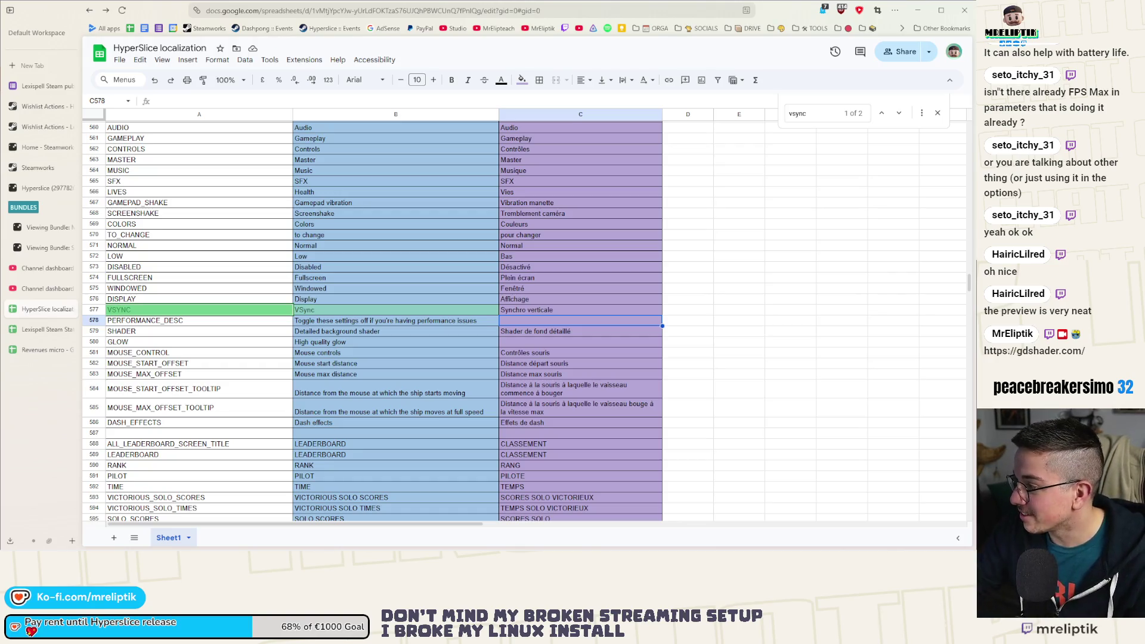
{"action": "double_click", "coordinate": [519, 322]}
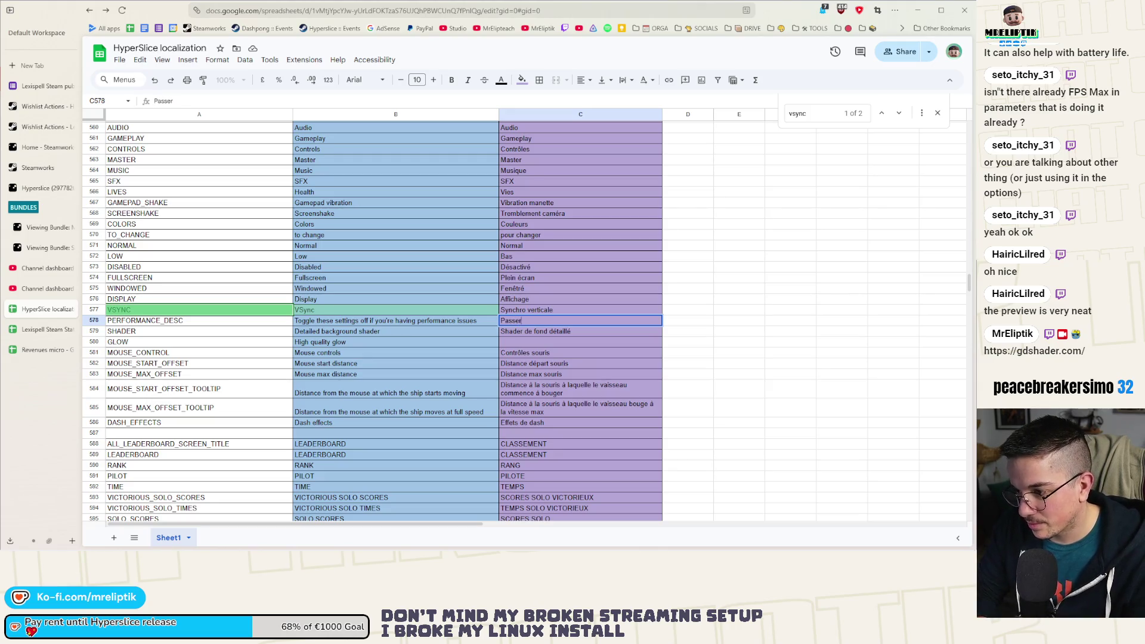
{"action": "type", "text": "aramètres à"}
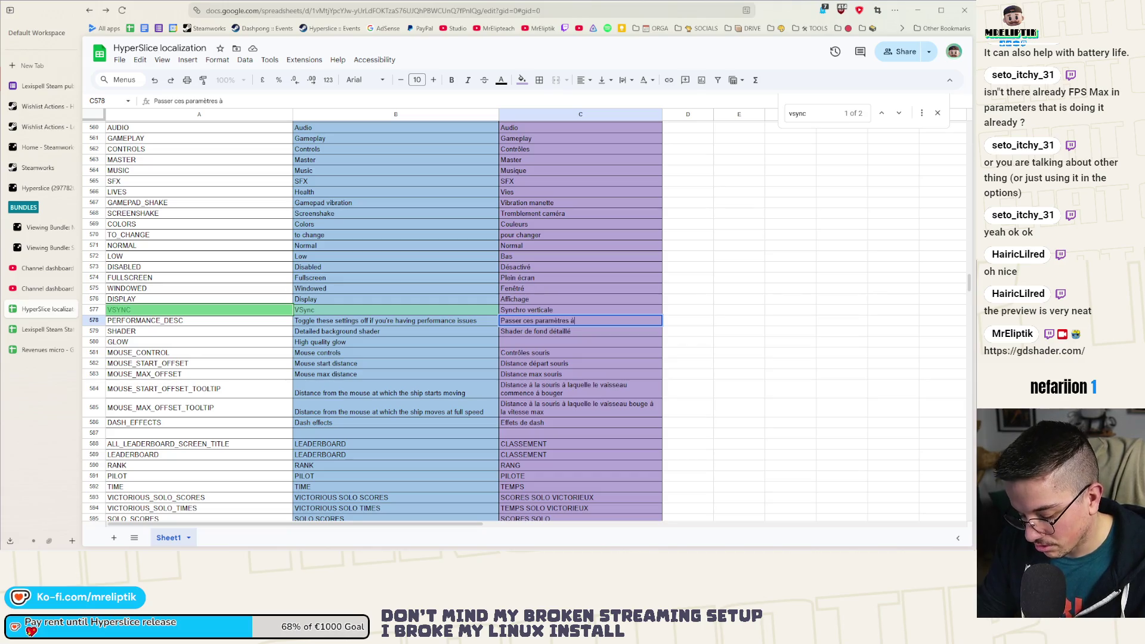
{"action": "type", "text": "off"}
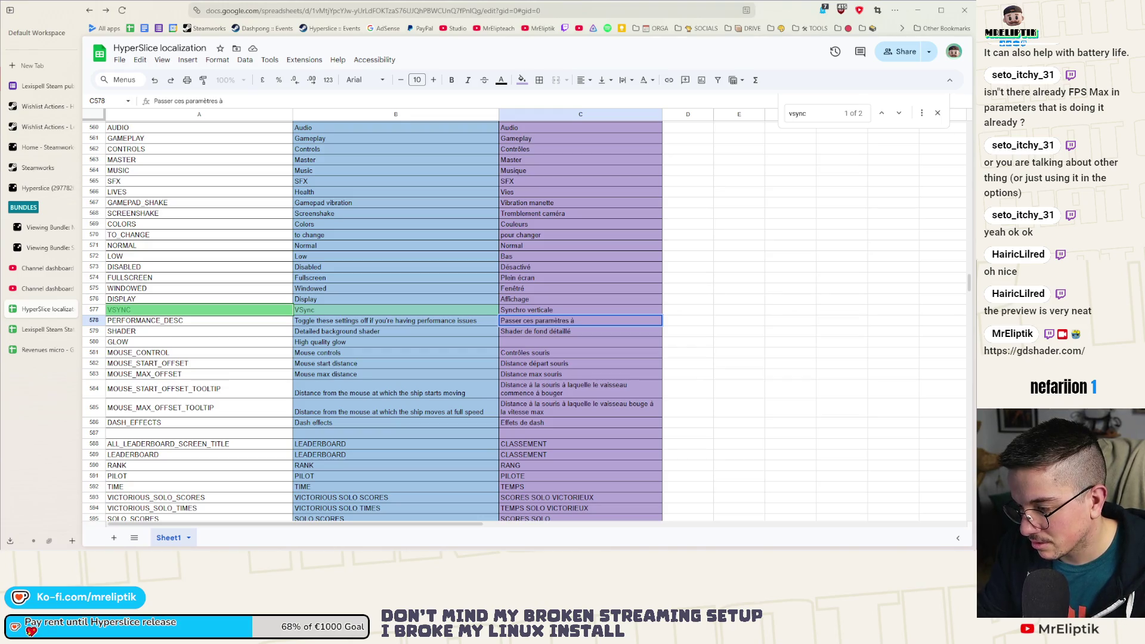
{"action": "key", "text": "BackSpace"}
{"action": "key", "text": "BackSpace"}
{"action": "key", "text": "BackSpace"}
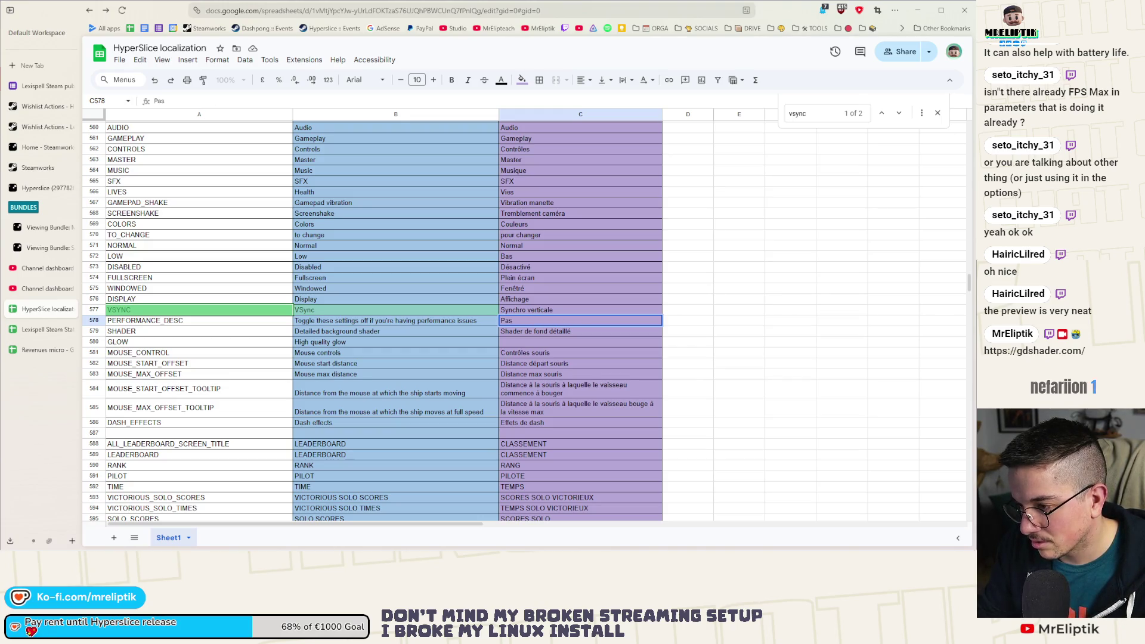
{"action": "type", "text": "s paramètres "}
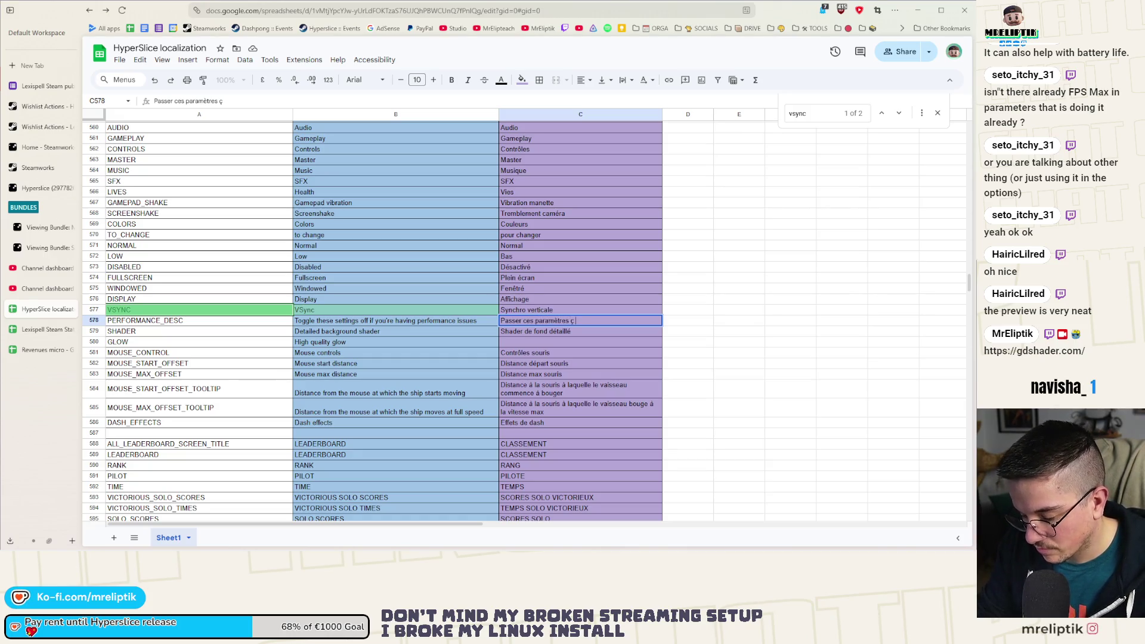
{"action": "type", "text": "à OFF"}
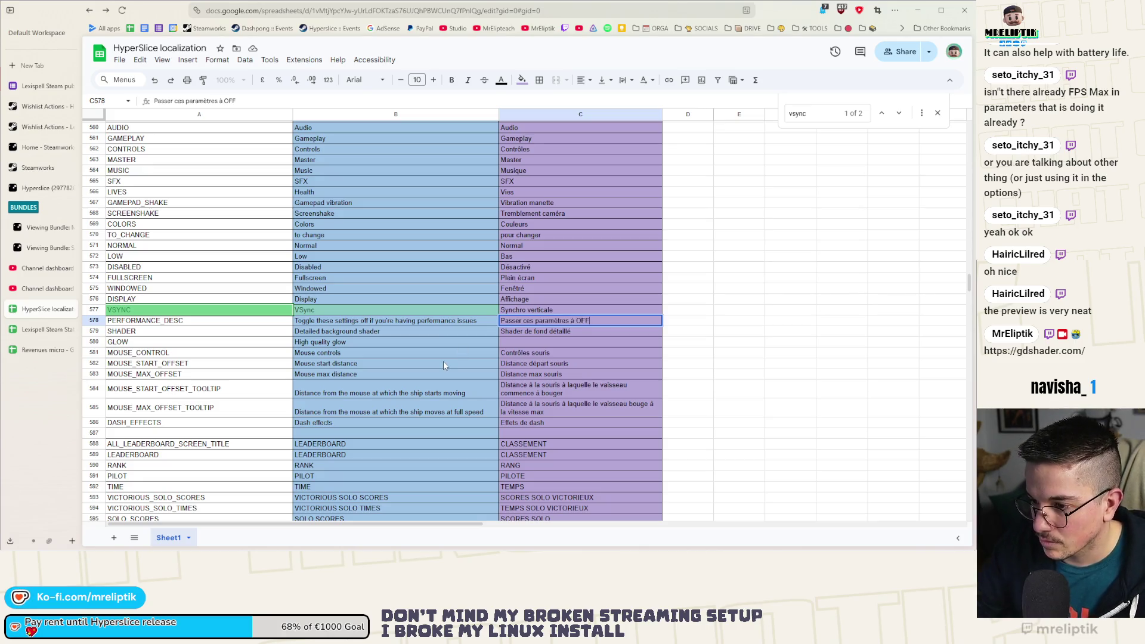
{"action": "double_click", "coordinate": [371, 321]}
{"action": "type", "text": "OFF"}
{"action": "double_click", "coordinate": [625, 320]}
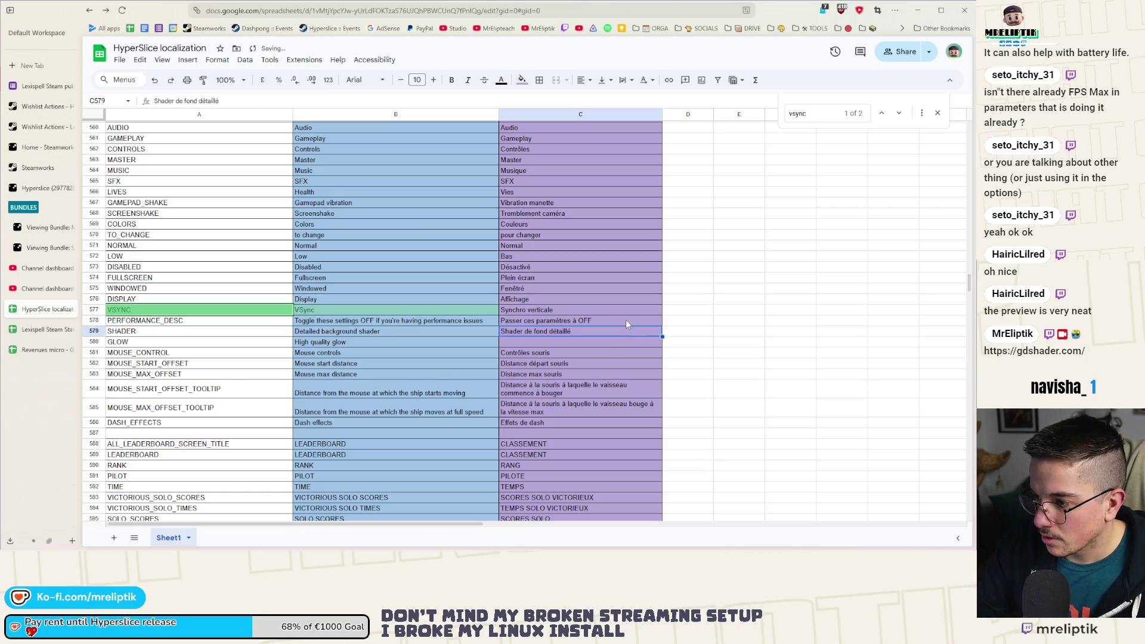
{"action": "type", "text": "si vous avez des probl"}
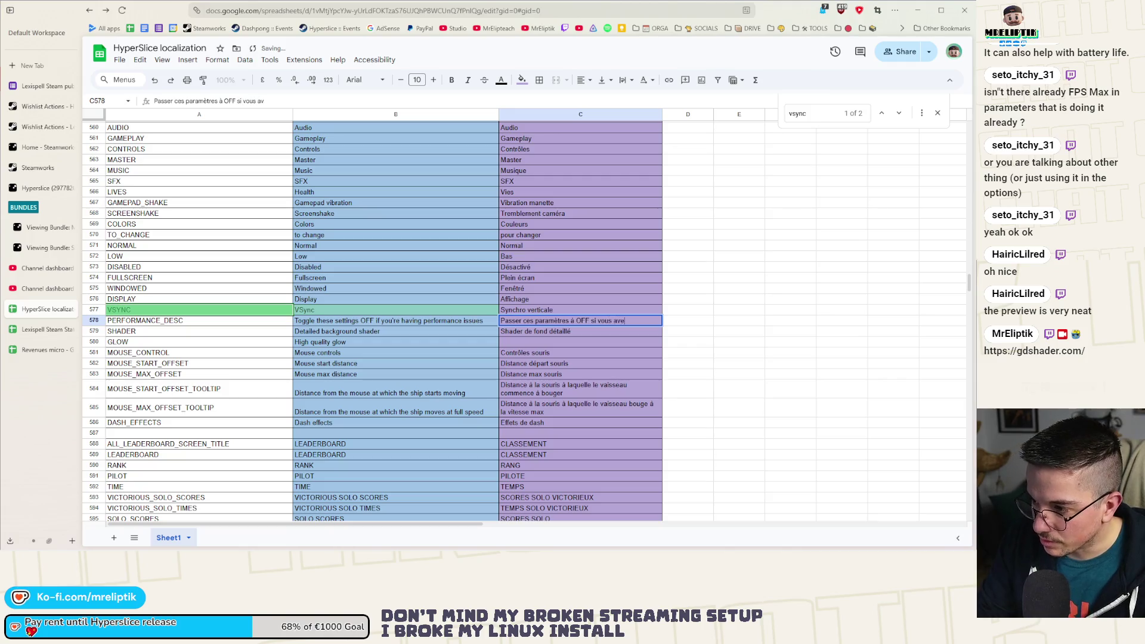
{"action": "type", "text": "èmes de per"}
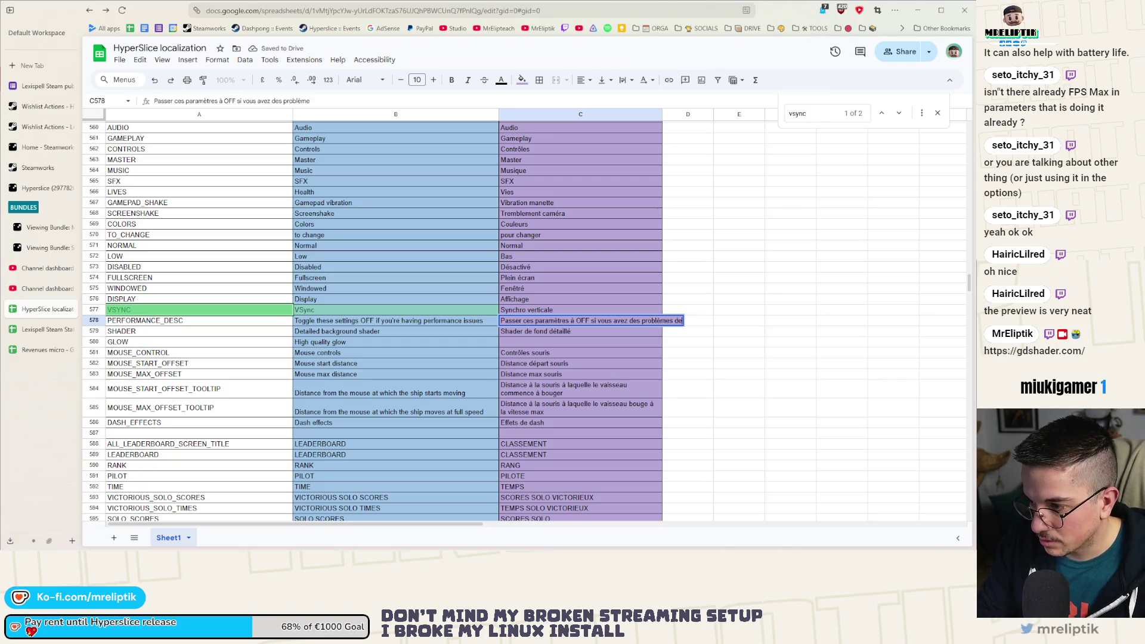
{"action": "type", "text": "formances"}
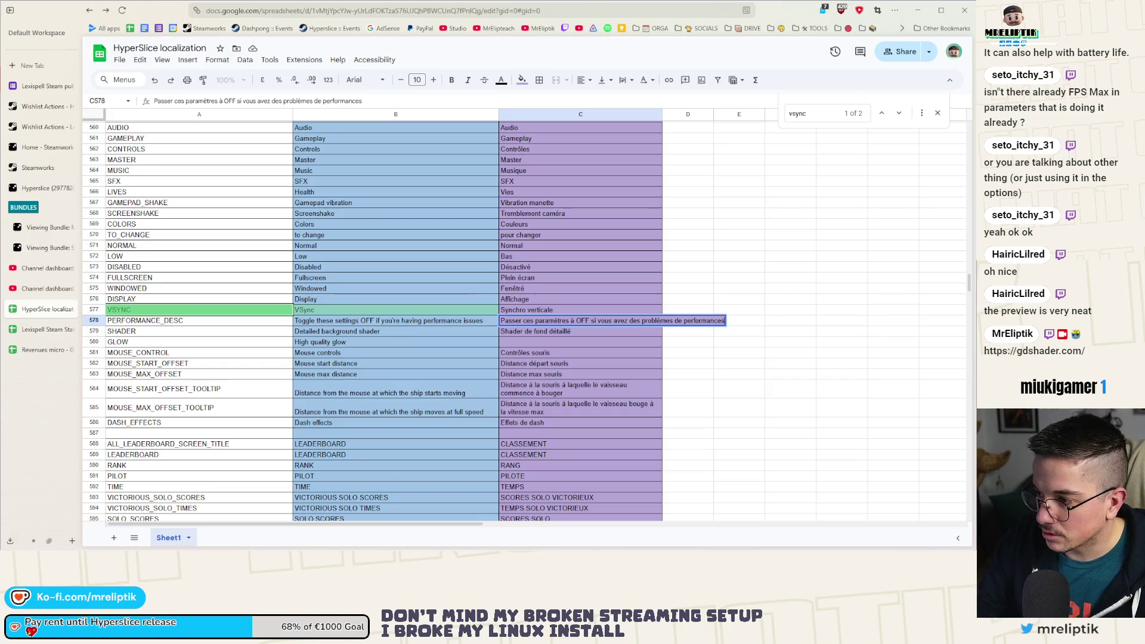
- Enter 'Glow détaillé' as GLOW's French translation in C580
{"action": "left_click", "coordinate": [585, 344]}
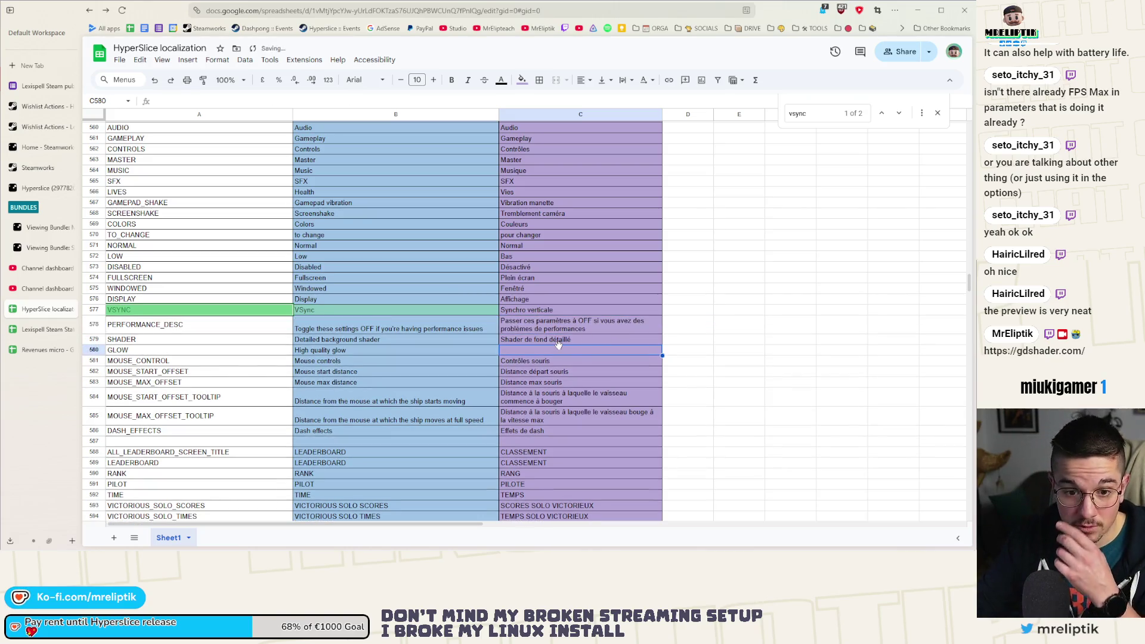
{"action": "double_click", "coordinate": [525, 352]}
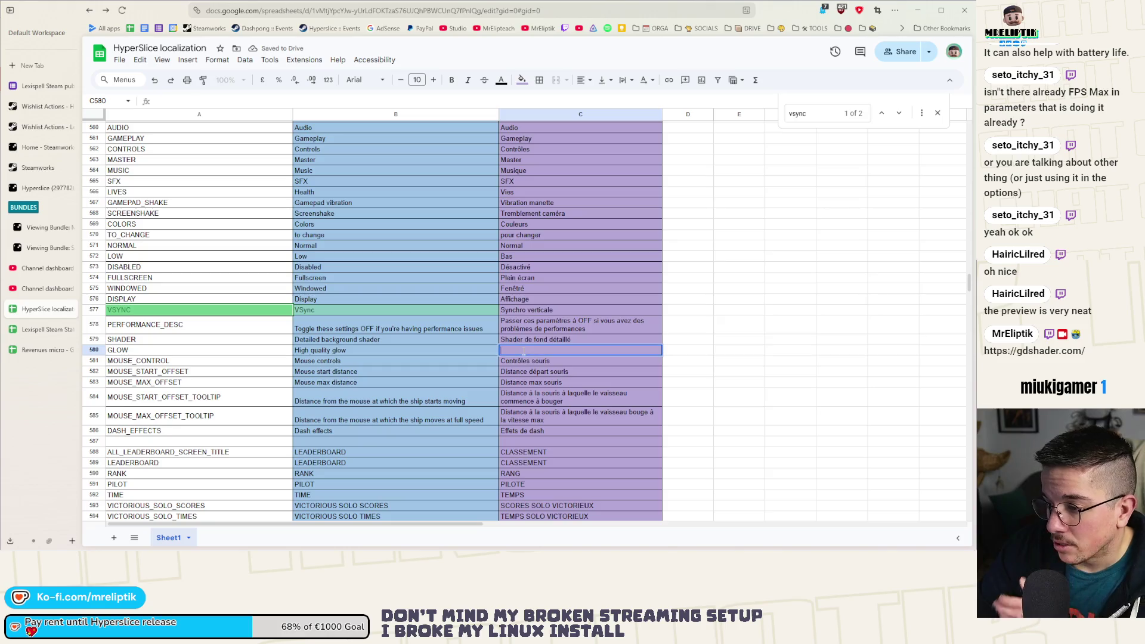
{"action": "key", "text": "BackSpace"}
{"action": "type", "text": "Glow détai"}
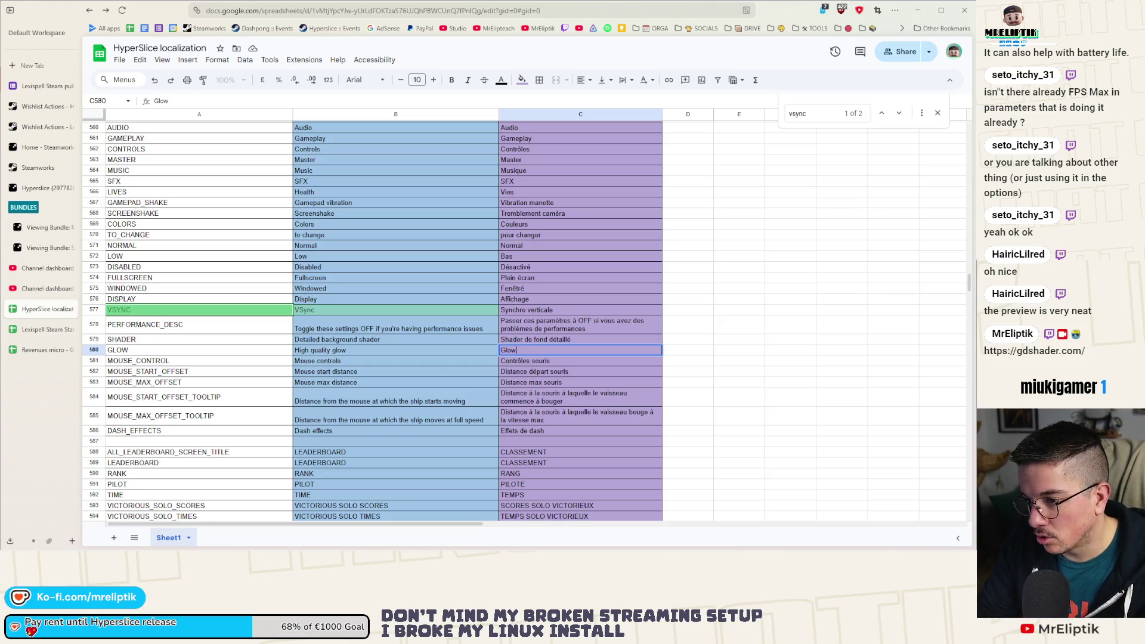
{"action": "type", "text": "llé"}
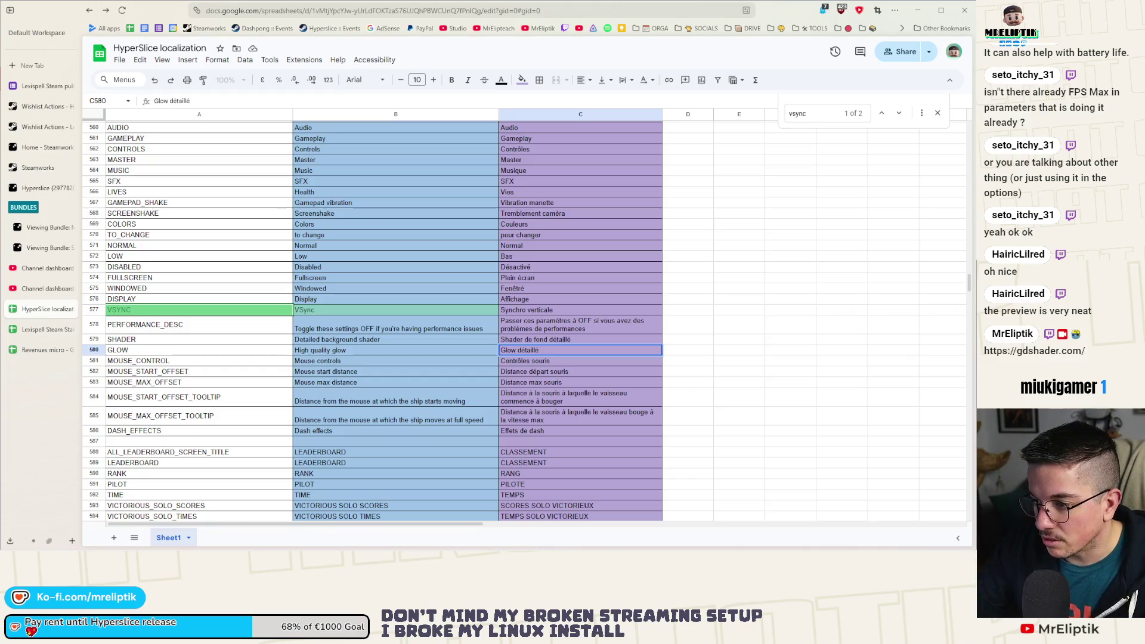
{"action": "left_click", "coordinate": [617, 398]}
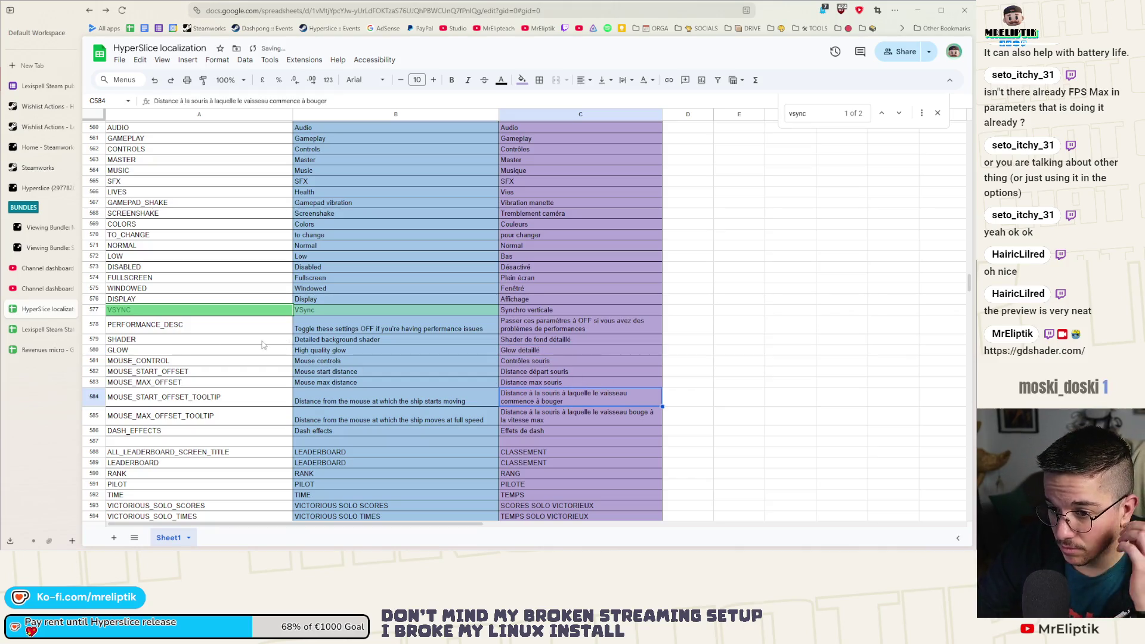
{"action": "left_click", "coordinate": [188, 345]}
{"action": "left_click", "coordinate": [183, 324]}
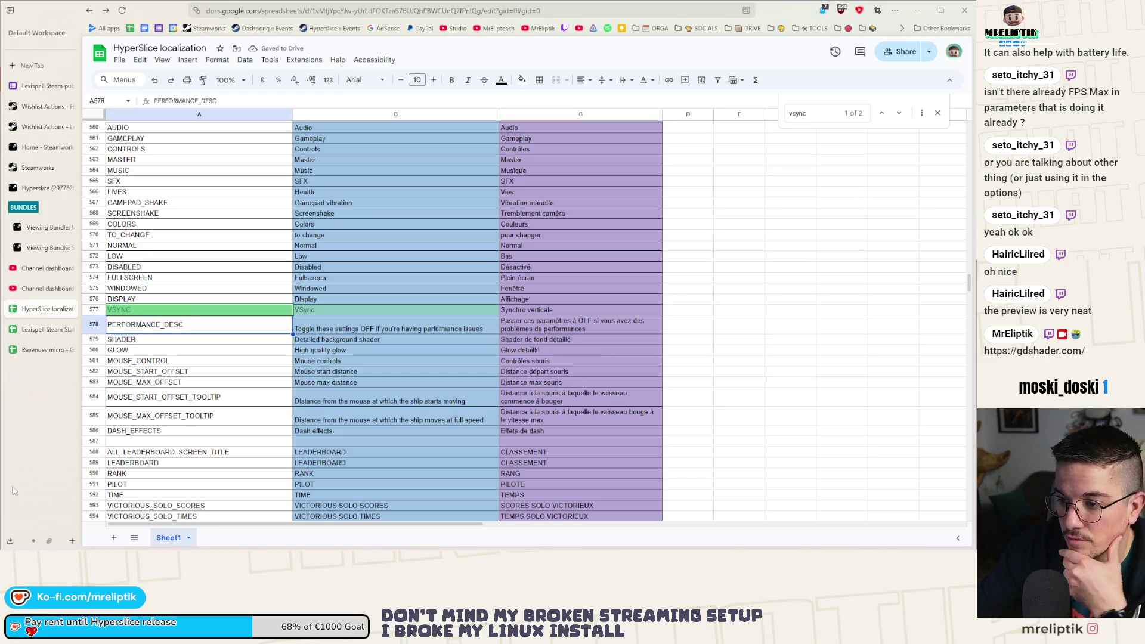
- Download the localization sheet as Comma-separated values (.csv) and return to Godot
{"action": "left_click", "coordinate": [120, 60]}
{"action": "mouse_move", "coordinate": [200, 185]}
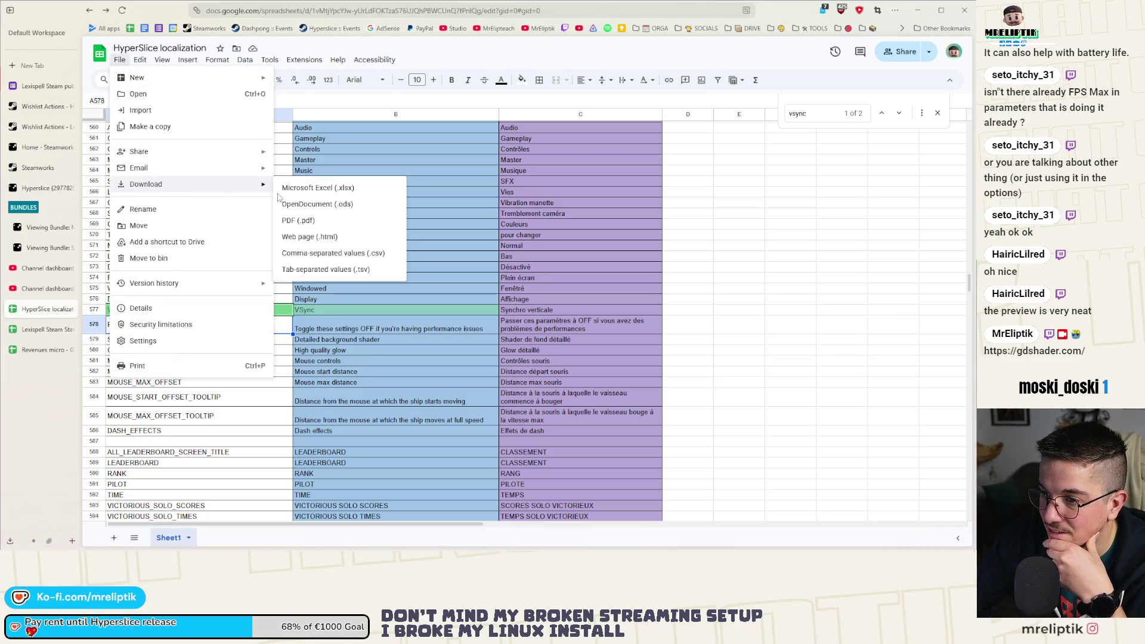
{"action": "left_click", "coordinate": [333, 253]}
{"action": "key", "text": "alt+Tab"}
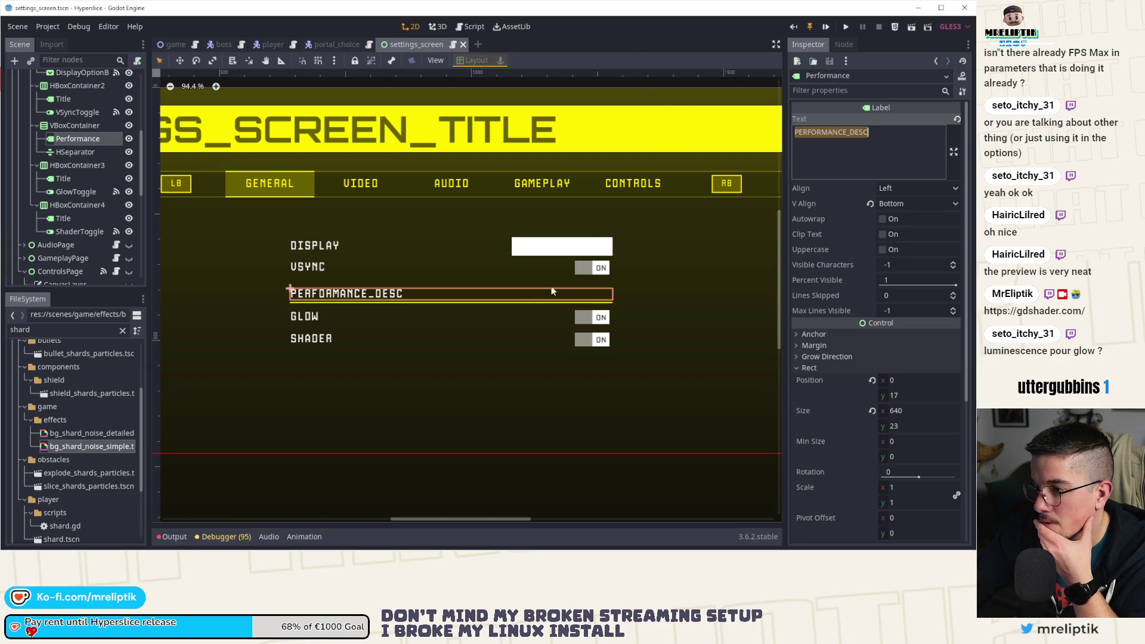
- Set VSyncToggle's bottom focus neighbour to GlowToggle
{"action": "left_click", "coordinate": [320, 299]}
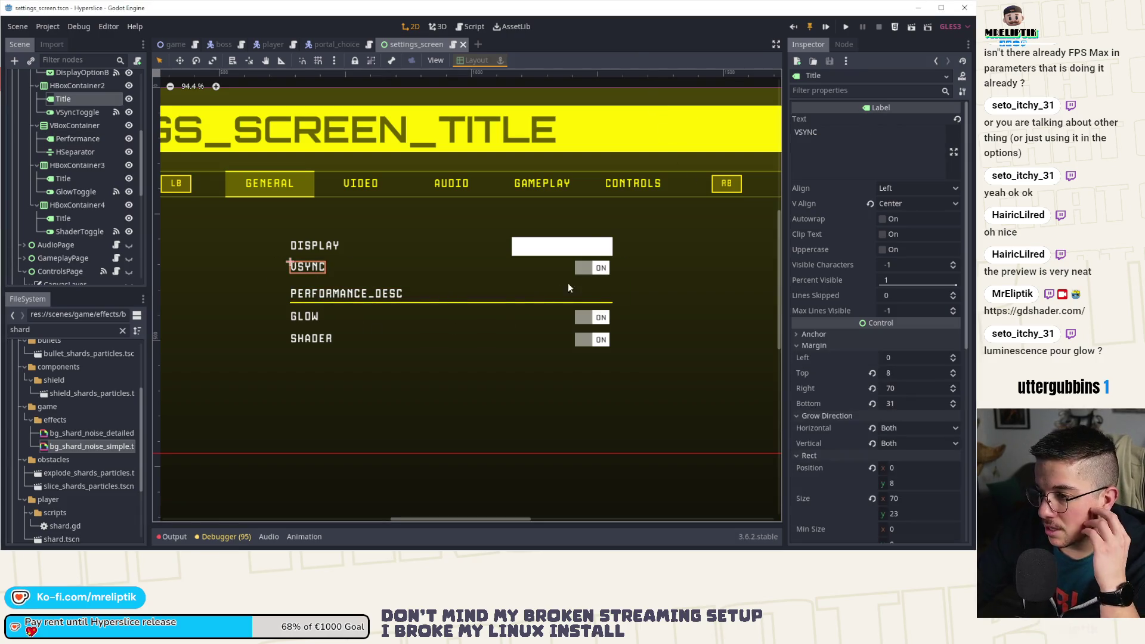
{"action": "left_click", "coordinate": [664, 320]}
{"action": "scroll", "coordinate": [836, 341], "scroll_direction": "down", "scroll_amount": 10}
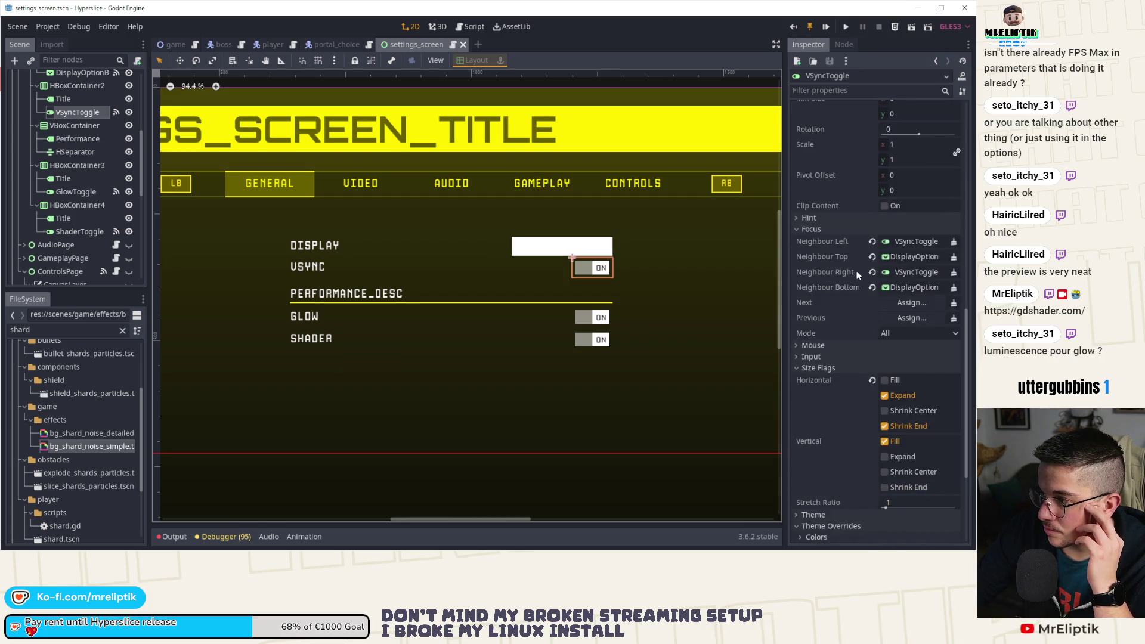
{"action": "left_click", "coordinate": [903, 288]}
{"action": "scroll", "coordinate": [169, 353], "scroll_direction": "down", "scroll_amount": 10}
{"action": "scroll", "coordinate": [170, 354], "scroll_direction": "down", "scroll_amount": 5}
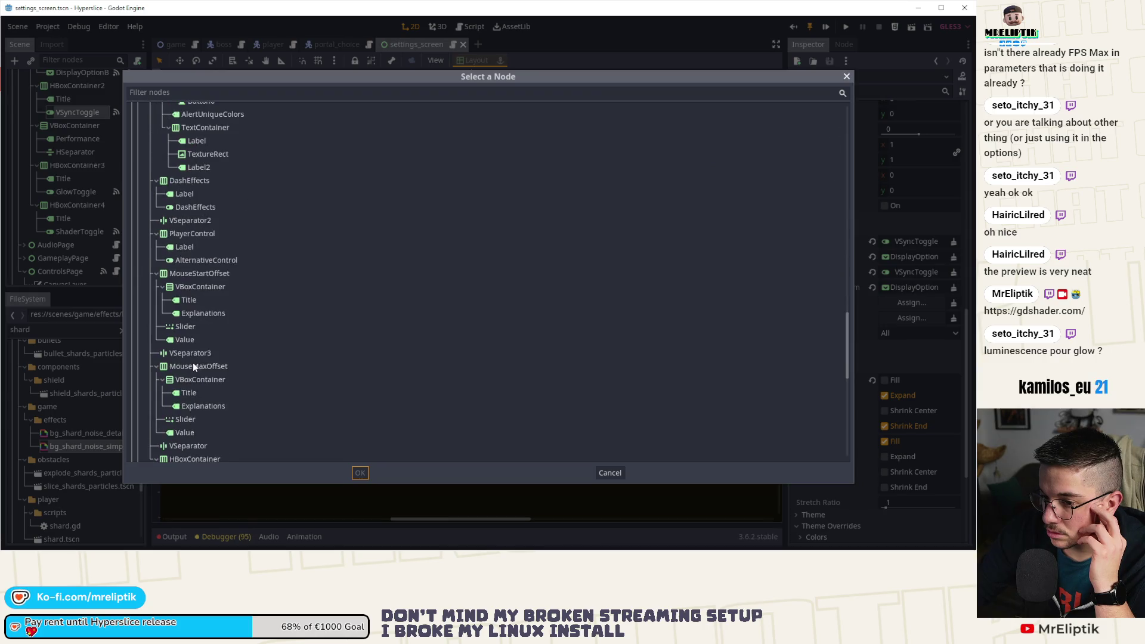
{"action": "scroll", "coordinate": [202, 367], "scroll_direction": "up", "scroll_amount": 15}
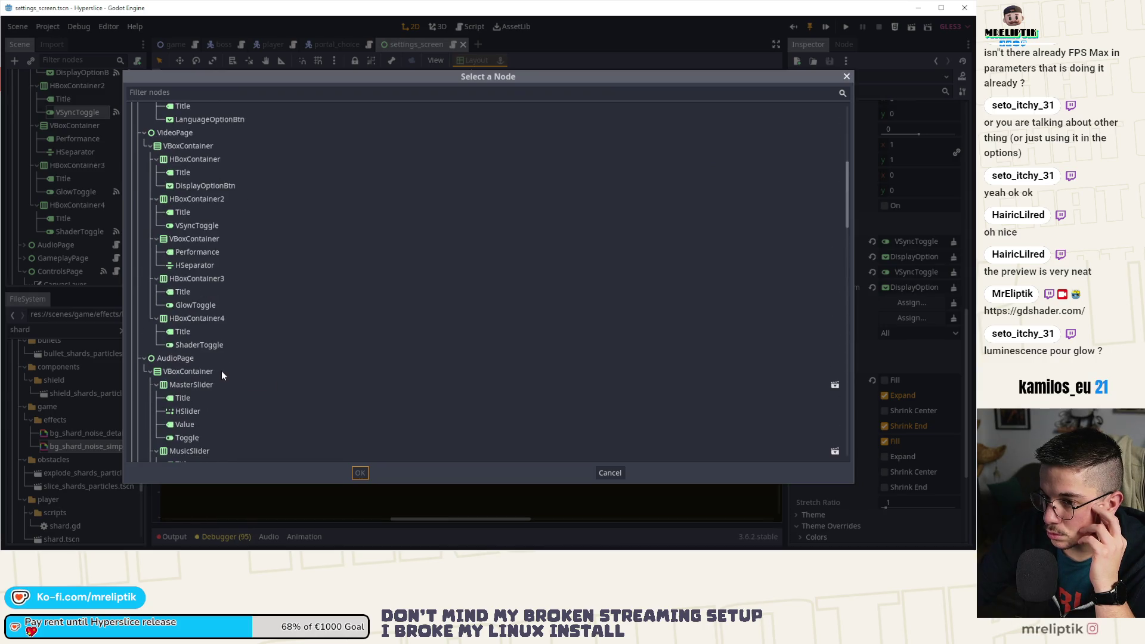
{"action": "left_click", "coordinate": [211, 93]}
{"action": "type", "text": "glow"}
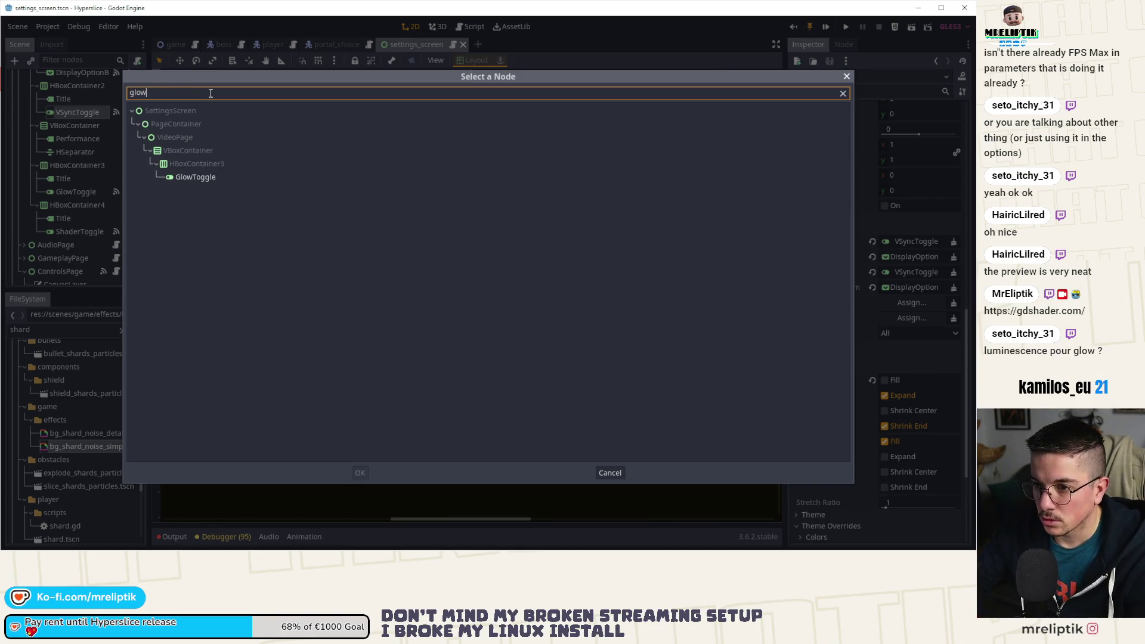
{"action": "double_click", "coordinate": [206, 174]}
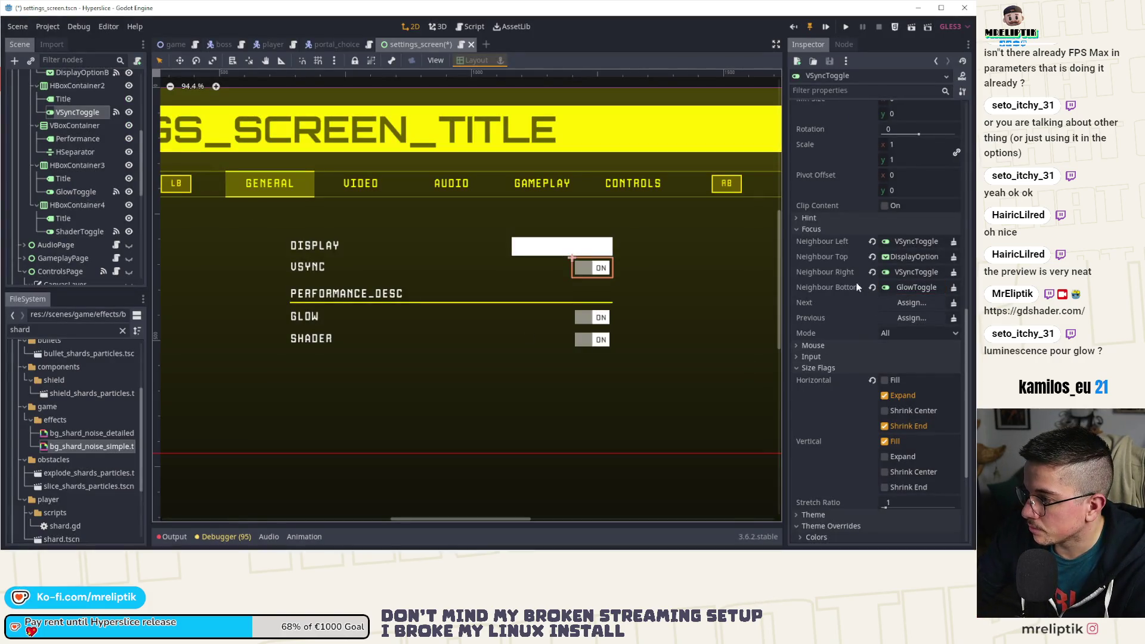
- Give GlowToggle focus neighbours VSyncToggle above and ShaderToggle below, and save the scene
{"action": "left_click", "coordinate": [600, 323]}
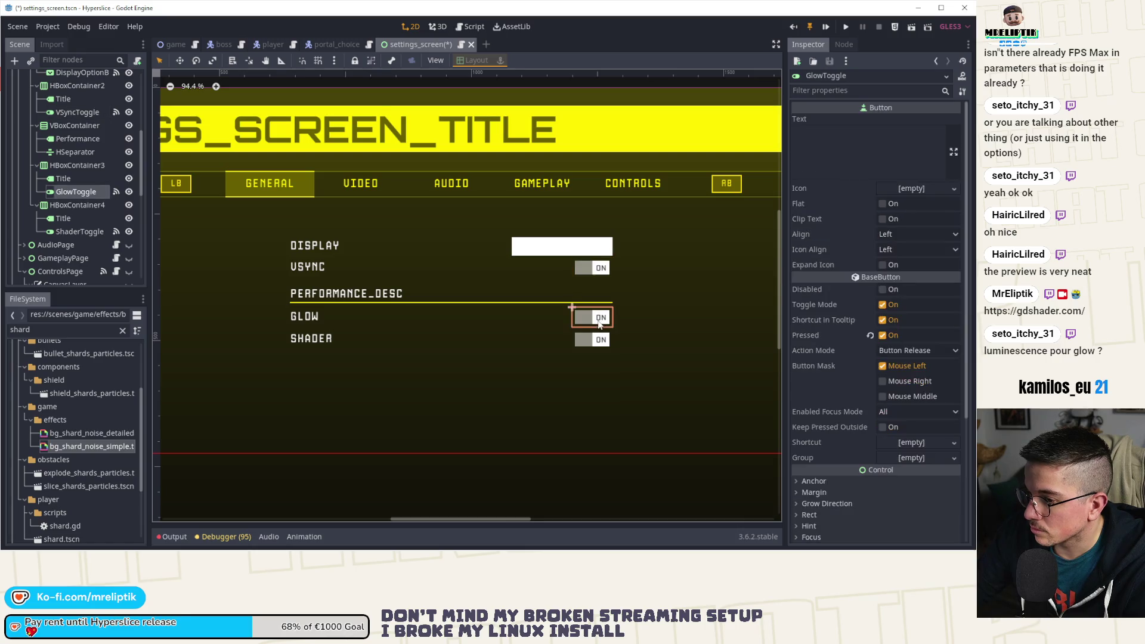
{"action": "scroll", "coordinate": [863, 356], "scroll_direction": "down", "scroll_amount": 5}
{"action": "left_click", "coordinate": [817, 364]}
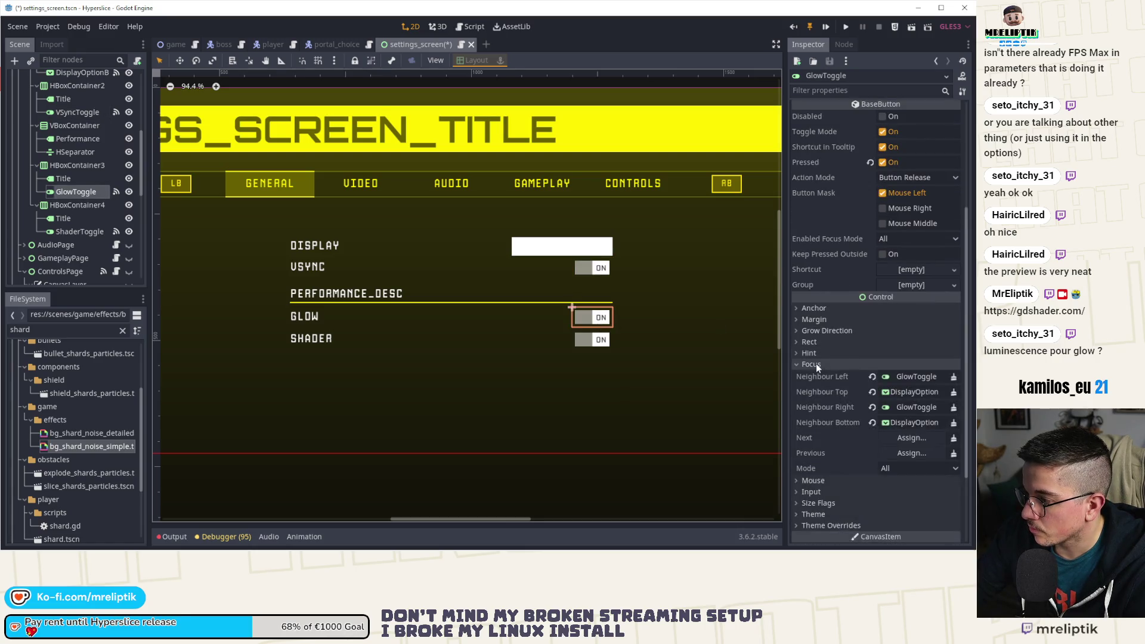
{"action": "left_click", "coordinate": [904, 393]}
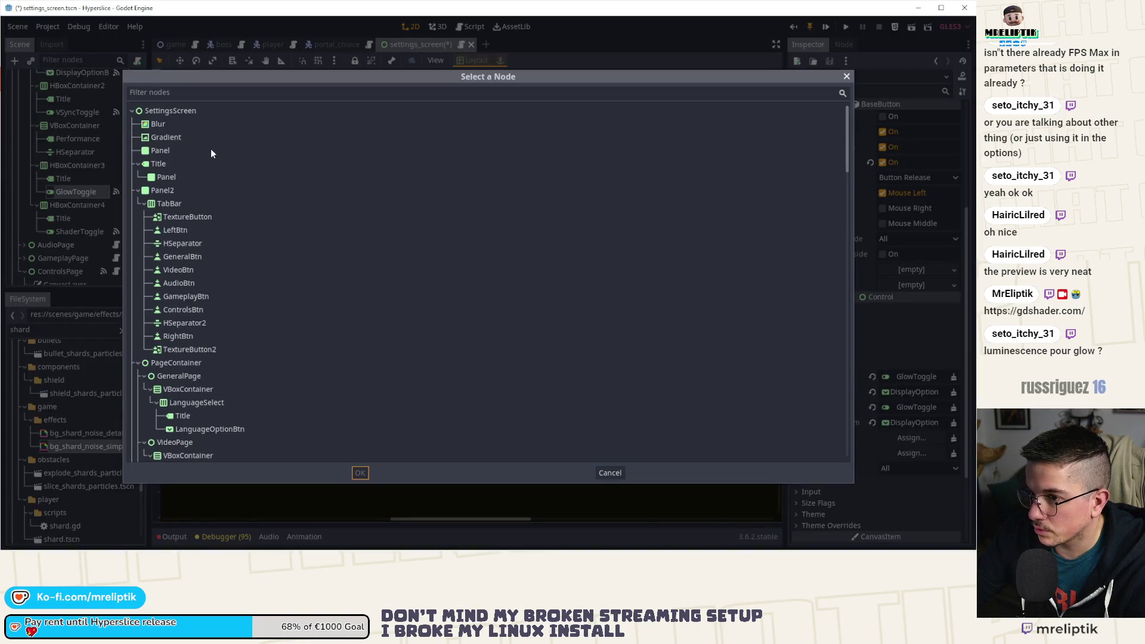
{"action": "left_click", "coordinate": [201, 89]}
{"action": "type", "text": "vs"}
{"action": "double_click", "coordinate": [196, 176]}
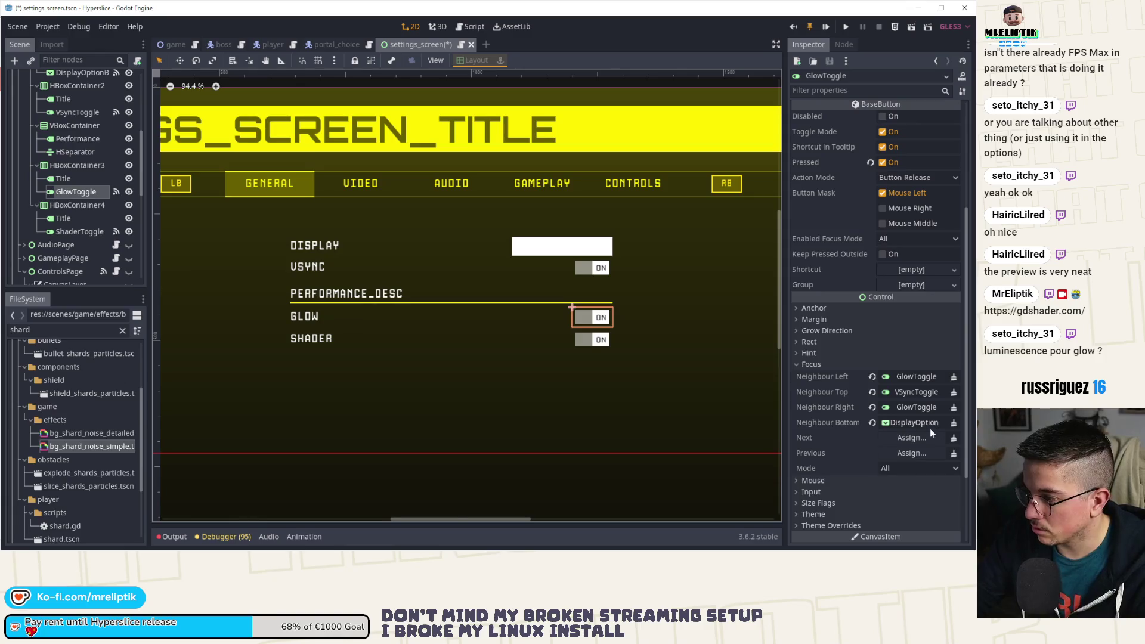
{"action": "left_click", "coordinate": [913, 423]}
{"action": "left_click", "coordinate": [202, 92]}
{"action": "type", "text": "shad"}
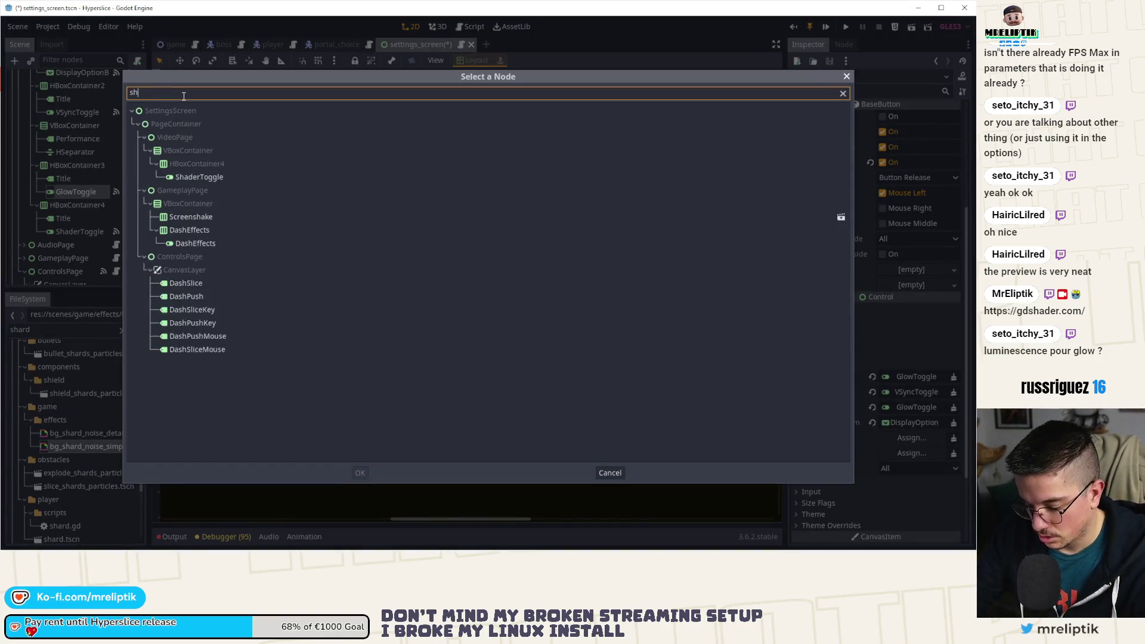
{"action": "double_click", "coordinate": [197, 176]}
{"action": "key", "text": "ctrl+s"}
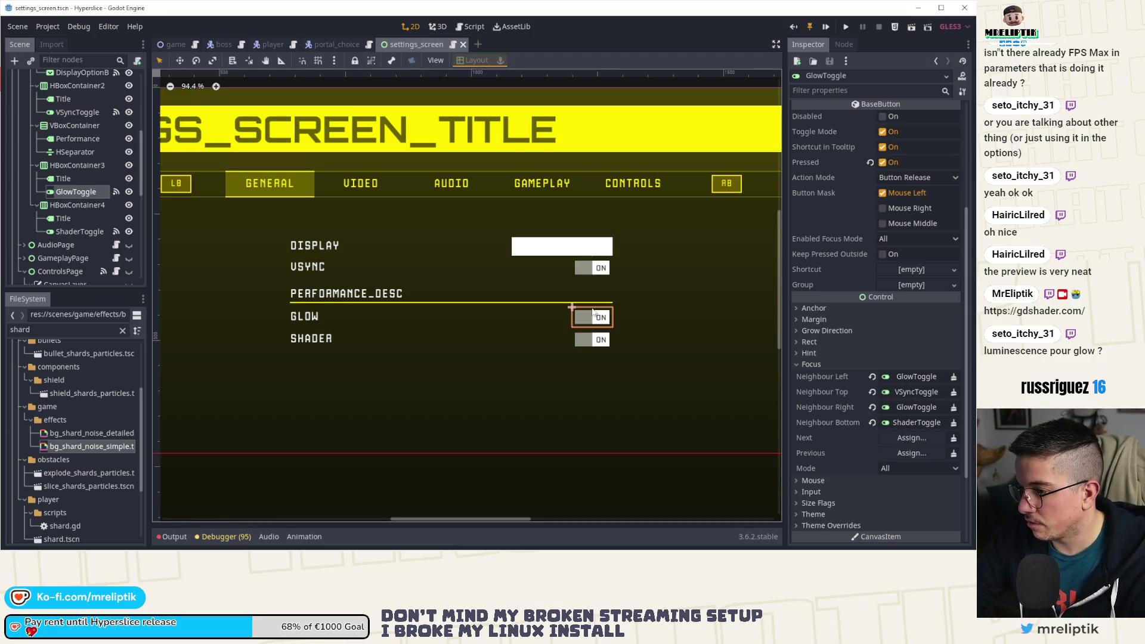
{"action": "left_click", "coordinate": [594, 338]}
- Give ShaderToggle focus neighbours GlowToggle above and DisplayOptionBtn below, and save
{"action": "scroll", "coordinate": [836, 373], "scroll_direction": "down", "scroll_amount": 5}
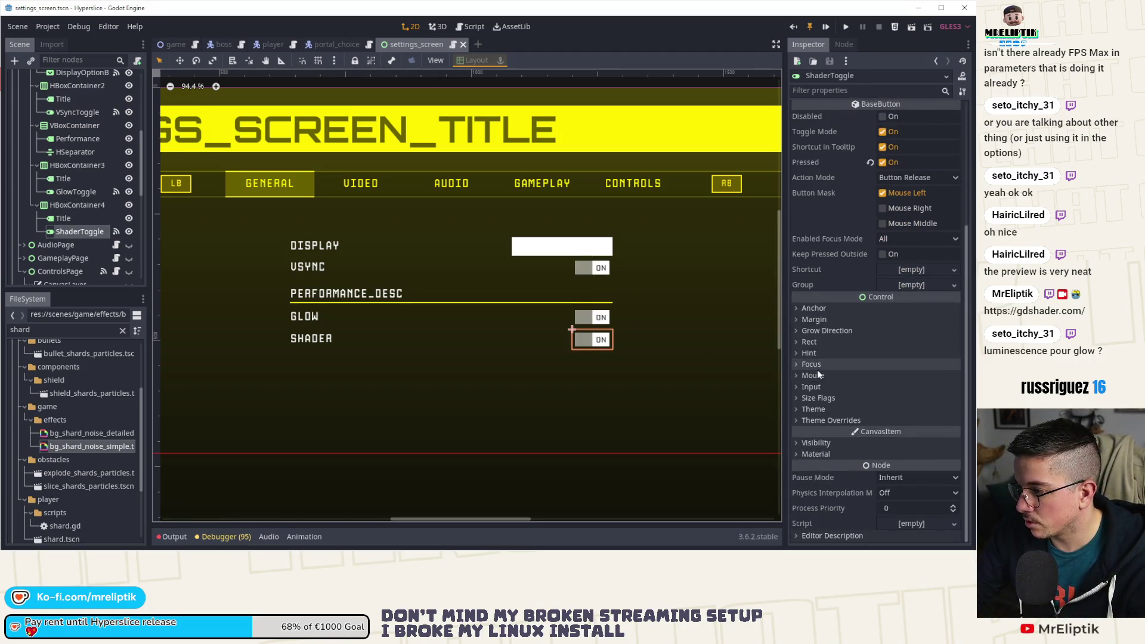
{"action": "left_click", "coordinate": [816, 375]}
{"action": "left_click", "coordinate": [813, 376]}
{"action": "left_click", "coordinate": [813, 375]}
{"action": "left_click", "coordinate": [814, 373]}
{"action": "left_click", "coordinate": [814, 366]}
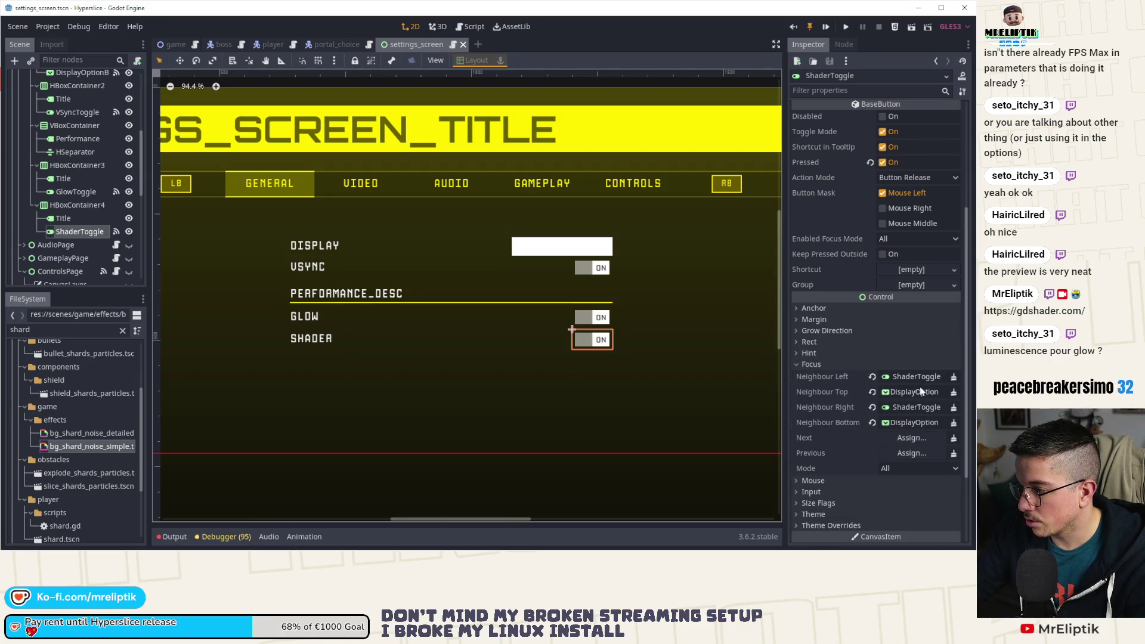
{"action": "left_click", "coordinate": [906, 392]}
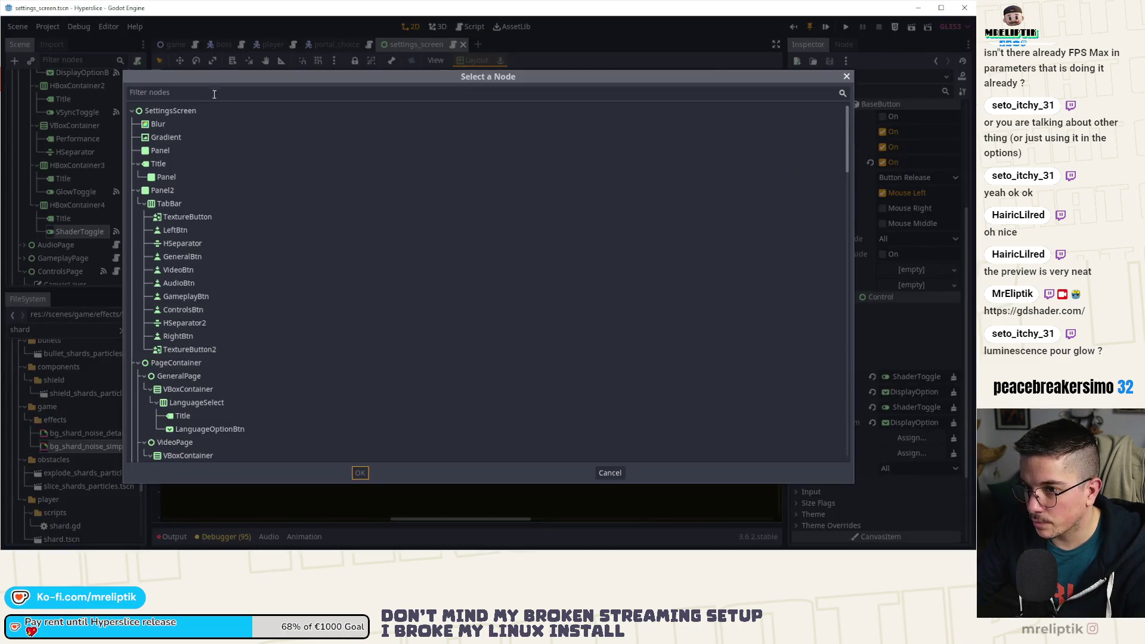
{"action": "type", "text": "glo"}
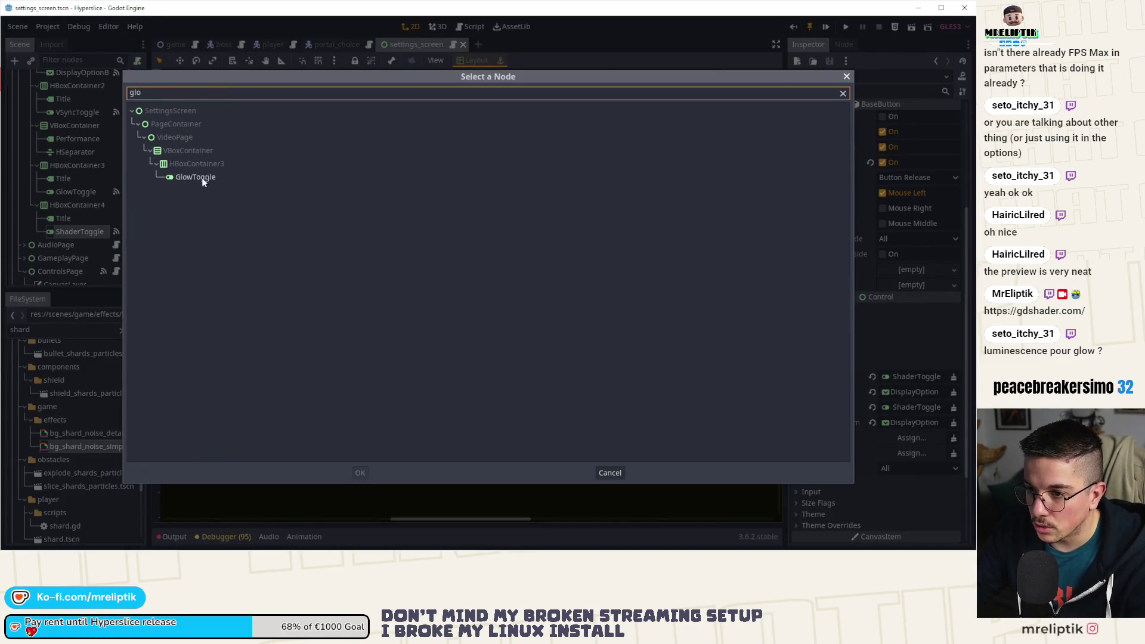
{"action": "double_click", "coordinate": [203, 179]}
{"action": "left_click", "coordinate": [903, 423]}
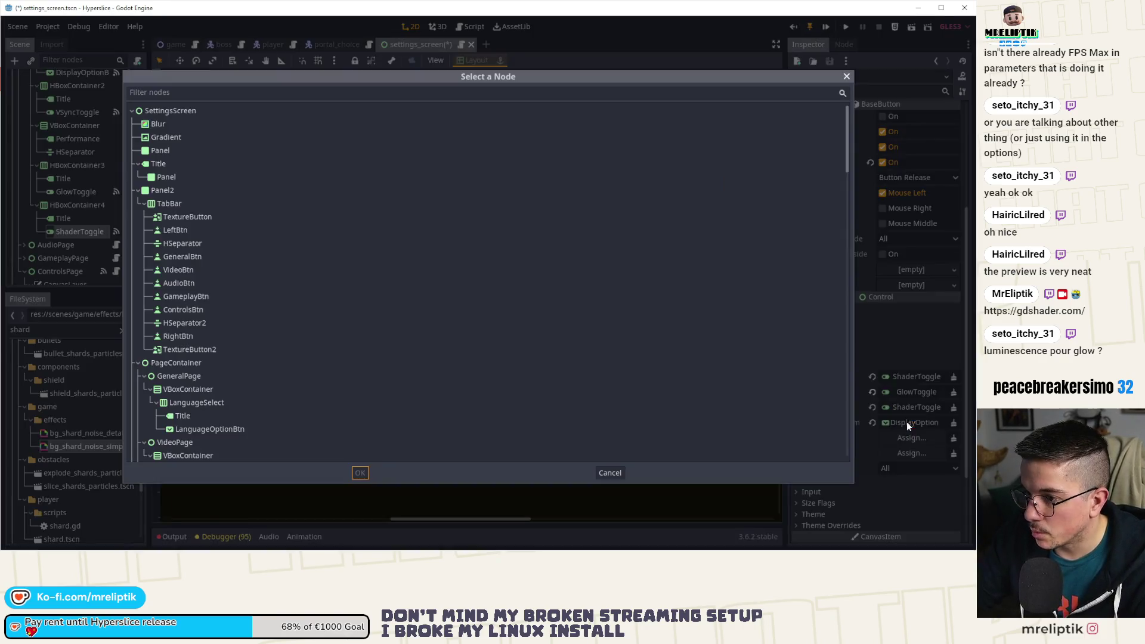
{"action": "left_click", "coordinate": [221, 97]}
{"action": "type", "text": "di"}
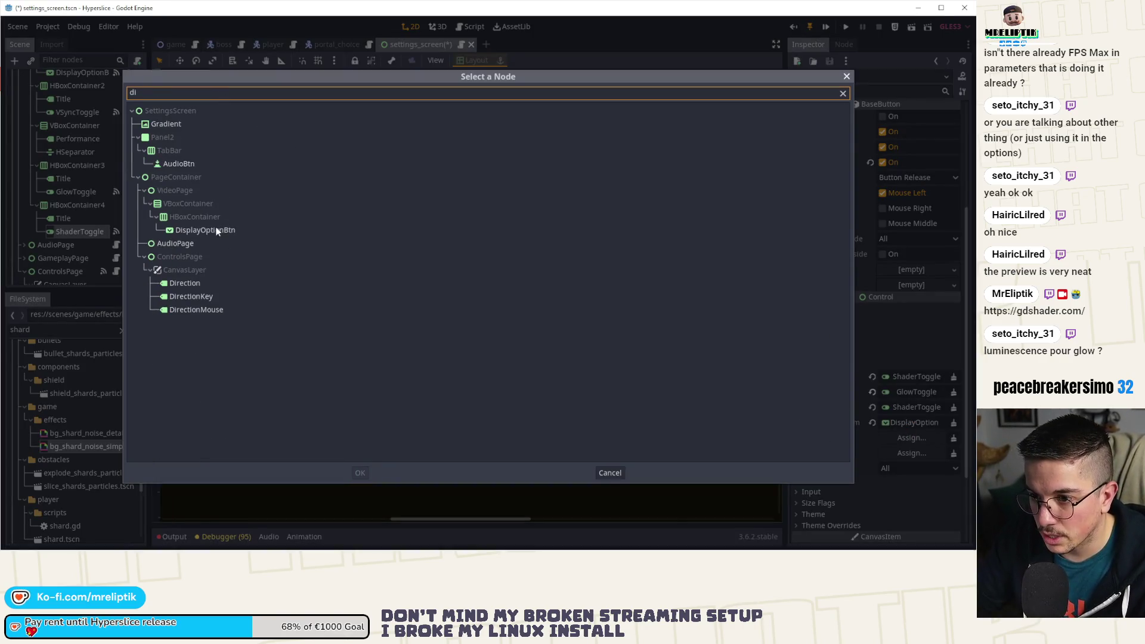
{"action": "double_click", "coordinate": [217, 231]}
{"action": "key", "text": "ctrl+s"}
- Set DisplayOptionBtn's top focus neighbour to ShaderToggle so focus wraps around
{"action": "left_click", "coordinate": [592, 273]}
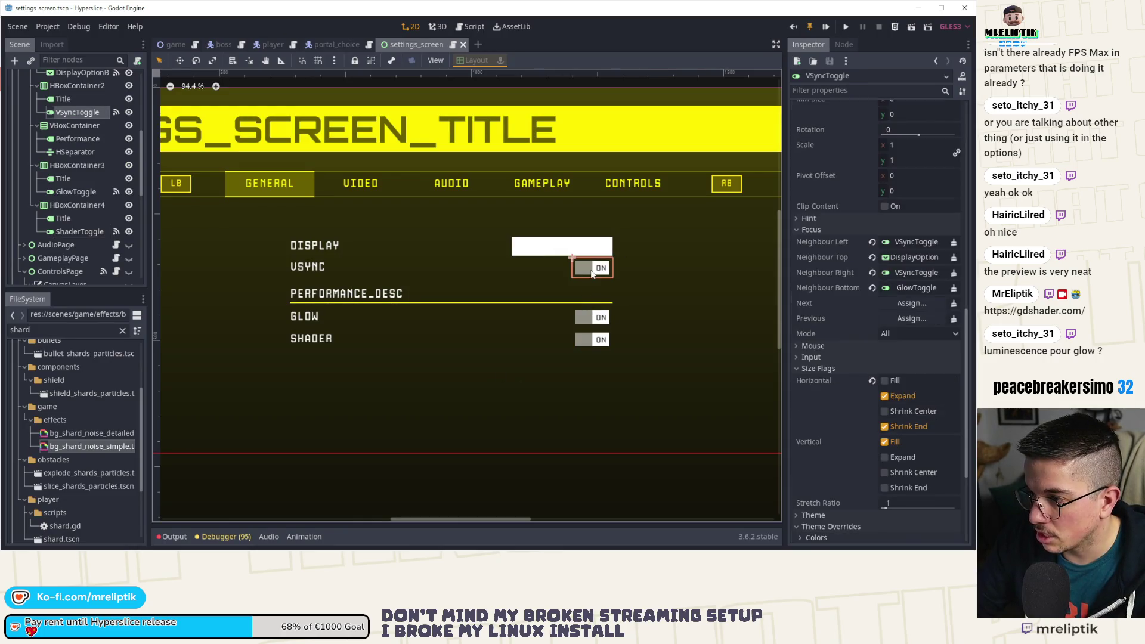
{"action": "scroll", "coordinate": [810, 425], "scroll_direction": "up", "scroll_amount": 5}
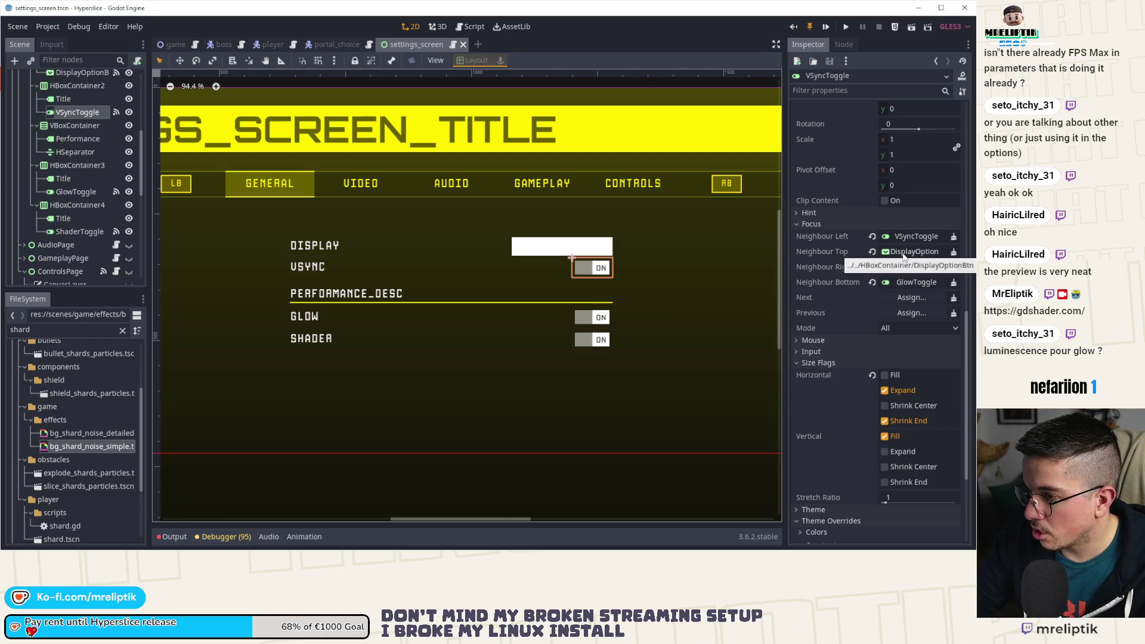
{"action": "left_click", "coordinate": [545, 249]}
{"action": "scroll", "coordinate": [823, 358], "scroll_direction": "down", "scroll_amount": 10}
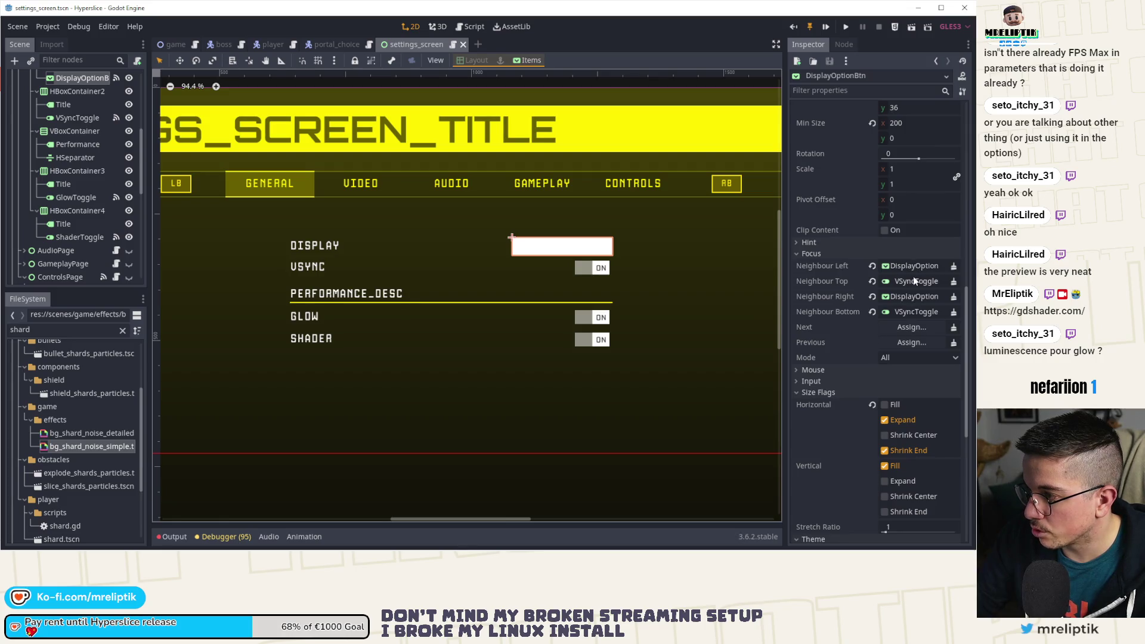
{"action": "left_click", "coordinate": [914, 280]}
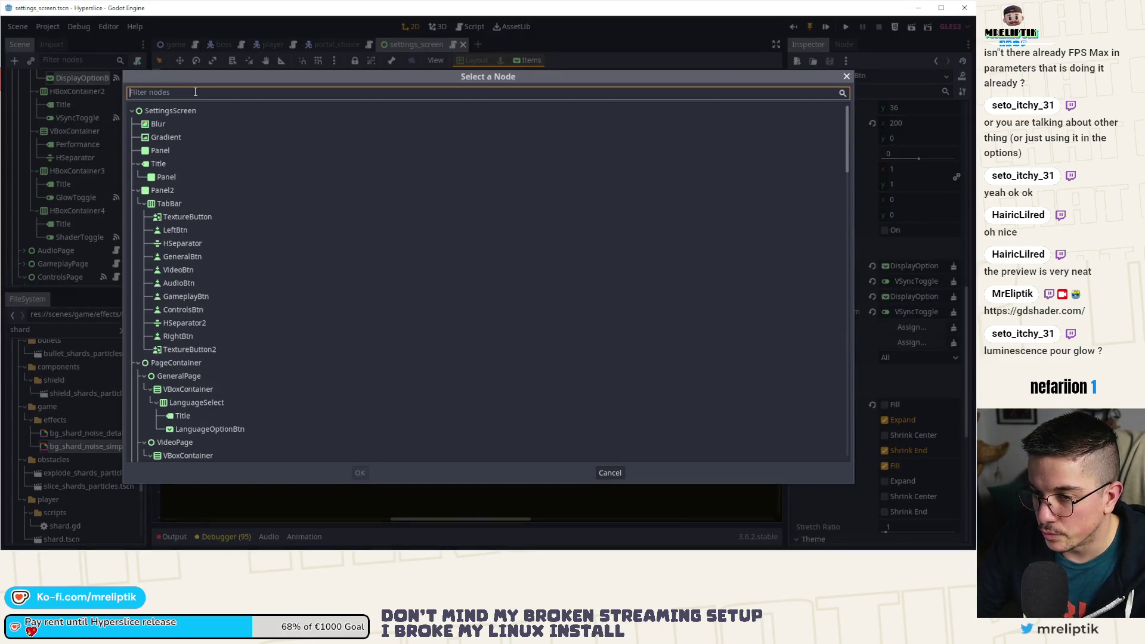
{"action": "type", "text": "shad"}
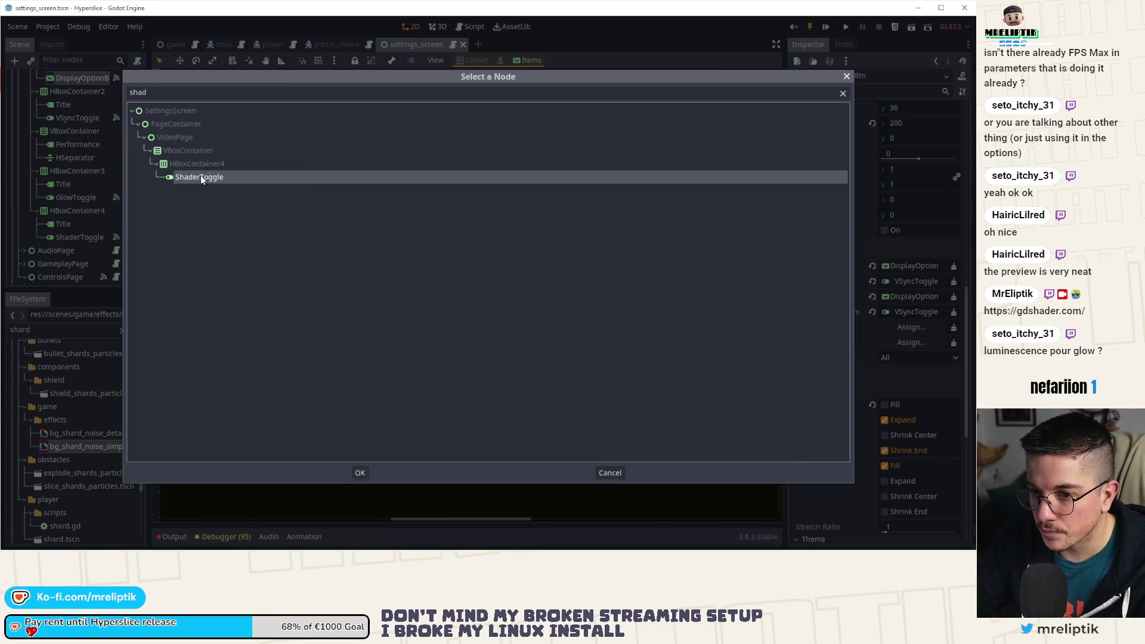
{"action": "double_click", "coordinate": [201, 177]}
{"action": "left_click", "coordinate": [301, 339]}
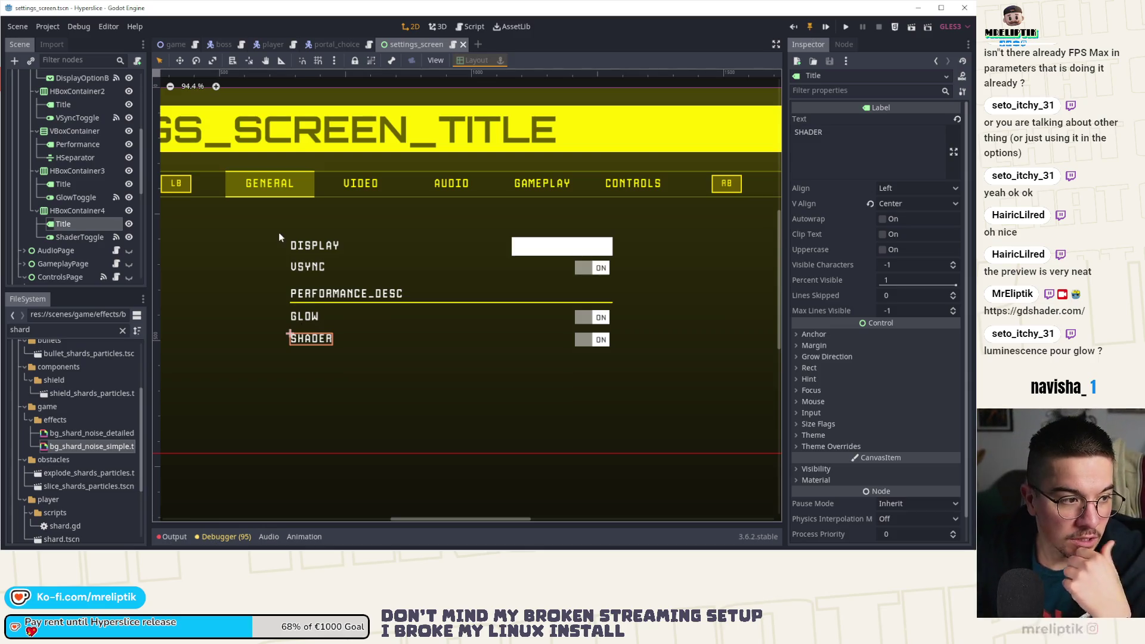
{"action": "scroll", "coordinate": [377, 308], "scroll_direction": "down", "scroll_amount": 4}
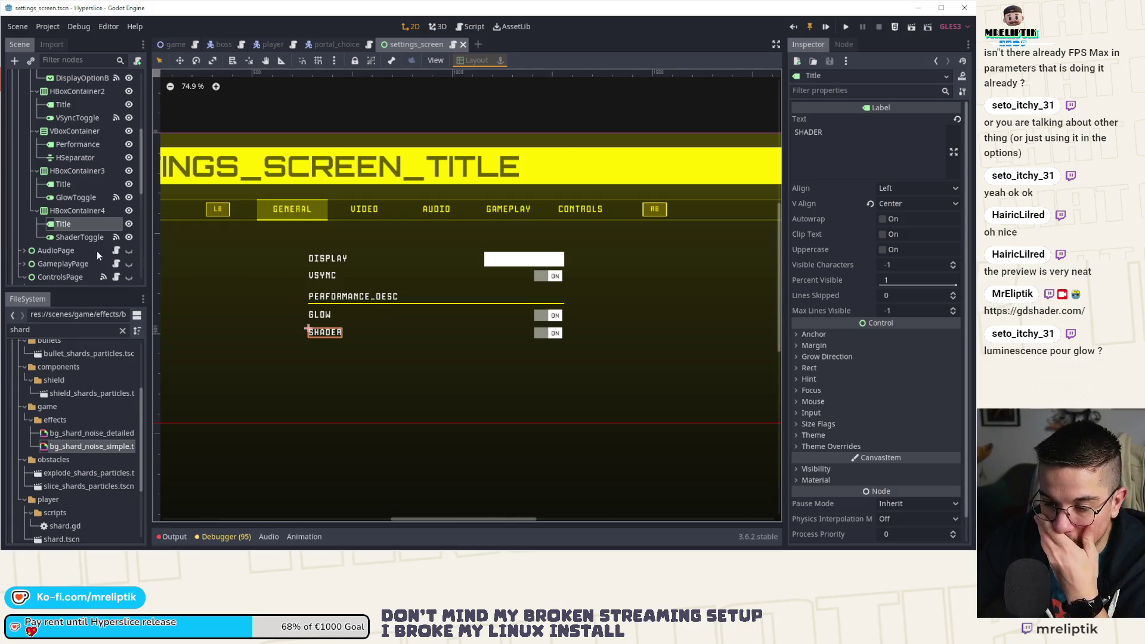
{"action": "scroll", "coordinate": [72, 211], "scroll_direction": "up", "scroll_amount": 1}
{"action": "left_click", "coordinate": [78, 144]}
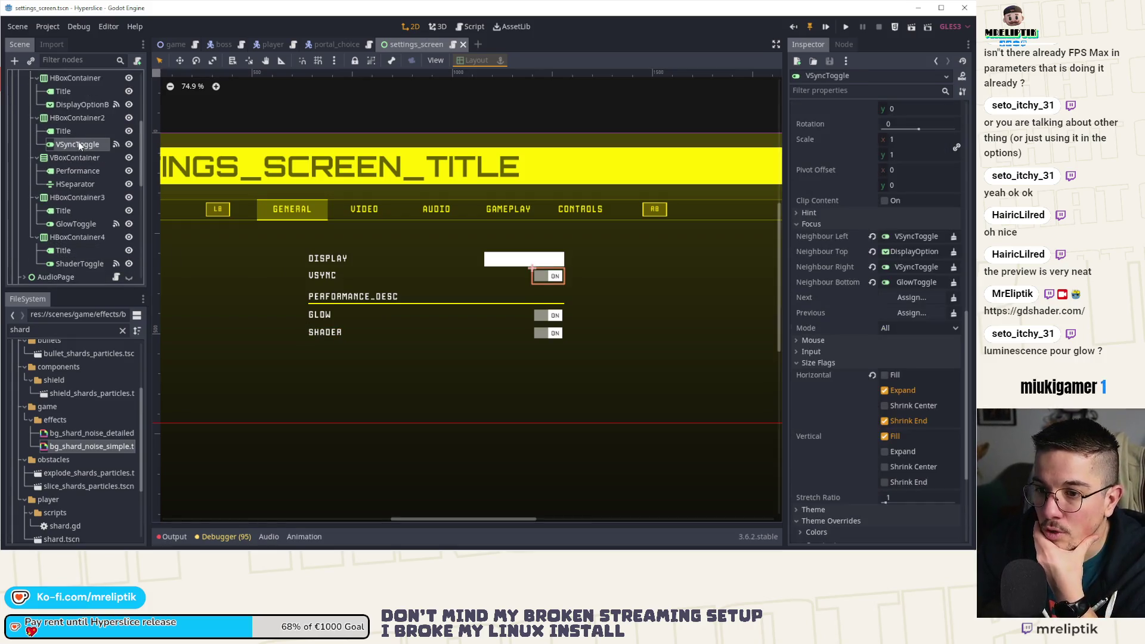
- Inspect how VSyncToggle's toggled signal connects to its handler in the video page script
{"action": "left_click", "coordinate": [844, 45]}
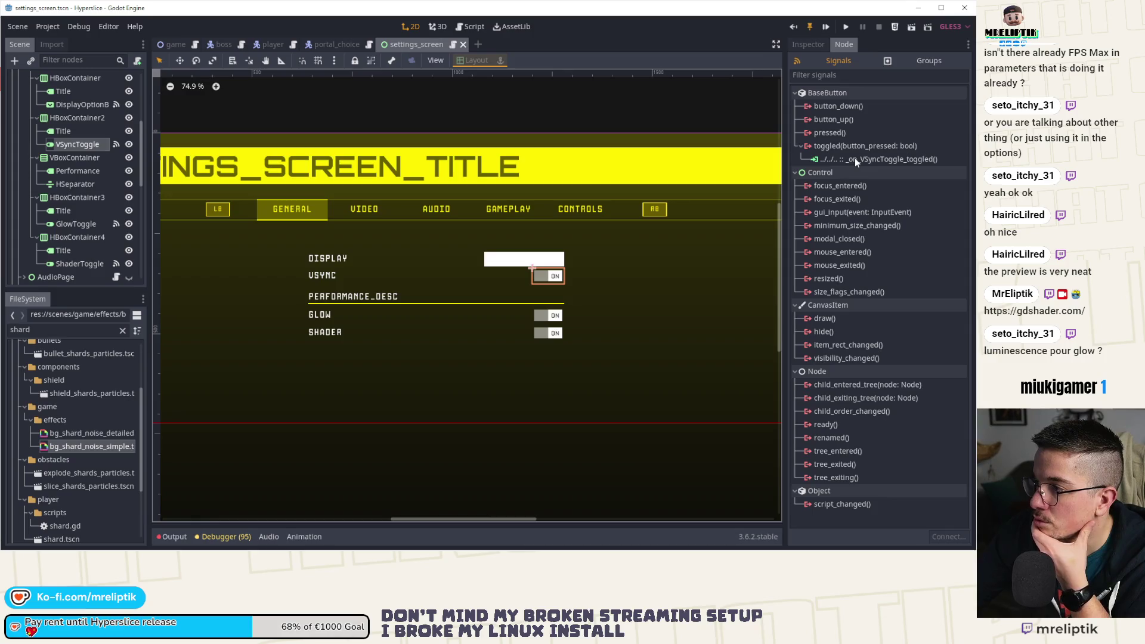
{"action": "double_click", "coordinate": [854, 159]}
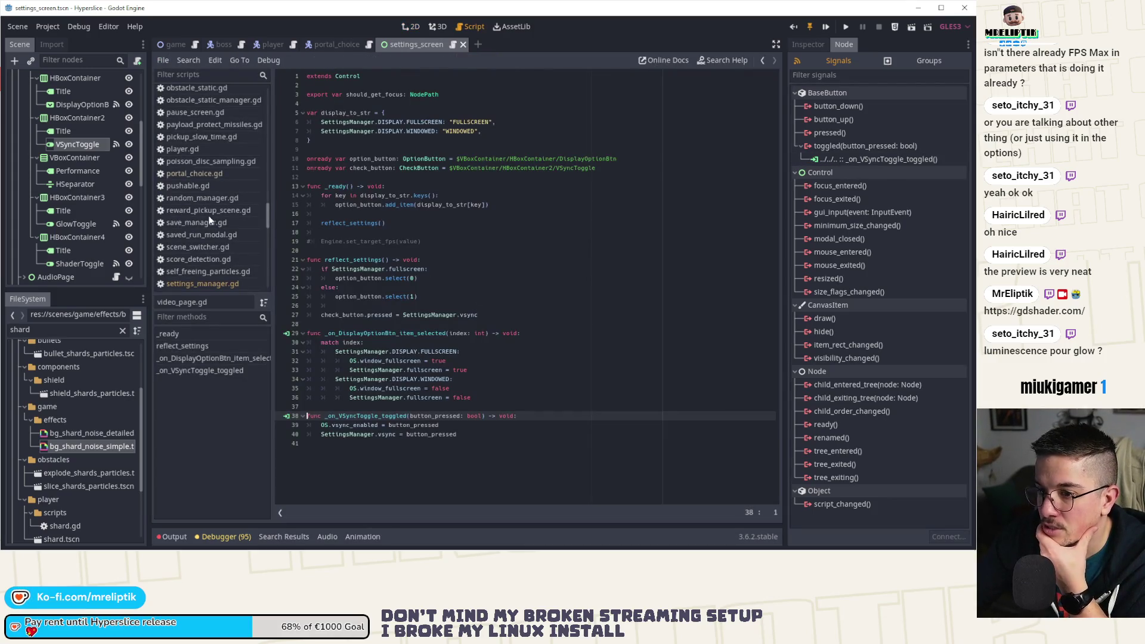
{"action": "scroll", "coordinate": [223, 263], "scroll_direction": "up", "scroll_amount": 5}
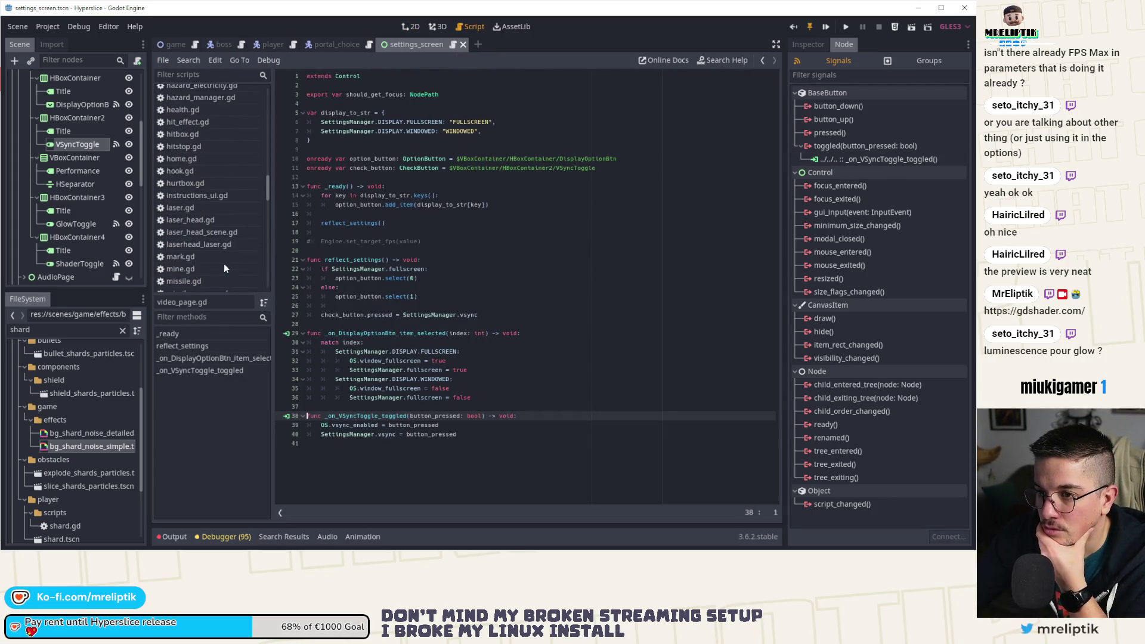
{"action": "scroll", "coordinate": [79, 153], "scroll_direction": "up", "scroll_amount": 2}
{"action": "scroll", "coordinate": [83, 187], "scroll_direction": "down", "scroll_amount": 2}
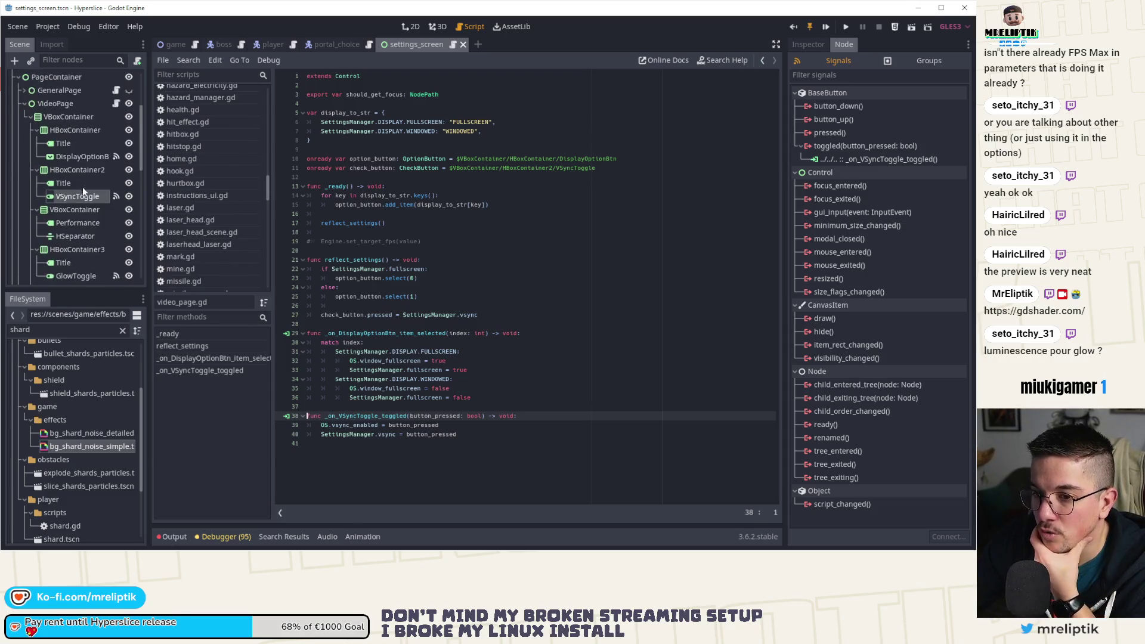
- Connect GlowToggle's toggled signal to VideoPage, creating _on_GlowToggle_toggled
{"action": "left_click", "coordinate": [96, 251]}
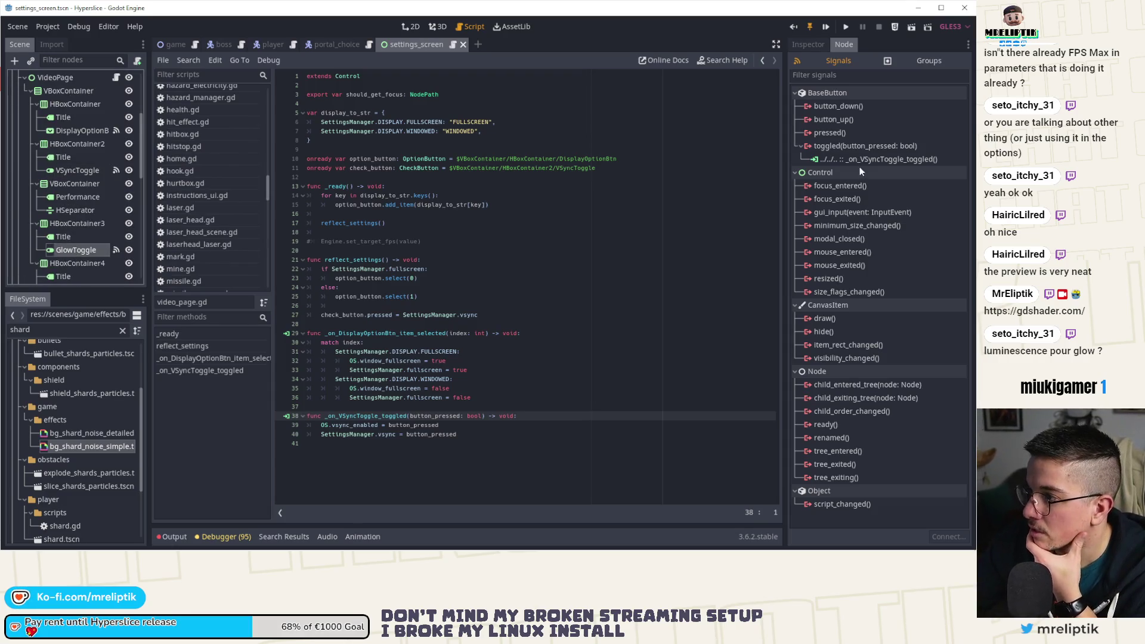
{"action": "double_click", "coordinate": [854, 146]}
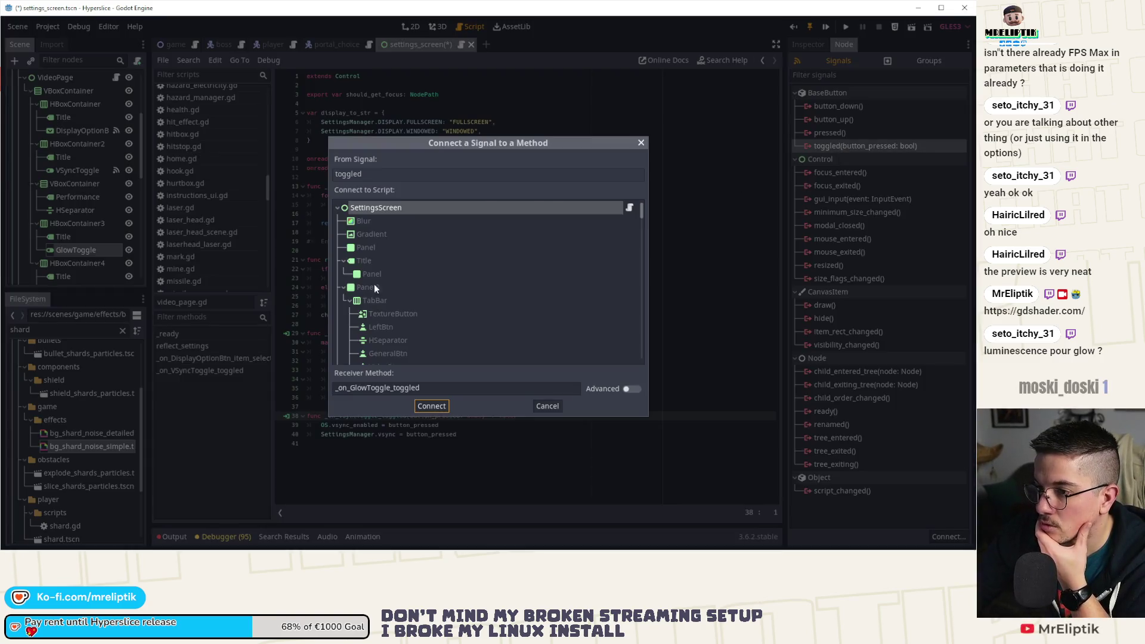
{"action": "scroll", "coordinate": [417, 263], "scroll_direction": "down", "scroll_amount": 6}
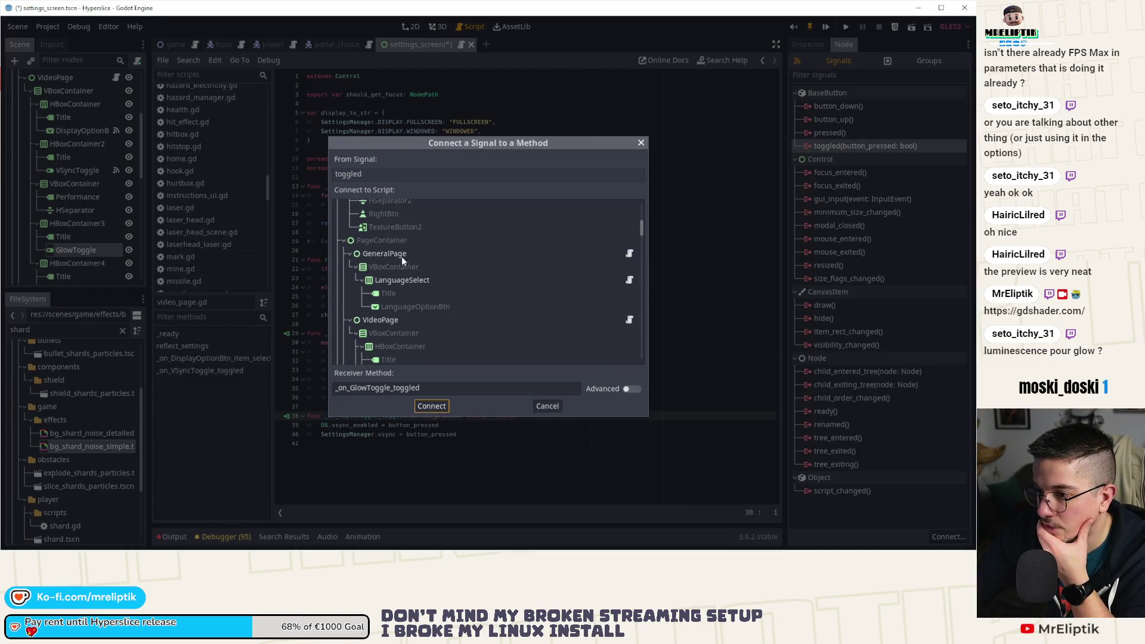
{"action": "scroll", "coordinate": [409, 263], "scroll_direction": "up", "scroll_amount": 1}
{"action": "double_click", "coordinate": [388, 239]}
{"action": "scroll", "coordinate": [84, 237], "scroll_direction": "down", "scroll_amount": 3}
- Connect ShaderToggle's toggled signal to VideoPage, creating _on_ShaderToggle_toggled, and trim extra blank lines
{"action": "left_click", "coordinate": [79, 211]}
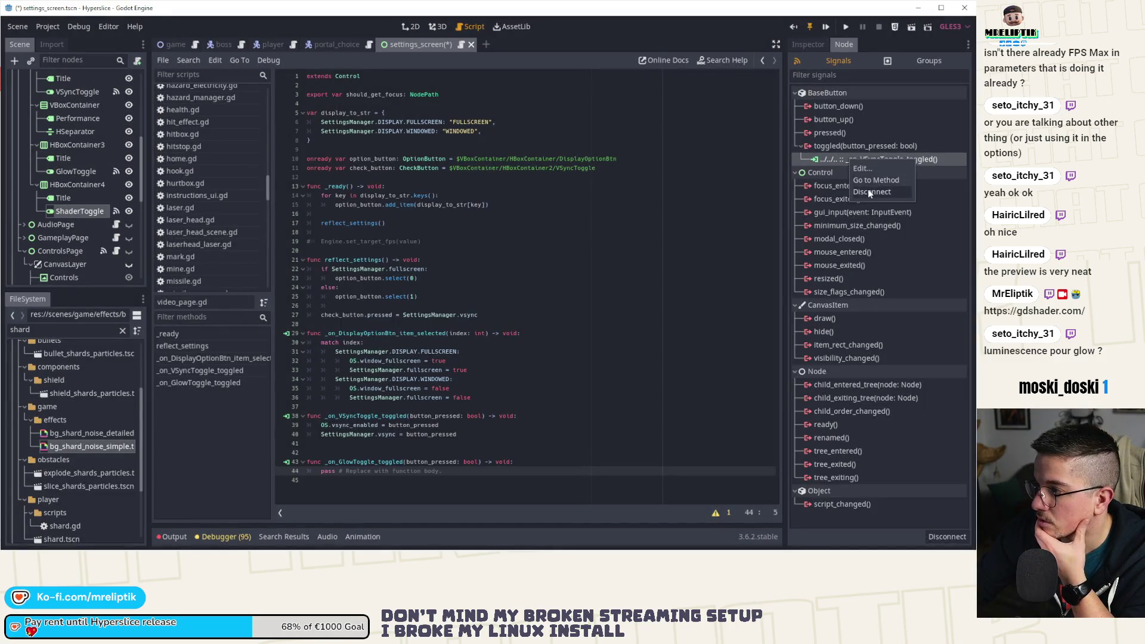
{"action": "double_click", "coordinate": [850, 147]}
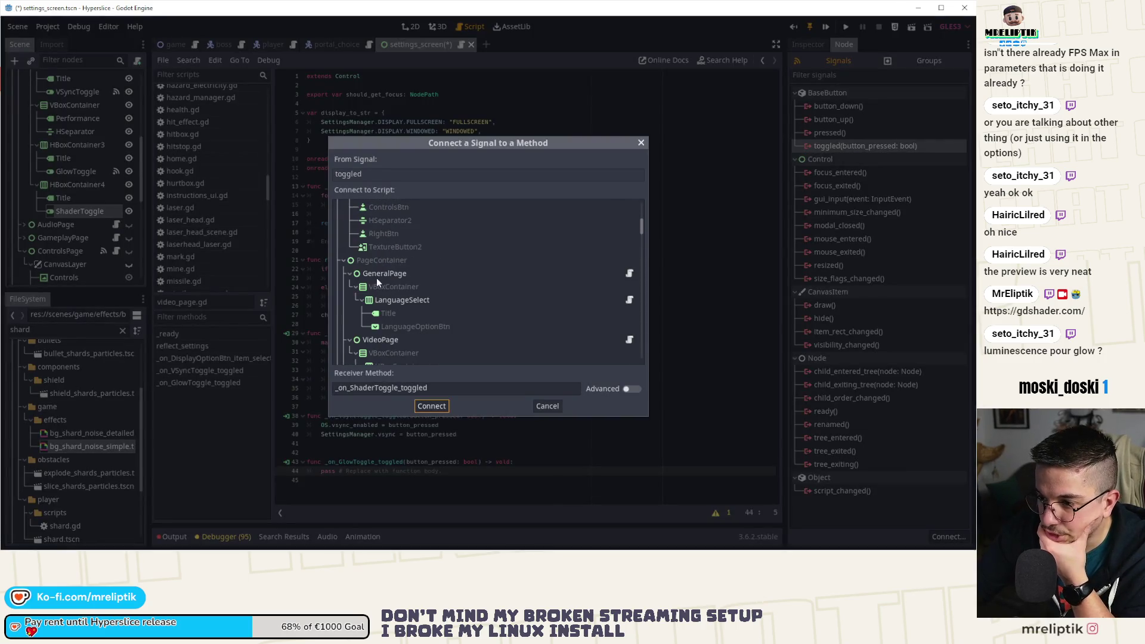
{"action": "scroll", "coordinate": [375, 278], "scroll_direction": "down", "scroll_amount": 3}
{"action": "double_click", "coordinate": [399, 242]}
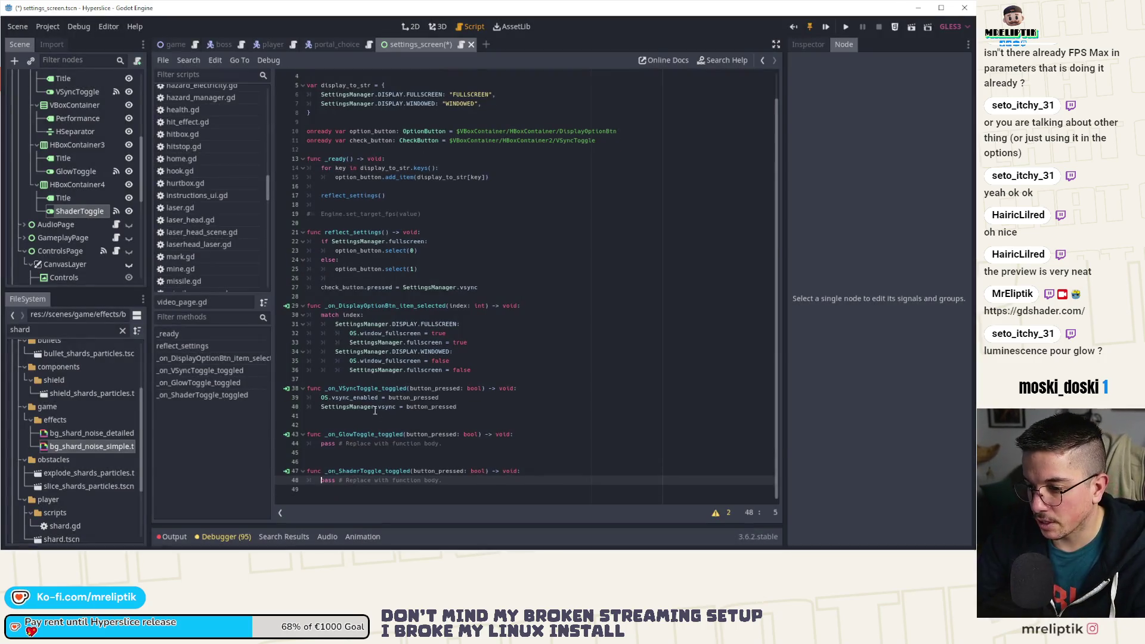
{"action": "key", "text": "Up"}
{"action": "key", "text": "Up"}
{"action": "key", "text": "BackSpace"}
- Replace the glow handler's pass with SettingsManager.settings["video"]["glow"] = button_pressed and save
{"action": "key", "text": "Up"}
{"action": "key", "text": "Up"}
{"action": "key", "text": "Up"}
{"action": "key", "text": "Delete"}
{"action": "left_click_drag", "start_coordinate": [321, 434], "coordinate": [474, 436]}
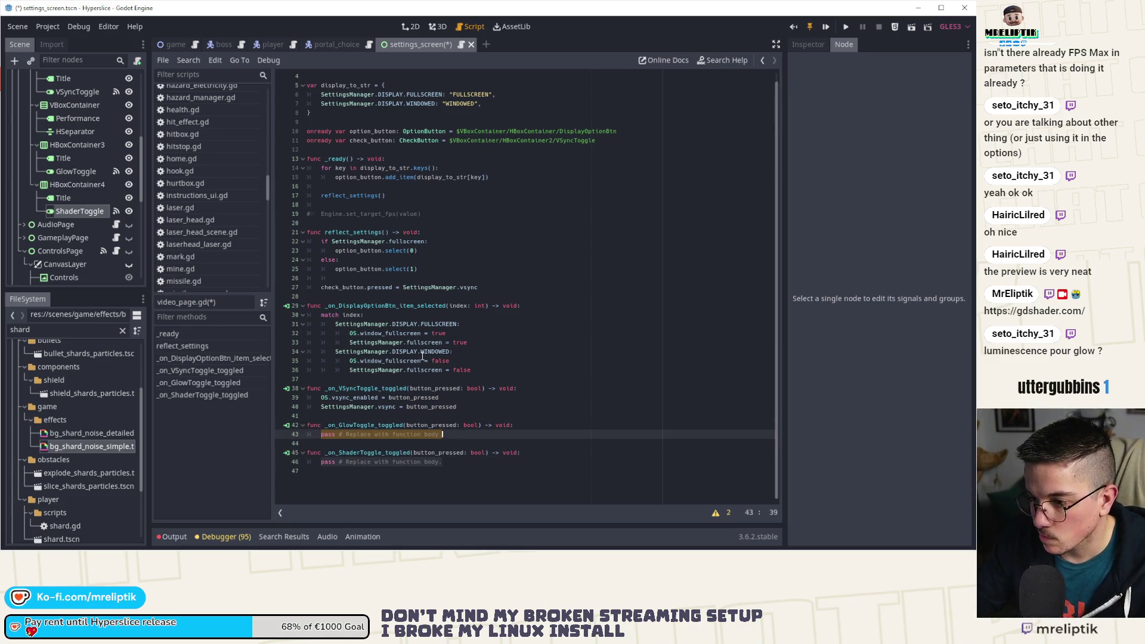
{"action": "type", "text": "SettingsManager."}
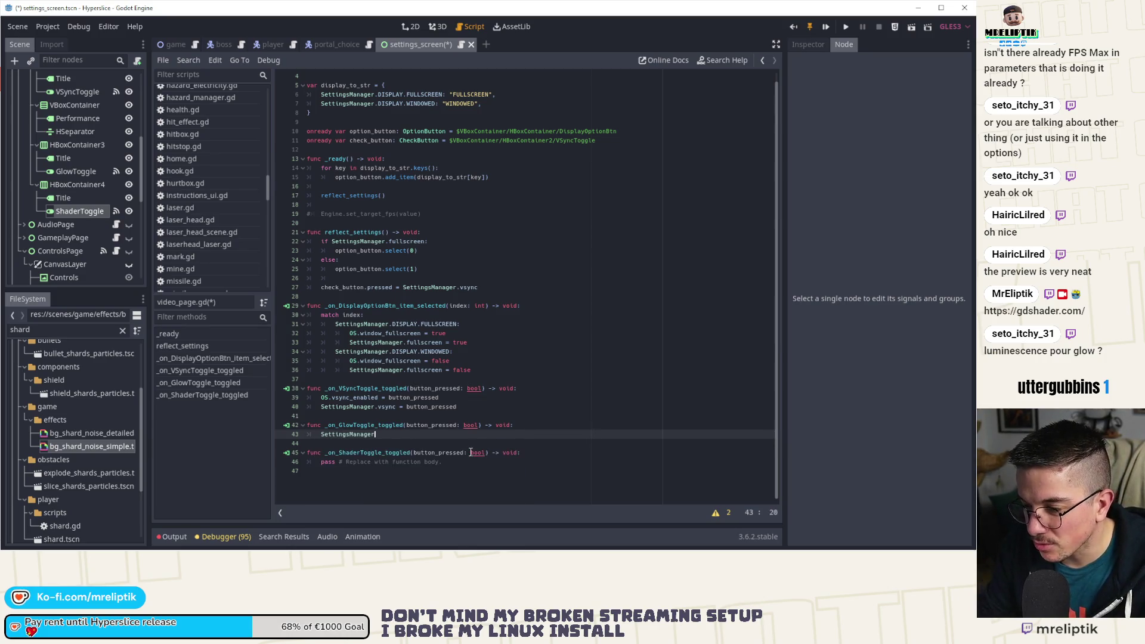
{"action": "type", "text": "settings[\"video\"]"}
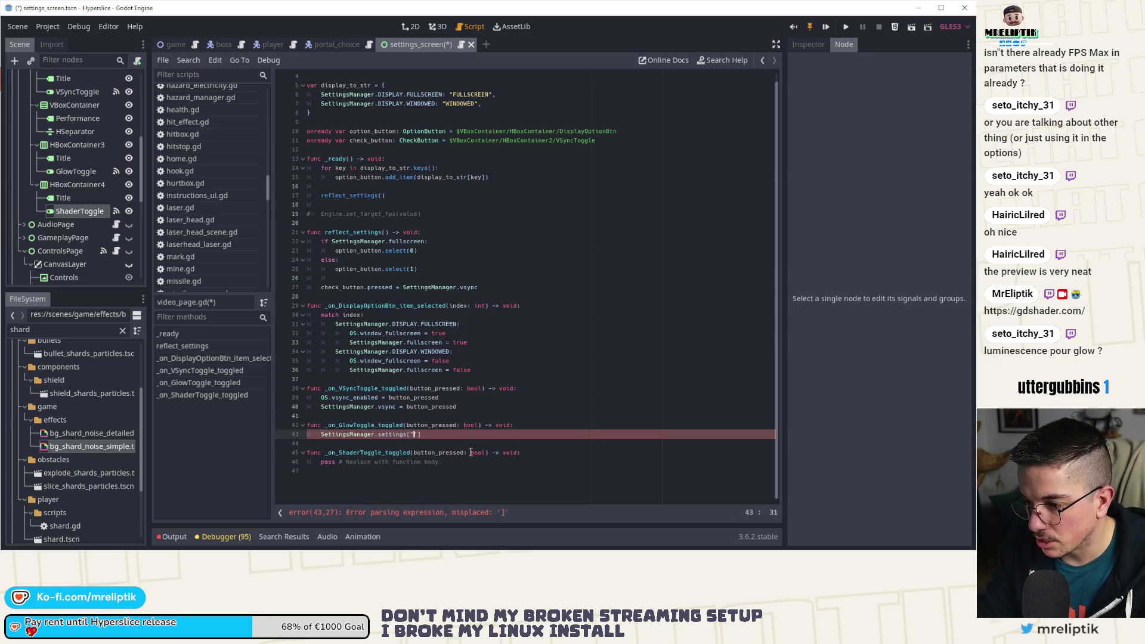
{"action": "type", "text": "[\""}
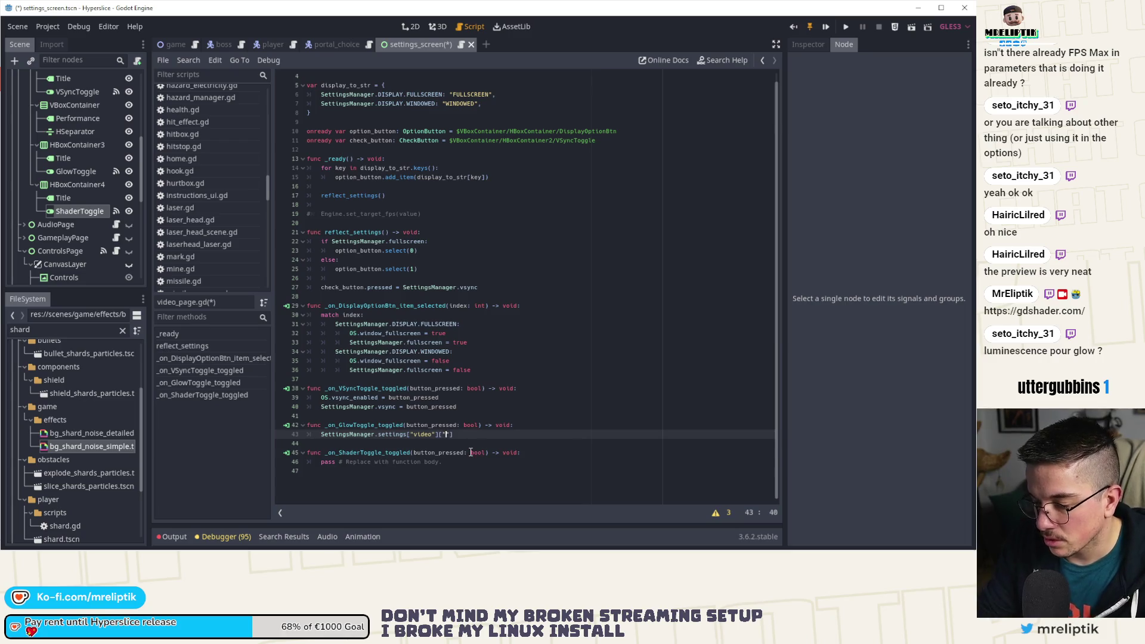
{"action": "type", "text": "glow\"]"}
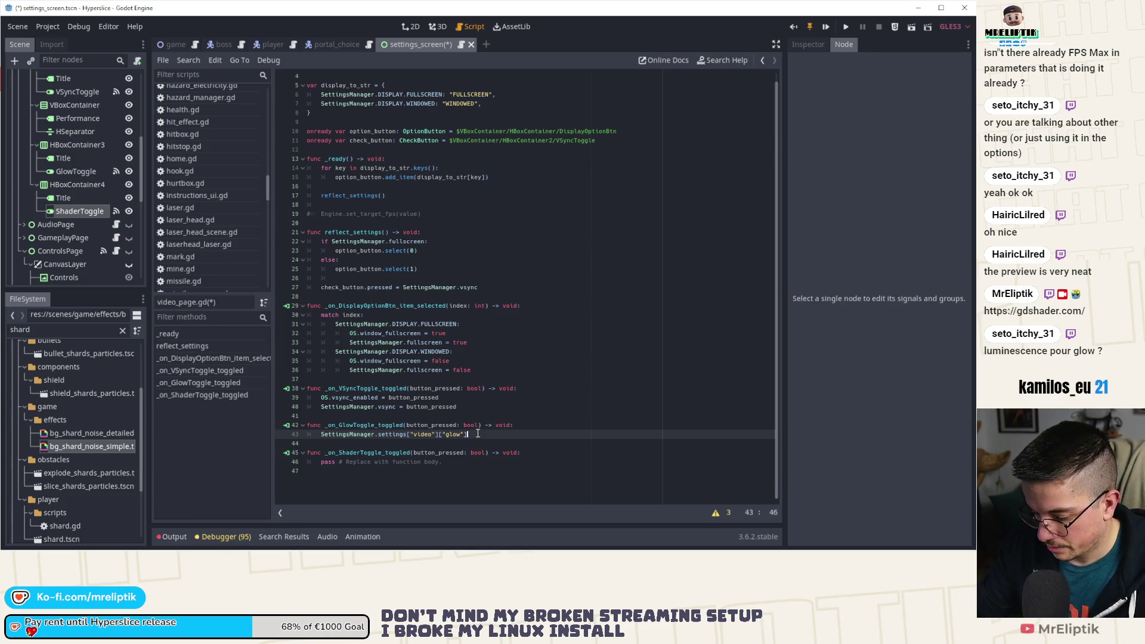
{"action": "type", "text": " = button_pressed"}
{"action": "key", "text": "ctrl+s"}
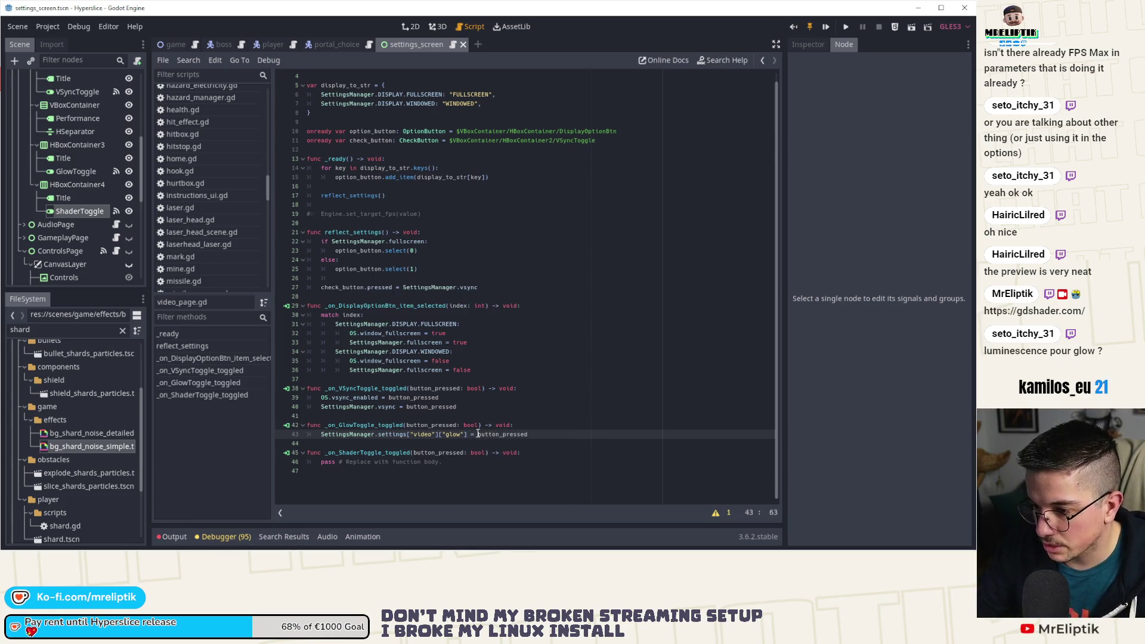
- Make the shader handler set SettingsManager.settings["video"]["shader"] = button_pressed, then save
{"action": "key", "text": "shift+Home"}
{"action": "key", "text": "ctrl+c"}
{"action": "key", "text": "Down"}
{"action": "key", "text": "Down"}
{"action": "key", "text": "Down"}
{"action": "key", "text": "shift+Home"}
{"action": "key", "text": "ctrl+v"}
{"action": "key", "text": "ctrl+Left"}
{"action": "key", "text": "ctrl+Left"}
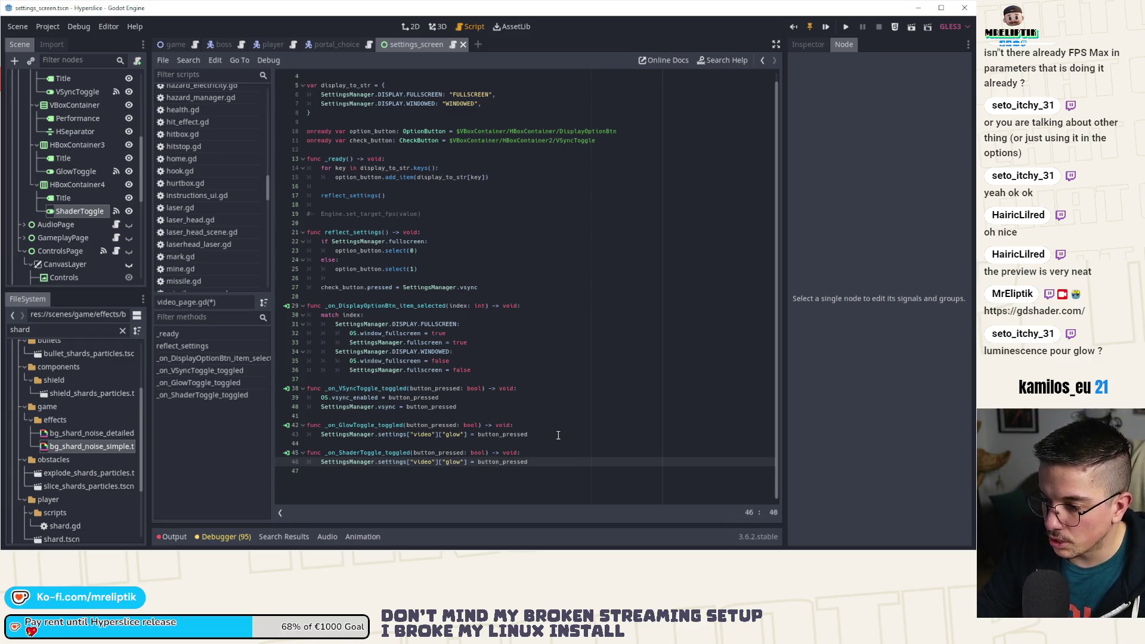
{"action": "key", "text": "ctrl+shift+Right"}
{"action": "type", "text": "shader"}
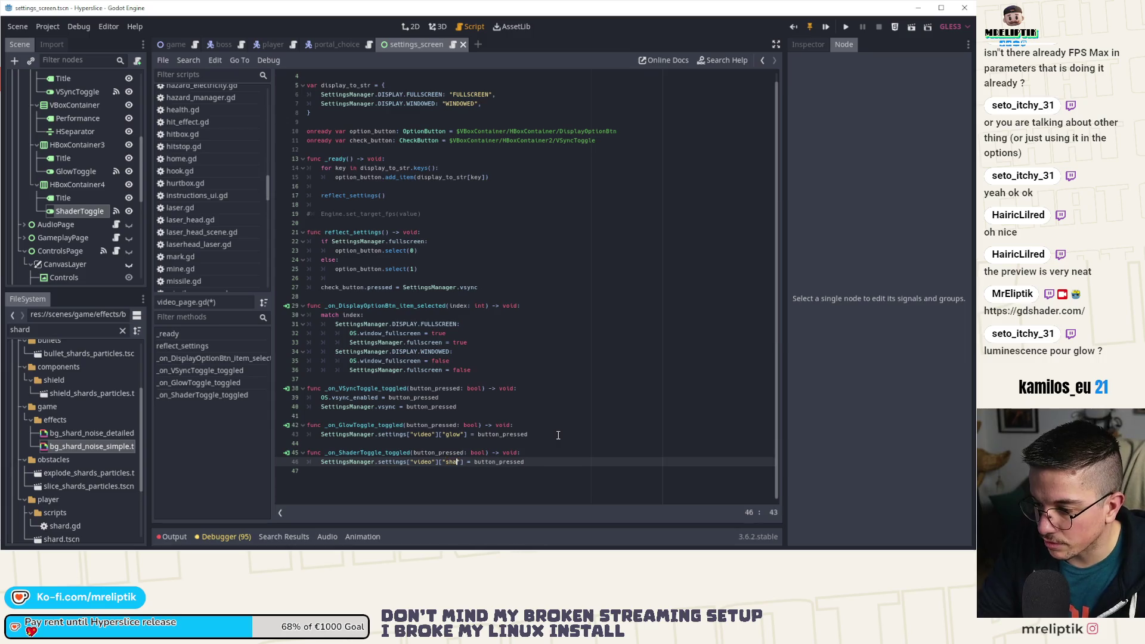
{"action": "key", "text": "End"}
{"action": "key", "text": "ctrl+s"}
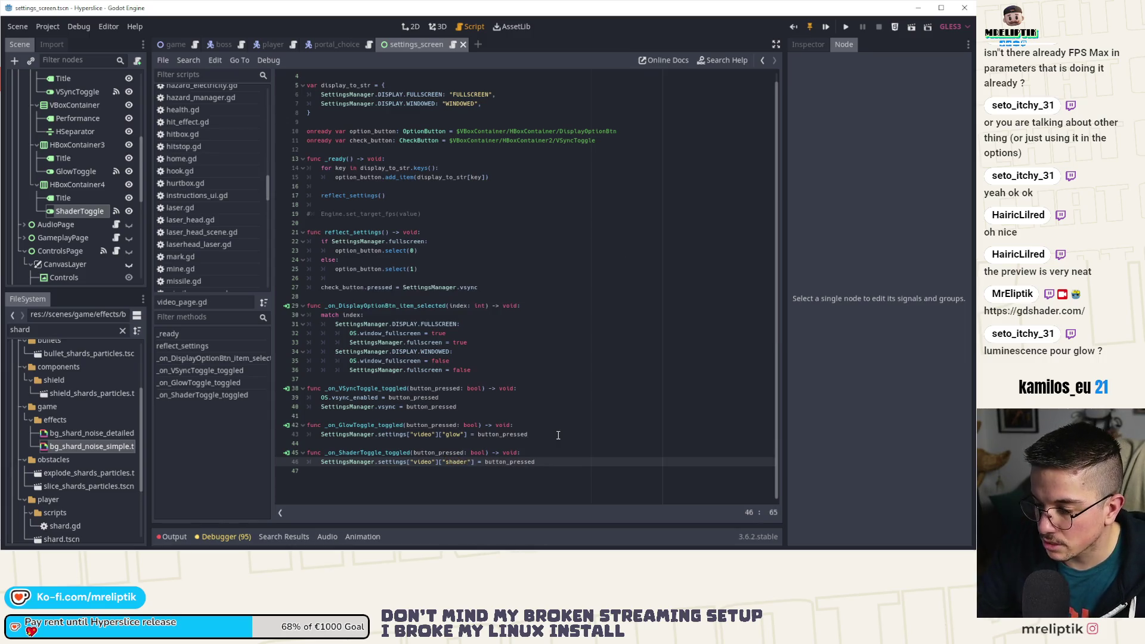
- Add onready declarations for glow_toggle and shader_toggle by dropping both nodes into the script
{"action": "left_click", "coordinate": [366, 199]}
{"action": "left_click", "coordinate": [504, 288]}
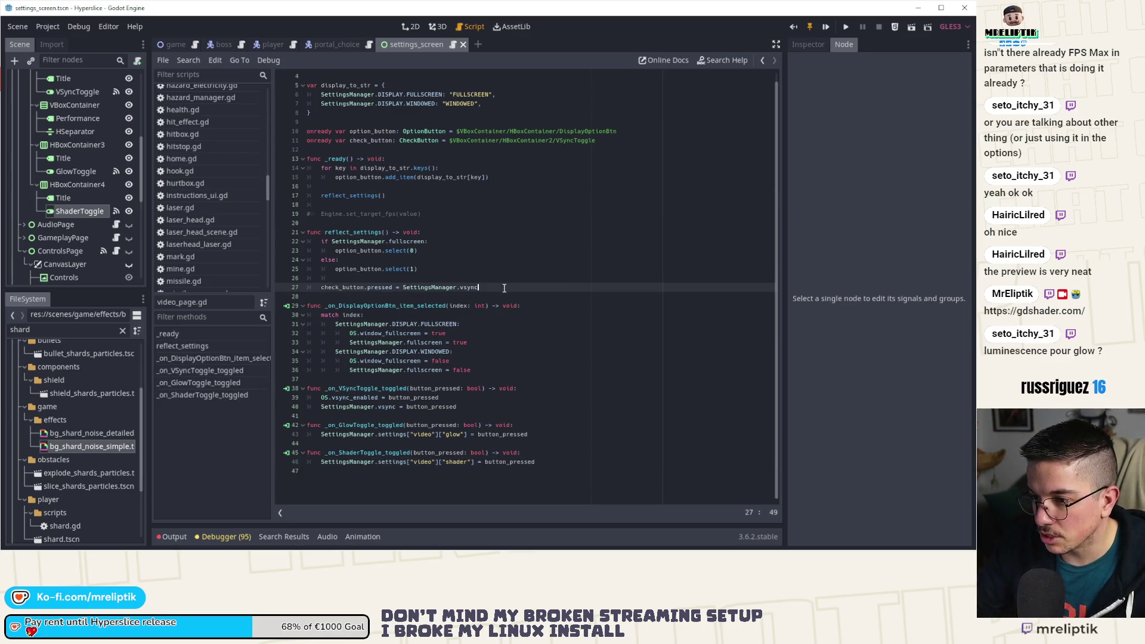
{"action": "key", "text": "Return"}
{"action": "key", "text": "Return"}
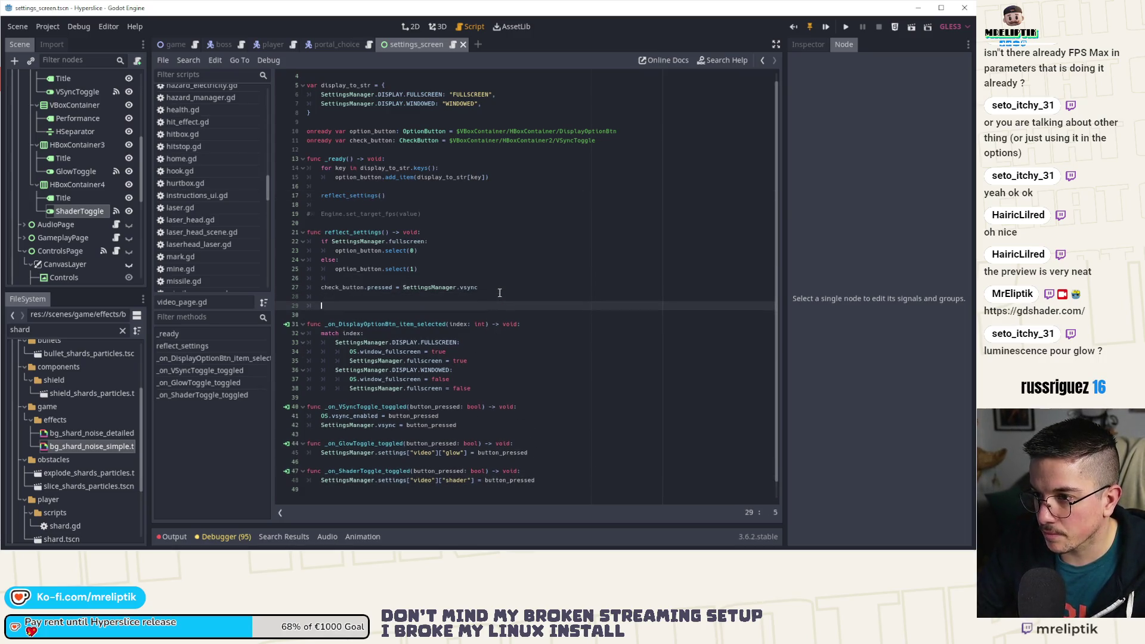
{"action": "left_click", "coordinate": [376, 151]}
{"action": "scroll", "coordinate": [394, 170], "scroll_direction": "up", "scroll_amount": 1}
{"action": "key", "text": "Return"}
{"action": "key", "text": "Return"}
{"action": "key", "text": "Up"}
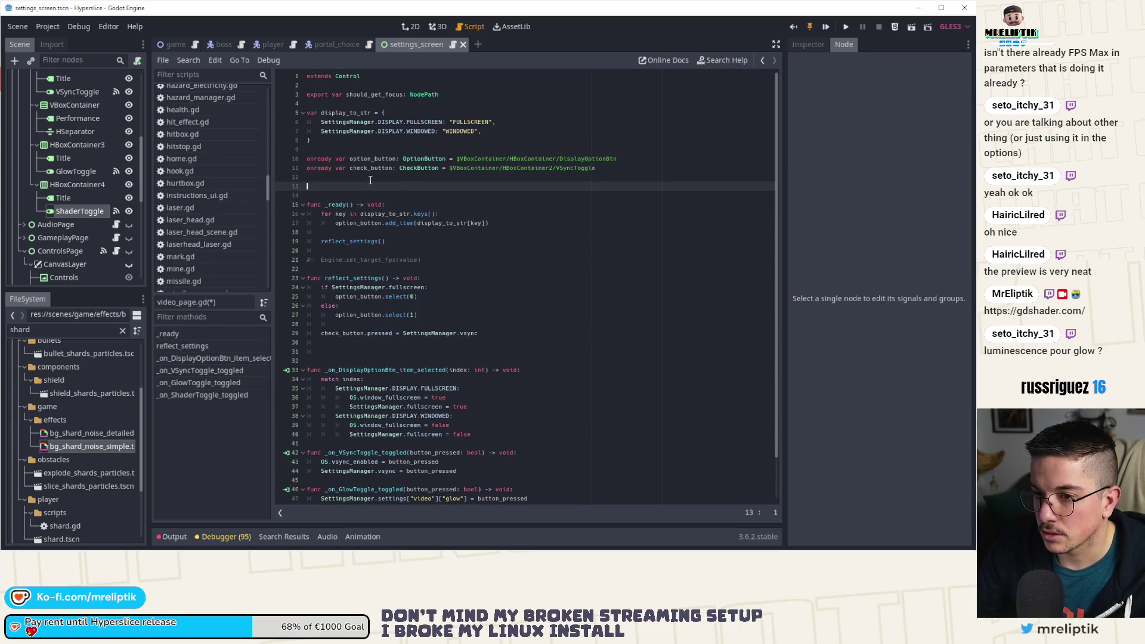
{"action": "left_click", "coordinate": [74, 171], "text": "ctrl"}
{"action": "left_click_drag", "start_coordinate": [74, 175], "coordinate": [341, 185]}
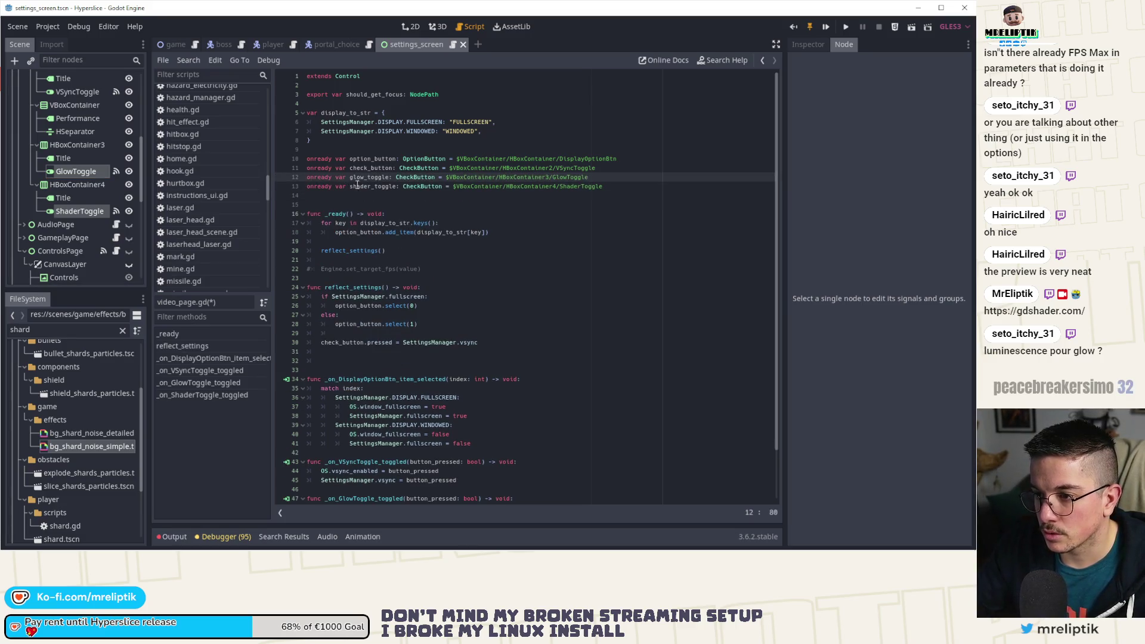
{"action": "left_click", "coordinate": [358, 196]}
{"action": "key", "text": "BackSpace"}
- In reflect_settings, set glow_toggle.pressed from the stored video glow setting
{"action": "double_click", "coordinate": [369, 177]}
{"action": "scroll", "coordinate": [394, 269], "scroll_direction": "down", "scroll_amount": 2}
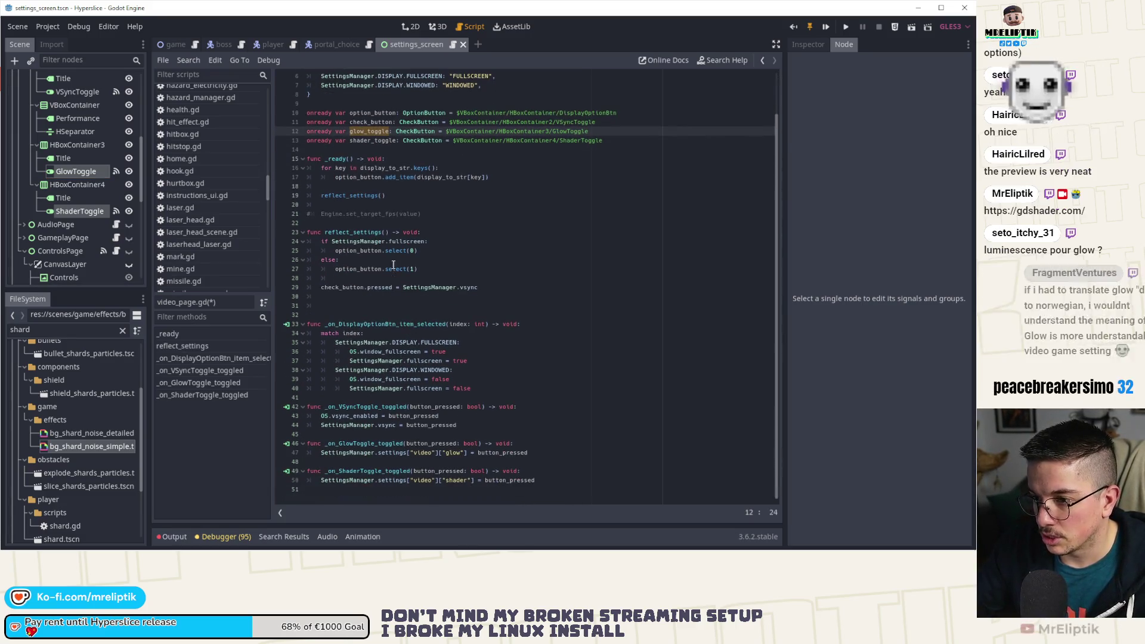
{"action": "left_click", "coordinate": [358, 296]}
{"action": "key", "text": "ctrl+v"}
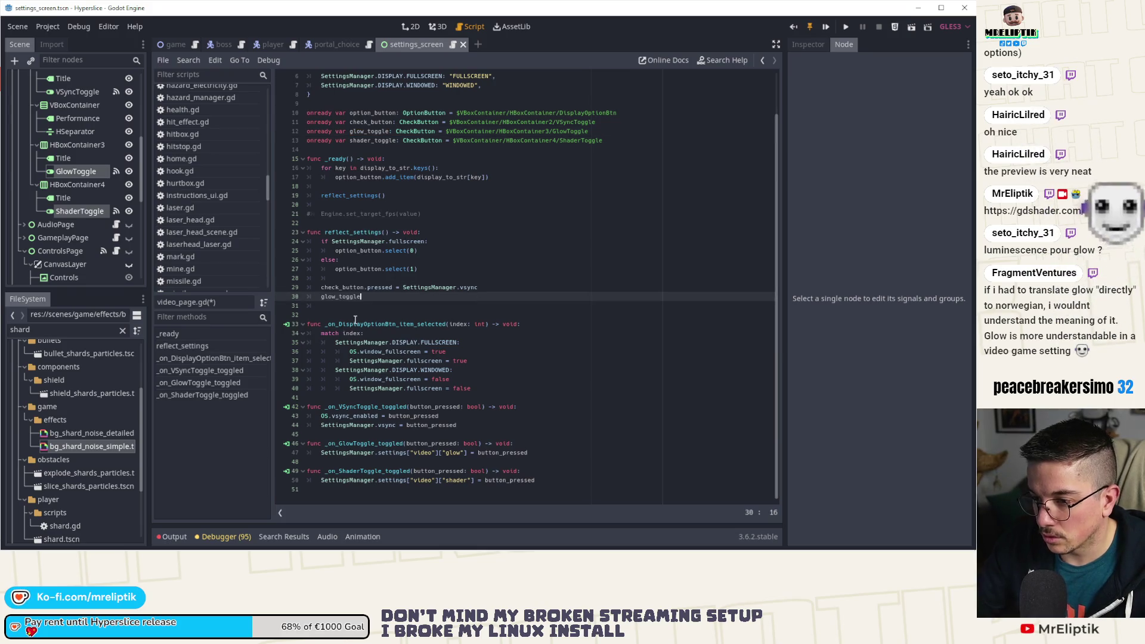
{"action": "type", "text": ".pressed ="}
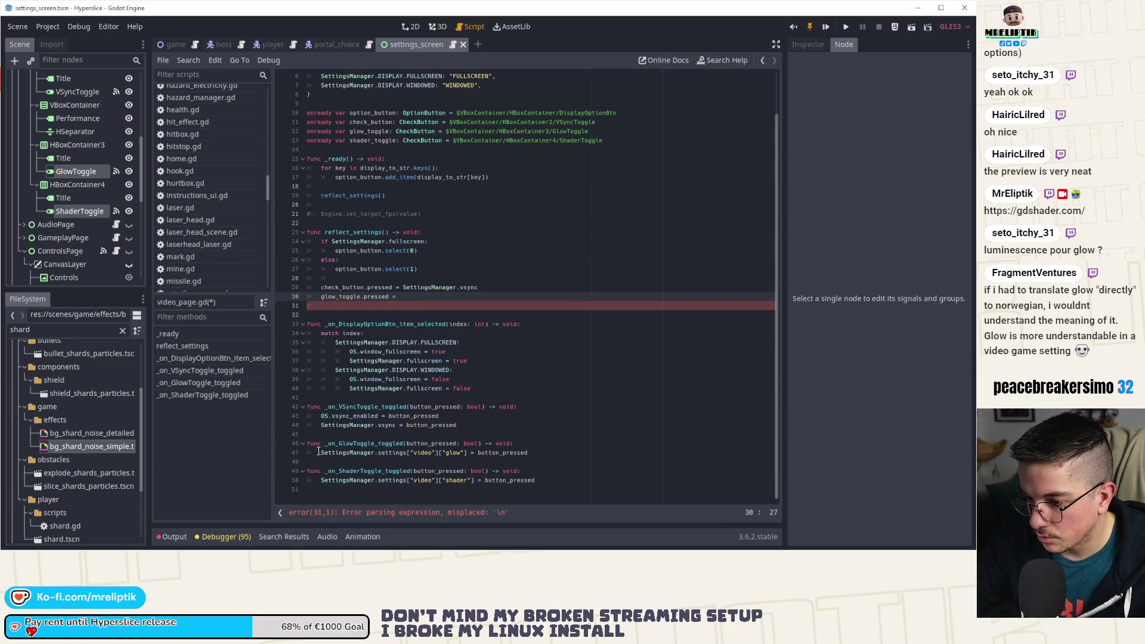
{"action": "left_click_drag", "start_coordinate": [318, 453], "coordinate": [467, 453]}
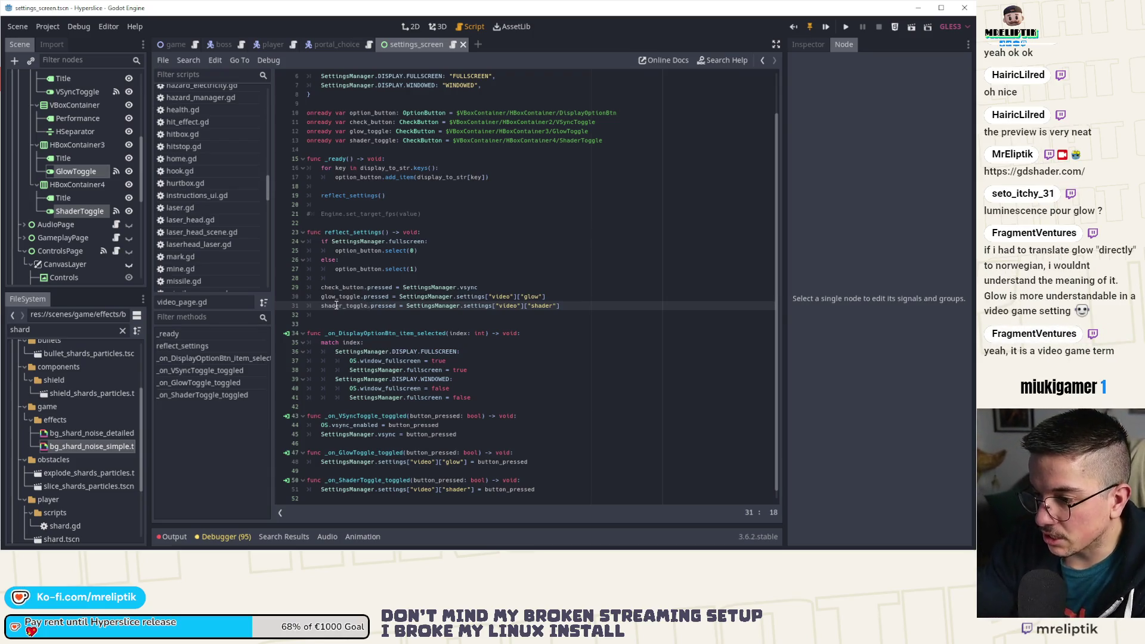
{"action": "left_click", "coordinate": [447, 288]}
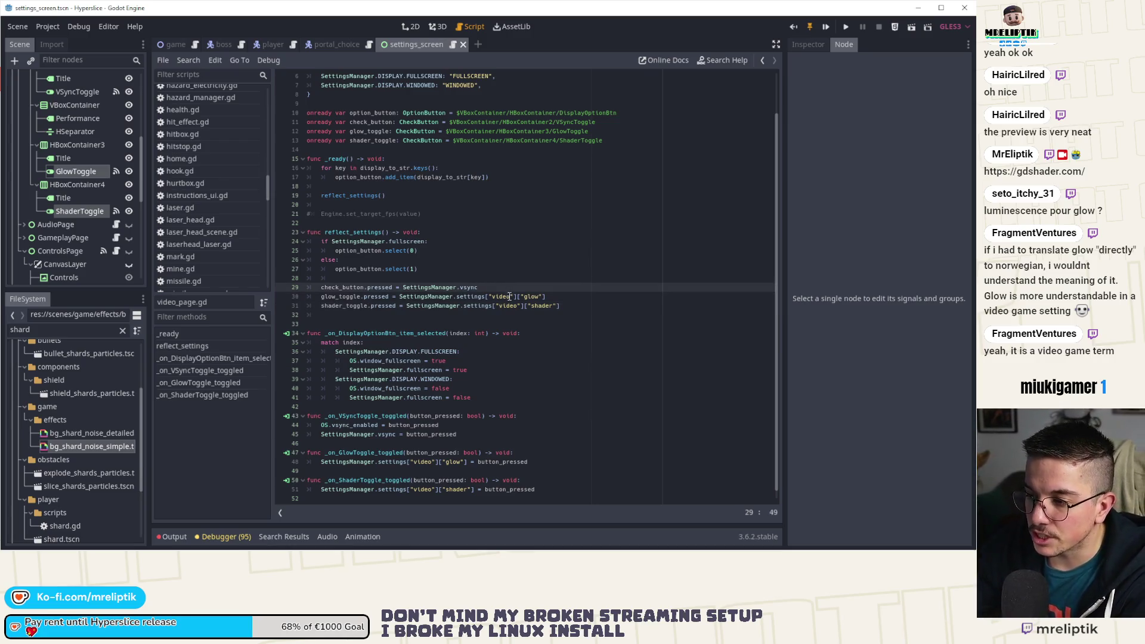
{"action": "left_click", "coordinate": [334, 315]}
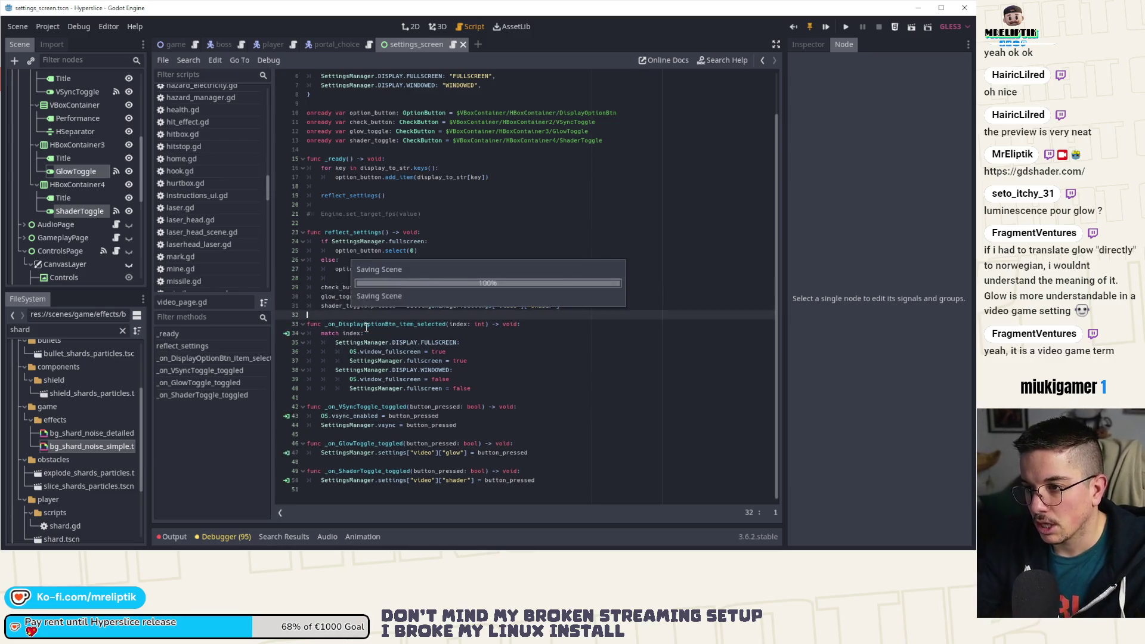
- Make the glow handler call SignalBus.glow_setting_changed(button_pressed)
{"action": "key", "text": "Delete"}
{"action": "scroll", "coordinate": [419, 282], "scroll_direction": "up", "scroll_amount": 2}
{"action": "scroll", "coordinate": [507, 207], "scroll_direction": "down", "scroll_amount": 2}
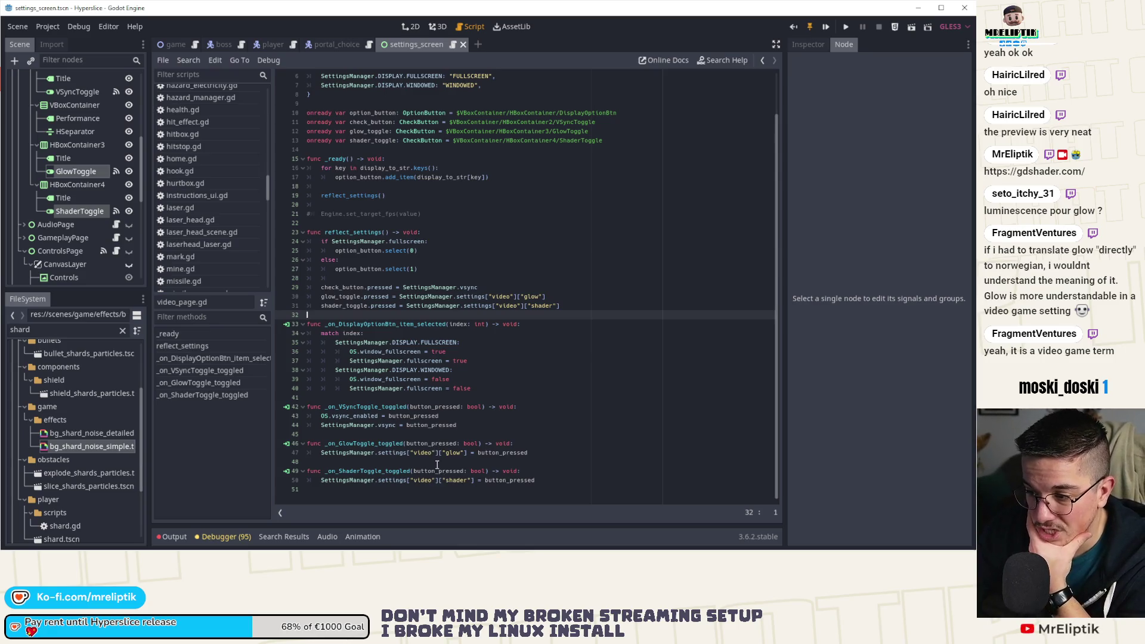
{"action": "left_click", "coordinate": [528, 456]}
{"action": "key", "text": "Return"}
{"action": "type", "text": "Signal"}
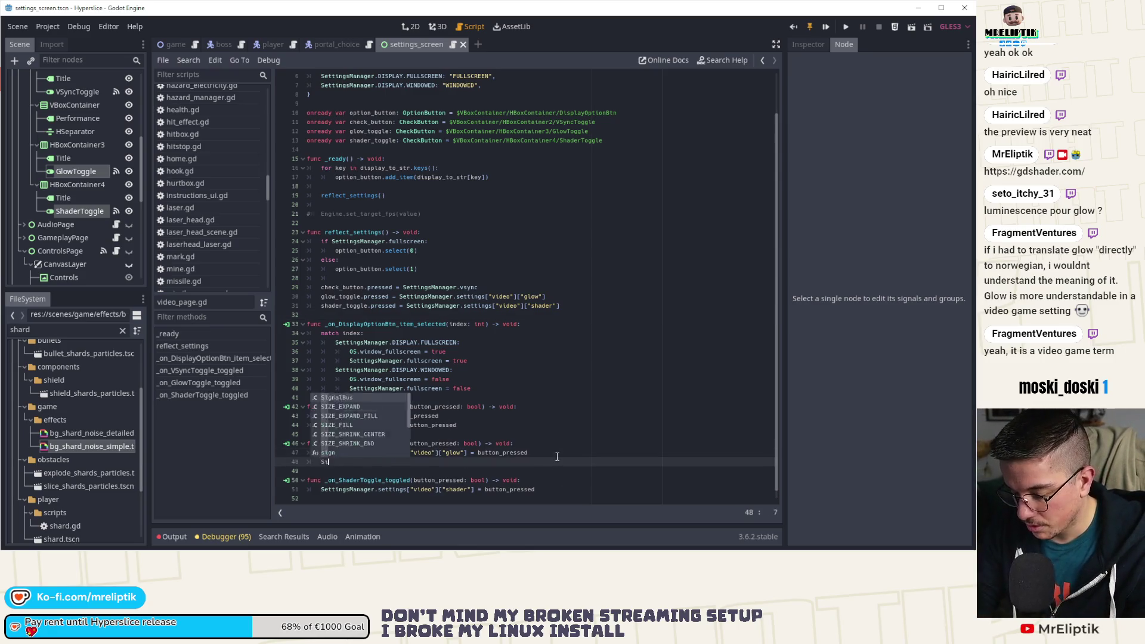
{"action": "type", "text": "Bus.glow"}
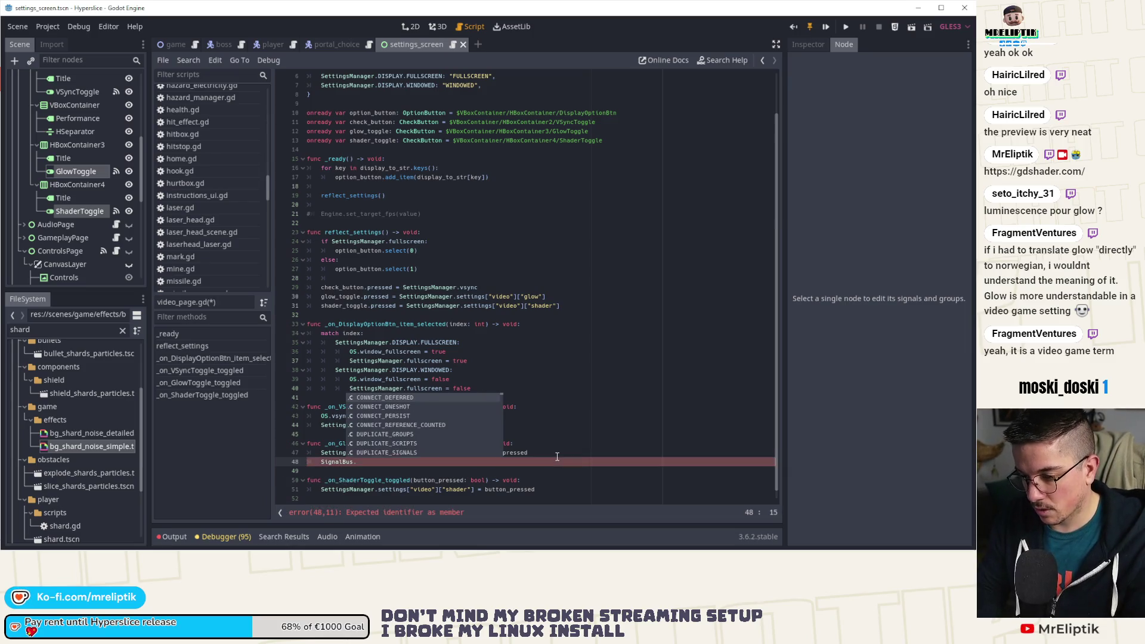
{"action": "type", "text": "_"}
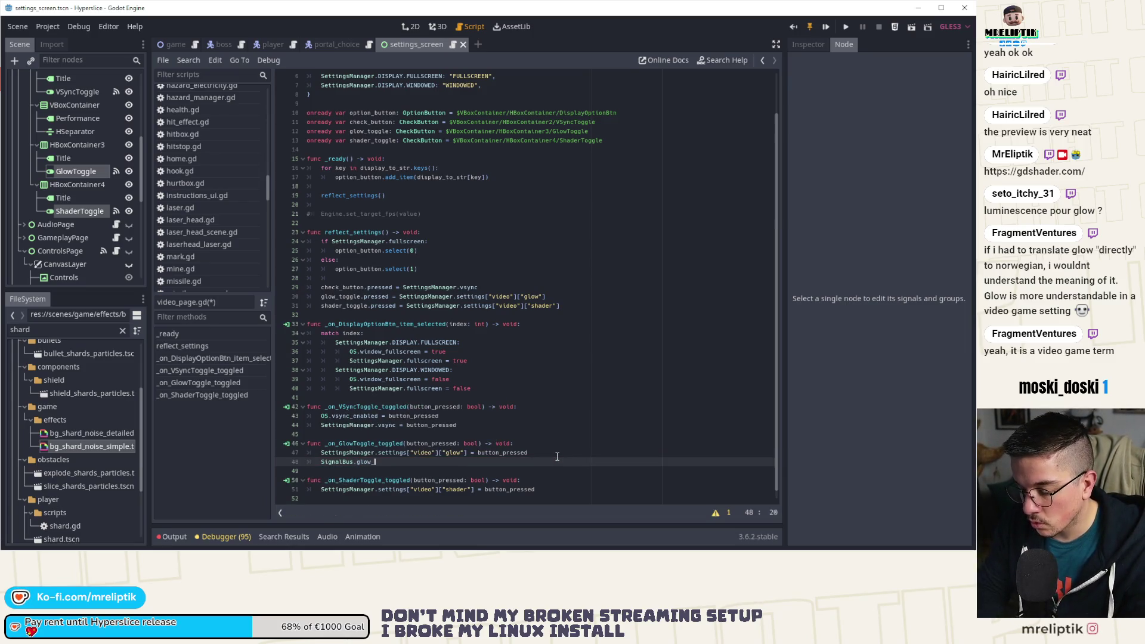
{"action": "type", "text": "tings_ch"}
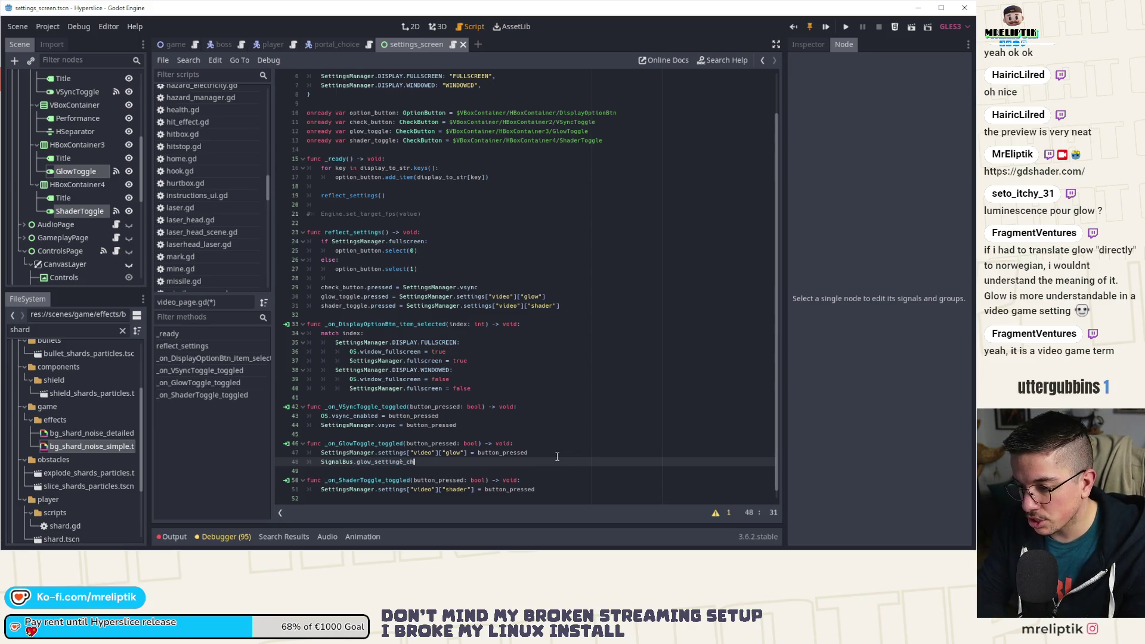
{"action": "type", "text": "s"}
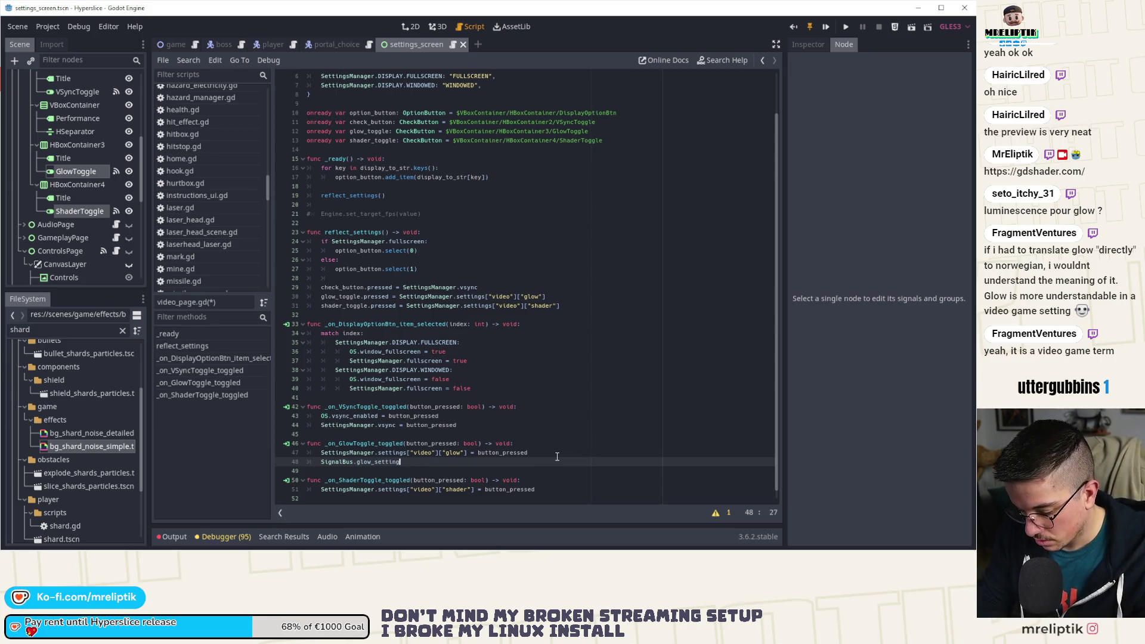
{"action": "type", "text": "d("}
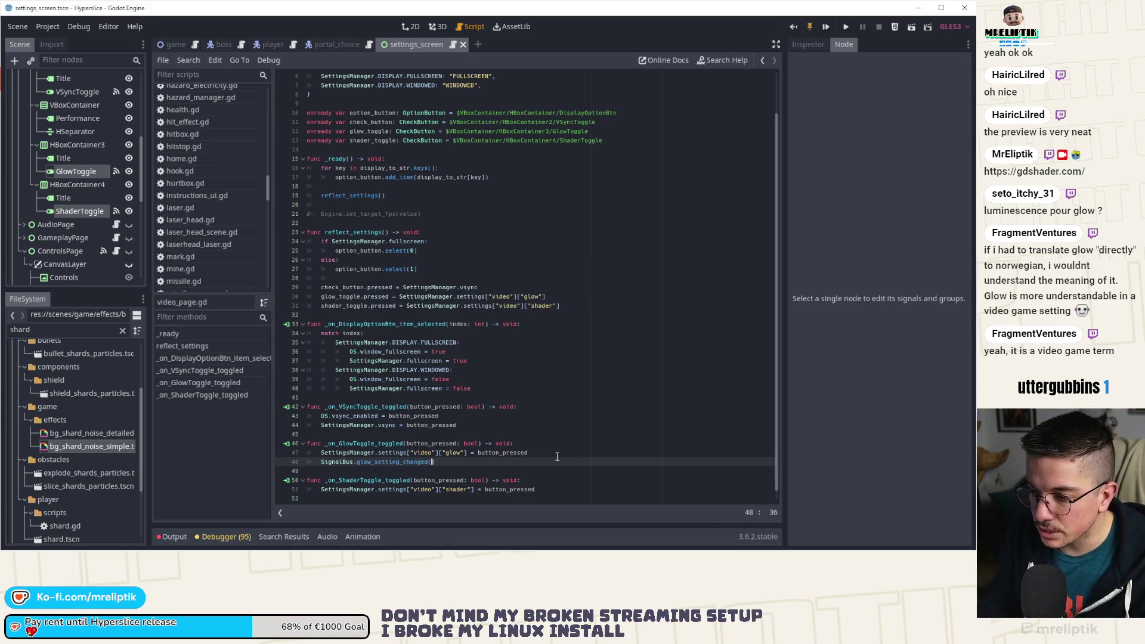
{"action": "key", "text": "BackSpace"}
{"action": "key", "text": "BackSpace"}
{"action": "type", "text": "button_"}
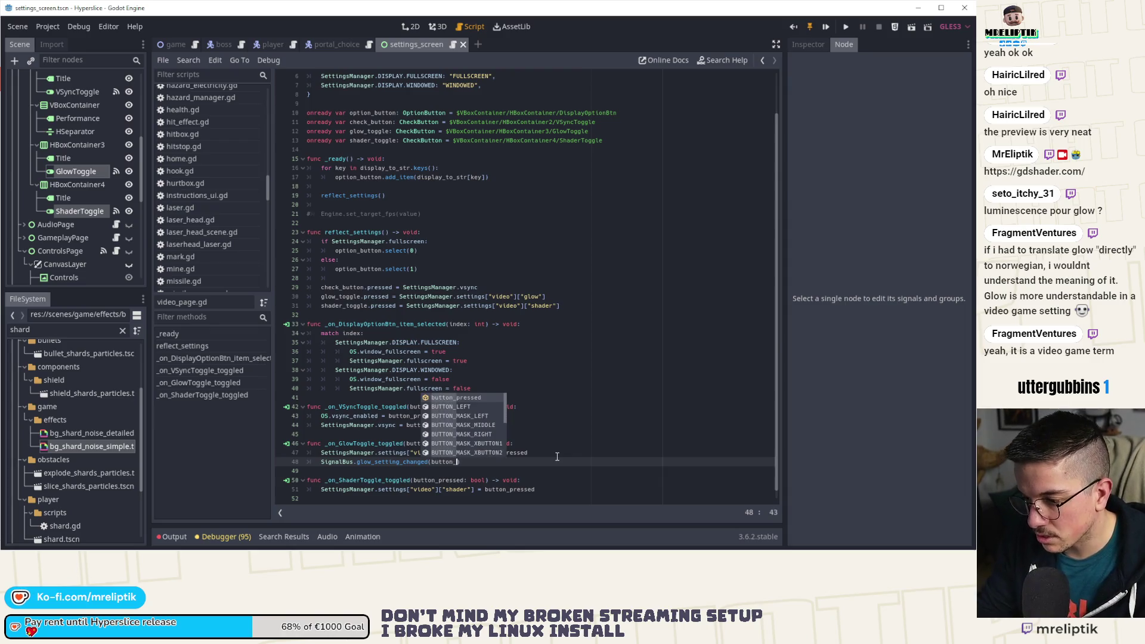
{"action": "key", "text": "Return"}
{"action": "type", "text": ")"}
- Add SignalBus.shader_setting_changed(button_pressed) to the shader handler and save
{"action": "key", "text": "ctrl+c"}
{"action": "key", "text": "Down"}
{"action": "key", "text": "Down"}
{"action": "key", "text": "Down"}
{"action": "key", "text": "ctrl+v"}
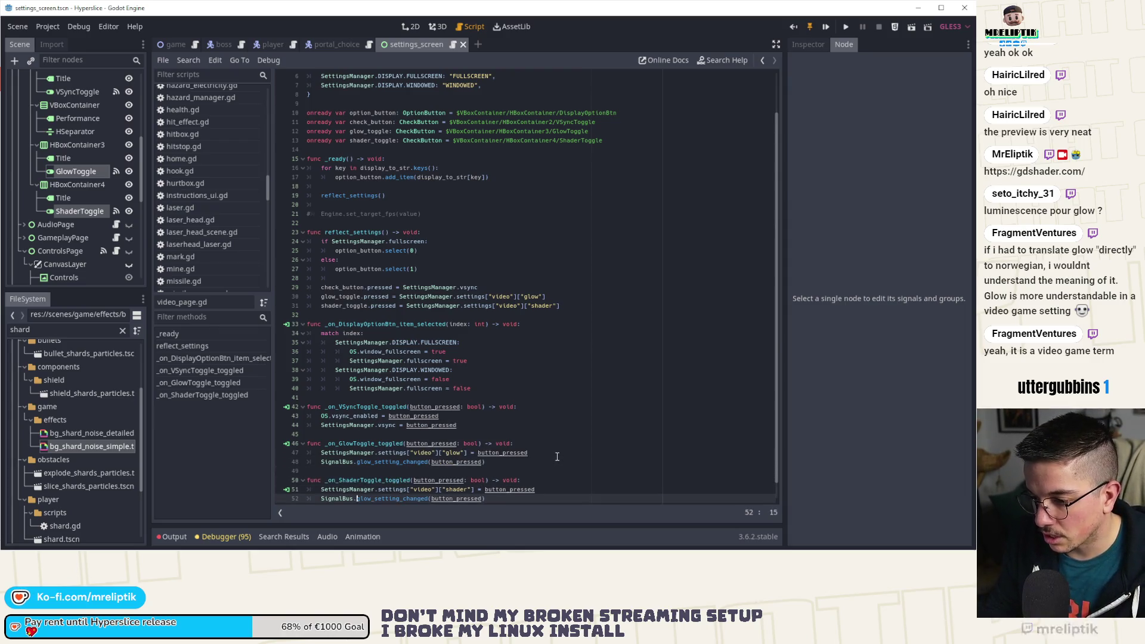
{"action": "key", "text": "BackSpace"}
{"action": "key", "text": "Delete"}
{"action": "key", "text": "Delete"}
{"action": "key", "text": "Delete"}
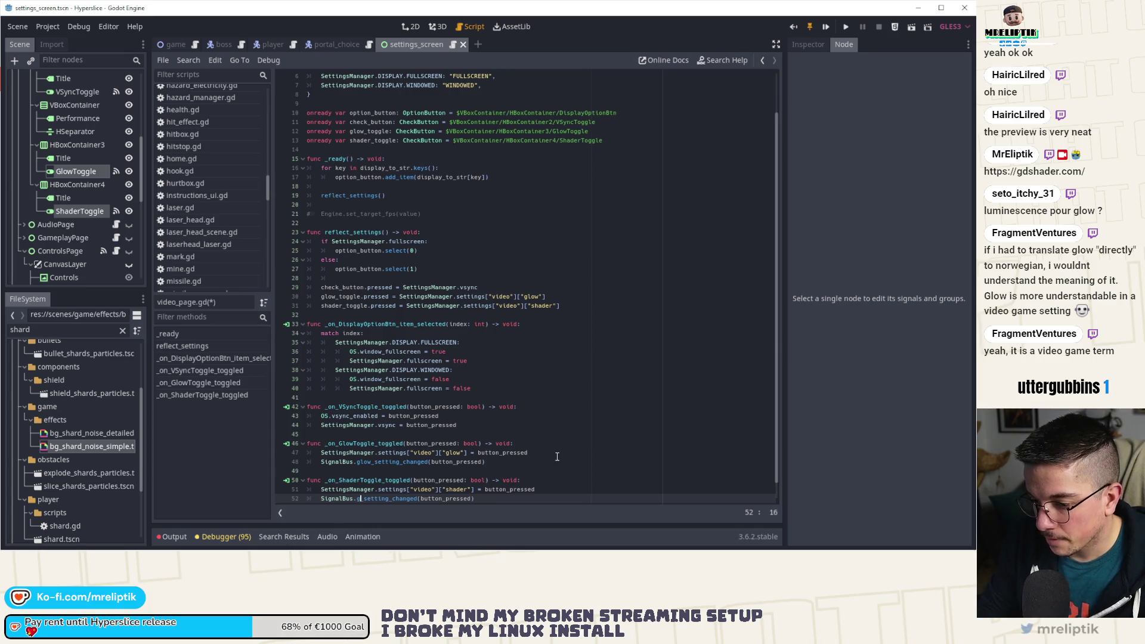
{"action": "type", "text": "shader"}
{"action": "key", "text": "ctrl+s"}
{"action": "scroll", "coordinate": [531, 474], "scroll_direction": "down", "scroll_amount": 1}
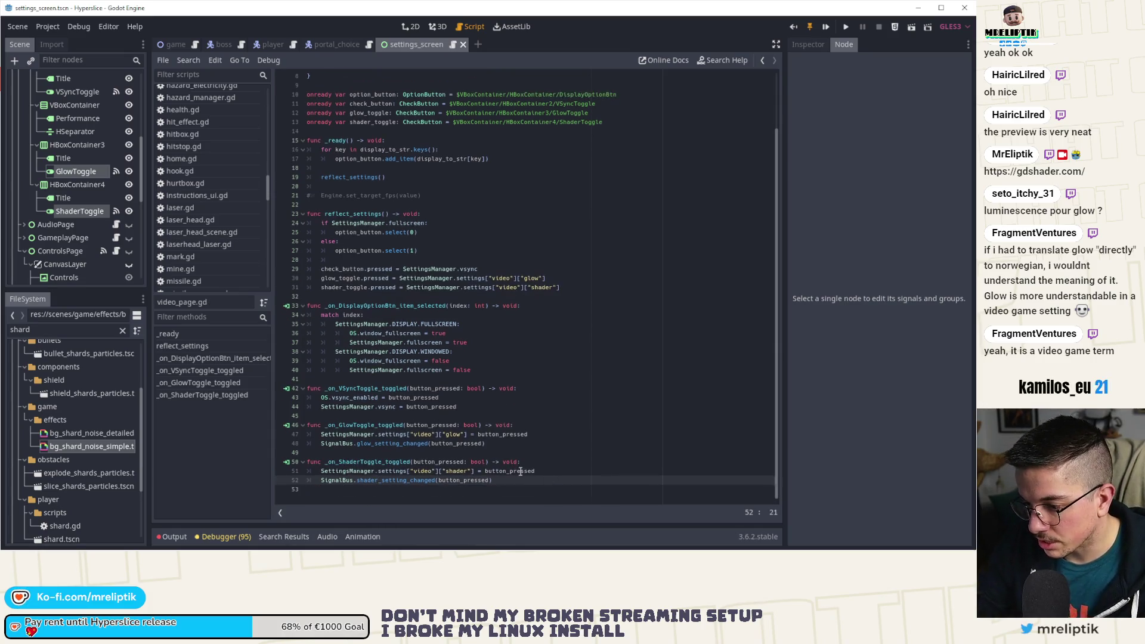
{"action": "left_click", "coordinate": [396, 445]}
- Declare signal glow_setting_changed(state) and a duplicated shader_setting_changed(state) below the existing signals
{"action": "left_click", "coordinate": [338, 445], "text": "ctrl"}
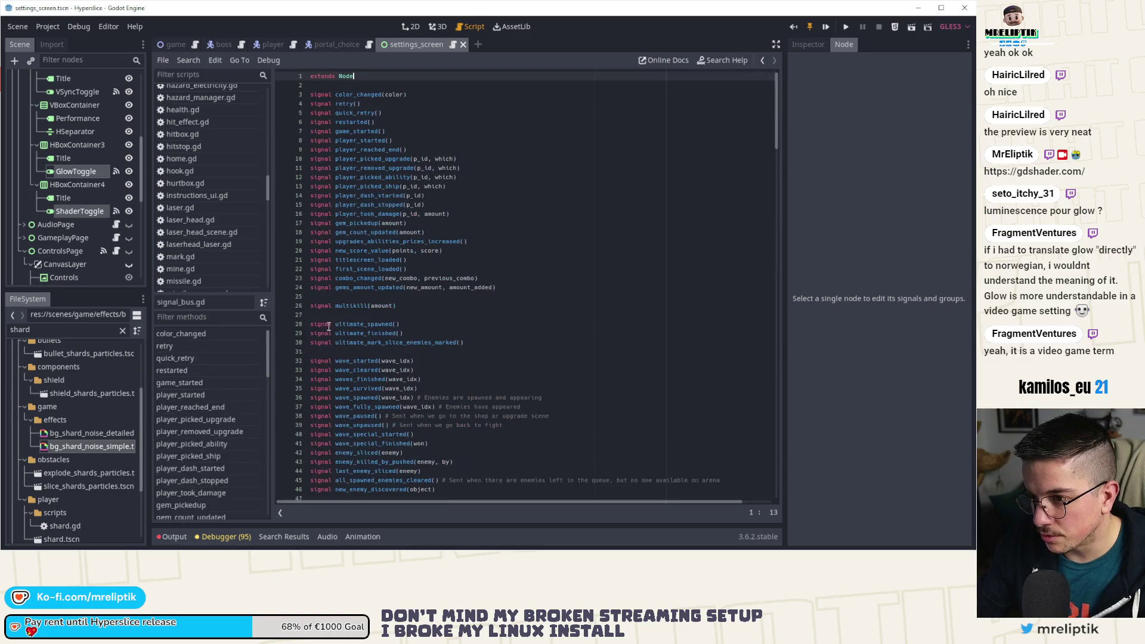
{"action": "scroll", "coordinate": [391, 265], "scroll_direction": "down", "scroll_amount": 16}
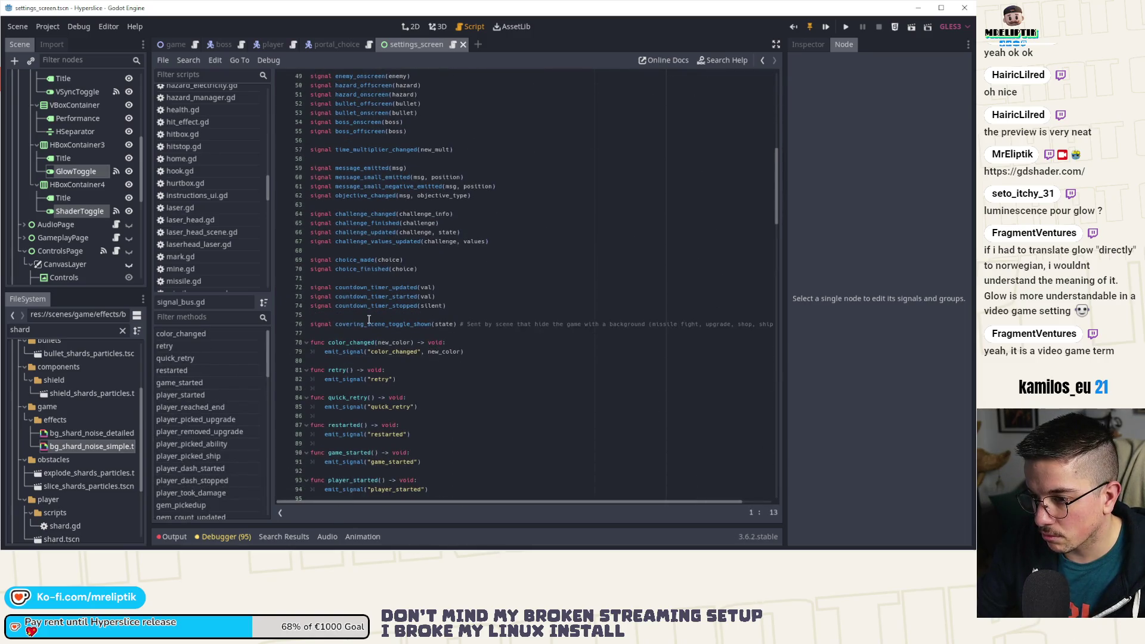
{"action": "left_click", "coordinate": [356, 332]}
{"action": "key", "text": "Return"}
{"action": "key", "text": "Return"}
{"action": "key", "text": "Up"}
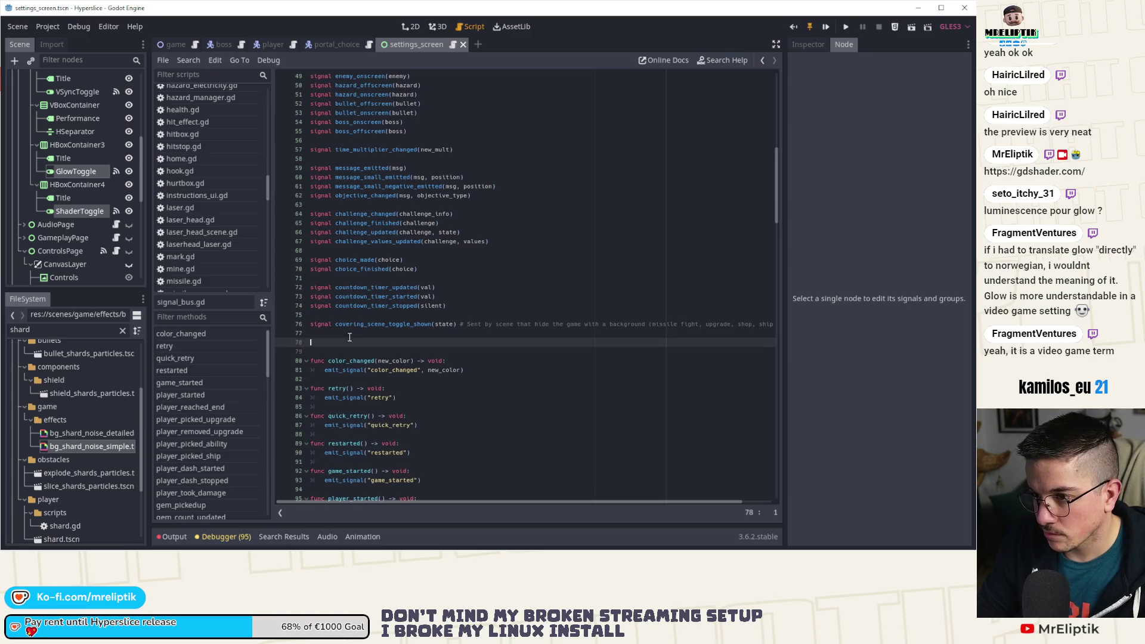
{"action": "type", "text": "ignal glow_setting_changed("}
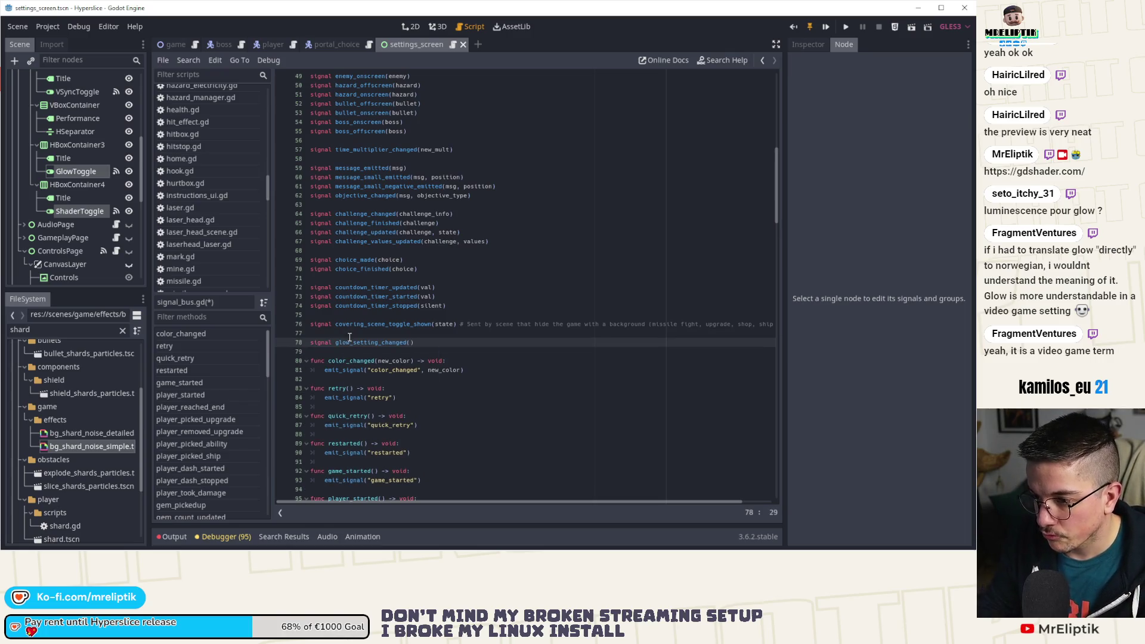
{"action": "type", "text": "state"}
{"action": "key", "text": "ctrl+b"}
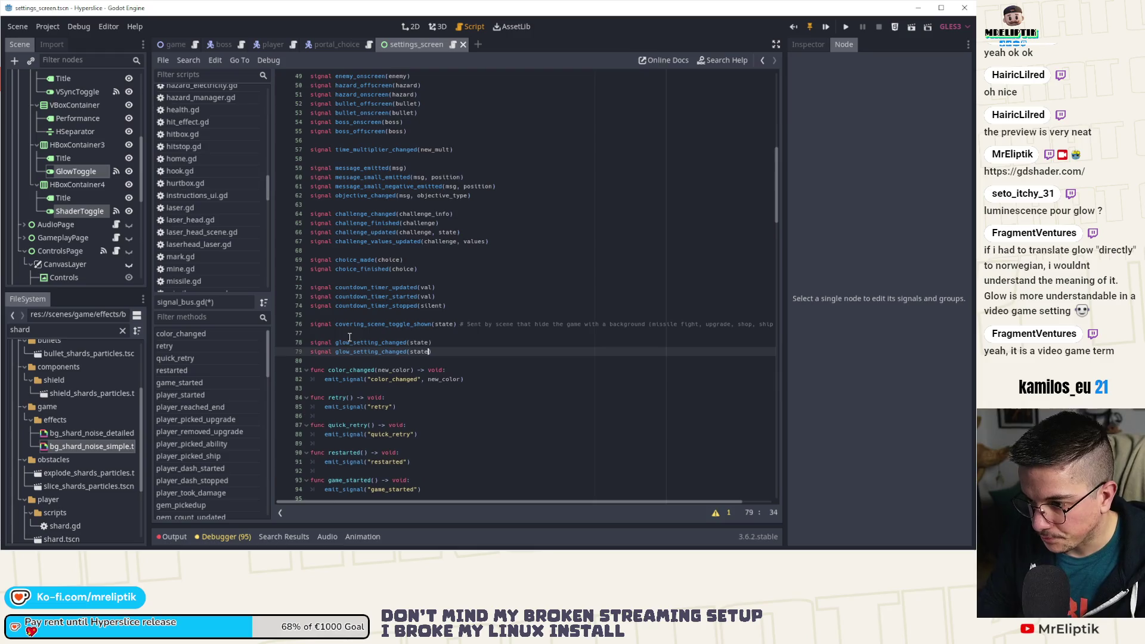
{"action": "key", "text": "ctrl+Left"}
{"action": "key", "text": "ctrl+Left"}
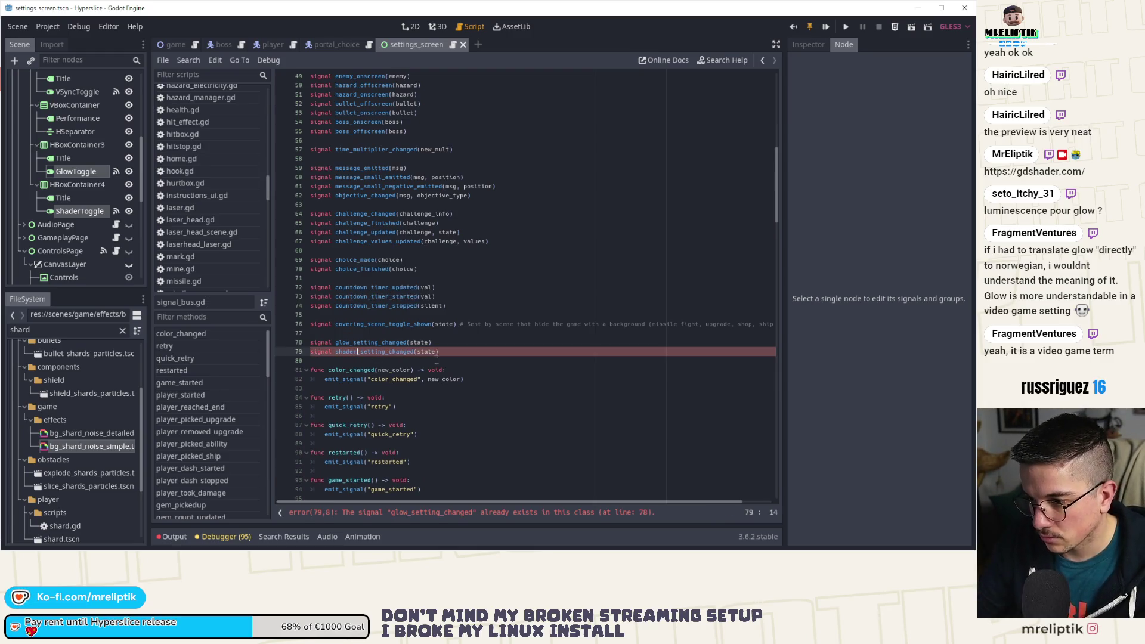
- Select the two new signal declarations and make room at the end of the file
{"action": "left_click_drag", "start_coordinate": [440, 352], "coordinate": [337, 344]}
{"action": "scroll", "coordinate": [337, 344], "scroll_direction": "down", "scroll_amount": 20}
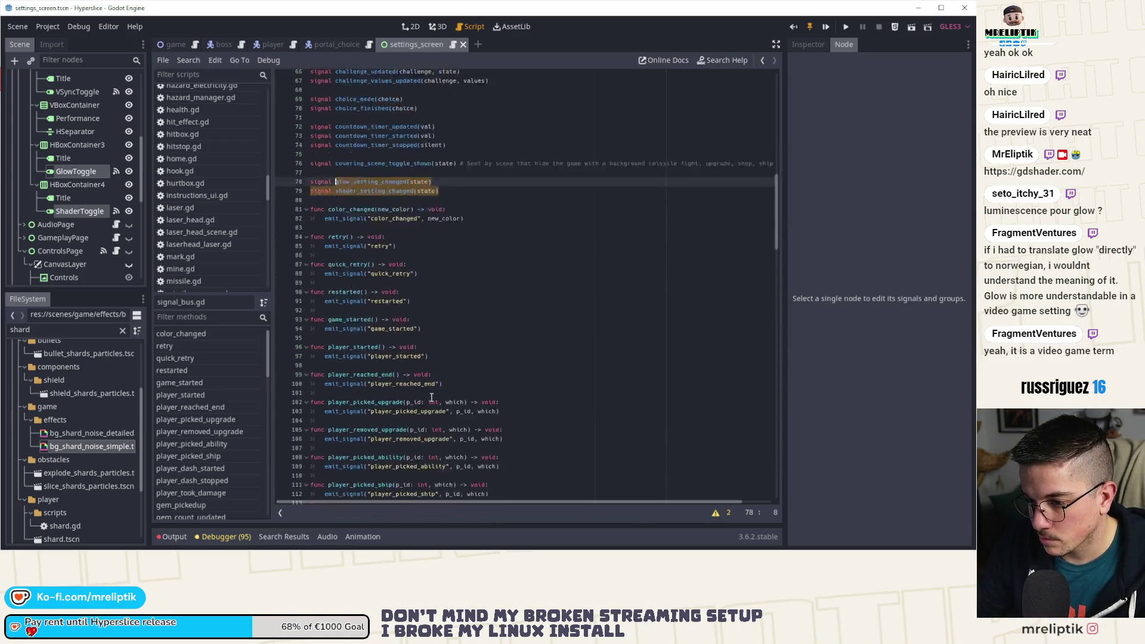
{"action": "scroll", "coordinate": [430, 405], "scroll_direction": "down", "scroll_amount": 14}
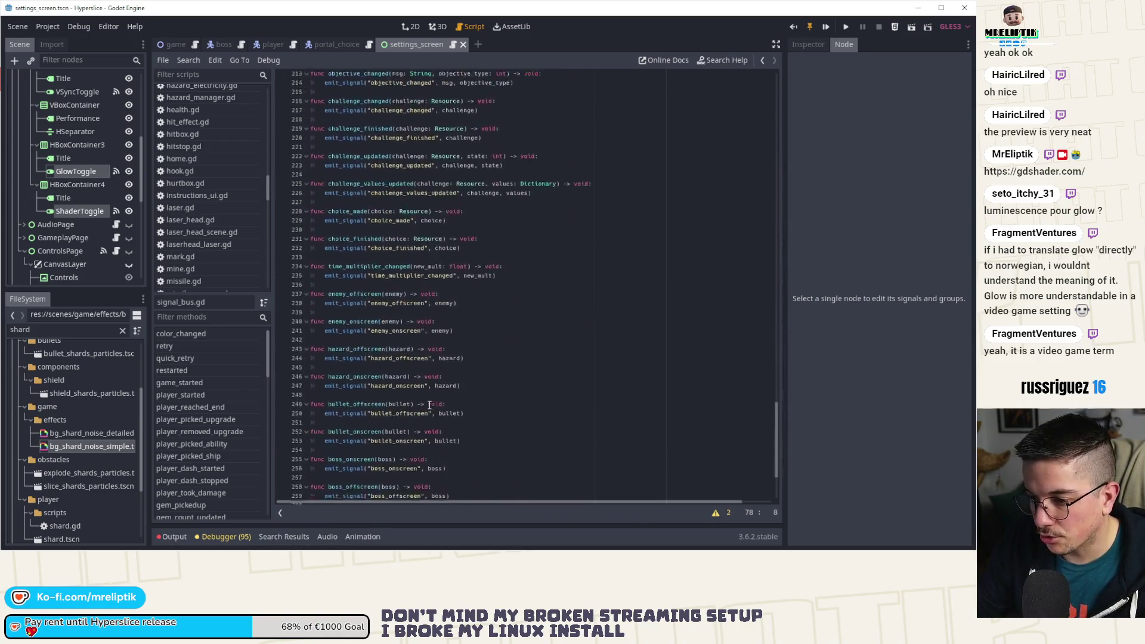
{"action": "left_click", "coordinate": [357, 495]}
{"action": "key", "text": "Return"}
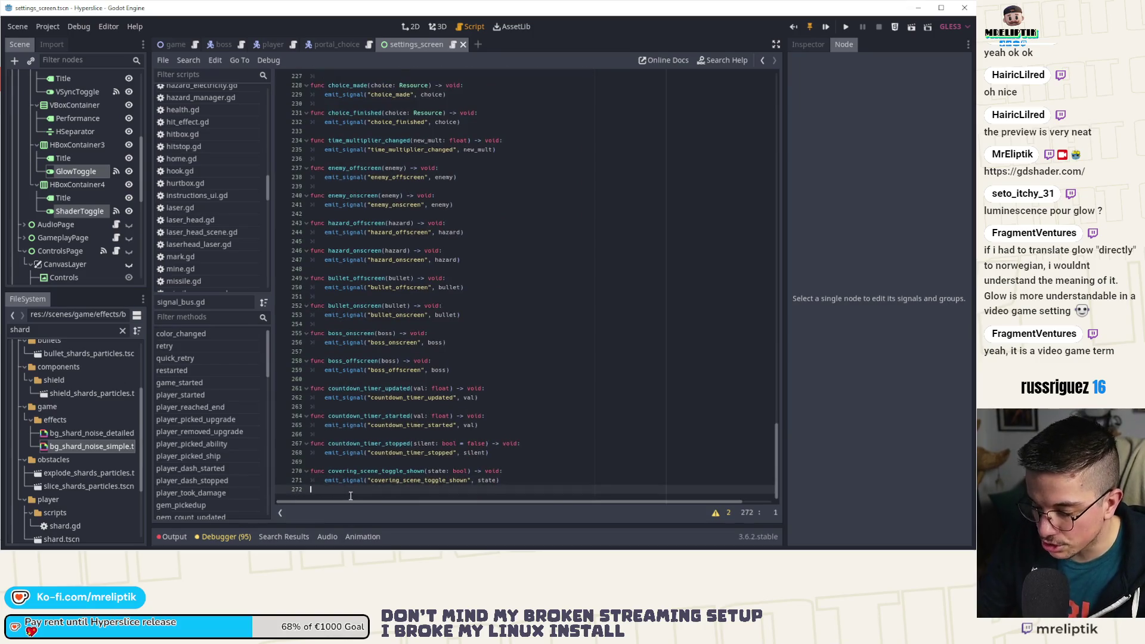
- Turn the pasted glow line into func glow_setting_changed(state: bool) -> void with a pass body
{"action": "key", "text": "ctrl+v"}
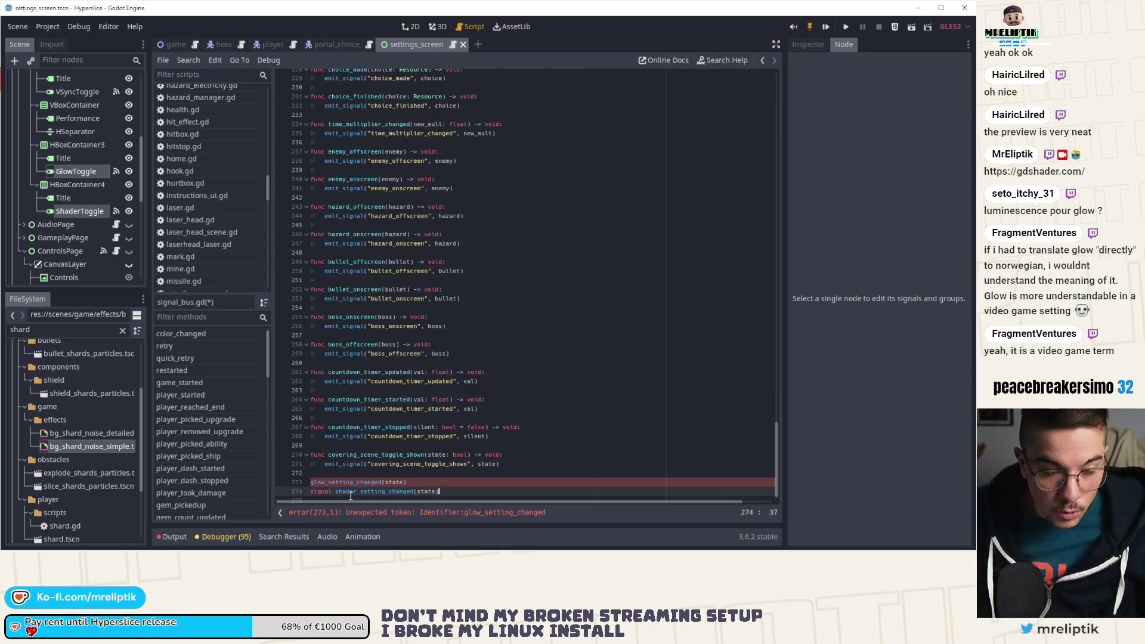
{"action": "scroll", "coordinate": [353, 439], "scroll_direction": "down", "scroll_amount": 1}
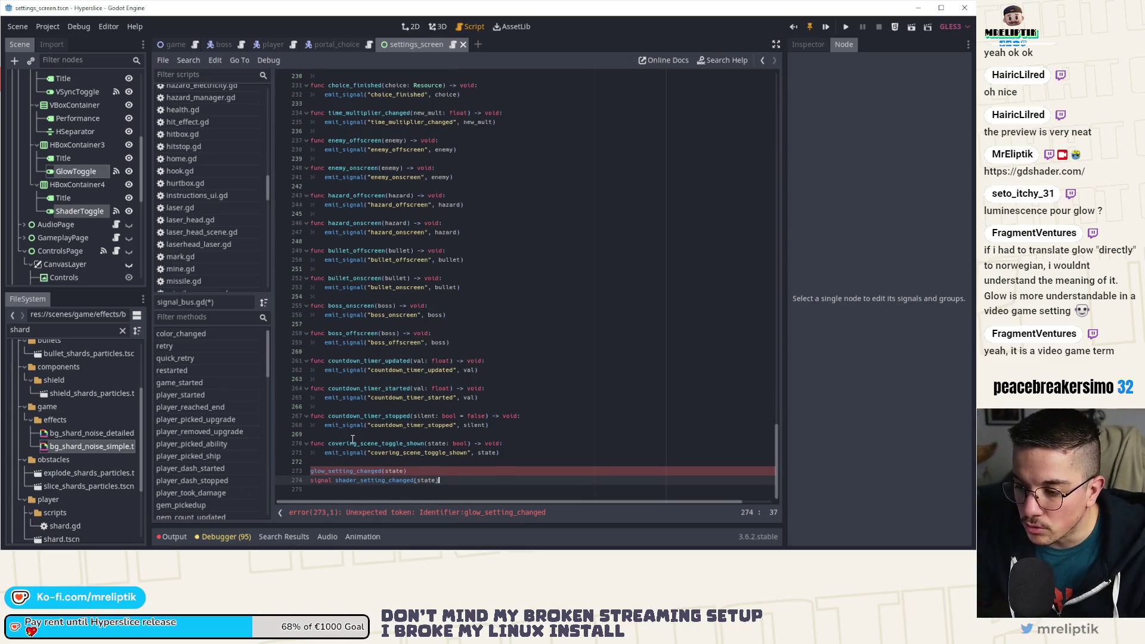
{"action": "left_click", "coordinate": [308, 471]}
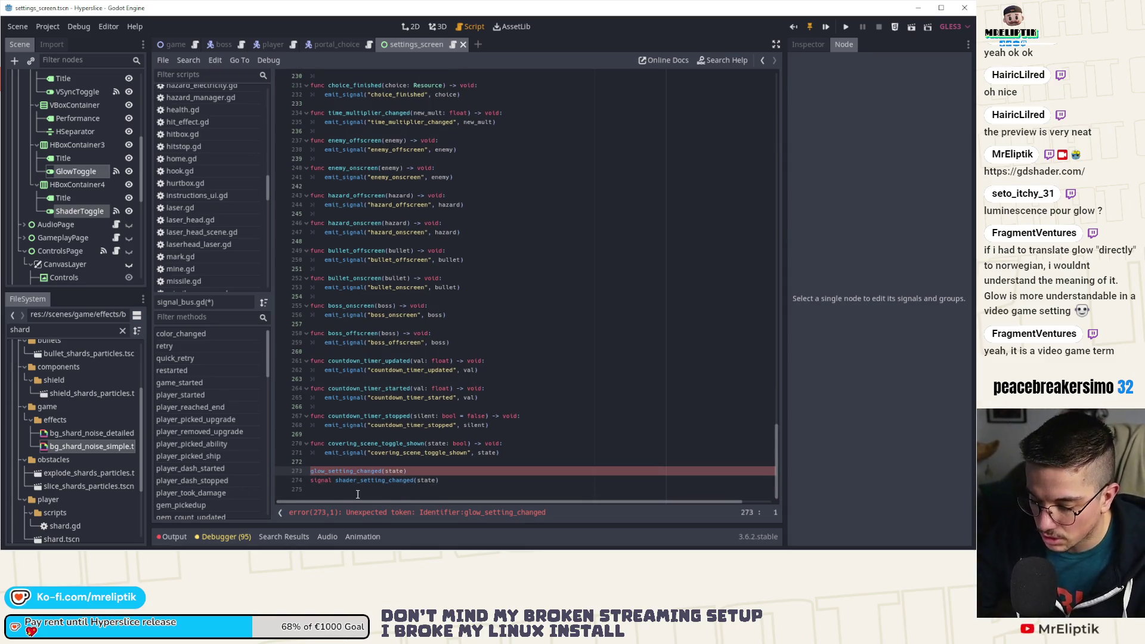
{"action": "type", "text": "func "}
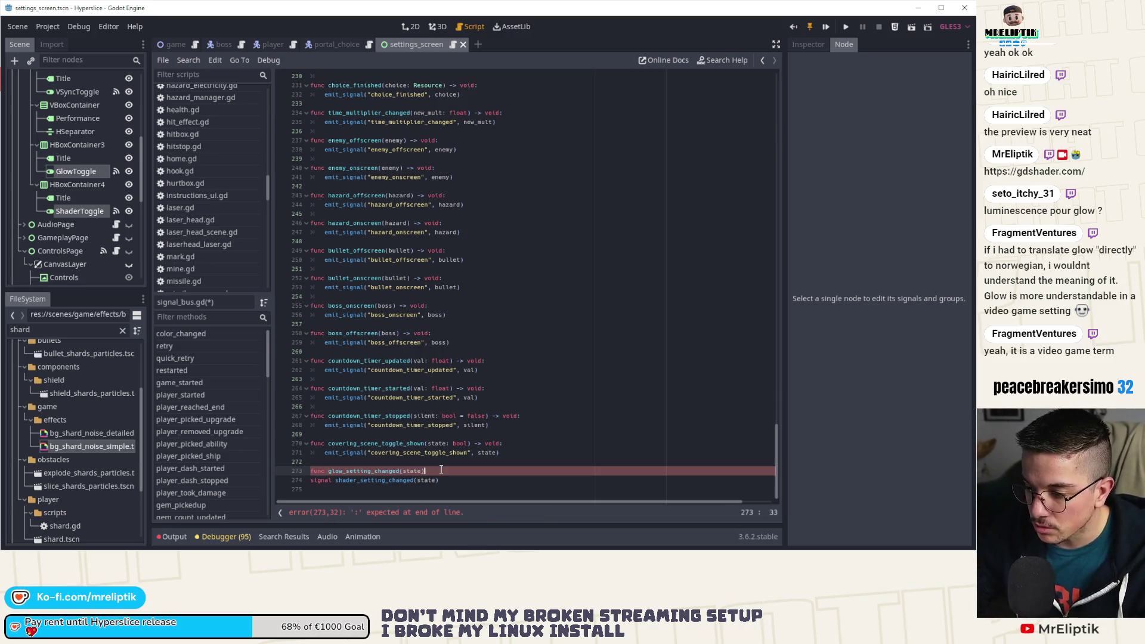
{"action": "type", "text": ": bool)"}
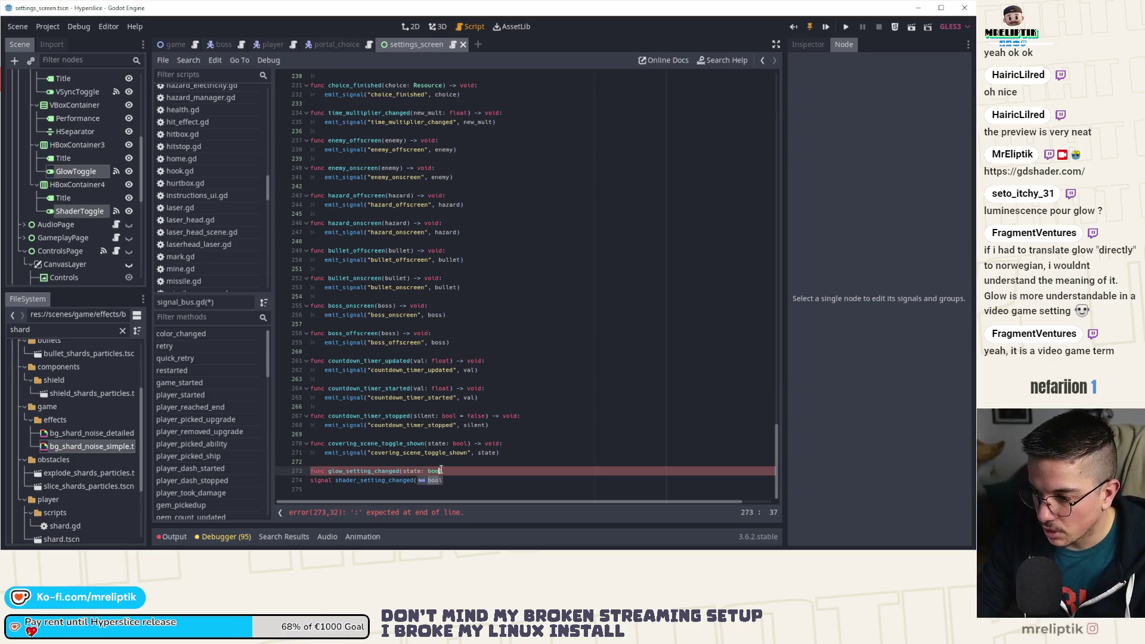
{"action": "type", "text": " -> void:"}
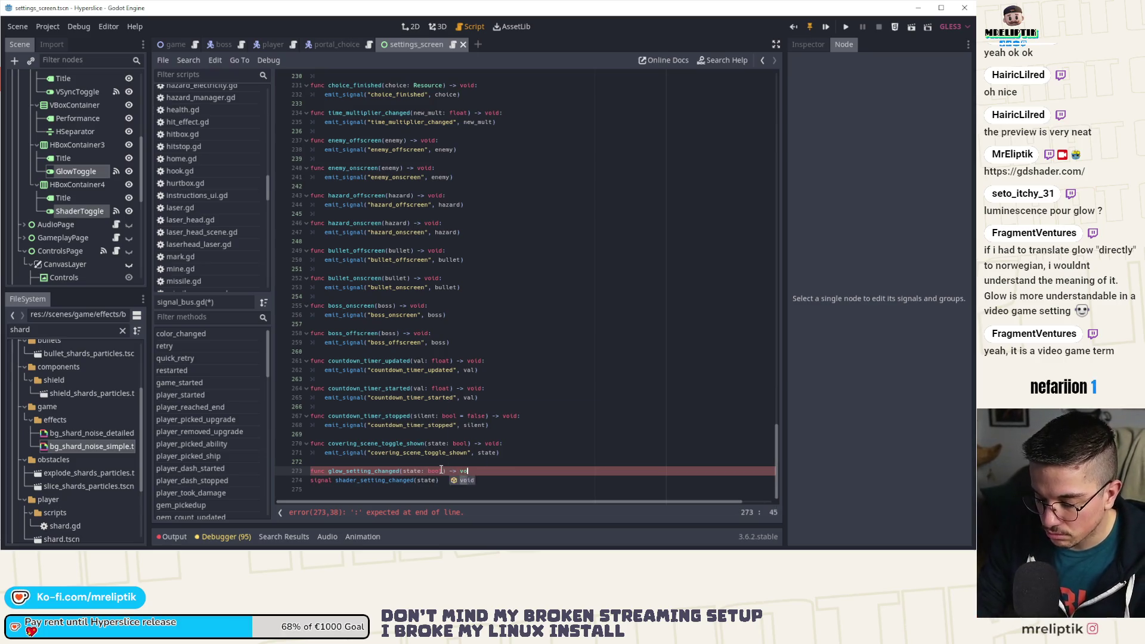
{"action": "key", "text": "Return"}
{"action": "type", "text": "pass"}
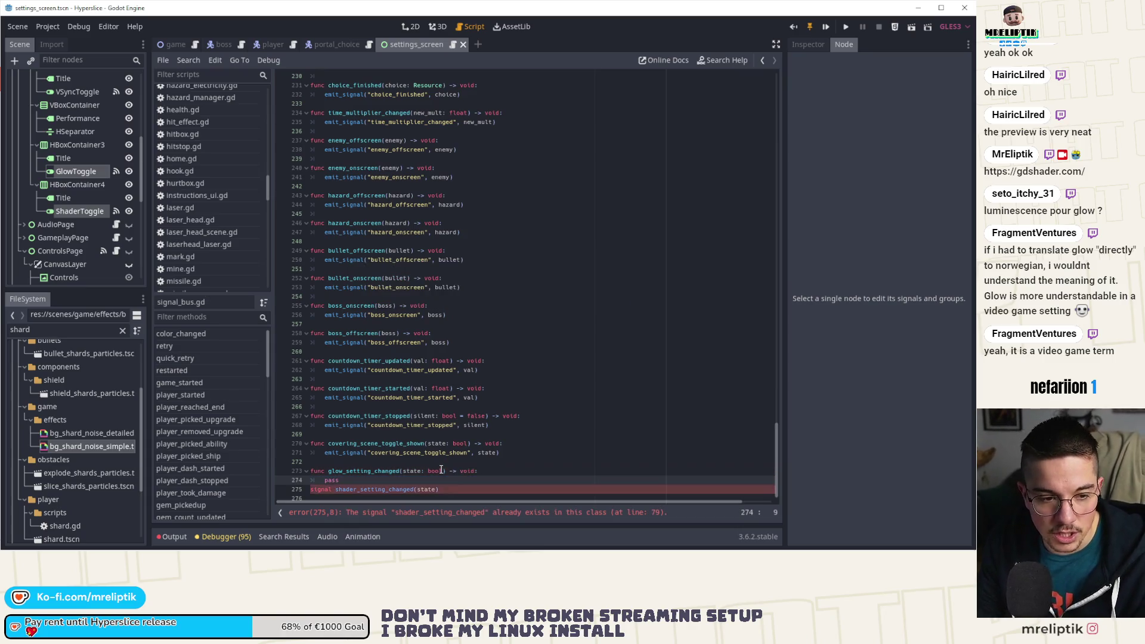
{"action": "key", "text": "Return"}
- Convert the shader line into func shader_setting_changed(state: bool) -> void with pass, and save
{"action": "key", "text": "Down"}
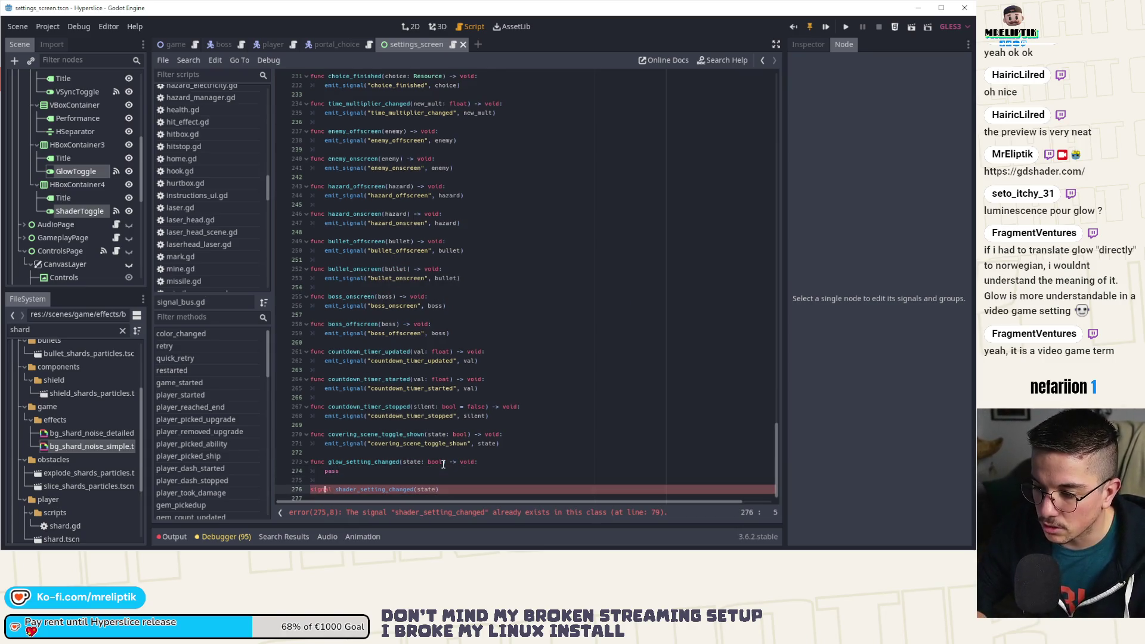
{"action": "key", "text": "shift+Home"}
{"action": "type", "text": "func"}
{"action": "key", "text": "ctrl+Right"}
{"action": "key", "text": "Right"}
{"action": "type", "text": "bool) -> void:"}
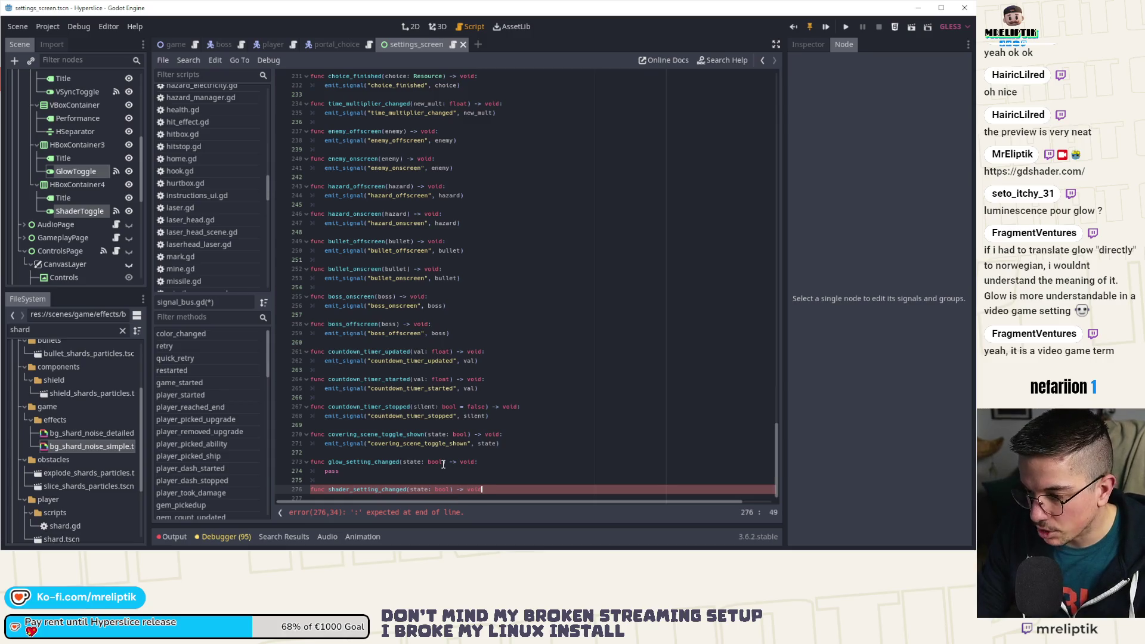
{"action": "key", "text": "Return"}
{"action": "type", "text": "pass"}
{"action": "key", "text": "ctrl+s"}
- Fill both functions with emit_signal("glow_setting_changed"/"shader_setting_changed", state) and save signal_bus.gd
{"action": "scroll", "coordinate": [416, 455], "scroll_direction": "down", "scroll_amount": 1}
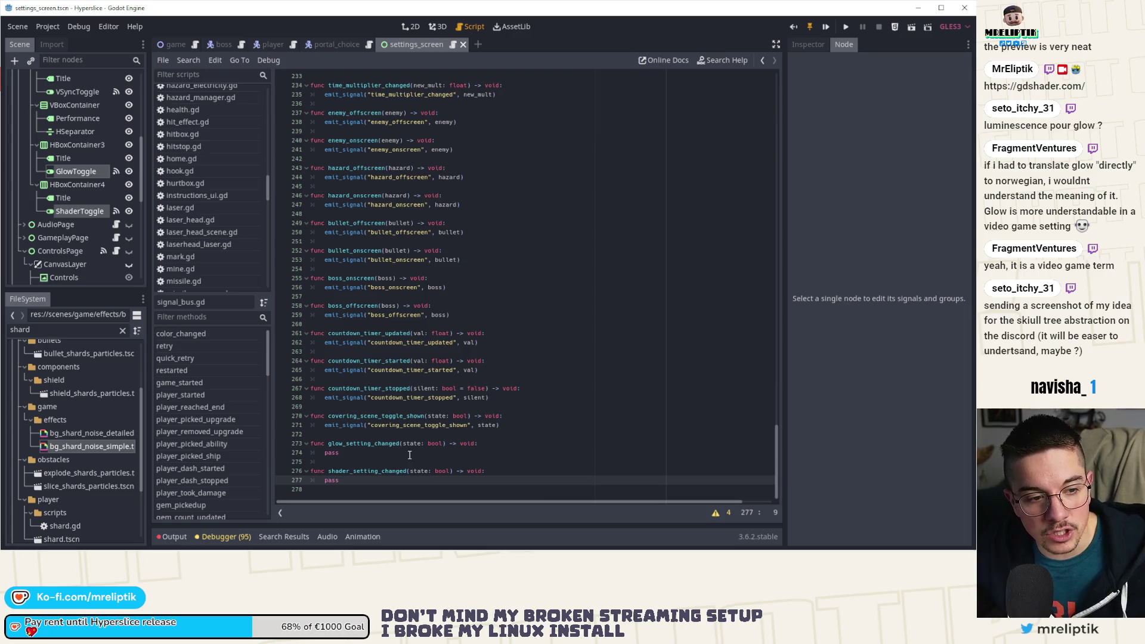
{"action": "double_click", "coordinate": [360, 454]}
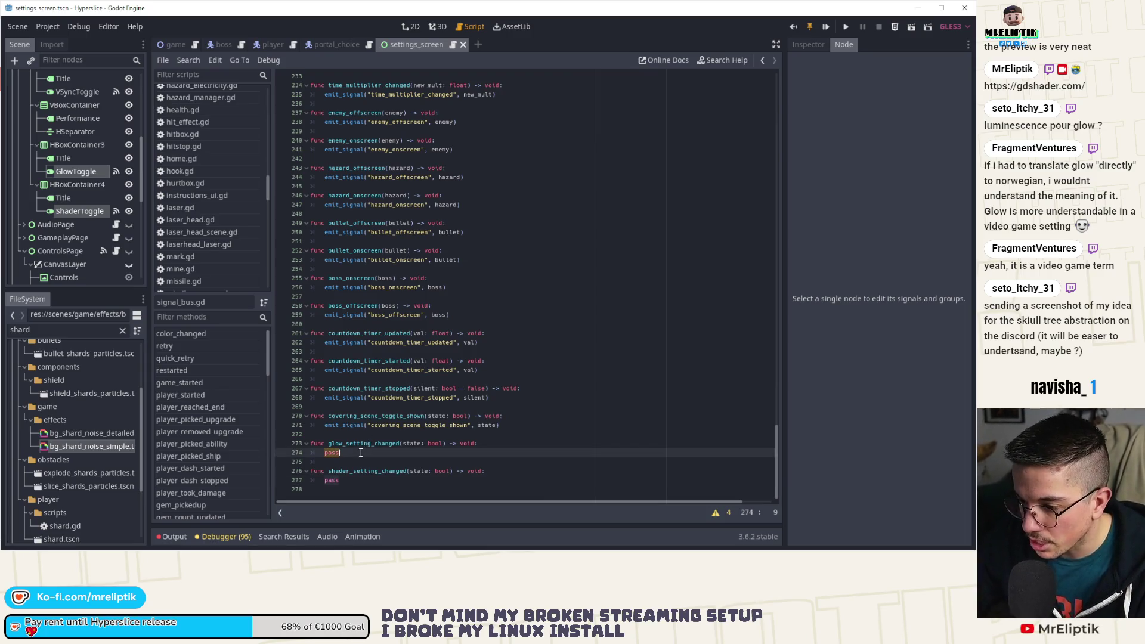
{"action": "type", "text": "edmit_"}
{"action": "key", "text": "BackSpace"}
{"action": "key", "text": "BackSpace"}
{"action": "key", "text": "BackSpace"}
{"action": "type", "text": "mit_signal(\""}
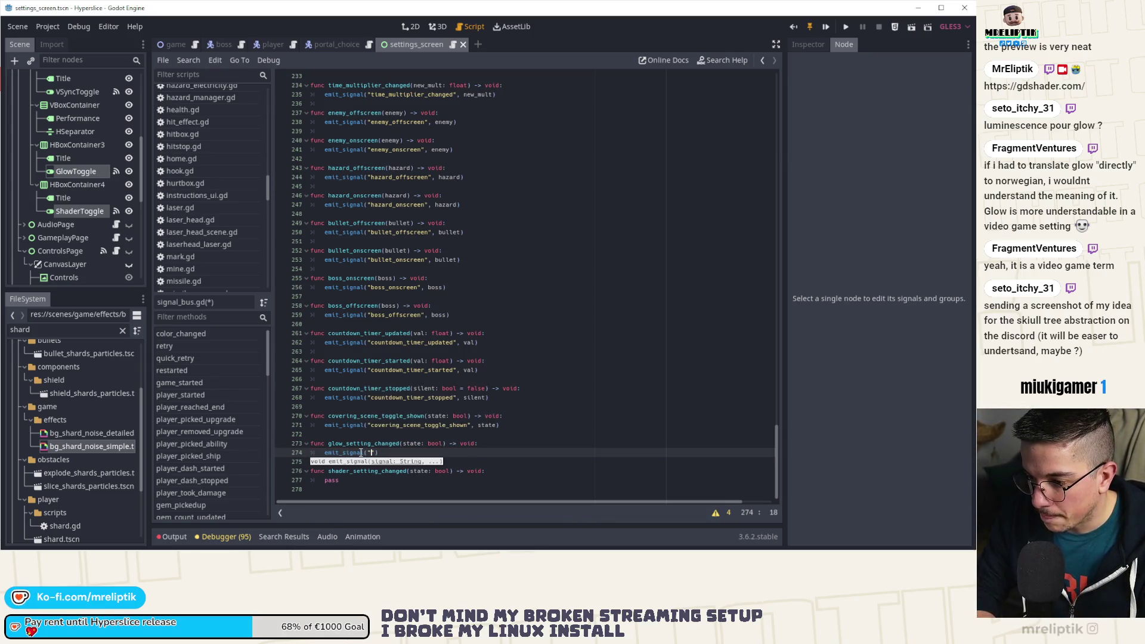
{"action": "type", "text": "glow_setting_changed\""}
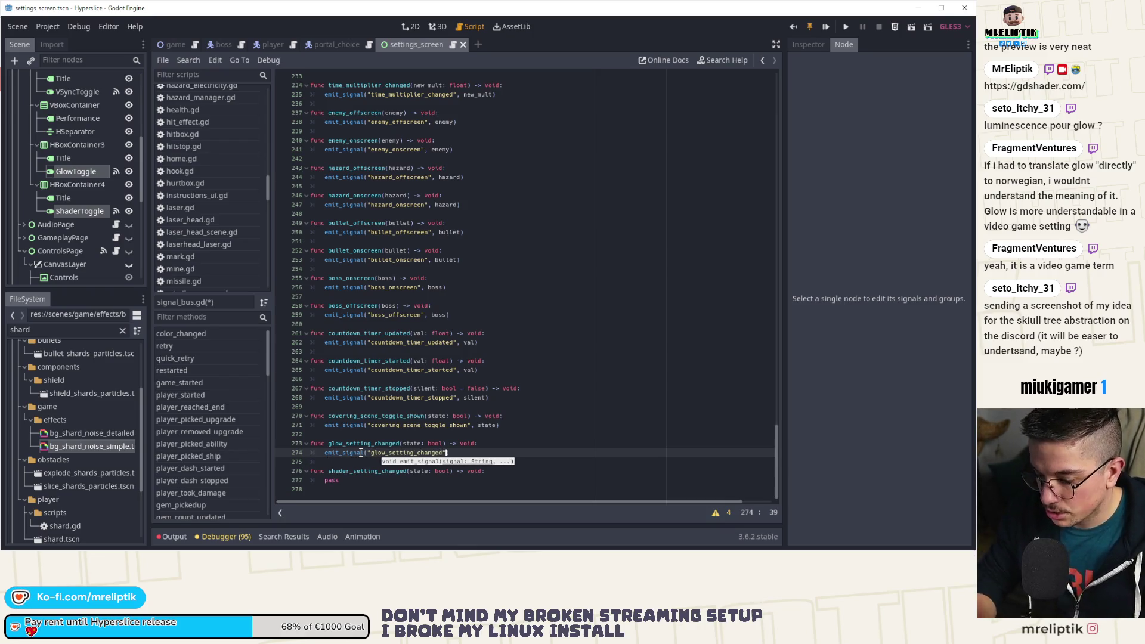
{"action": "type", "text": ", state"}
{"action": "key", "text": "ctrl+c"}
{"action": "key", "text": "Down"}
{"action": "key", "text": "Down"}
{"action": "key", "text": "Down"}
{"action": "key", "text": "ctrl+v"}
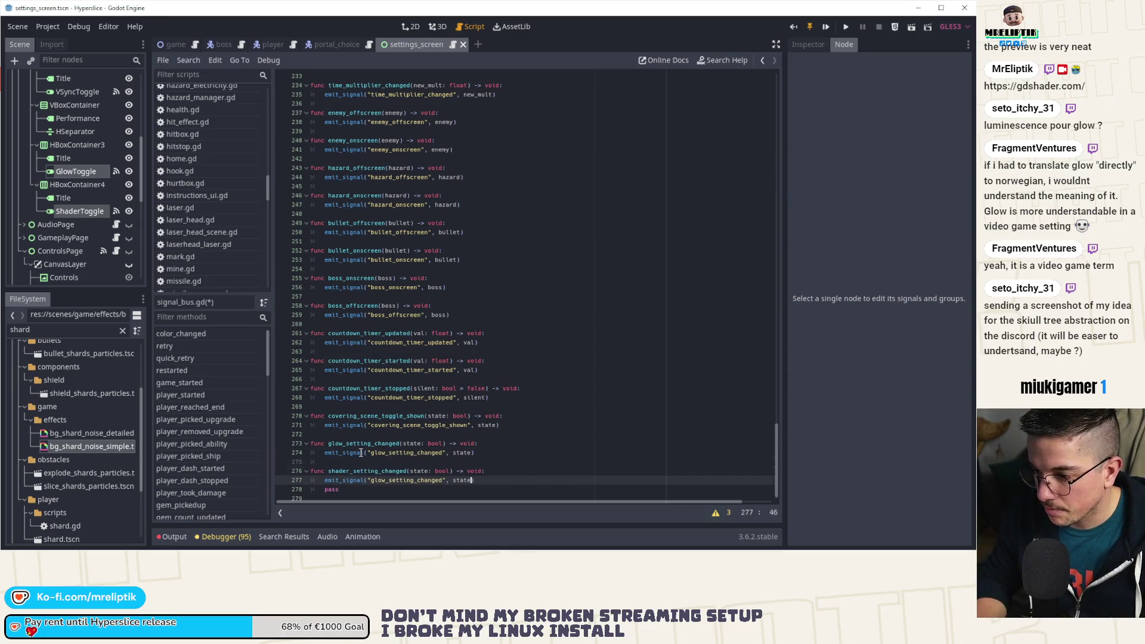
{"action": "key", "text": "ctrl+Left"}
{"action": "key", "text": "ctrl+Left"}
{"action": "key", "text": "ctrl+Left"}
{"action": "key", "text": "Delete"}
{"action": "key", "text": "Delete"}
{"action": "key", "text": "Delete"}
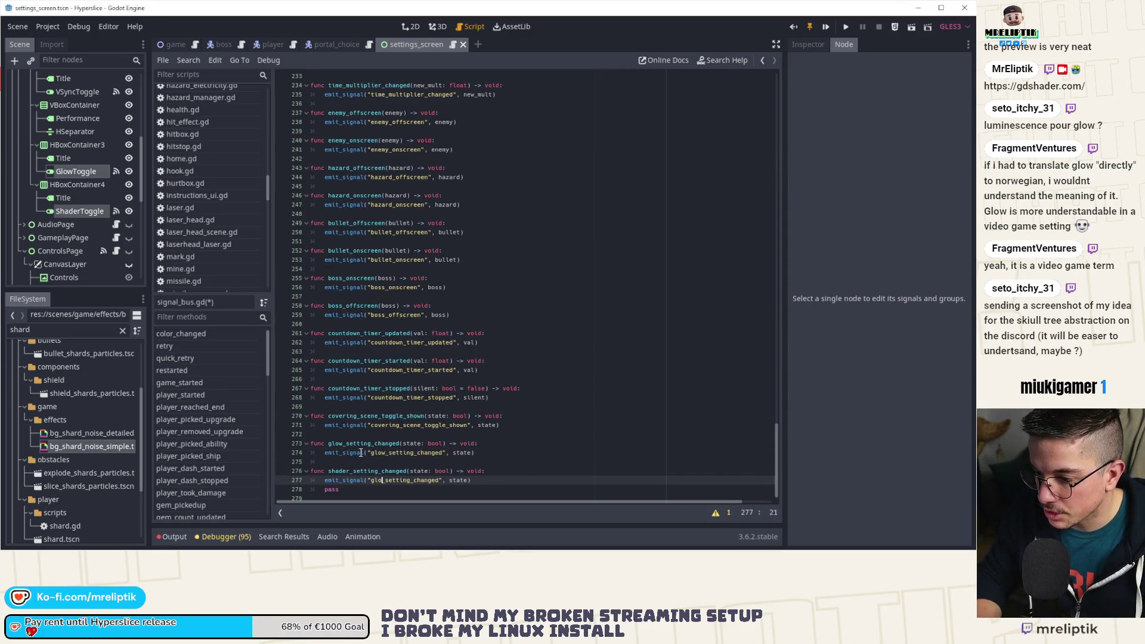
{"action": "type", "text": "shader_"}
{"action": "key", "text": "ctrl+s"}
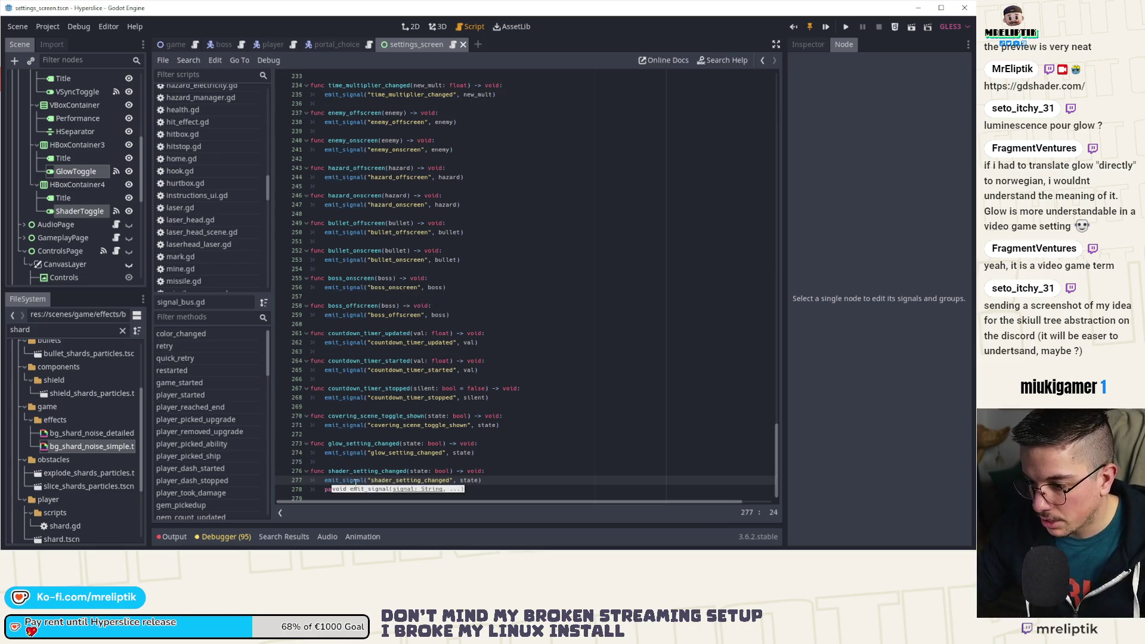
- Delete the leftover pass, cut the two emitter functions, select the signal declarations, and save
{"action": "left_click", "coordinate": [348, 490]}
{"action": "key", "text": "BackSpace"}
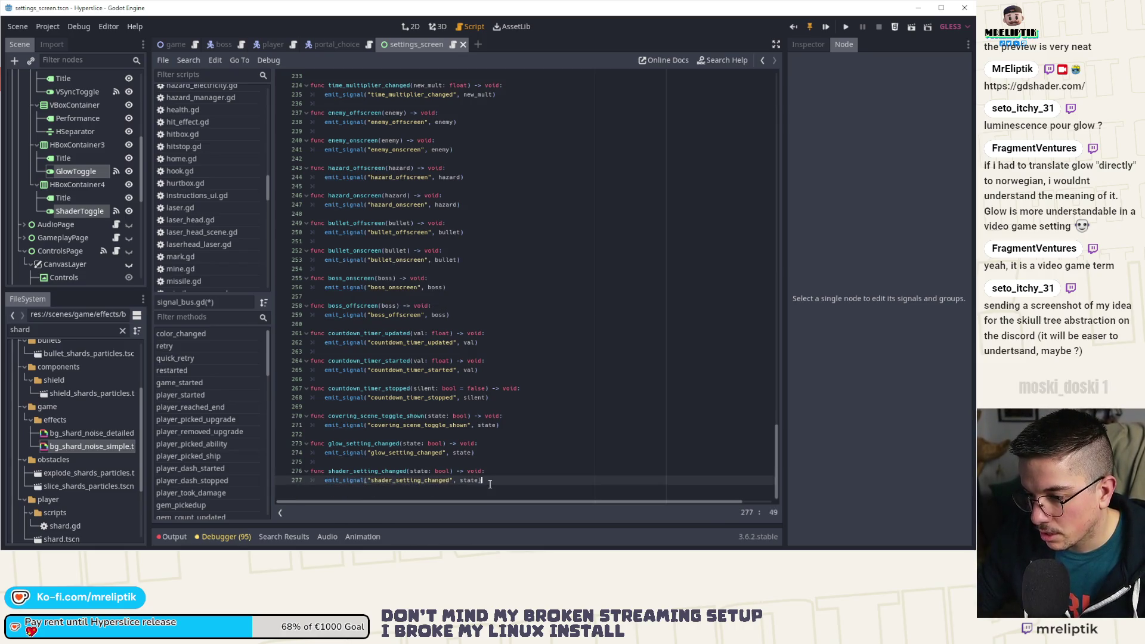
{"action": "left_click_drag", "start_coordinate": [488, 472], "coordinate": [280, 439]}
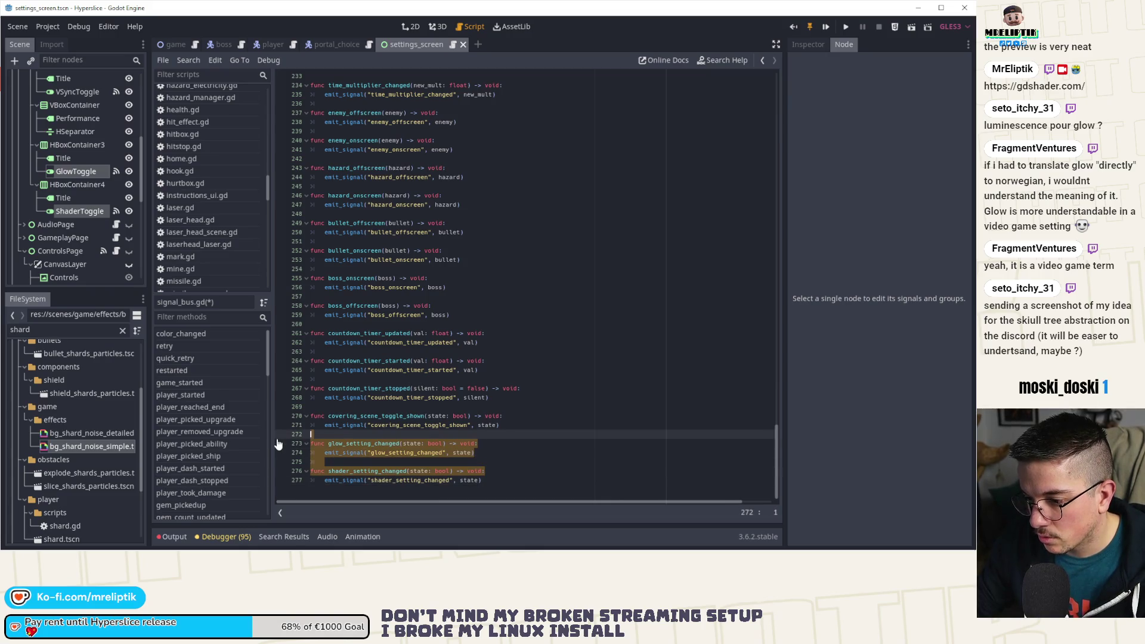
{"action": "key", "text": "ctrl+x"}
{"action": "scroll", "coordinate": [455, 455], "scroll_direction": "up", "scroll_amount": 20}
{"action": "scroll", "coordinate": [456, 455], "scroll_direction": "up", "scroll_amount": 20}
{"action": "left_click_drag", "start_coordinate": [440, 435], "coordinate": [336, 428]}
{"action": "key", "text": "ctrl+s"}
- Switch to game.gd and place the caret after its last connect call
{"action": "scroll", "coordinate": [110, 173], "scroll_direction": "up", "scroll_amount": 5}
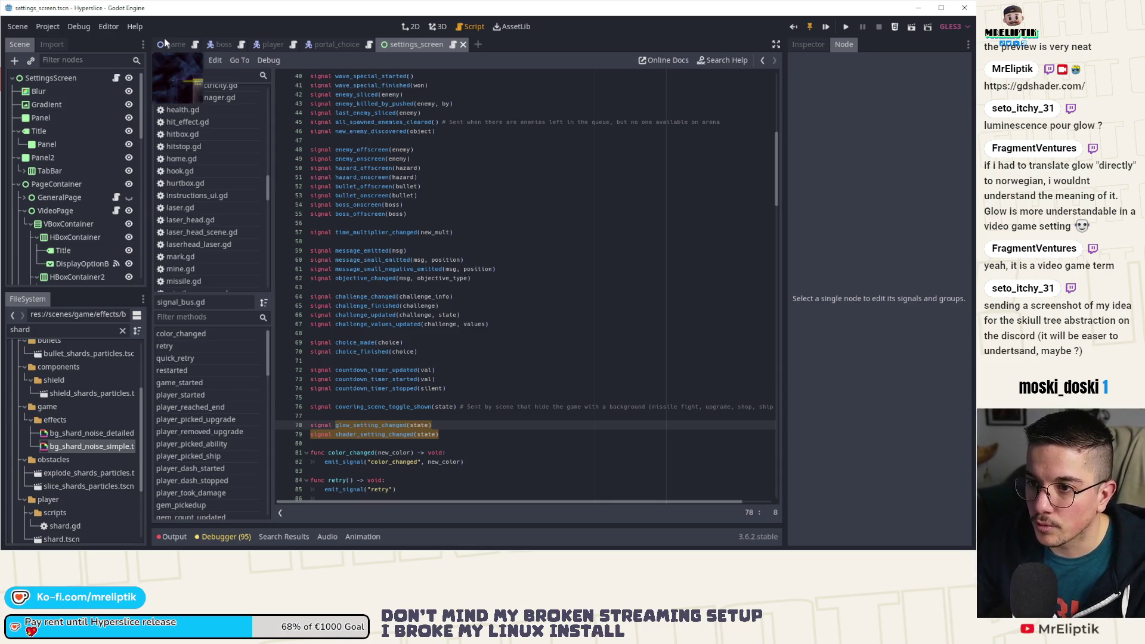
{"action": "left_click", "coordinate": [167, 43]}
{"action": "scroll", "coordinate": [332, 281], "scroll_direction": "up", "scroll_amount": 3}
{"action": "left_click", "coordinate": [480, 242]}
- In _ready, add SignalBus.connect("glow_setting_changed", self, "on_glow_setting_changed")
{"action": "key", "text": "Return"}
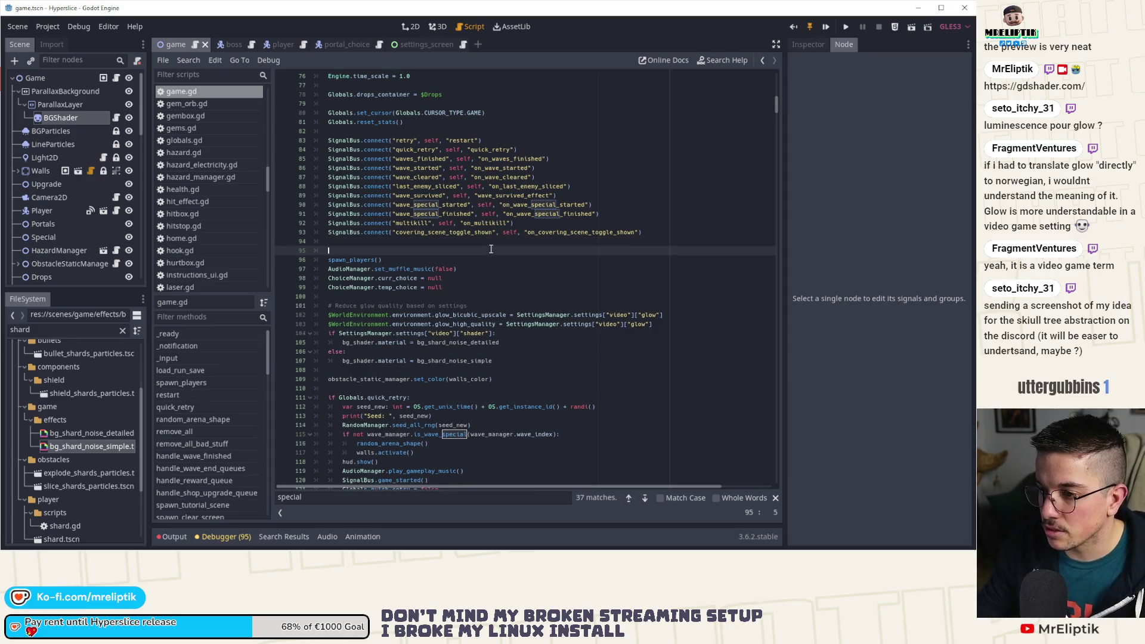
{"action": "key", "text": "ctrl+v"}
{"action": "left_click", "coordinate": [425, 242]}
{"action": "type", "text": "SignalBus.co"}
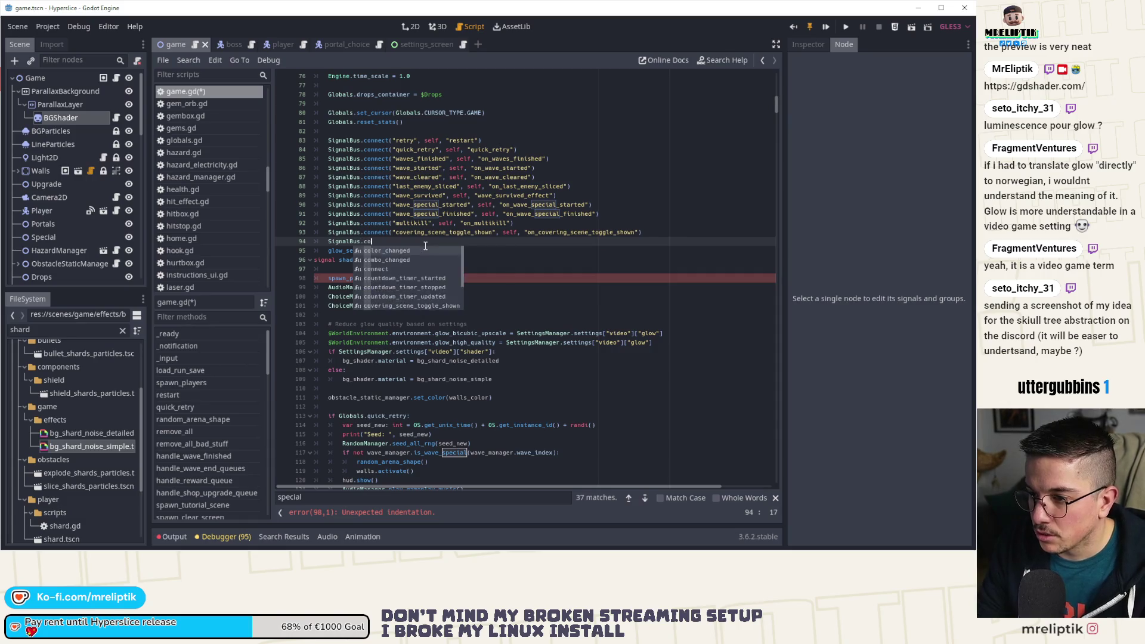
{"action": "type", "text": "nnect("}
{"action": "left_click", "coordinate": [435, 224]}
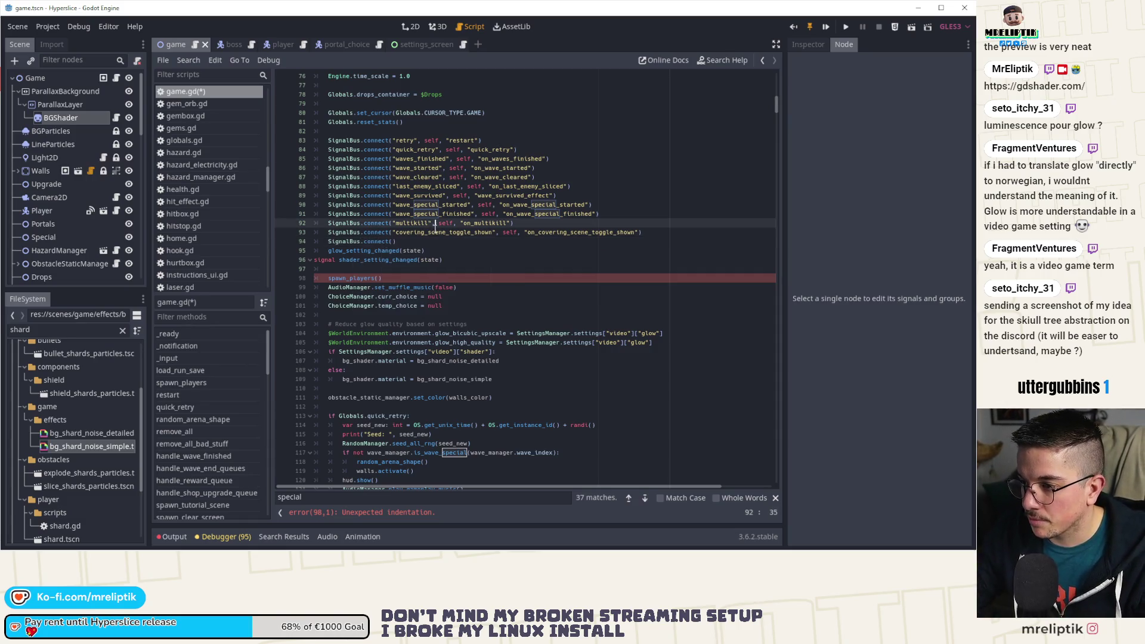
{"action": "double_click", "coordinate": [373, 252]}
{"action": "type", "text": "glow_setting_changed"}
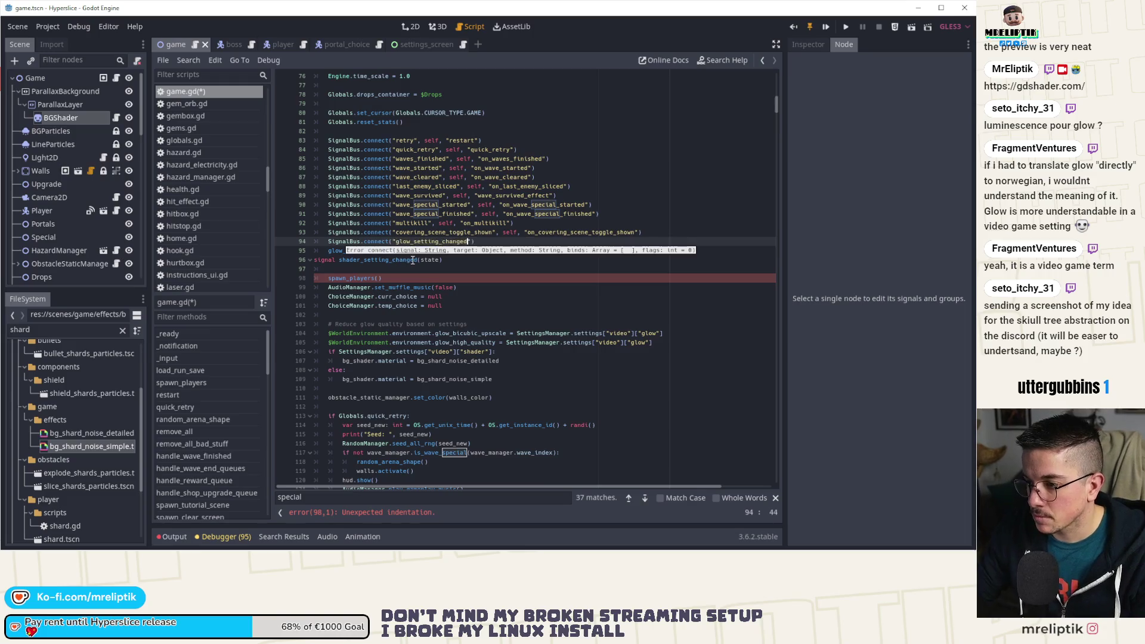
{"action": "left_click", "coordinate": [413, 261]}
{"action": "left_click", "coordinate": [471, 242]}
{"action": "type", "text": ", self, \"on"}
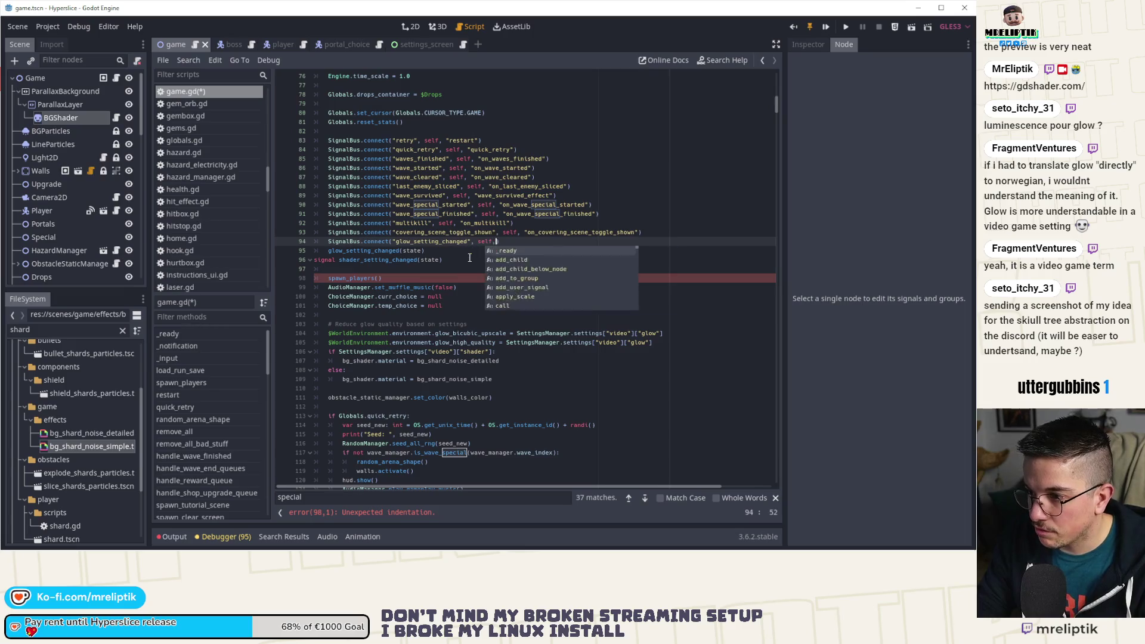
{"action": "type", "text": "_glow_setting_changed"}
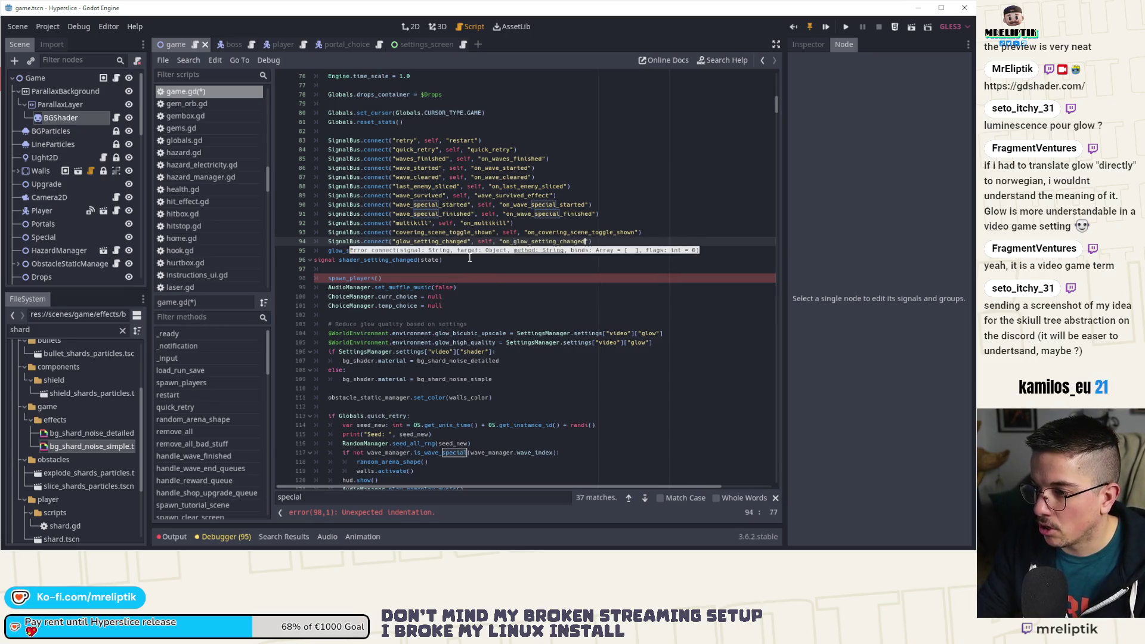
- Duplicate it as the shader_setting_changed → on_shader_setting_changed connection and delete the pasted reference lines
{"action": "key", "text": "ctrl+shift+d"}
{"action": "double_click", "coordinate": [378, 268]}
{"action": "key", "text": "ctrl+c"}
{"action": "double_click", "coordinate": [418, 251]}
{"action": "key", "text": "ctrl+v"}
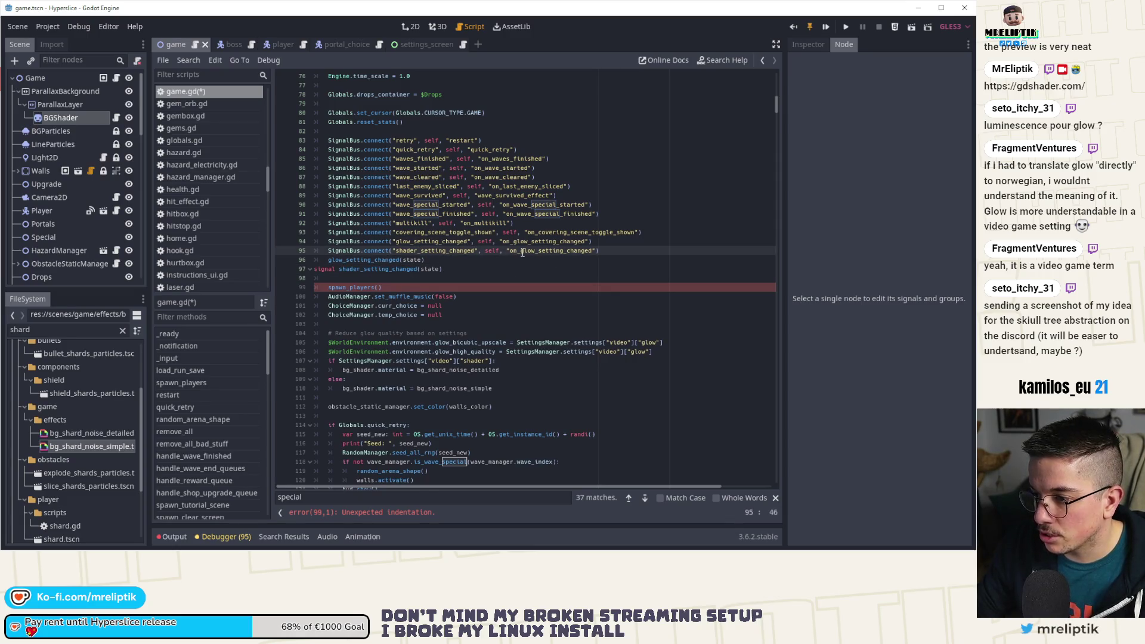
{"action": "double_click", "coordinate": [522, 251]}
{"action": "key", "text": "ctrl+v"}
{"action": "left_click_drag", "start_coordinate": [442, 269], "coordinate": [330, 260]}
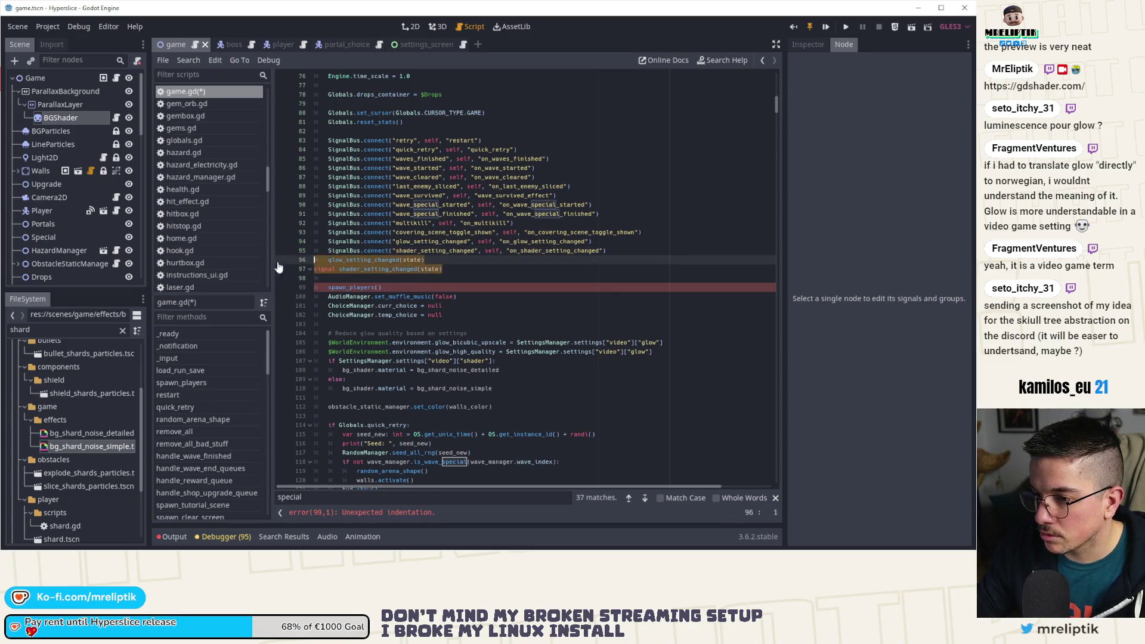
{"action": "key", "text": "BackSpace"}
{"action": "key", "text": "BackSpace"}
{"action": "left_click_drag", "start_coordinate": [606, 251], "coordinate": [500, 241]}
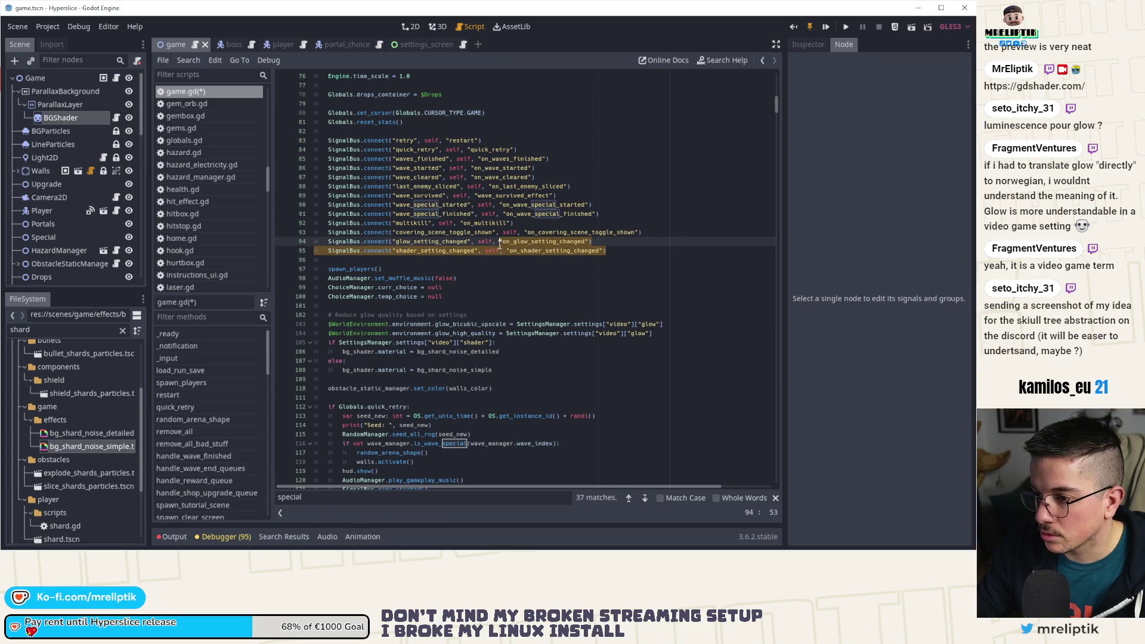
{"action": "left_click", "coordinate": [565, 232]}
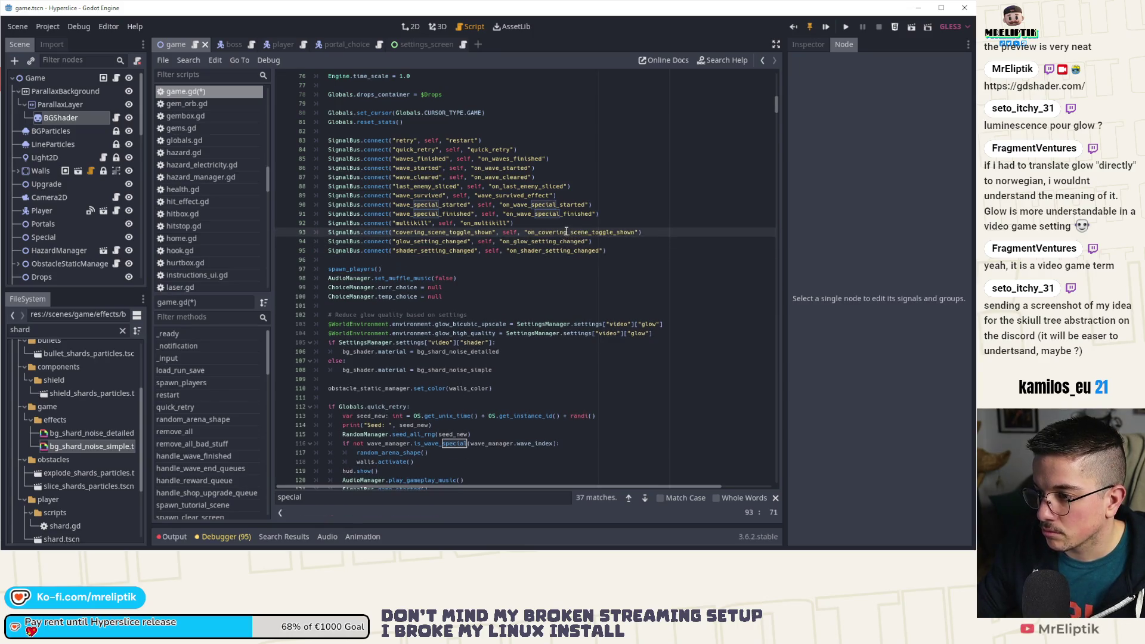
- Paste the connect line below the toggle function and rewrite it as on_glow_setting_changed(state: bool)
{"action": "left_click_drag", "start_coordinate": [770, 109], "coordinate": [533, 481]}
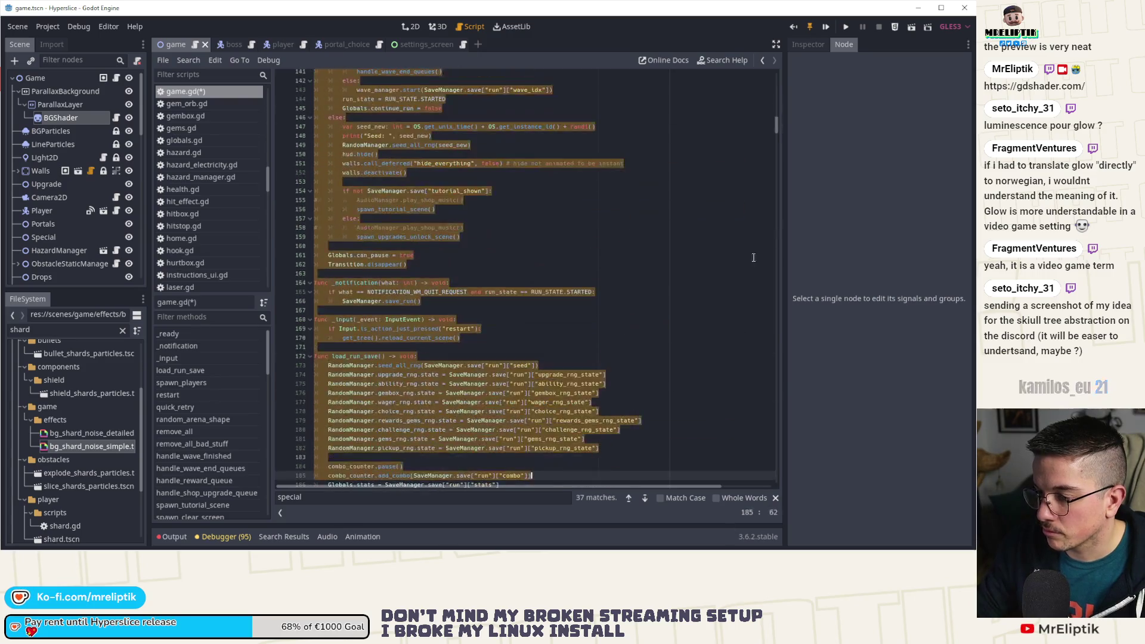
{"action": "left_click_drag", "start_coordinate": [776, 127], "coordinate": [802, 510]}
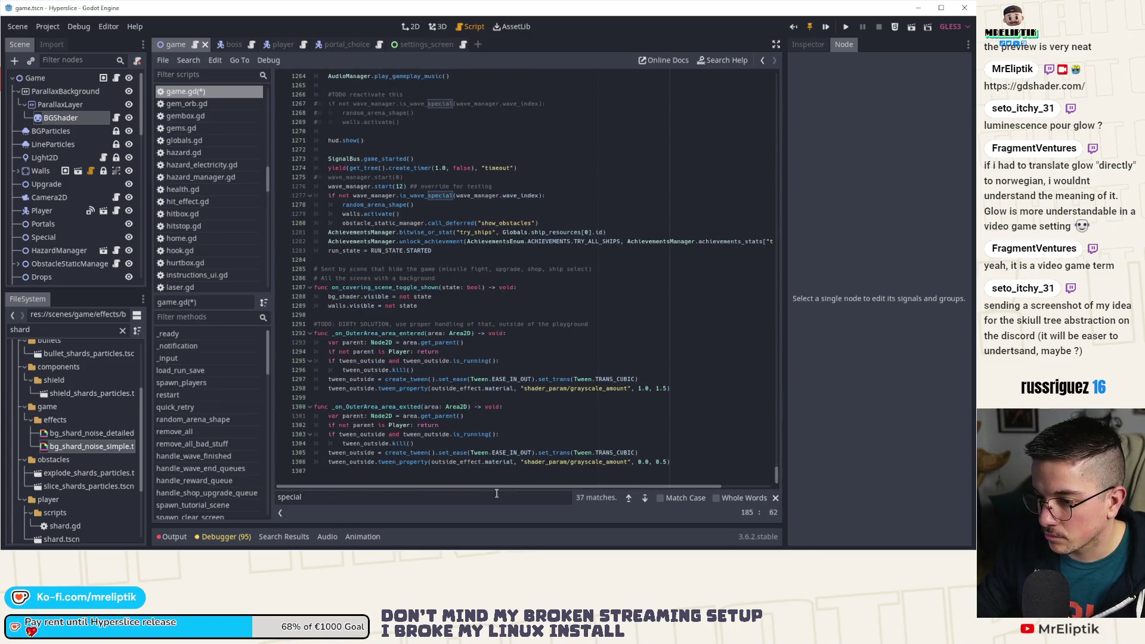
{"action": "left_click", "coordinate": [477, 471]}
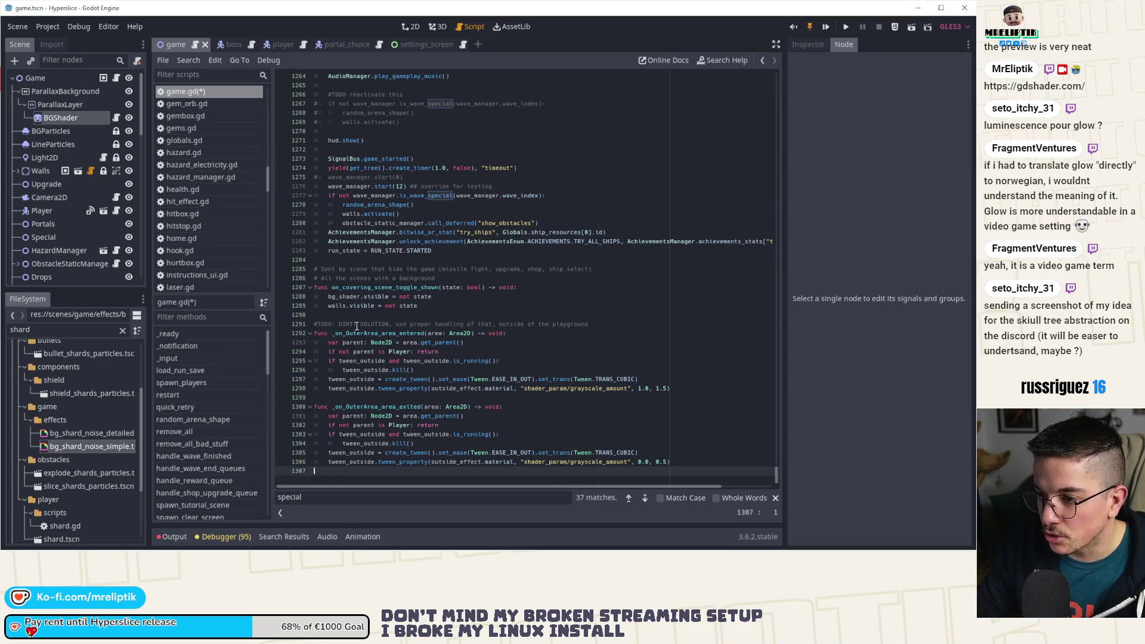
{"action": "left_click", "coordinate": [387, 316]}
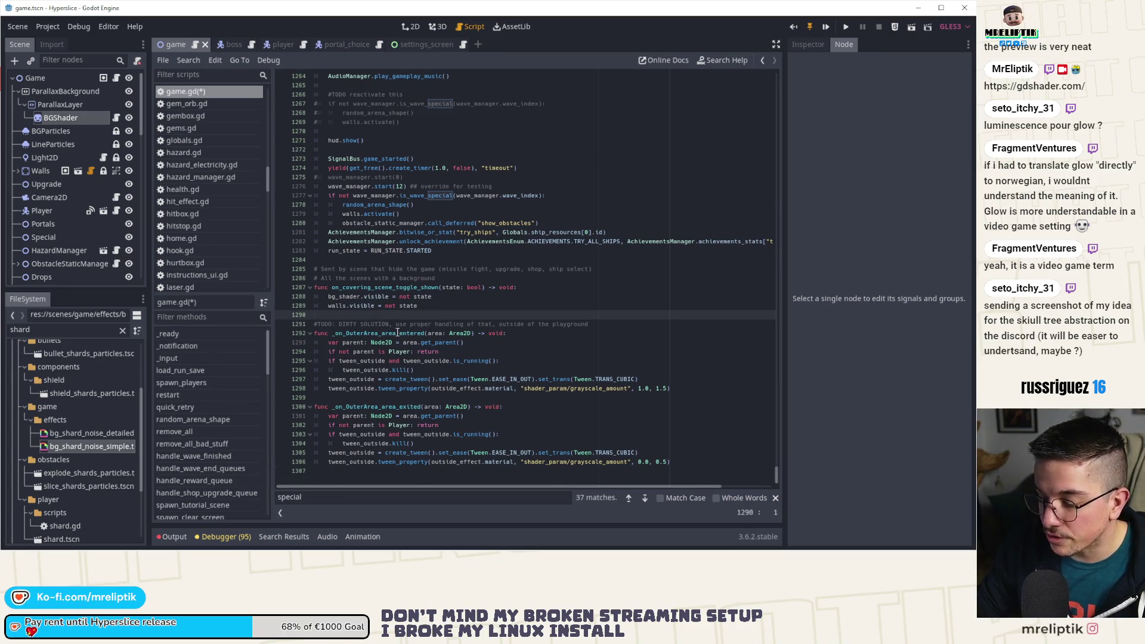
{"action": "key", "text": "ctrl+v"}
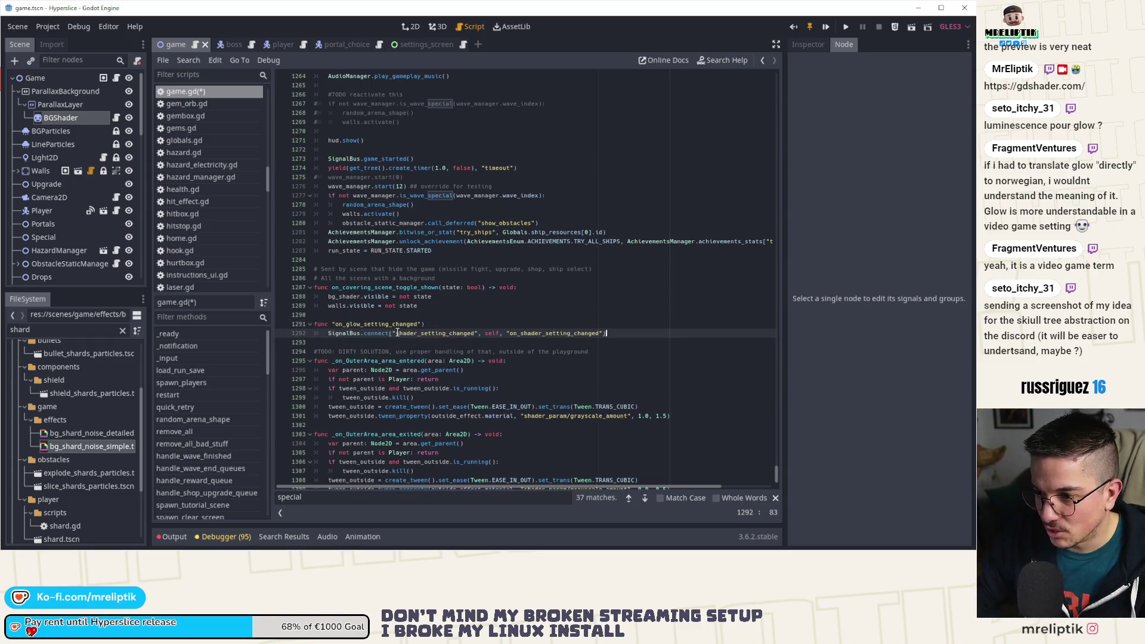
{"action": "left_click", "coordinate": [332, 324]}
{"action": "key", "text": "BackSpace"}
{"action": "key", "text": "End"}
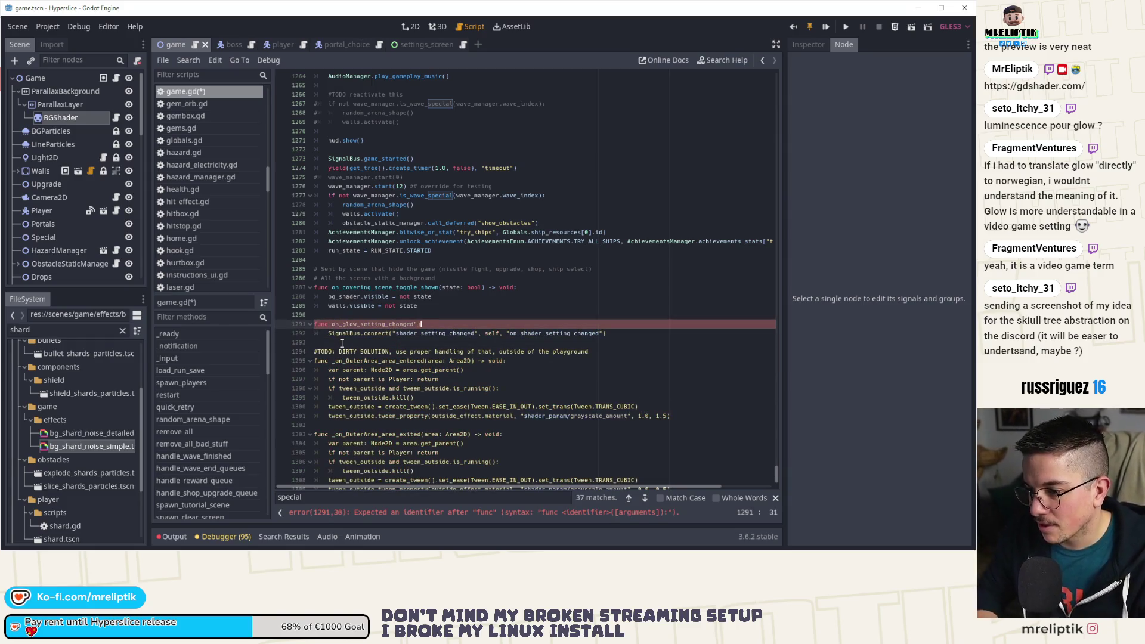
{"action": "key", "text": "BackSpace"}
{"action": "key", "text": "BackSpace"}
{"action": "type", "text": "(state: bool"}
- Finish the glow handler signature with -> void: and a pass body, then save
{"action": "key", "text": "End"}
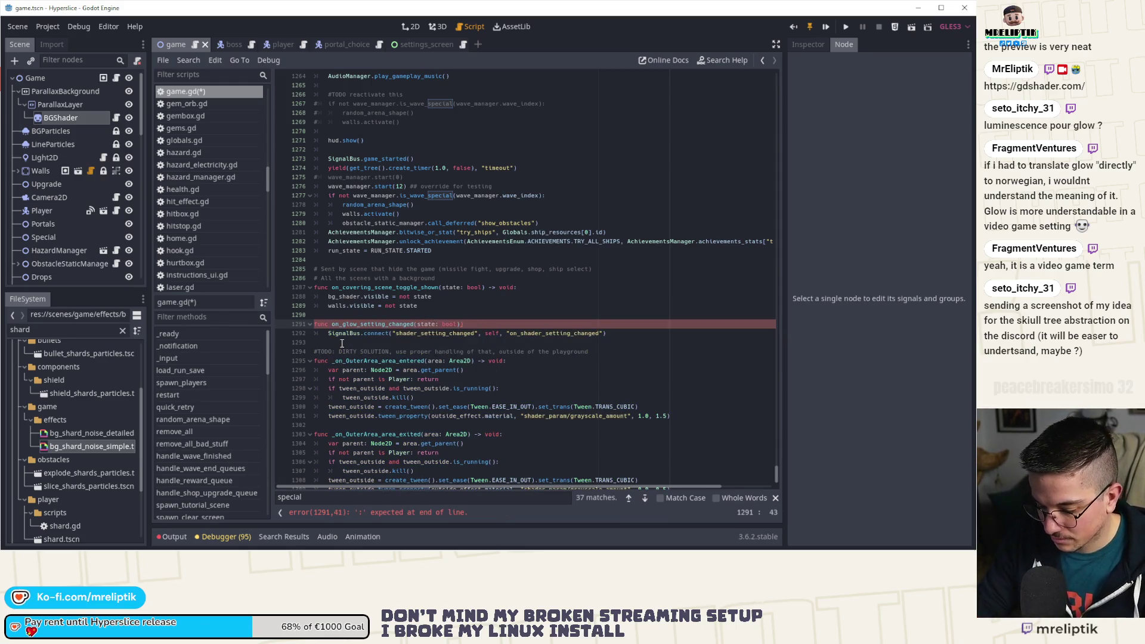
{"action": "key", "text": "Caps_Lock"}
{"action": "type", "text": "< VOID/"}
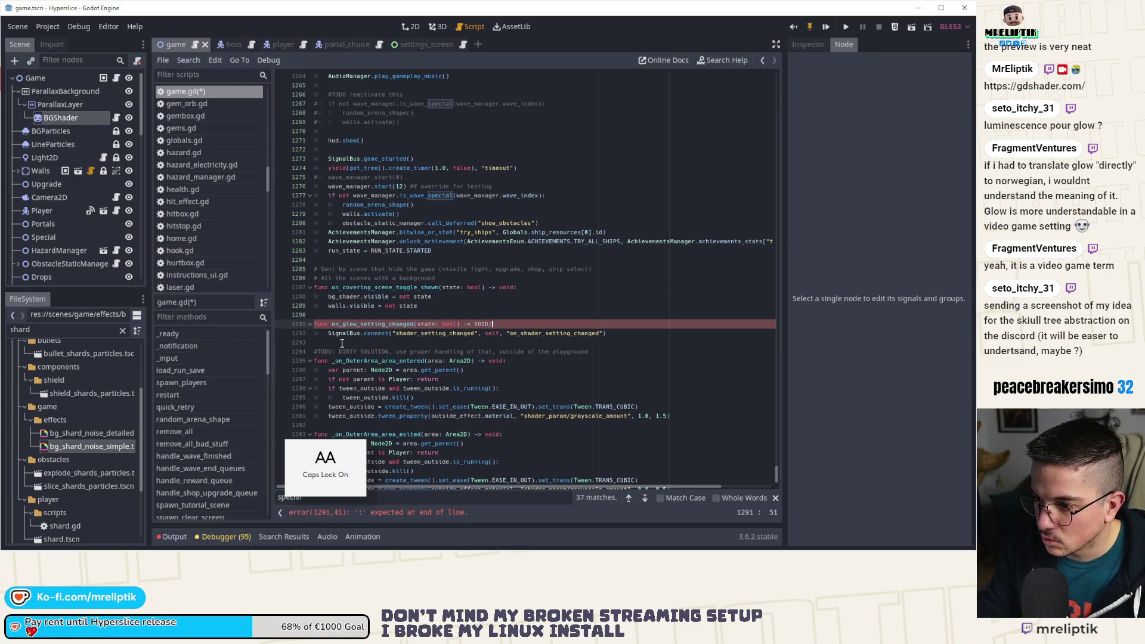
{"action": "key", "text": "BackSpace"}
{"action": "key", "text": "BackSpace"}
{"action": "key", "text": "BackSpace"}
{"action": "key", "text": "Caps_Lock"}
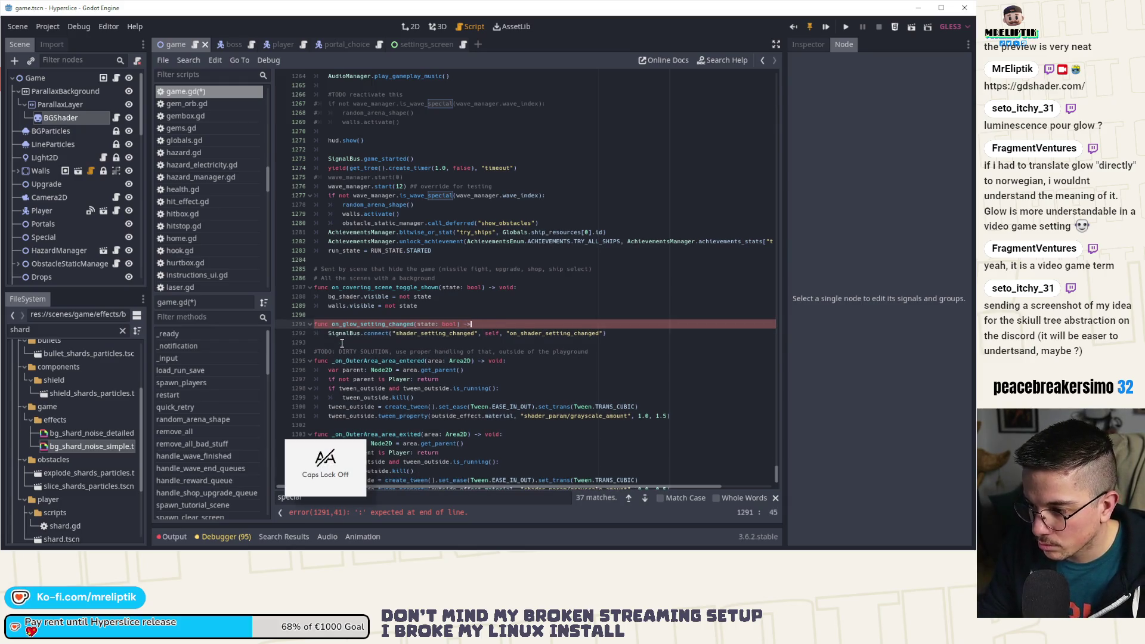
{"action": "type", "text": "void:"}
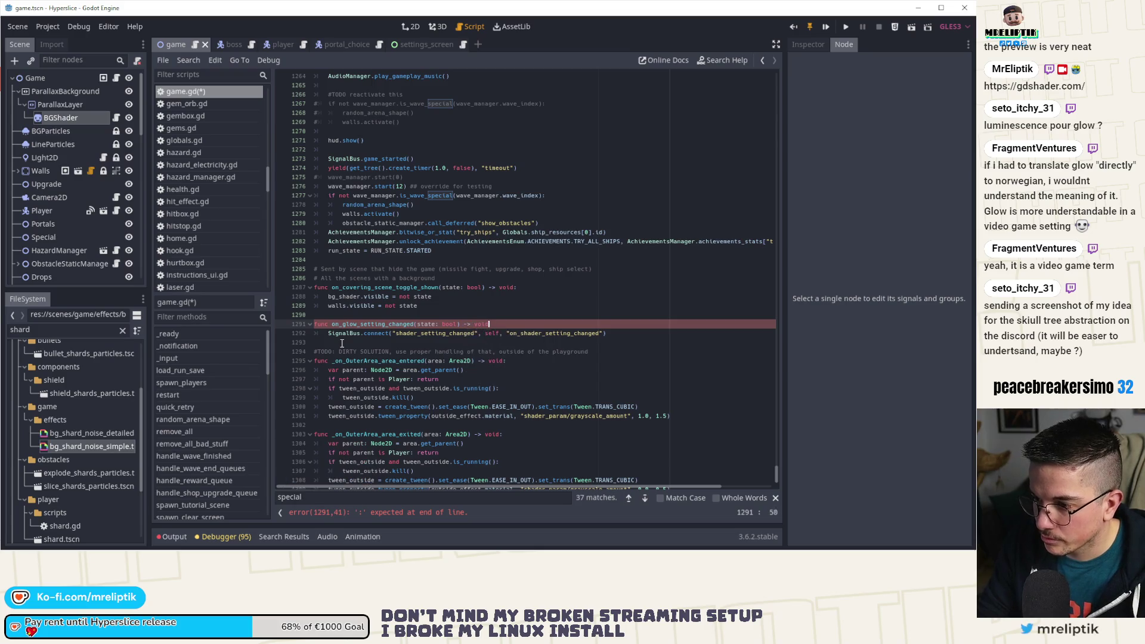
{"action": "key", "text": "Return"}
{"action": "type", "text": "pass"}
{"action": "key", "text": "Return"}
{"action": "key", "text": "Return"}
{"action": "key", "text": "ctrl+s"}
- Start a second func line and select the leftover SignalBus.connect prefix for removal
{"action": "type", "text": "func on_"}
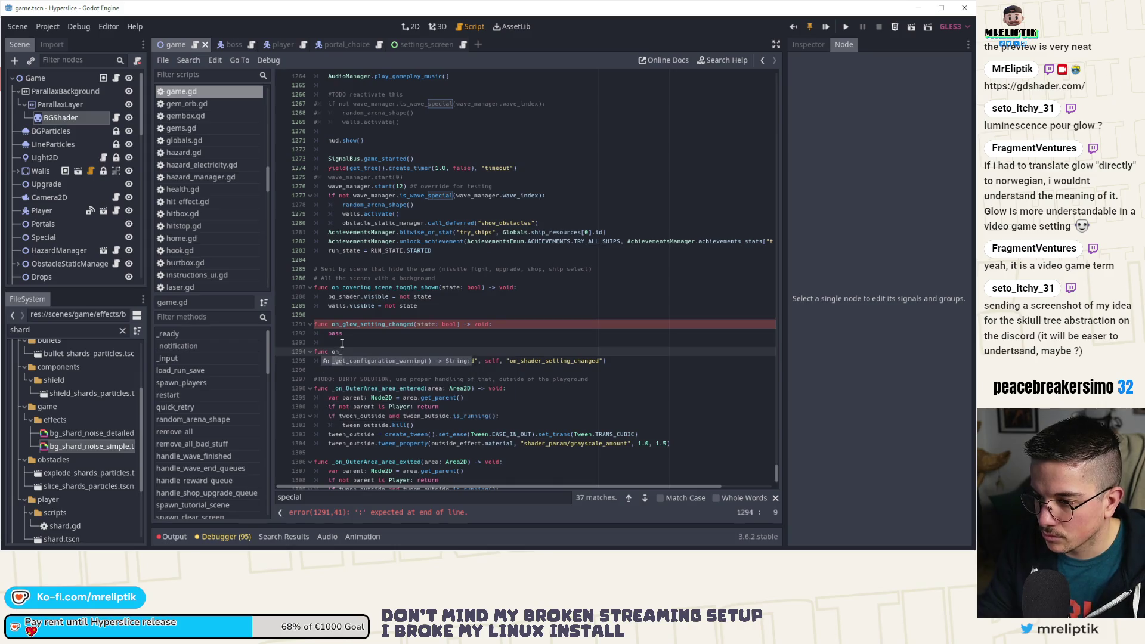
{"action": "key", "text": "BackSpace"}
{"action": "key", "text": "BackSpace"}
{"action": "key", "text": "BackSpace"}
{"action": "left_click", "coordinate": [341, 343]}
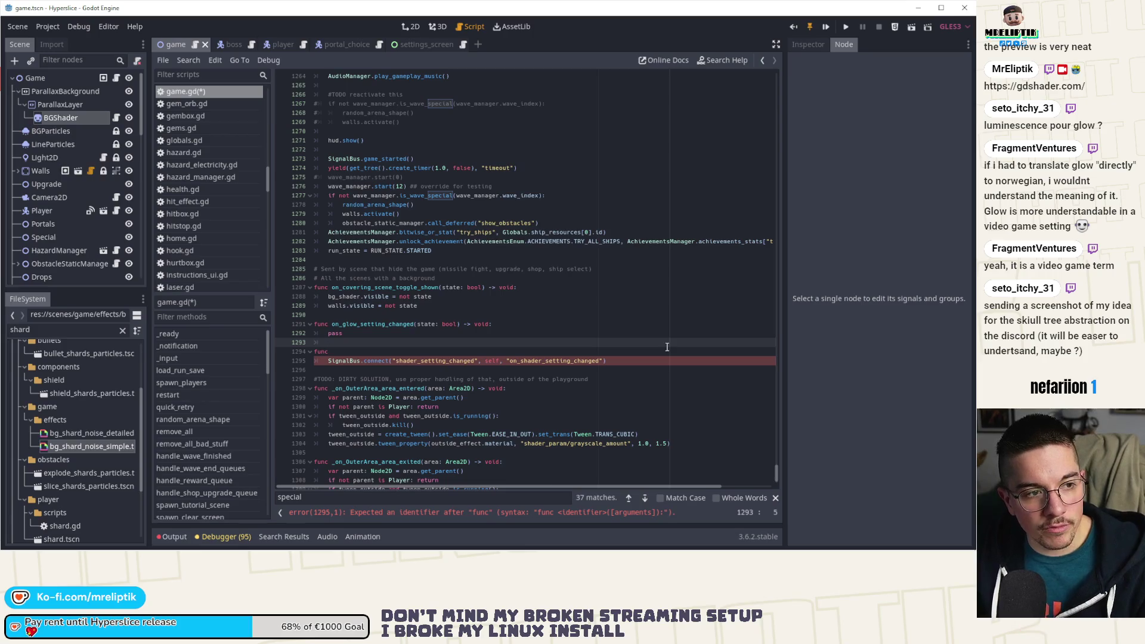
{"action": "left_click", "coordinate": [335, 353]}
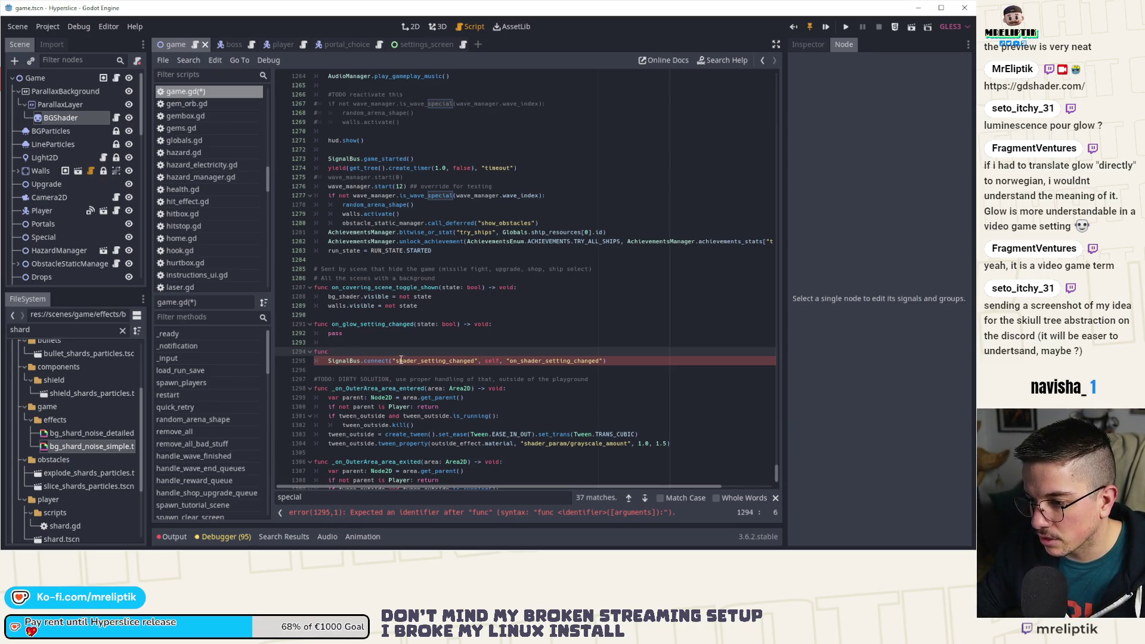
{"action": "left_click_drag", "start_coordinate": [398, 362], "coordinate": [325, 366]}
- Turn the leftover connect line into func on_shader_setting_changed(state: bool) -> void:
{"action": "key", "text": "BackSpace"}
{"action": "key", "text": "BackSpace"}
{"action": "key", "text": "BackSpace"}
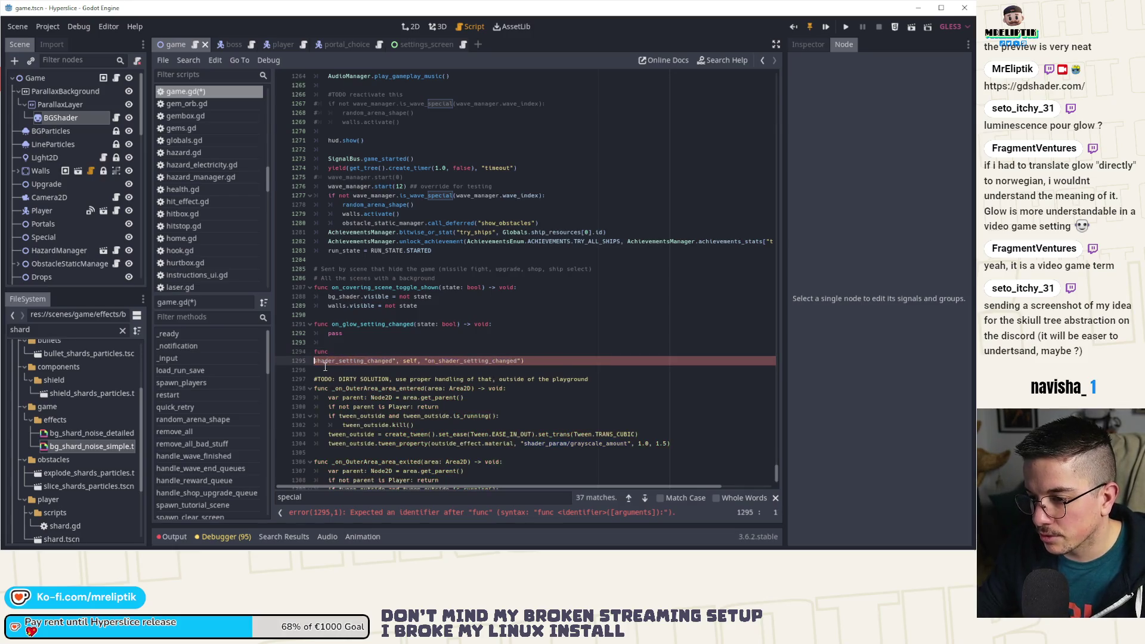
{"action": "key", "text": "ctrl+Right"}
{"action": "key", "text": "ctrl+Right"}
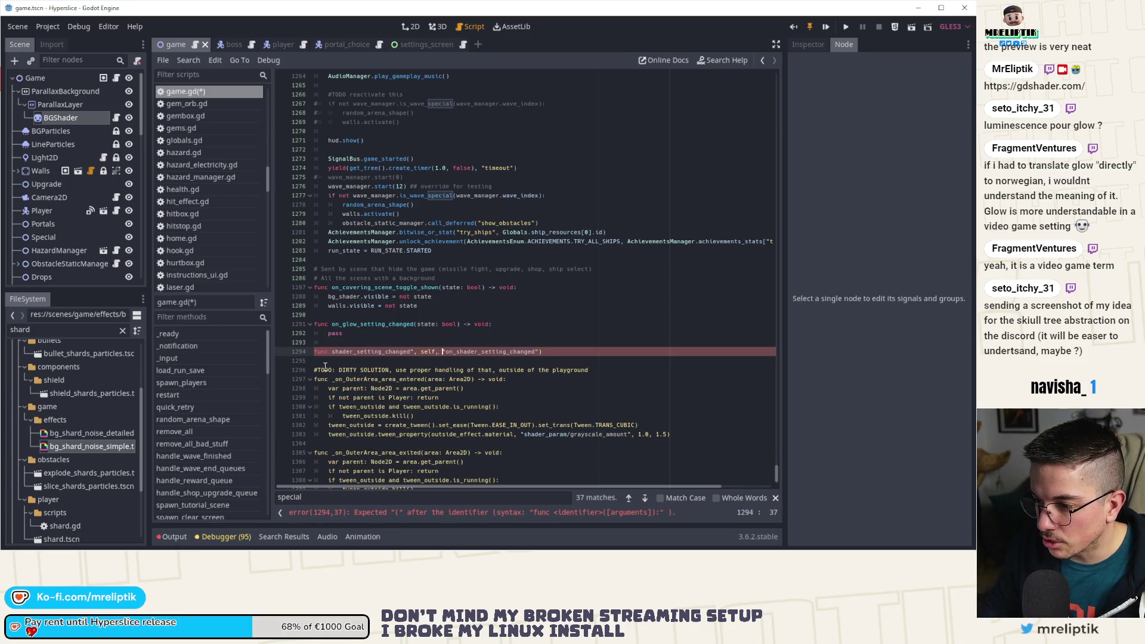
{"action": "key", "text": "ctrl+shift+Left"}
{"action": "key", "text": "ctrl+shift+Left"}
{"action": "key", "text": "ctrl+shift+Left"}
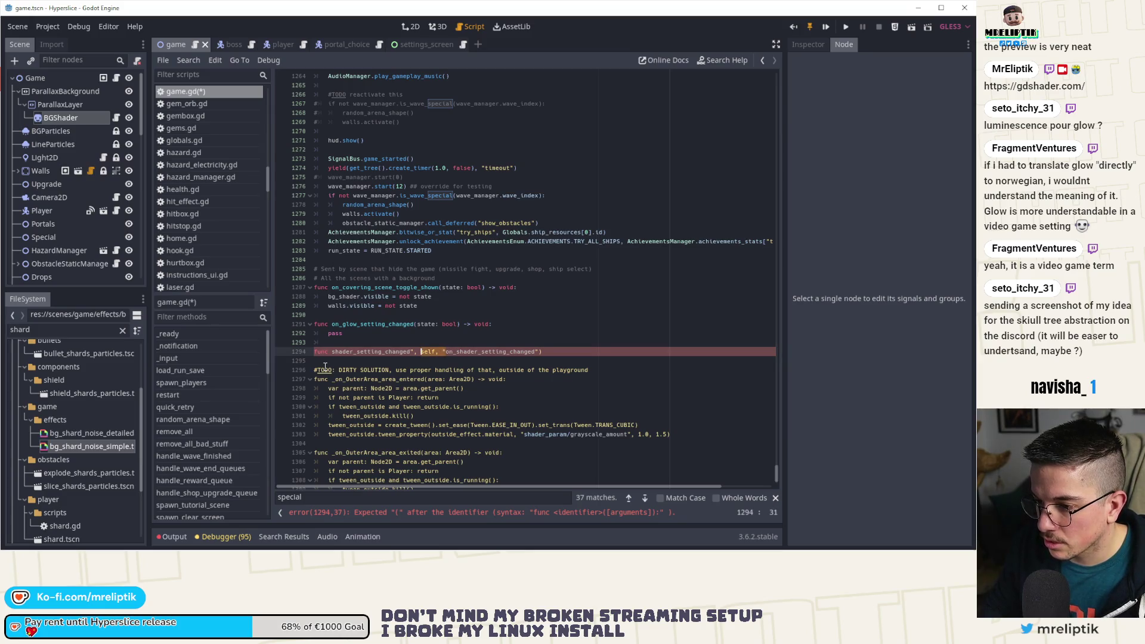
{"action": "key", "text": "BackSpace"}
{"action": "key", "text": "ctrl+Right"}
{"action": "key", "text": "Delete"}
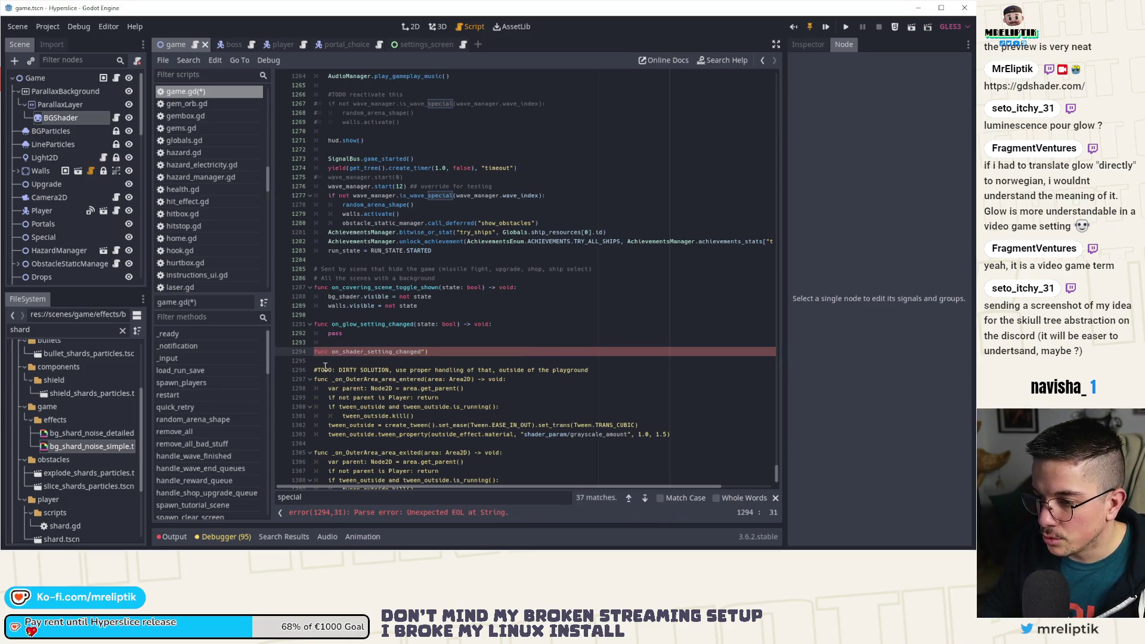
{"action": "type", "text": "(state"}
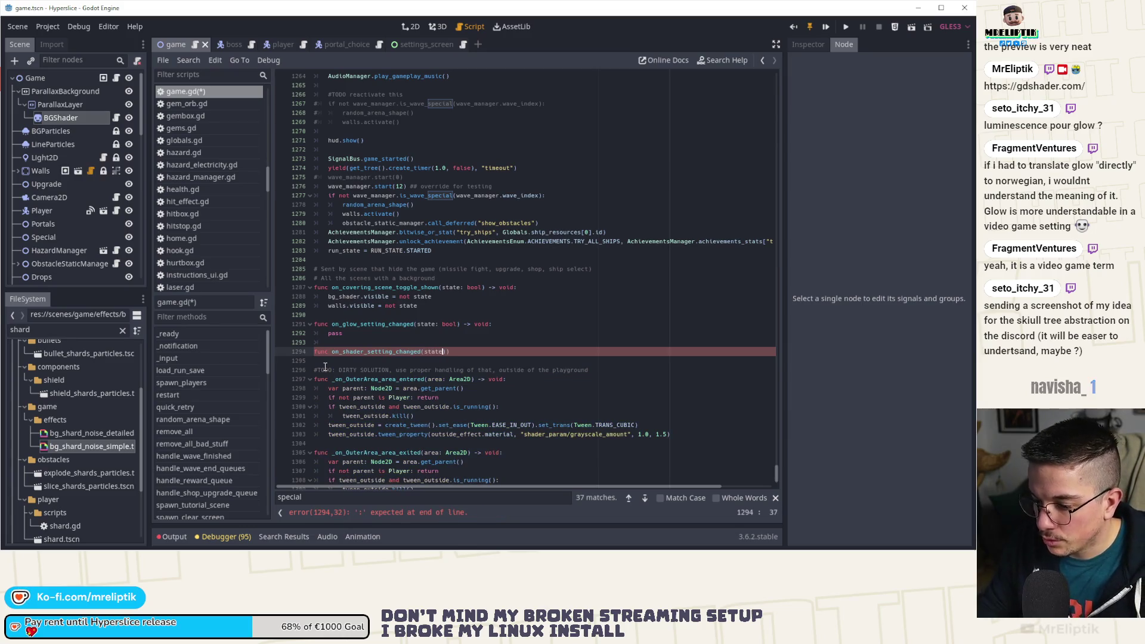
{"action": "type", "text": "ool"}
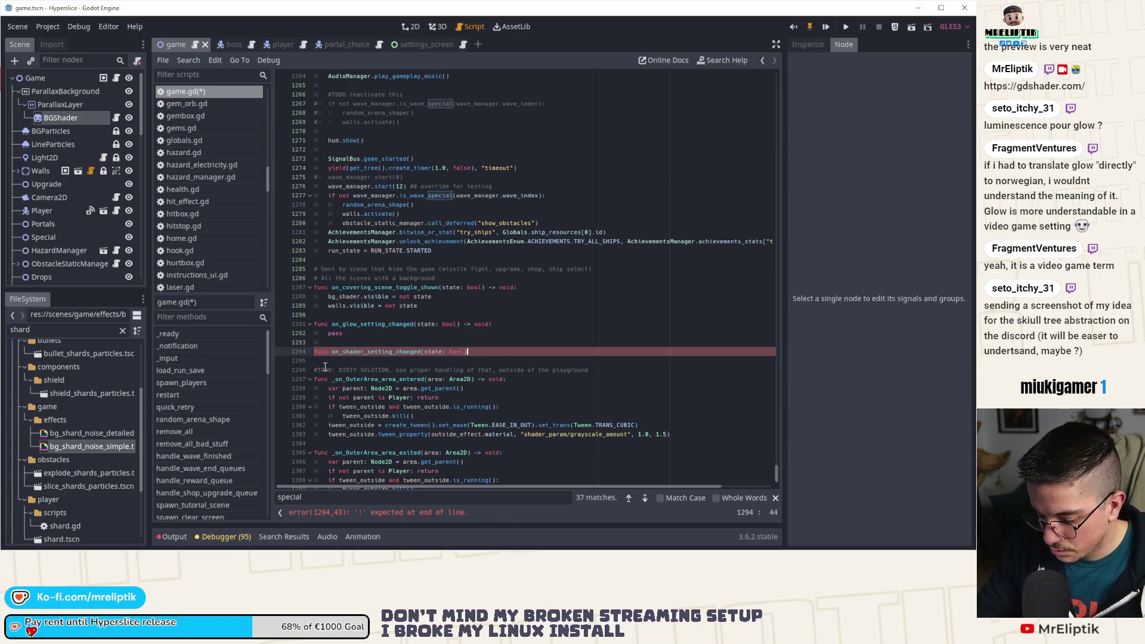
{"action": "key", "text": "BackSpace"}
{"action": "key", "text": "BackSpace"}
{"action": "key", "text": "BackSpace"}
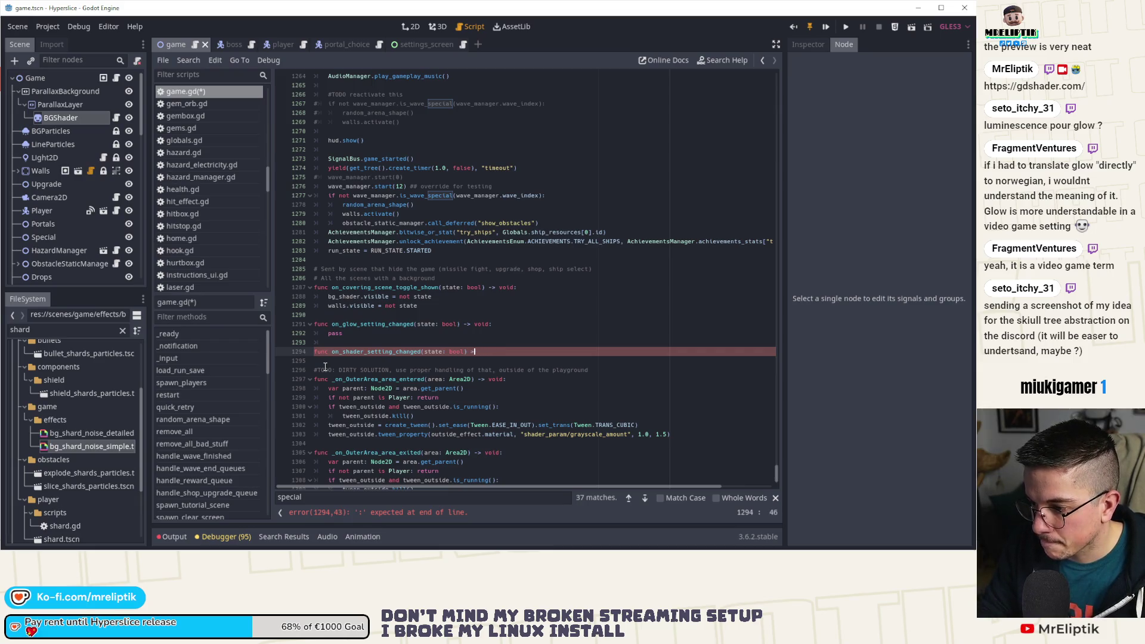
{"action": "type", "text": "> void:"}
- Give the shader handler the body toggle_shader_bg_quality(state) and save
{"action": "key", "text": "Return"}
{"action": "type", "text": "pass"}
{"action": "key", "text": "BackSpace"}
{"action": "type", "text": "toggle_shader_bg"}
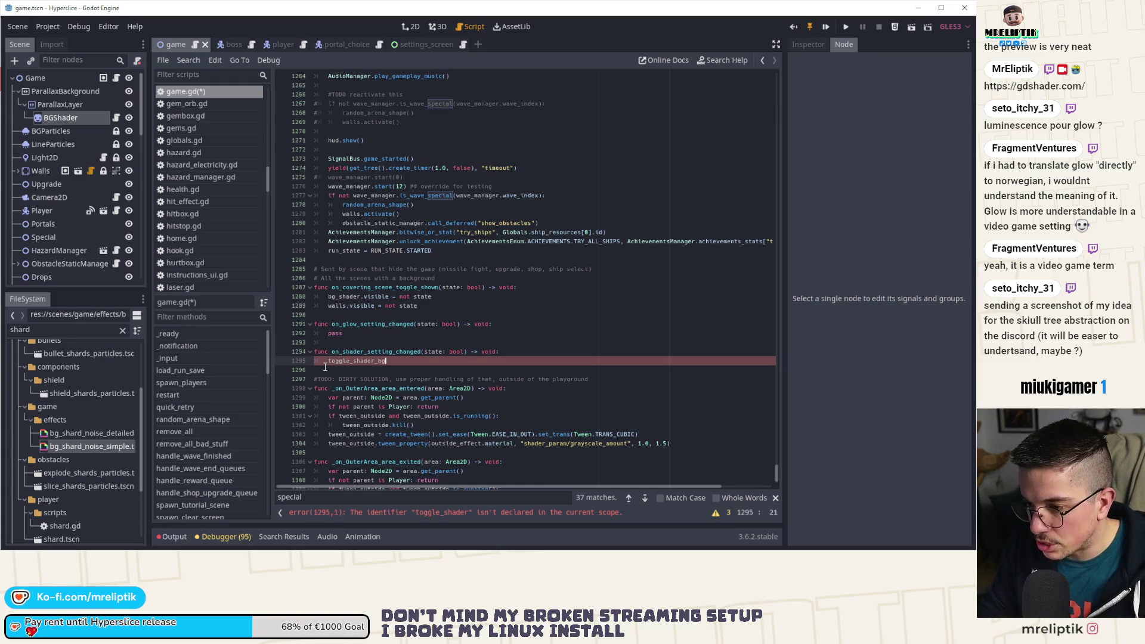
{"action": "type", "text": "_quality"}
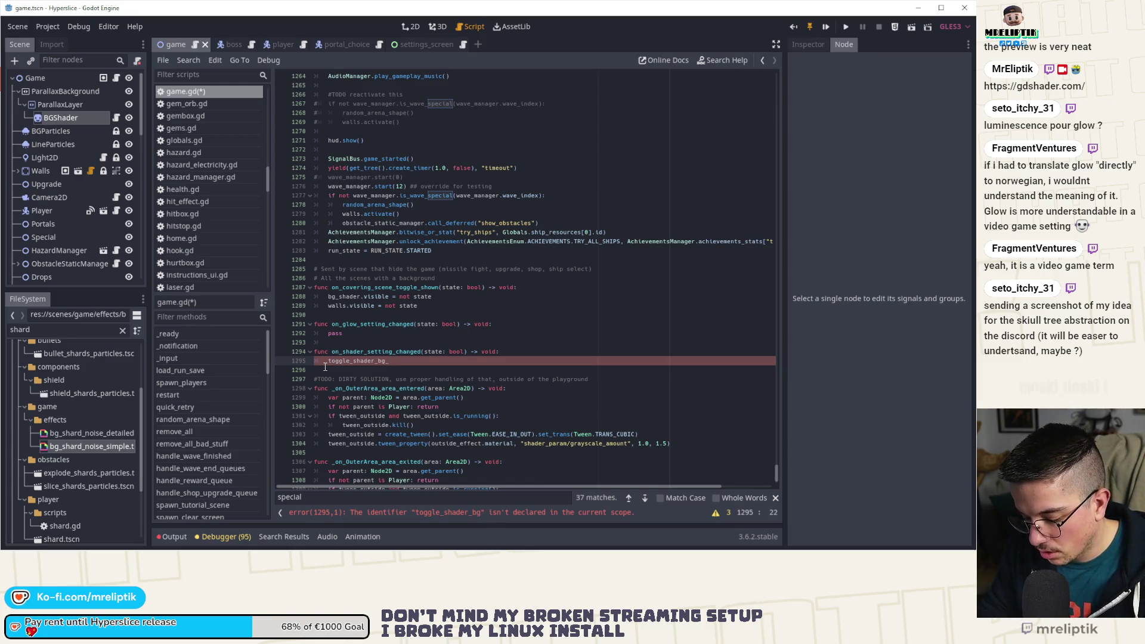
{"action": "type", "text": "(state"}
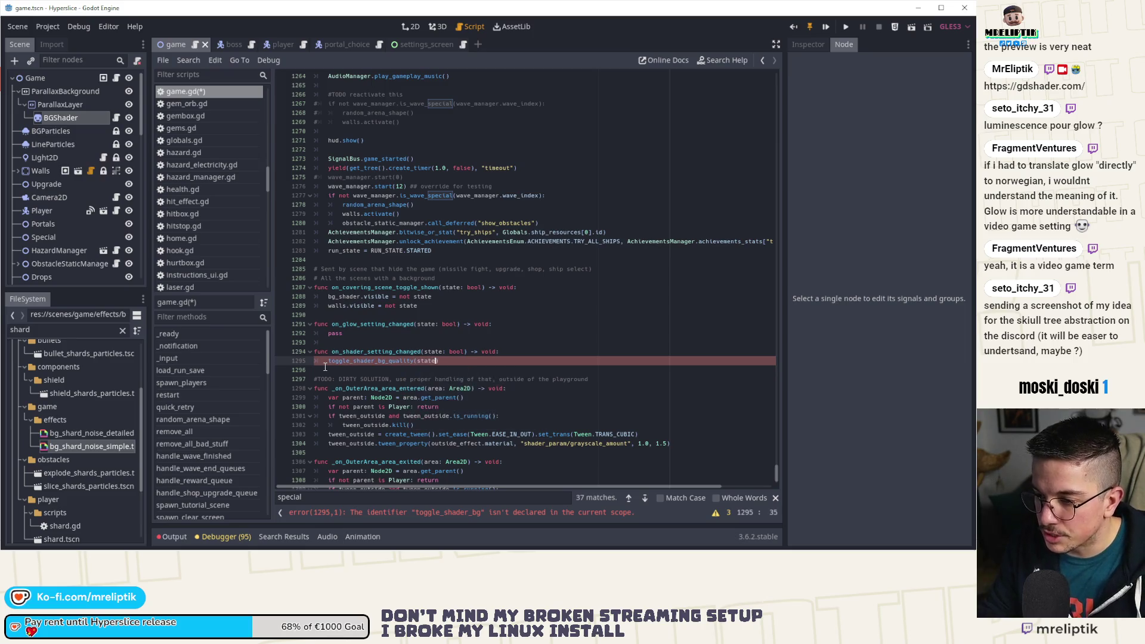
{"action": "key", "text": "ctrl+s"}
- Replace pass in the glow handler with a toggle_glow_quality(state) call
{"action": "key", "text": "ctrl+shift+Left"}
{"action": "key", "text": "ctrl+shift+Left"}
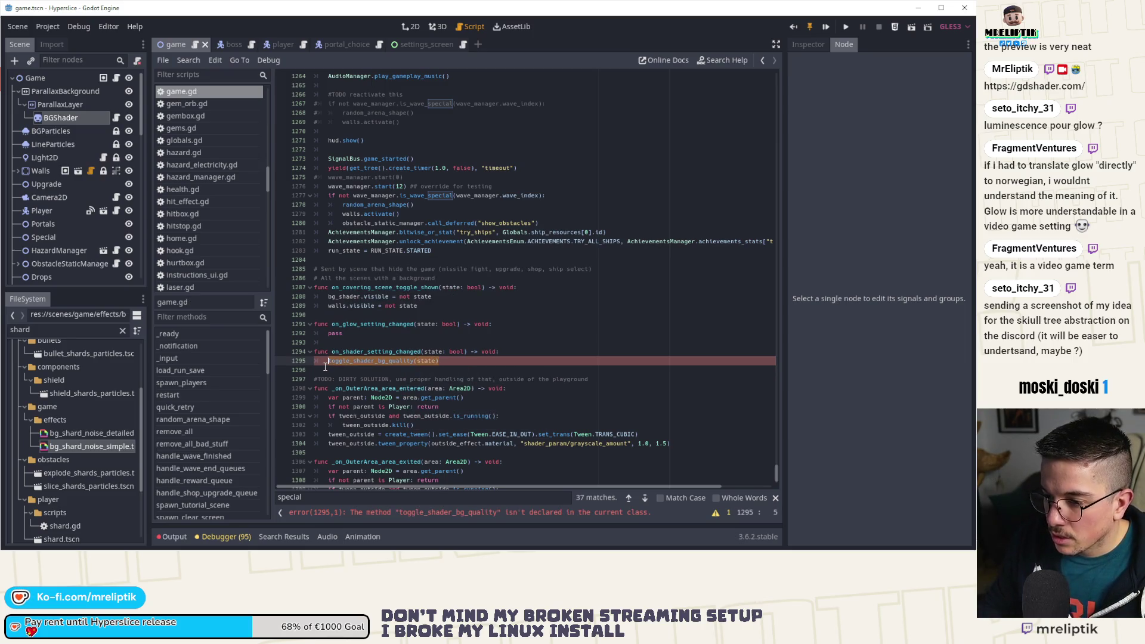
{"action": "key", "text": "ctrl+c"}
{"action": "key", "text": "Up"}
{"action": "key", "text": "Up"}
{"action": "key", "text": "Up"}
{"action": "key", "text": "shift+End"}
{"action": "key", "text": "ctrl+v"}
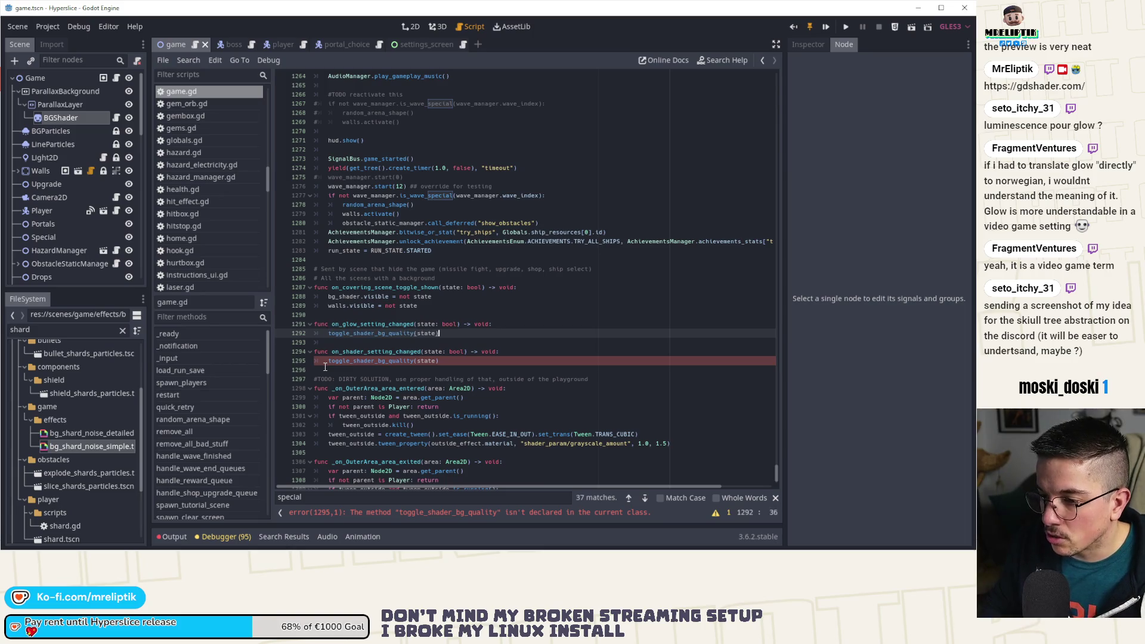
{"action": "key", "text": "ctrl+shift+Left"}
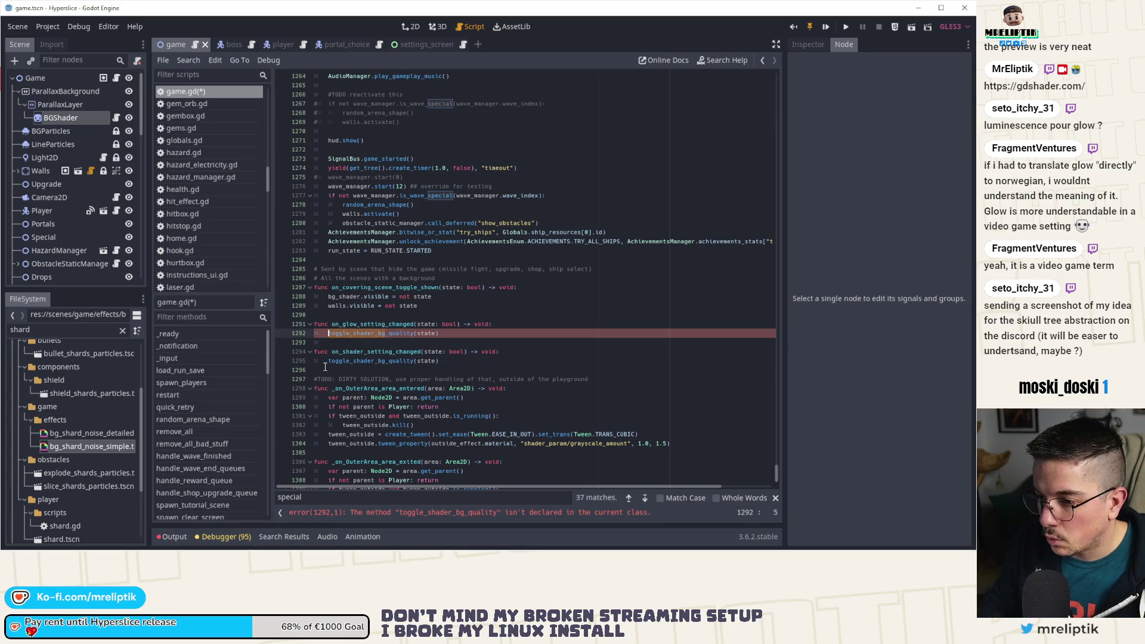
{"action": "type", "text": "toggle_glow_quality"}
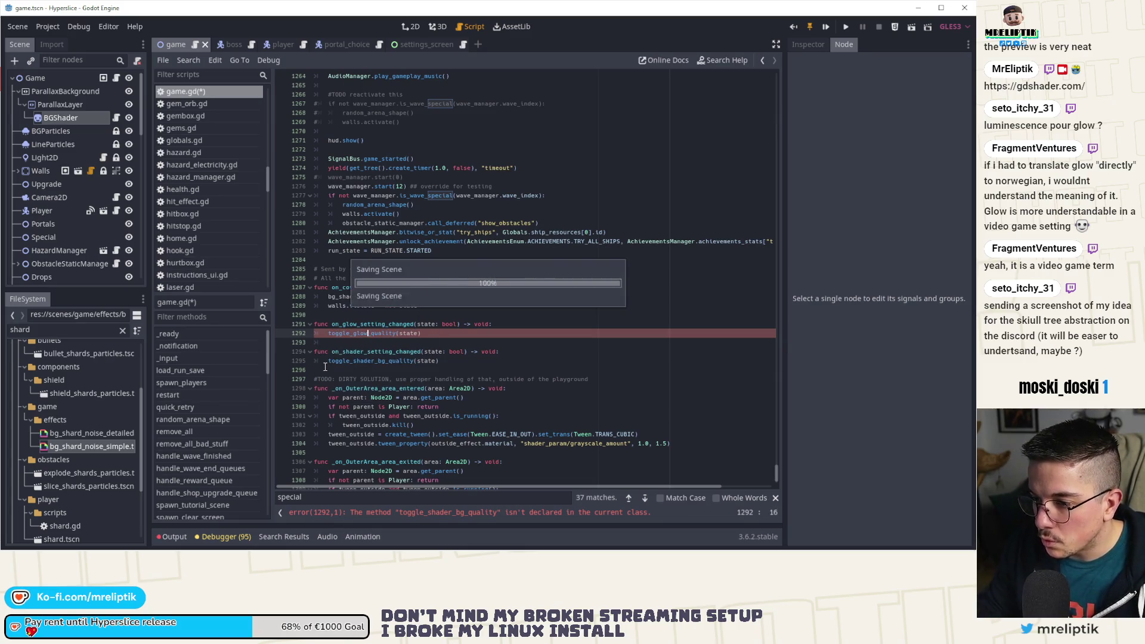
{"action": "left_click_drag", "start_coordinate": [439, 360], "coordinate": [329, 333]}
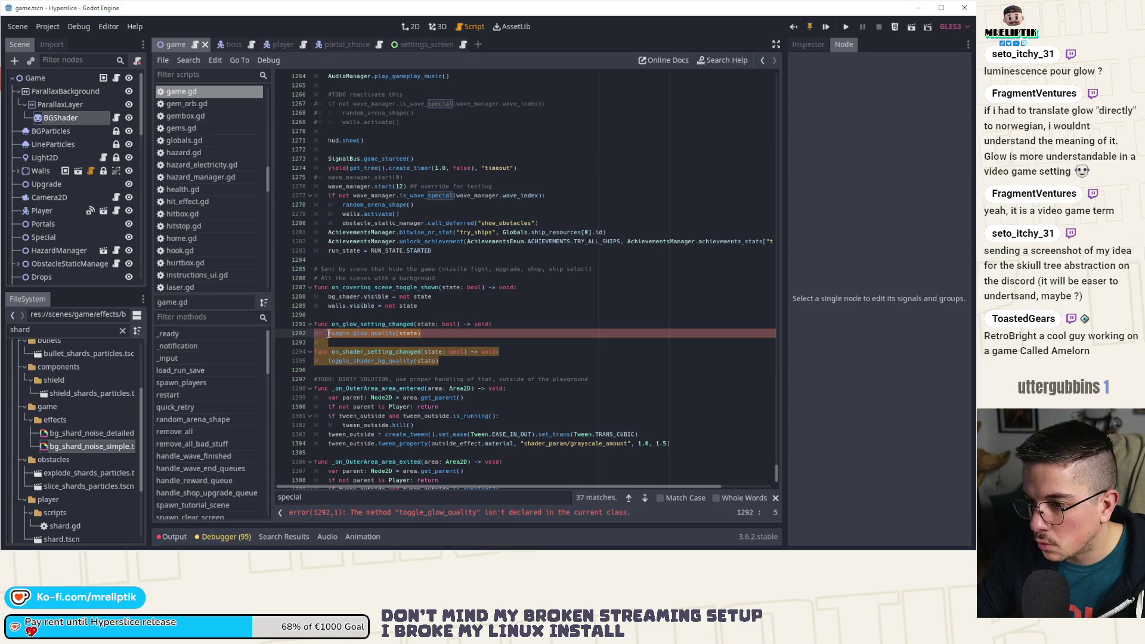
{"action": "scroll", "coordinate": [410, 337], "scroll_direction": "up", "scroll_amount": 3}
{"action": "scroll", "coordinate": [410, 337], "scroll_direction": "up", "scroll_amount": 5}
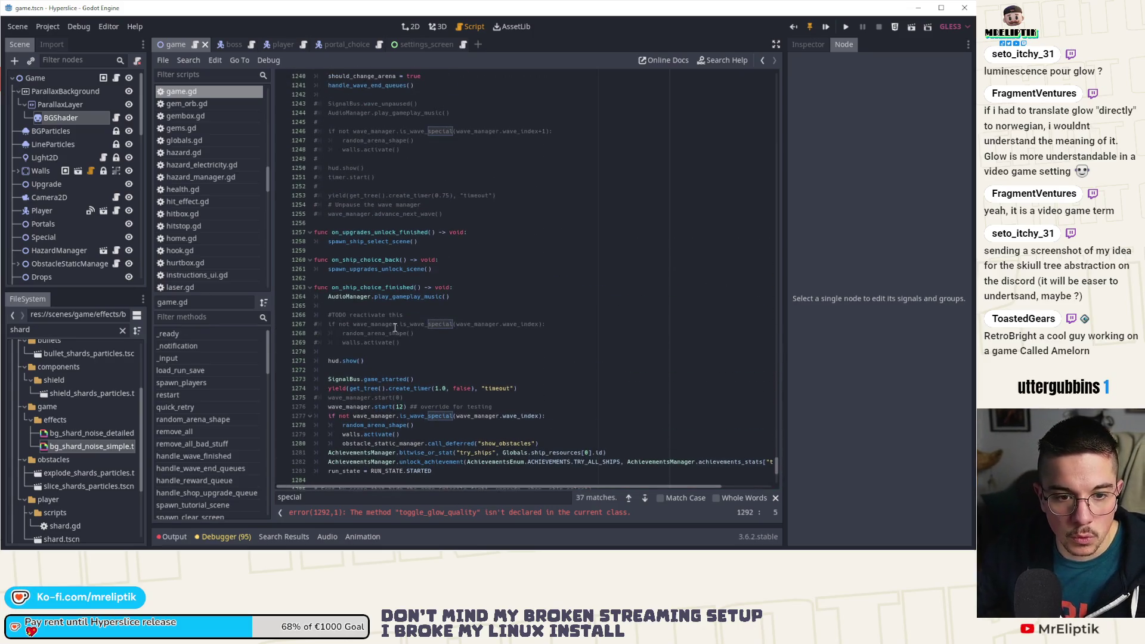
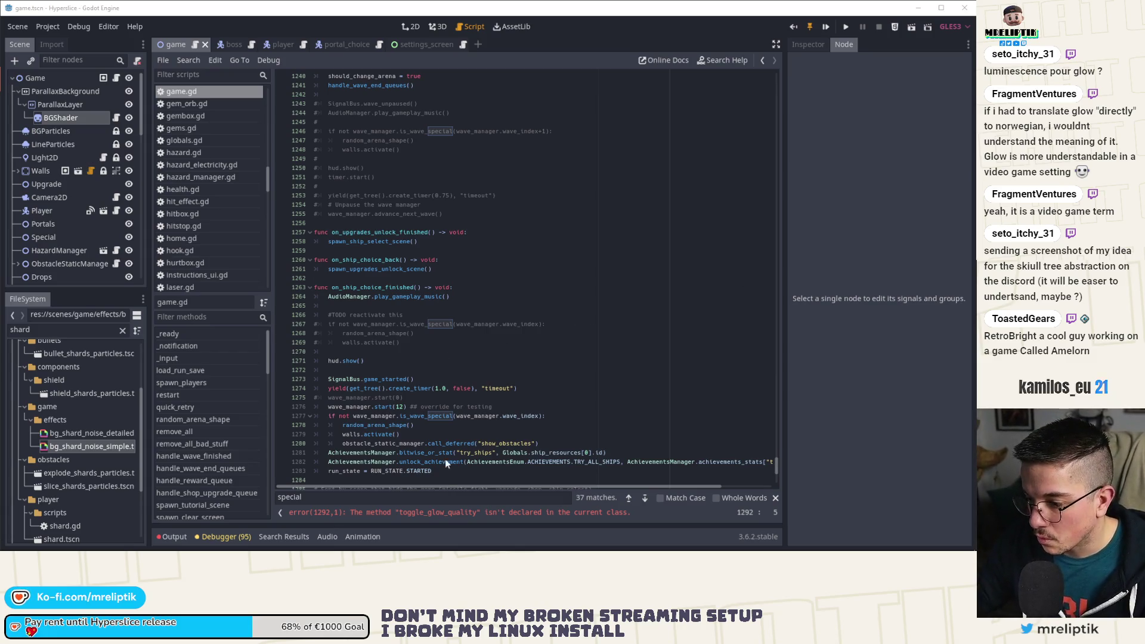
- Paste the copied glow and shader code just above load_run_save in game.gd
{"action": "scroll", "coordinate": [404, 335], "scroll_direction": "up", "scroll_amount": 10}
{"action": "scroll", "coordinate": [206, 416], "scroll_direction": "down", "scroll_amount": 5}
{"action": "scroll", "coordinate": [206, 412], "scroll_direction": "up", "scroll_amount": 5}
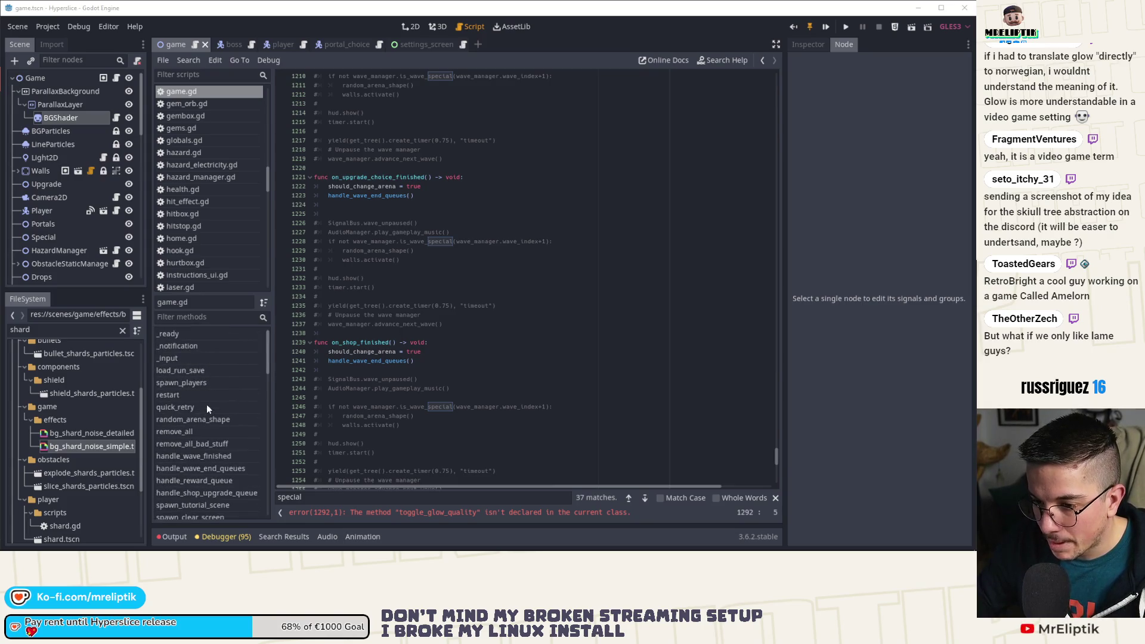
{"action": "left_click", "coordinate": [185, 372]}
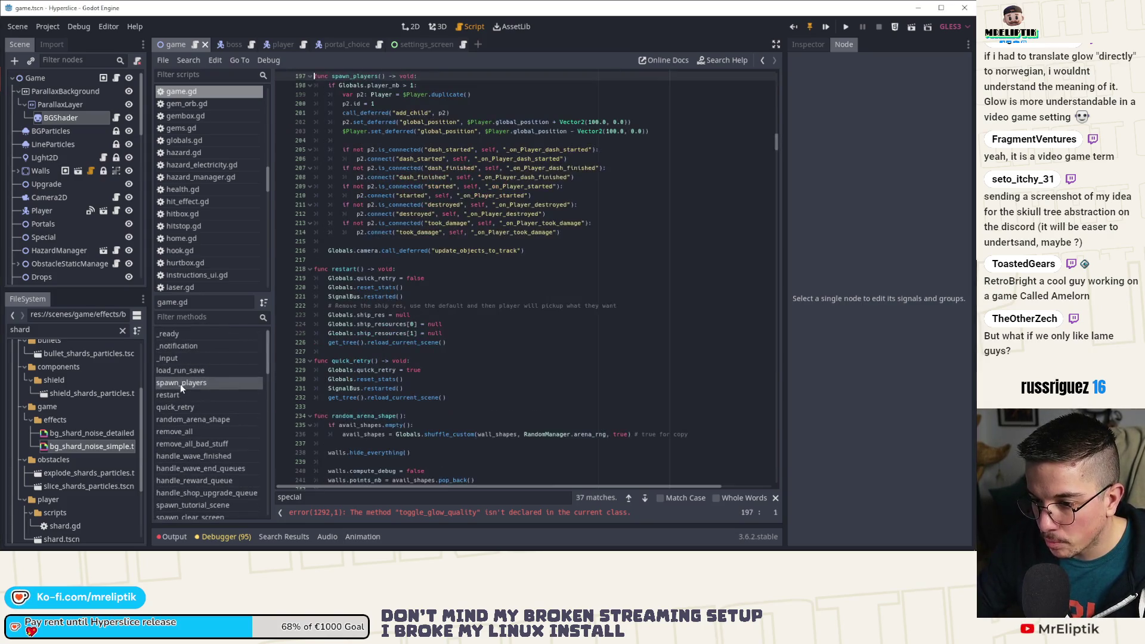
{"action": "scroll", "coordinate": [342, 238], "scroll_direction": "up", "scroll_amount": 6}
{"action": "left_click", "coordinate": [342, 232]}
{"action": "key", "text": "ctrl+v"}
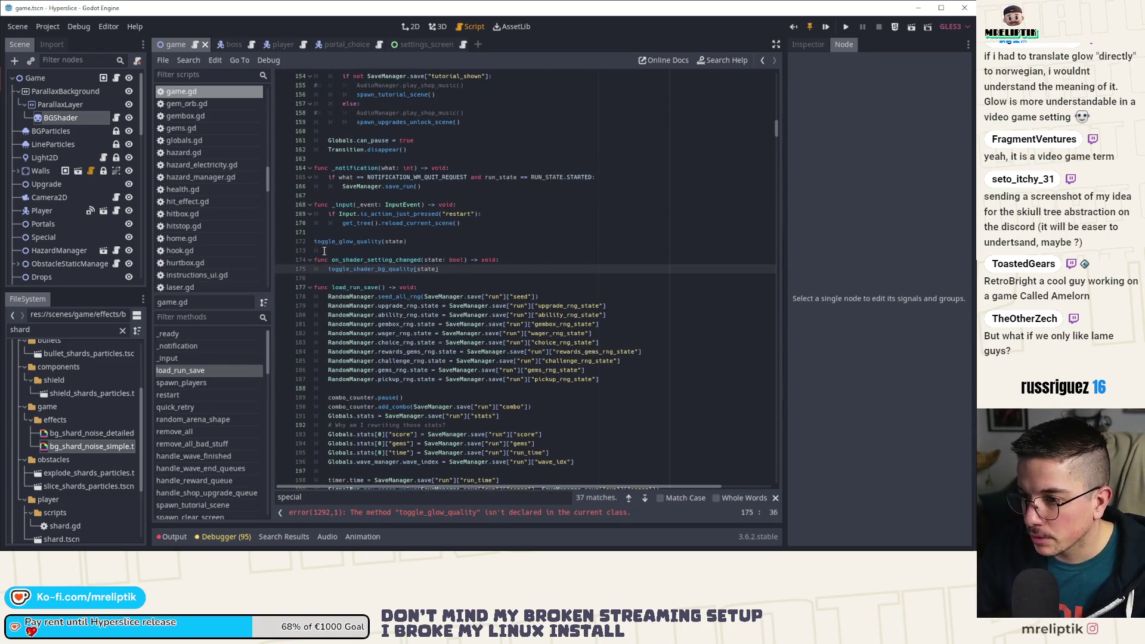
- Make the glow line a 'func toggle_glow_quality(state: bool) -> void:' stub with pass, and save
{"action": "left_click", "coordinate": [315, 241]}
{"action": "type", "text": "func "}
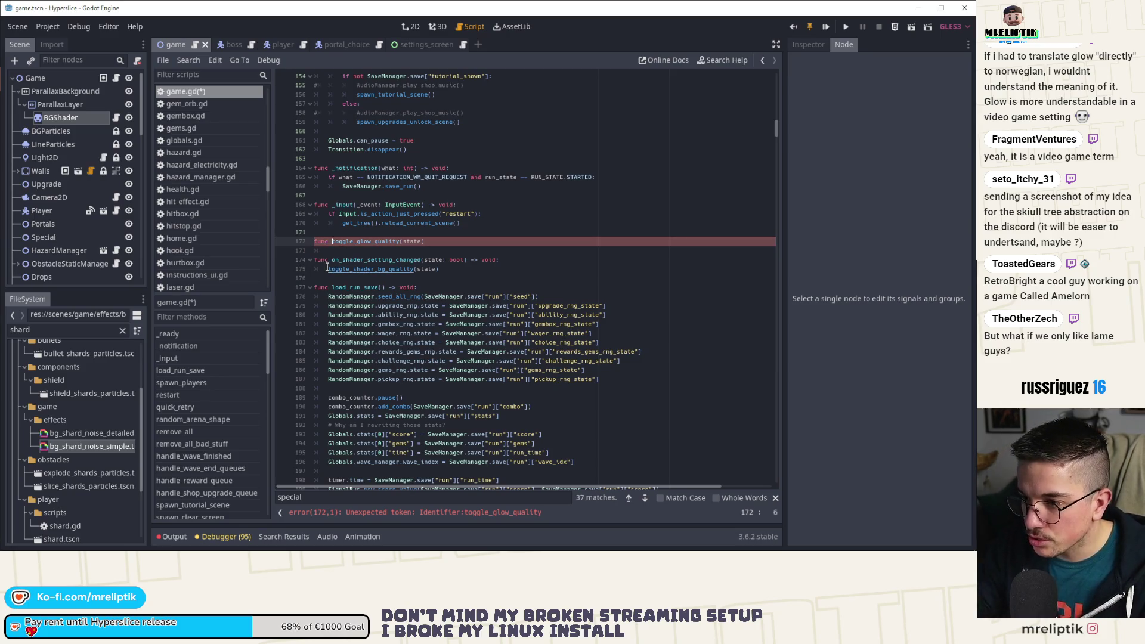
{"action": "type", "text": ": bool"}
{"action": "key", "text": "Down"}
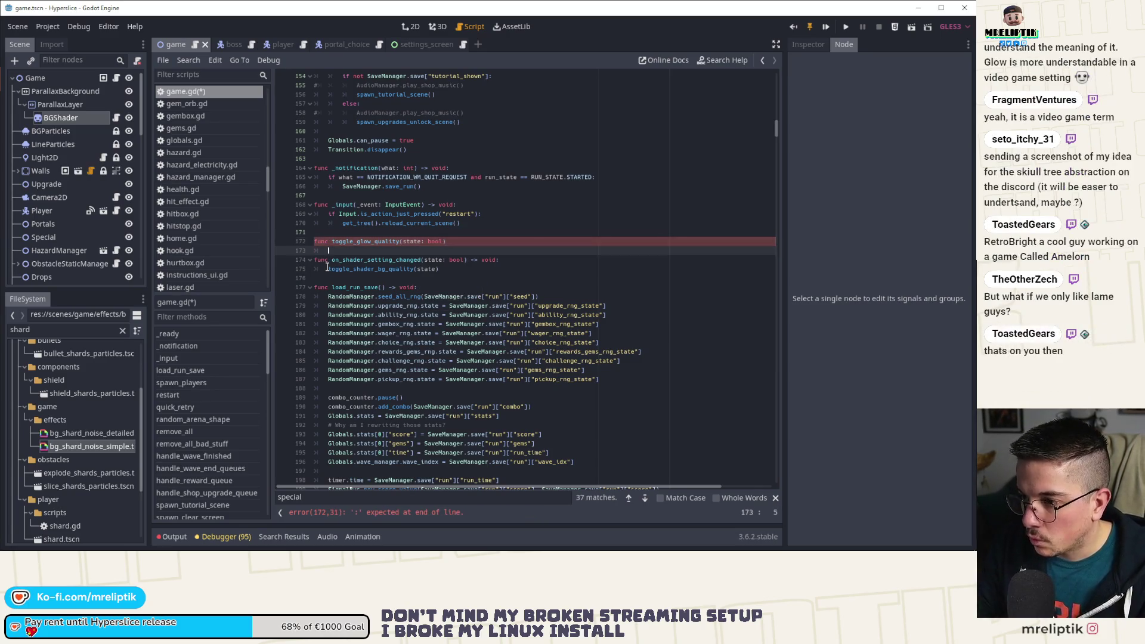
{"action": "left_click", "coordinate": [466, 241]}
{"action": "type", "text": "-> bool"}
{"action": "key", "text": "BackSpace"}
{"action": "key", "text": "BackSpace"}
{"action": "key", "text": "BackSpace"}
{"action": "type", "text": "void:"}
{"action": "key", "text": "Return"}
{"action": "type", "text": "pass"}
{"action": "key", "text": "ctrl+s"}
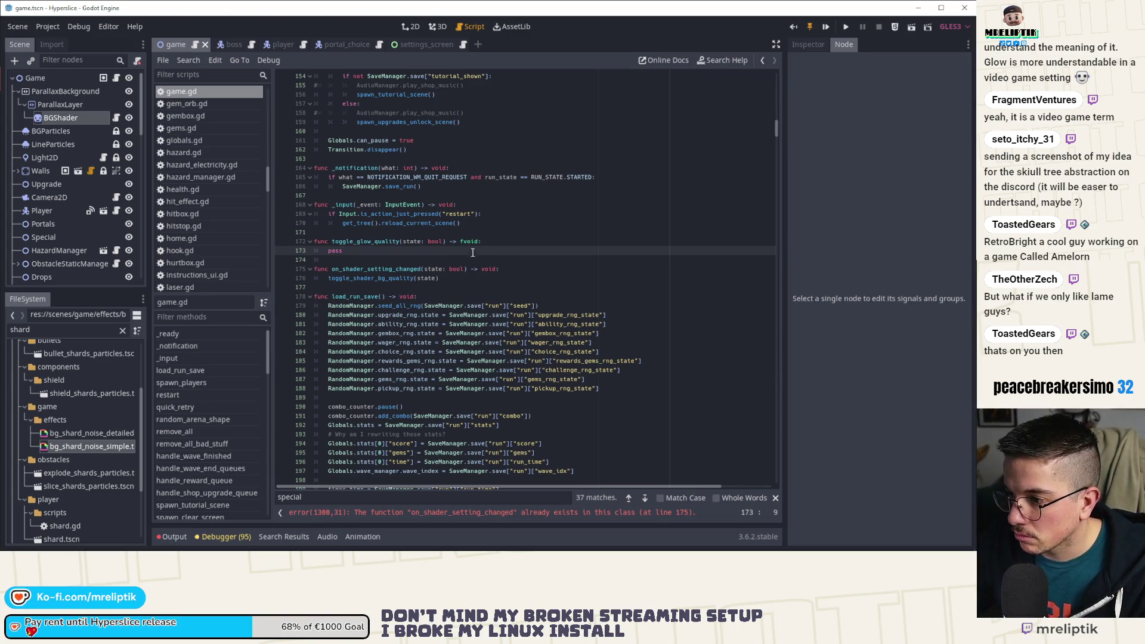
{"action": "left_click", "coordinate": [463, 241]}
{"action": "key", "text": "BackSpace"}
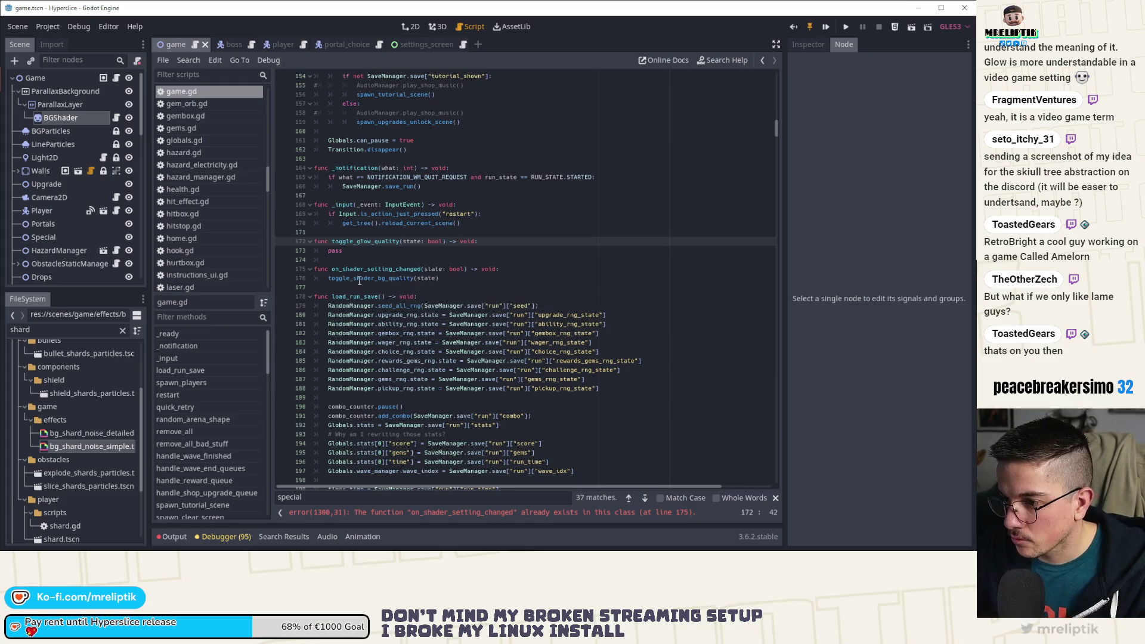
- Rename the shader handler to toggle_shader_bg_quality, remove the leftover (state) line, and add pass
{"action": "double_click", "coordinate": [358, 270]}
{"action": "left_click", "coordinate": [510, 269]}
{"action": "double_click", "coordinate": [381, 278]}
{"action": "key", "text": "ctrl+x"}
{"action": "double_click", "coordinate": [378, 269]}
{"action": "key", "text": "ctrl+v"}
{"action": "triple_click", "coordinate": [385, 281]}
{"action": "key", "text": "BackSpace"}
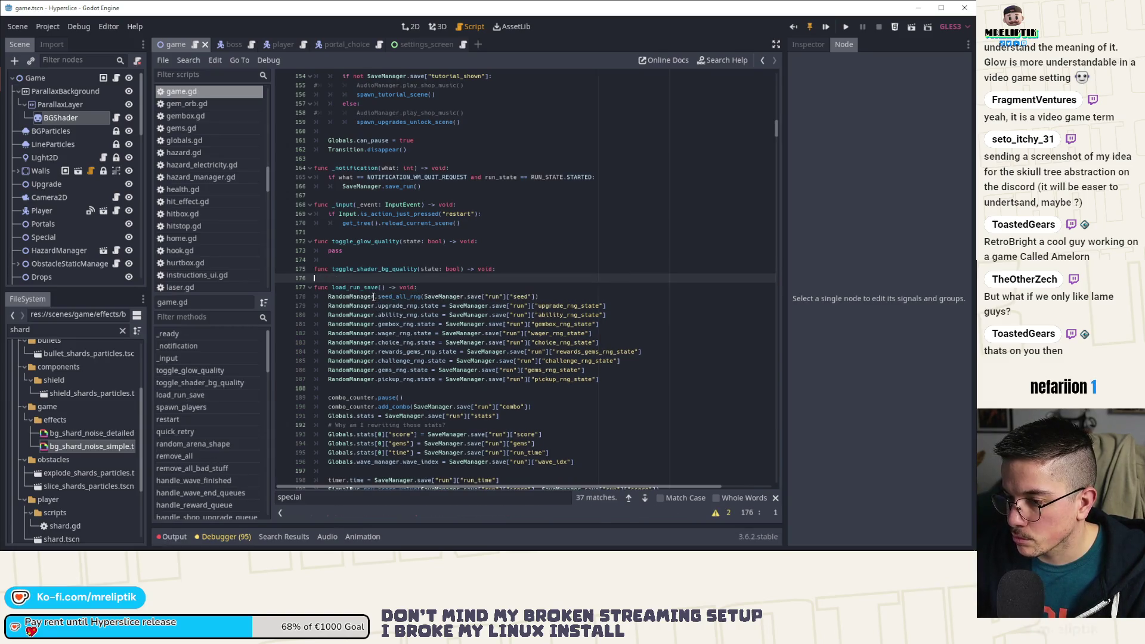
{"action": "key", "text": "Return"}
{"action": "left_click", "coordinate": [358, 278]}
{"action": "type", "text": "pass"}
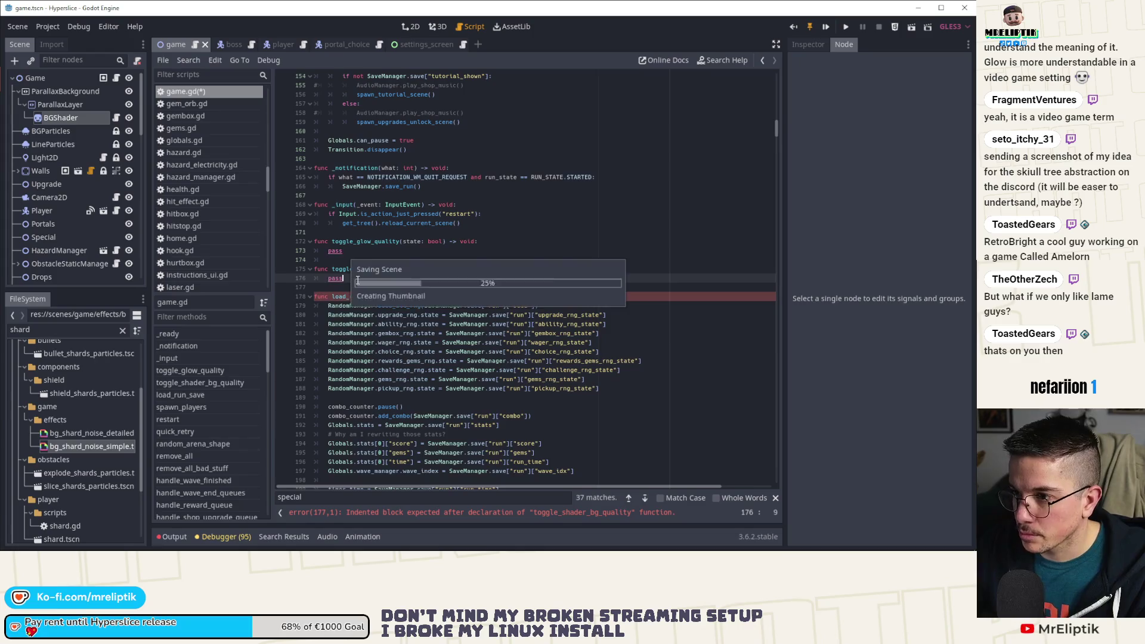
{"action": "scroll", "coordinate": [395, 283], "scroll_direction": "up", "scroll_amount": 6}
- Replace the WorldEnvironment glow lines with a toggle_glow_quality call passing the video glow setting
{"action": "scroll", "coordinate": [395, 284], "scroll_direction": "up", "scroll_amount": 9}
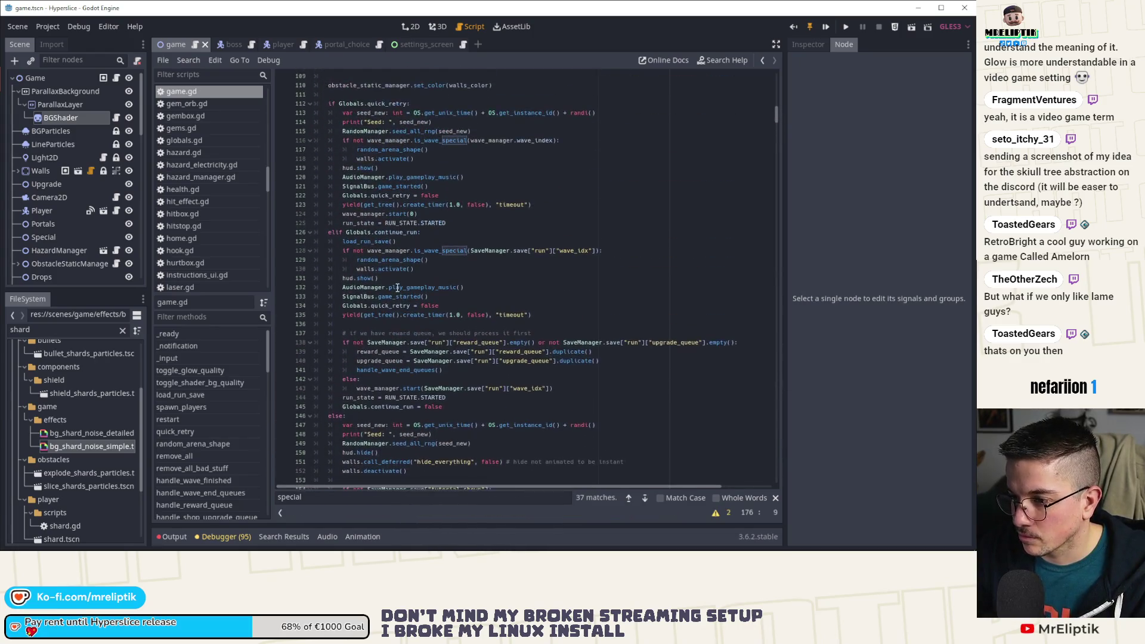
{"action": "scroll", "coordinate": [397, 284], "scroll_direction": "up", "scroll_amount": 1}
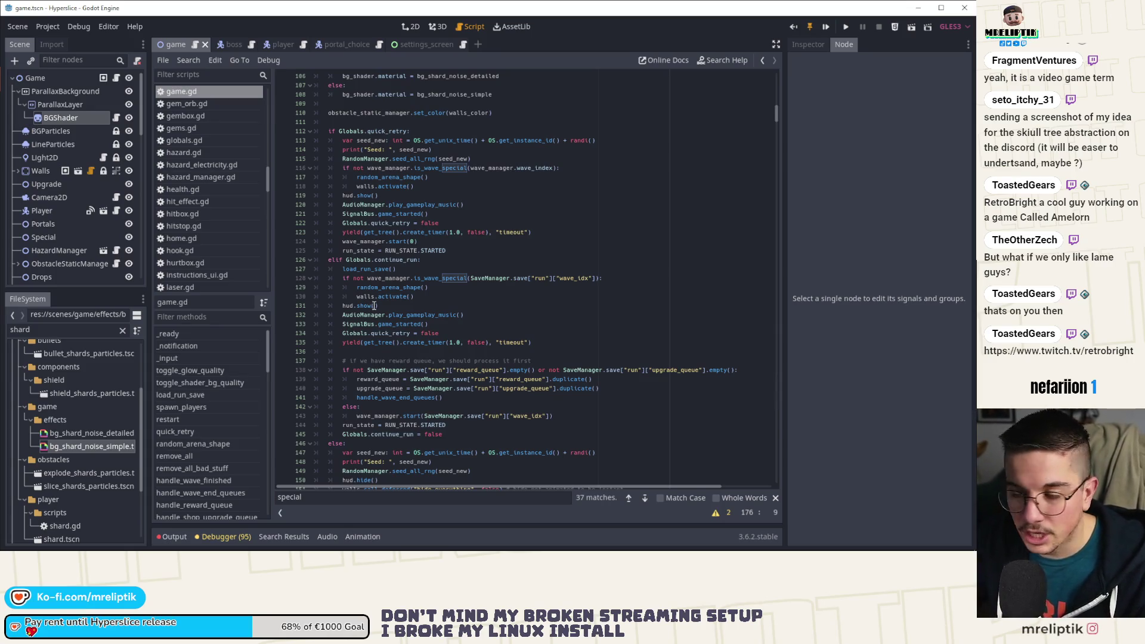
{"action": "scroll", "coordinate": [399, 322], "scroll_direction": "up", "scroll_amount": 6}
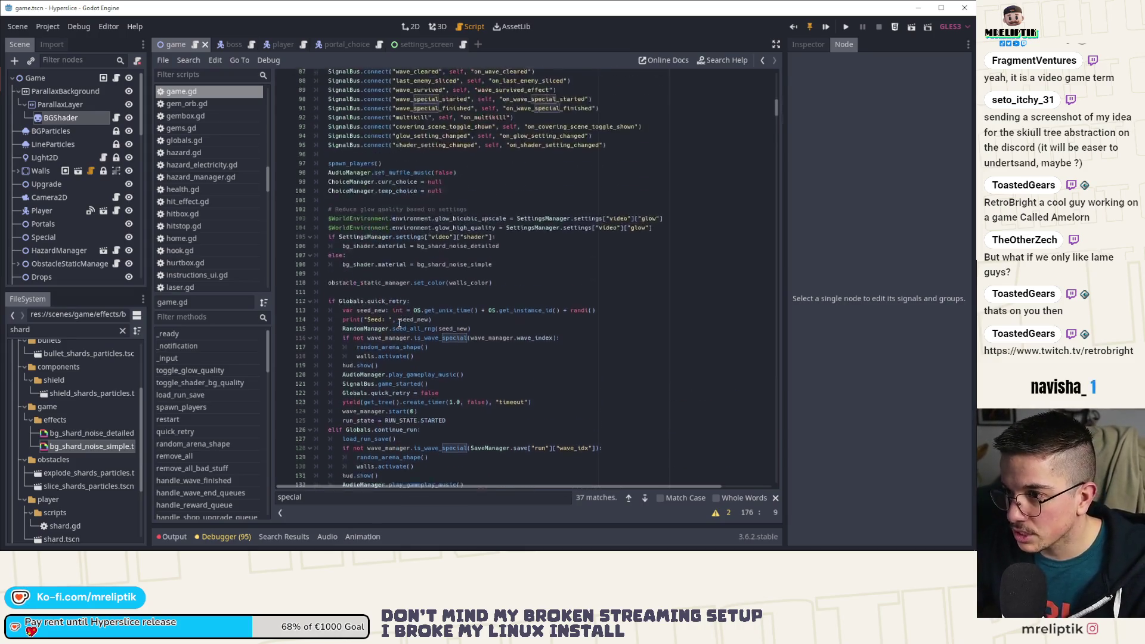
{"action": "scroll", "coordinate": [399, 323], "scroll_direction": "up", "scroll_amount": 2}
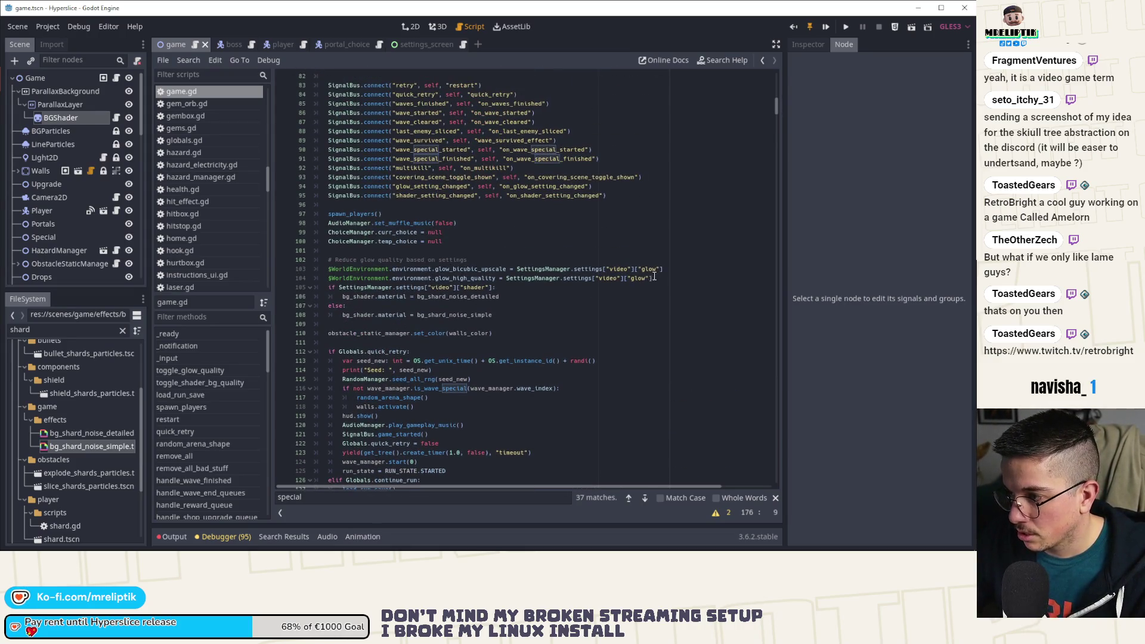
{"action": "left_click_drag", "start_coordinate": [654, 277], "coordinate": [327, 268]}
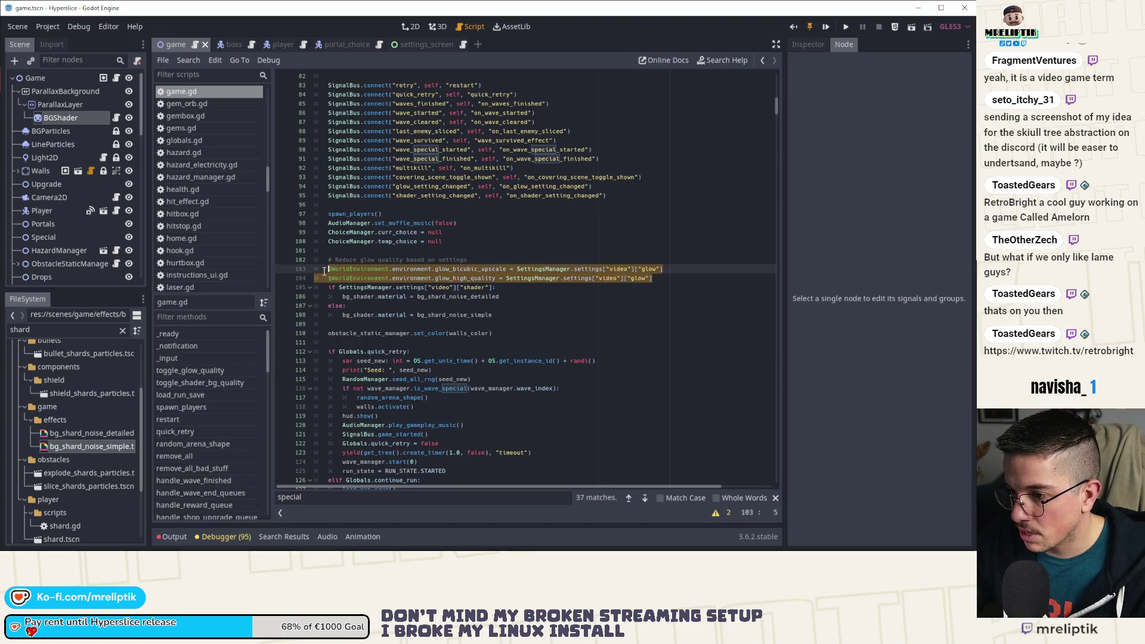
{"action": "key", "text": "BackSpace"}
{"action": "type", "text": "toggle"}
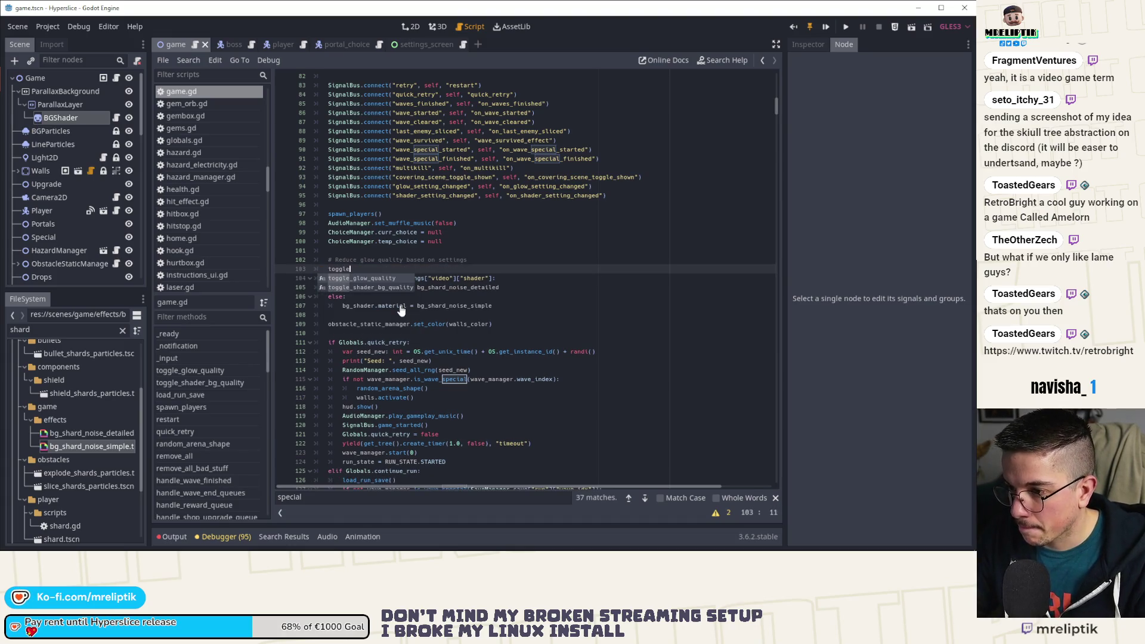
{"action": "key", "text": "Return"}
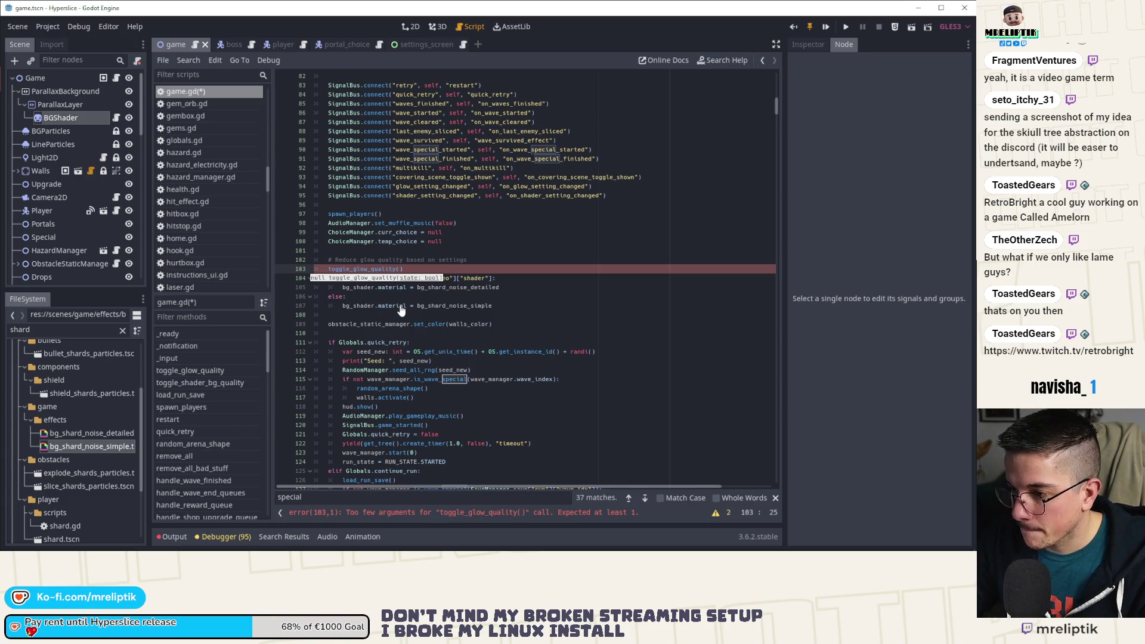
{"action": "key", "text": "ctrl+v"}
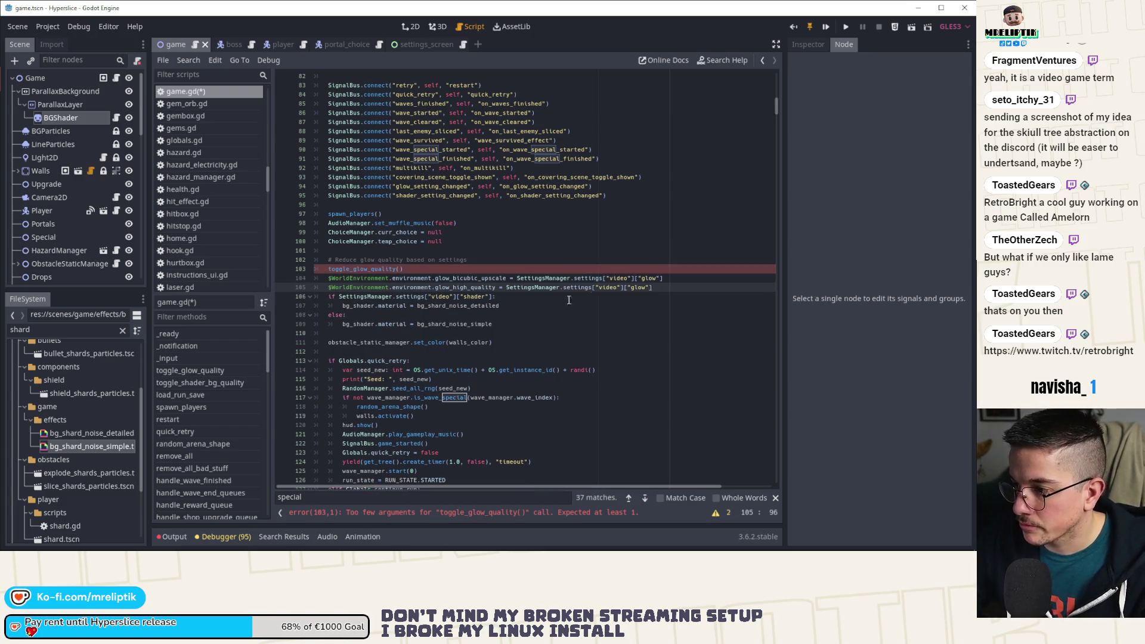
{"action": "left_click_drag", "start_coordinate": [516, 278], "coordinate": [657, 279]}
{"action": "key", "text": "ctrl+x"}
{"action": "left_click", "coordinate": [400, 269]}
{"action": "key", "text": "ctrl+v"}
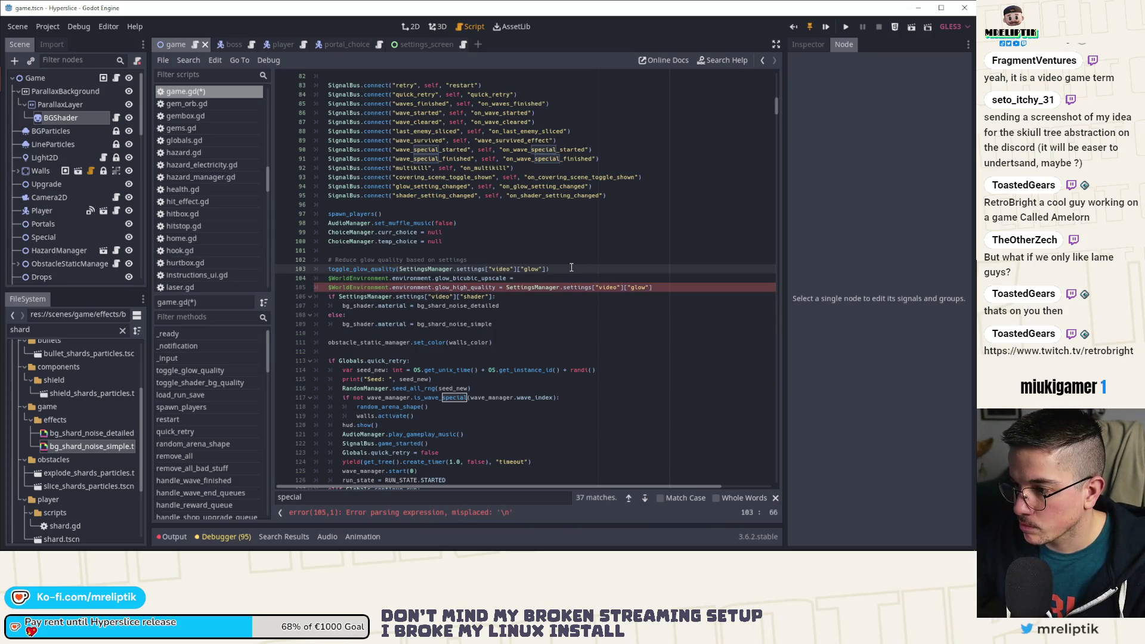
{"action": "key", "text": "Return"}
- Add a toggle_shader_bg_quality call with the shader setting, delete the old if/else code, and save
{"action": "type", "text": "toggle_shader_bg_quality("}
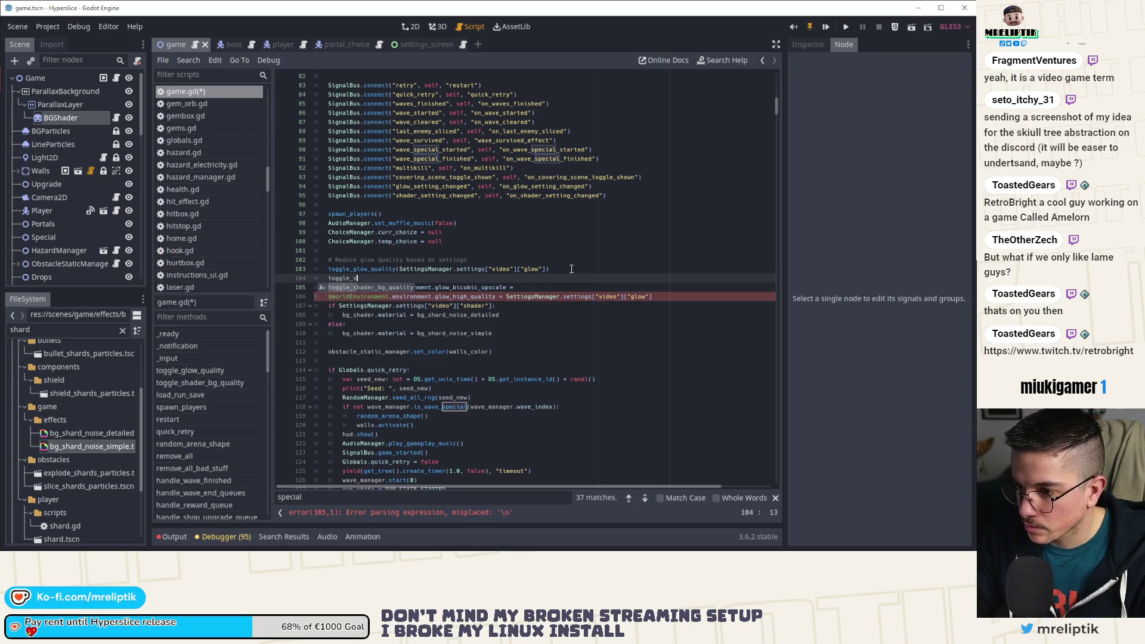
{"action": "left_click", "coordinate": [483, 306]}
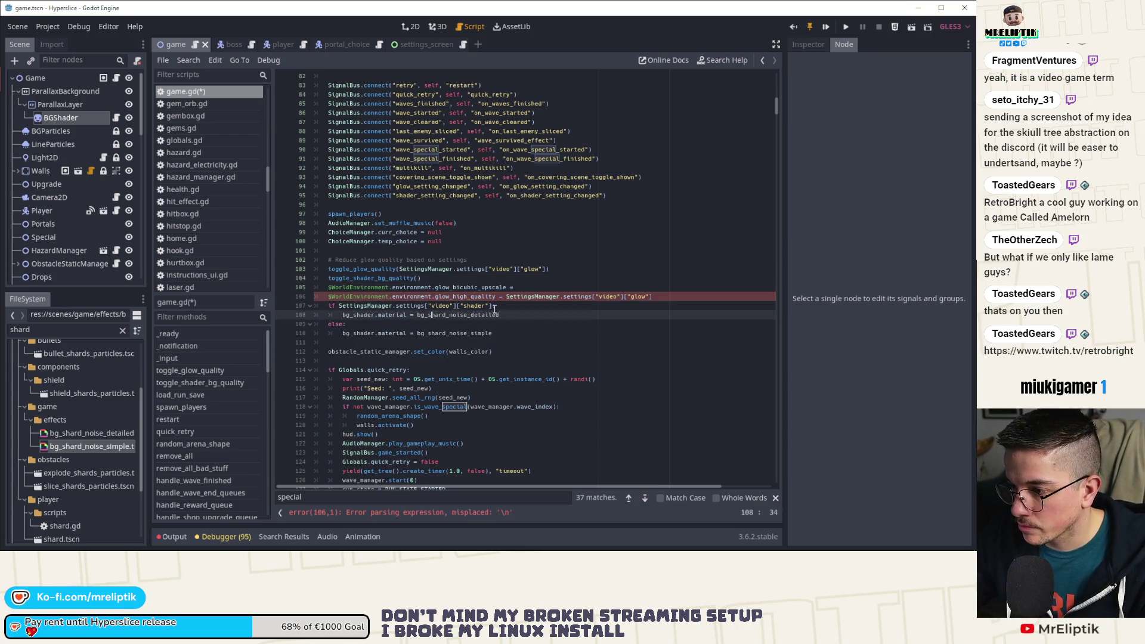
{"action": "left_click_drag", "start_coordinate": [483, 307], "coordinate": [343, 308]}
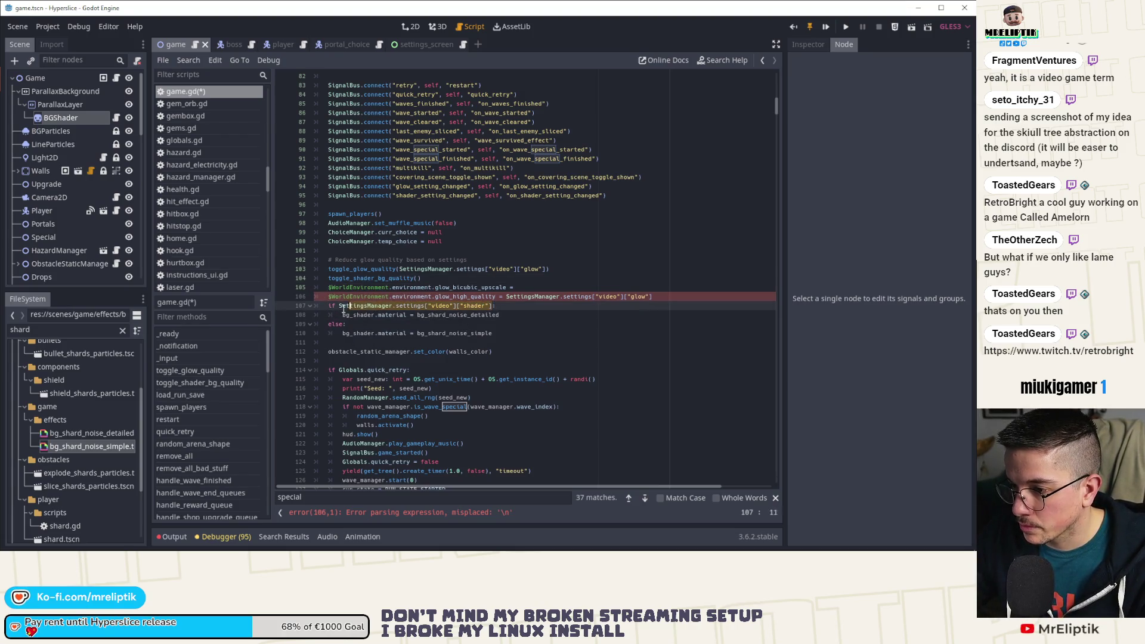
{"action": "key", "text": "ctrl+c"}
{"action": "left_click", "coordinate": [420, 278]}
{"action": "key", "text": "ctrl+v"}
{"action": "left_click", "coordinate": [489, 314]}
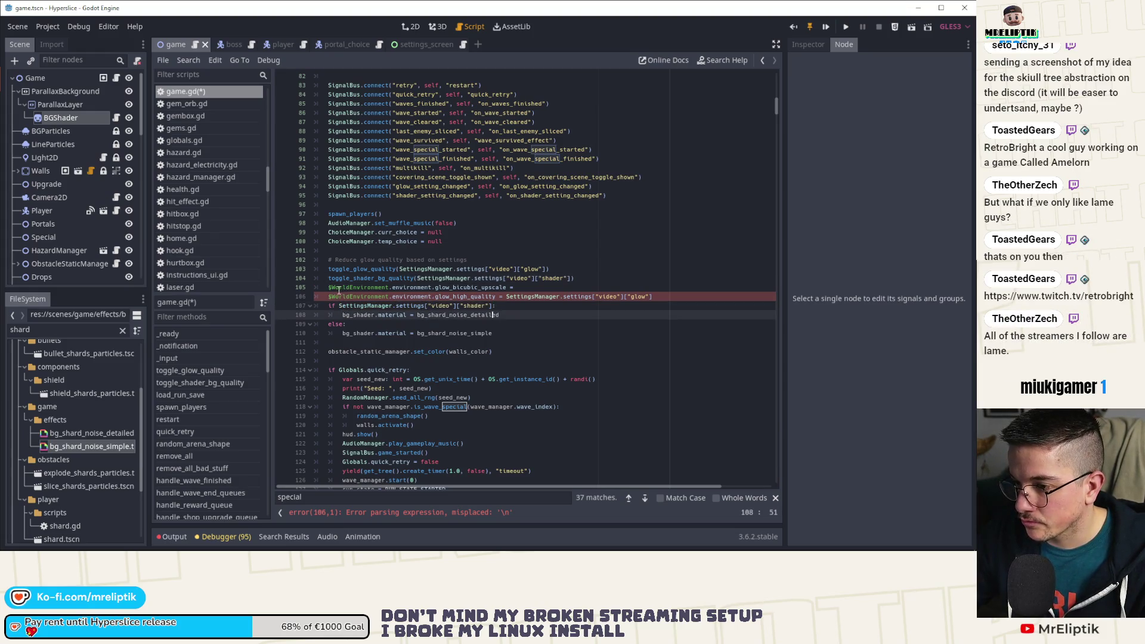
{"action": "left_click_drag", "start_coordinate": [328, 287], "coordinate": [522, 333]}
{"action": "key", "text": "BackSpace"}
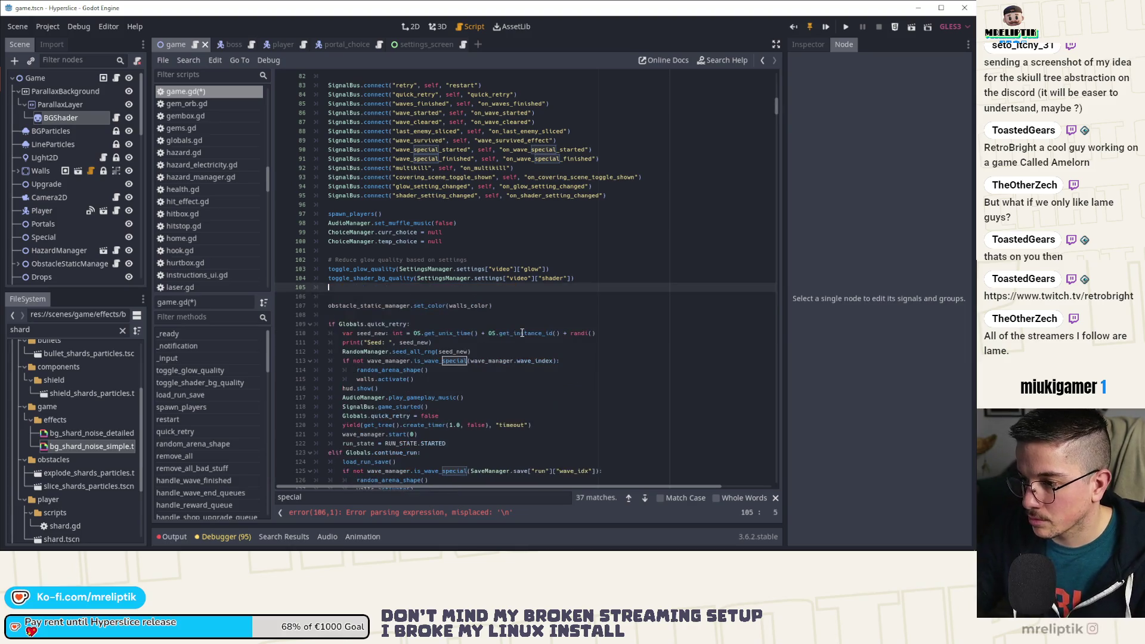
{"action": "key", "text": "BackSpace"}
{"action": "key", "text": "ctrl+s"}
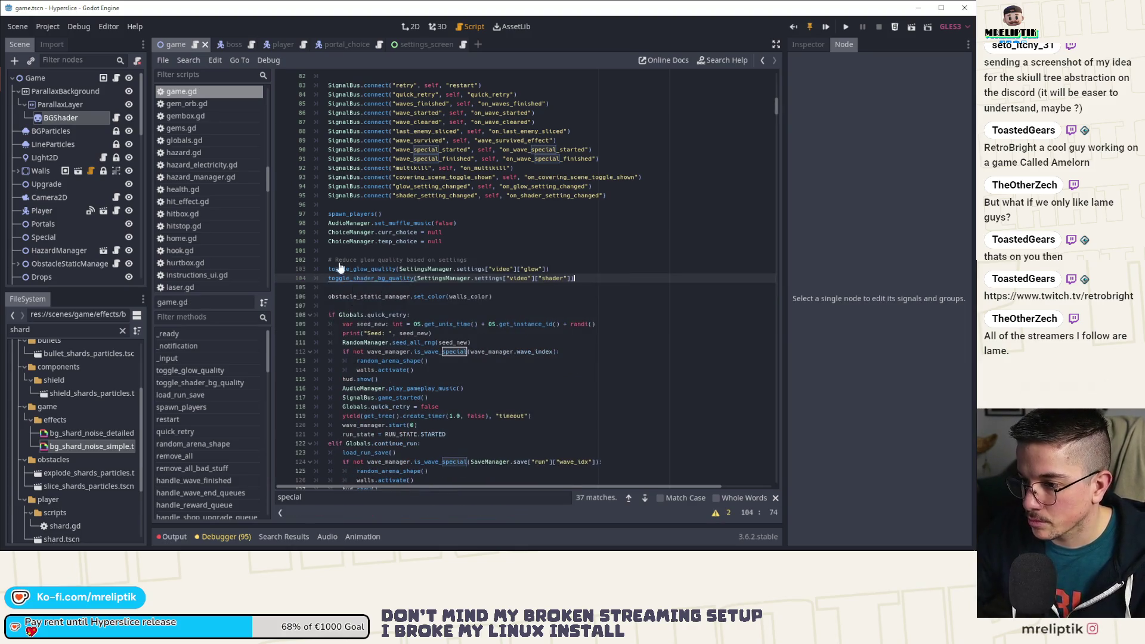
{"action": "left_click", "coordinate": [338, 271], "text": "ctrl"}
- Move the old glow settings into toggle_glow_quality and the shader if/else into toggle_shader_bg_quality
{"action": "double_click", "coordinate": [335, 278]}
{"action": "key", "text": "ctrl+v"}
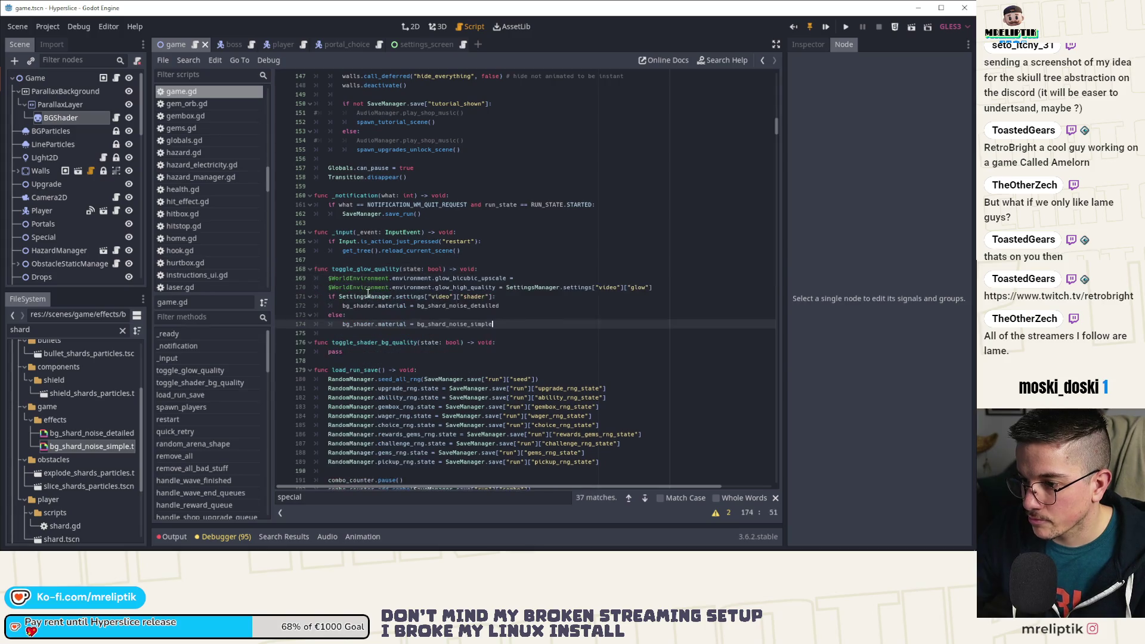
{"action": "left_click_drag", "start_coordinate": [327, 299], "coordinate": [493, 325]}
{"action": "key", "text": "BackSpace"}
{"action": "double_click", "coordinate": [335, 324]}
{"action": "key", "text": "ctrl+v"}
- Make the shader function's if condition use state instead of the setting, then save
{"action": "double_click", "coordinate": [433, 315]}
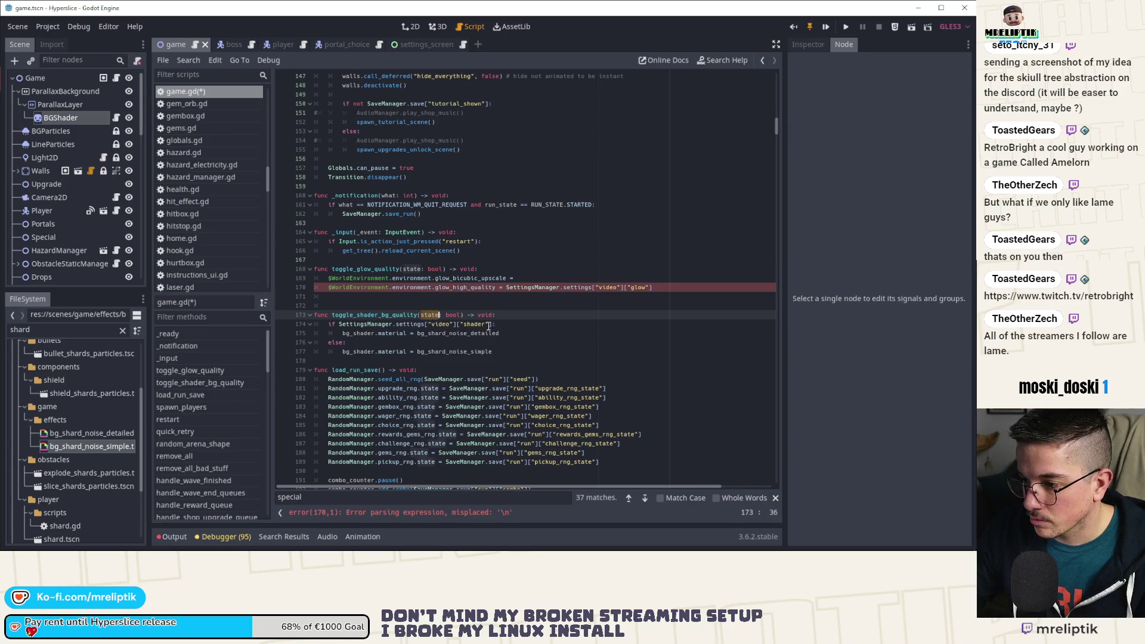
{"action": "key", "text": "ctrl+c"}
{"action": "left_click_drag", "start_coordinate": [493, 324], "coordinate": [339, 324]}
{"action": "key", "text": "ctrl+v"}
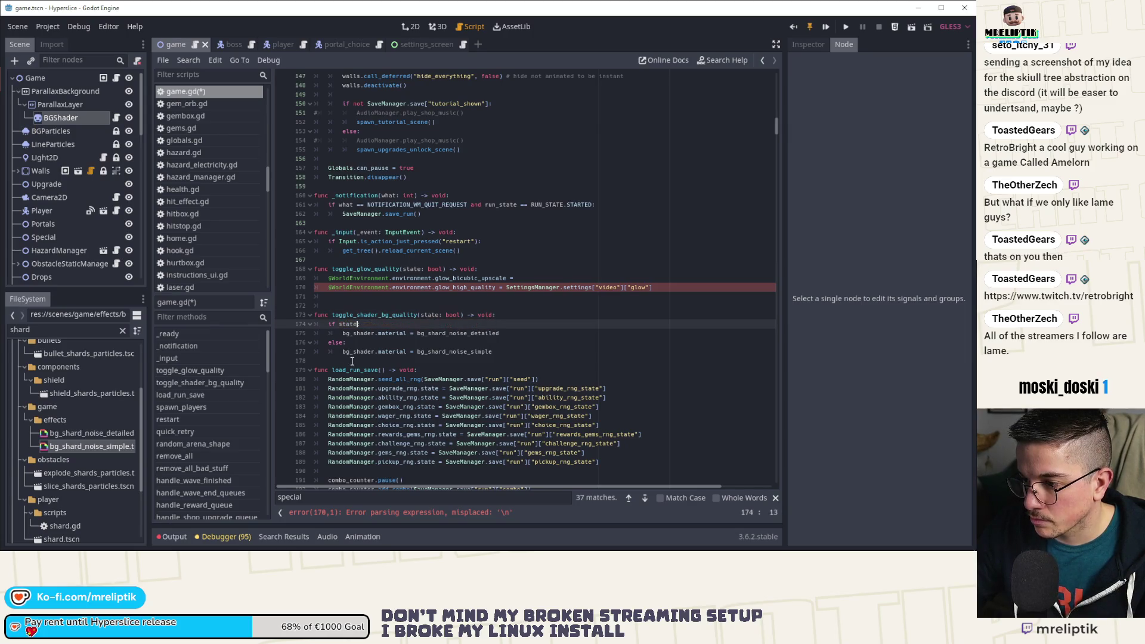
{"action": "type", "text": ":"}
{"action": "left_click", "coordinate": [354, 305]}
{"action": "key", "text": "BackSpace"}
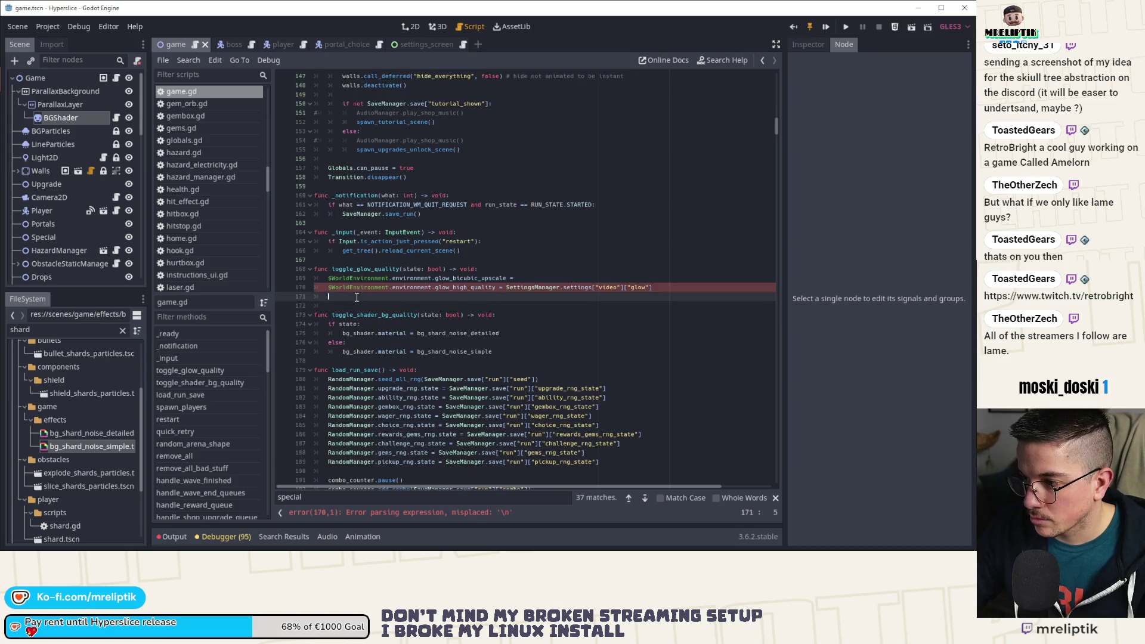
{"action": "key", "text": "ctrl+s"}
- Set glow_bicubic_upscale and glow_high_quality to state in toggle_glow_quality
{"action": "left_click", "coordinate": [516, 278]}
{"action": "type", "text": "state"}
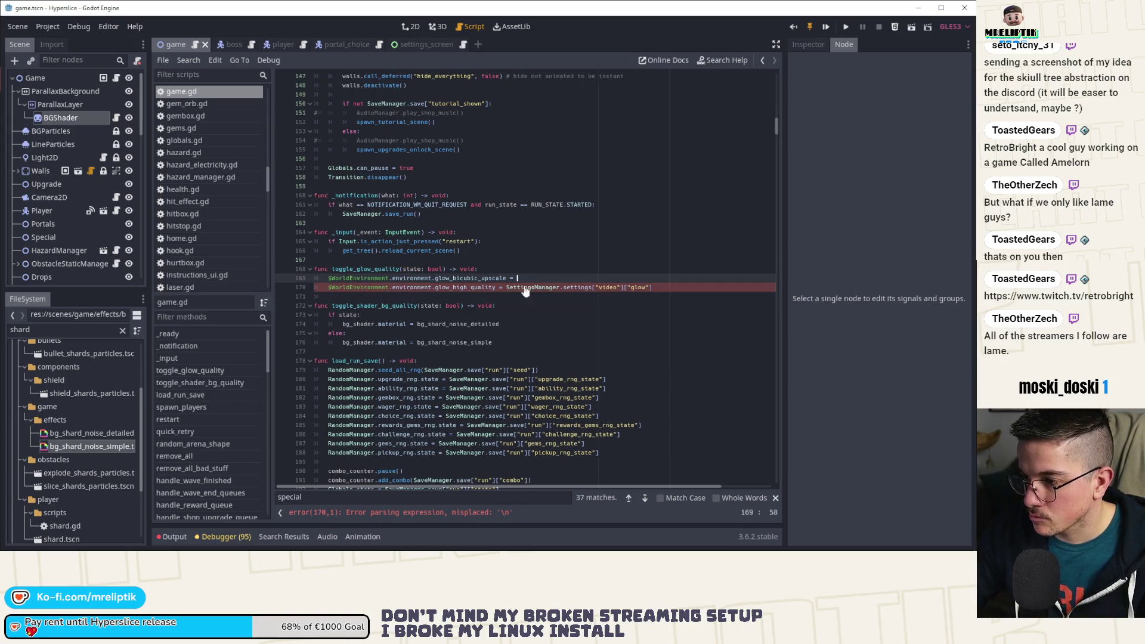
{"action": "left_click_drag", "start_coordinate": [508, 287], "coordinate": [653, 287]}
{"action": "type", "text": "state"}
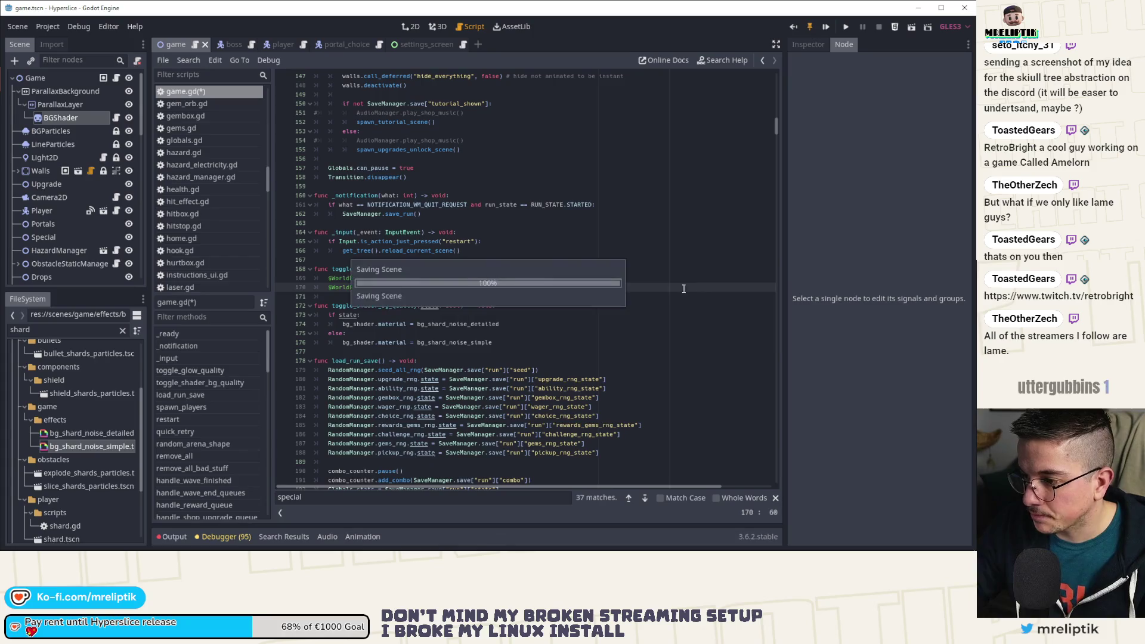
{"action": "left_click", "coordinate": [555, 323]}
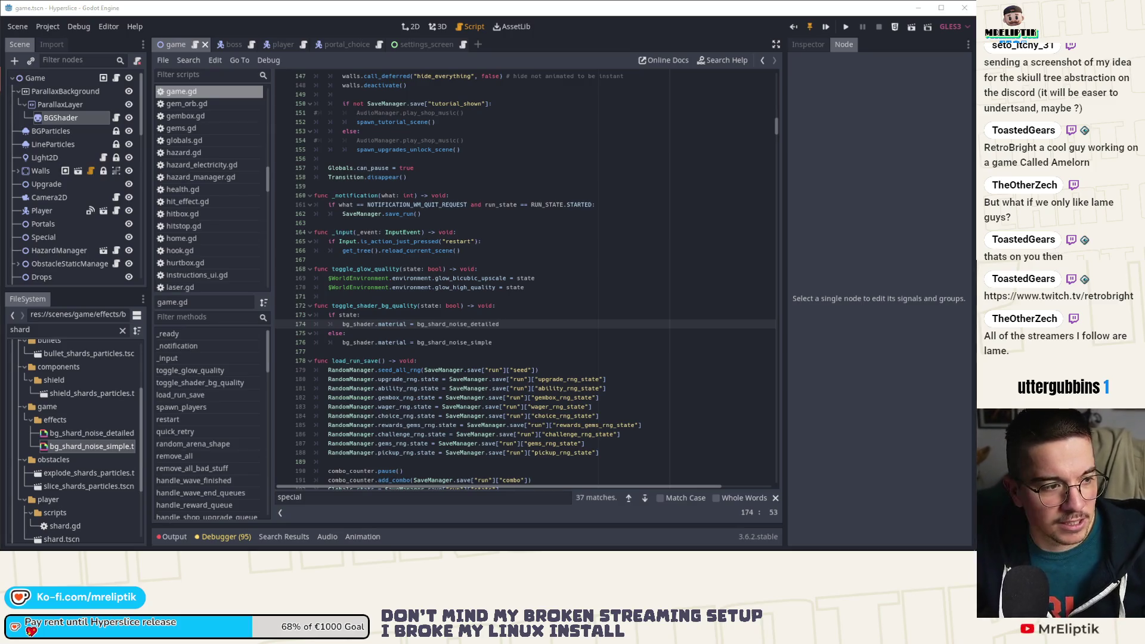
- Maximize the Twitch page, open the channel's About page, and copy the channel name from the URL
{"action": "mouse_move", "coordinate": [3, 102]}
{"action": "left_mouse_down"}
{"action": "mouse_move", "coordinate": [415, 103]}
{"action": "mouse_move", "coordinate": [390, 80]}
{"action": "left_mouse_up"}
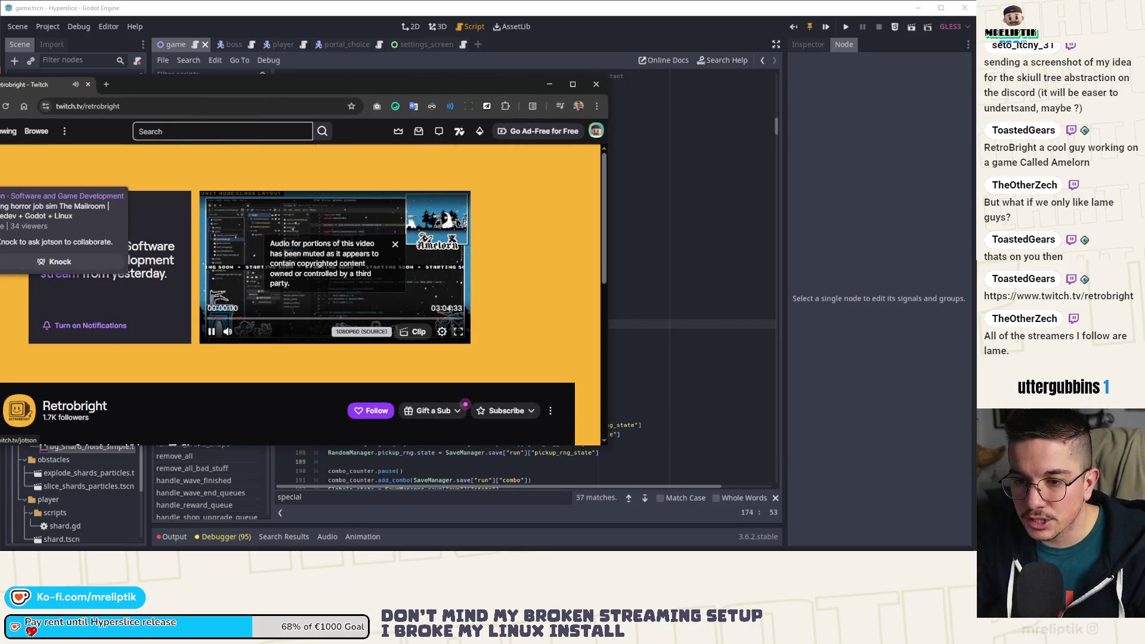
{"action": "double_click", "coordinate": [199, 87]}
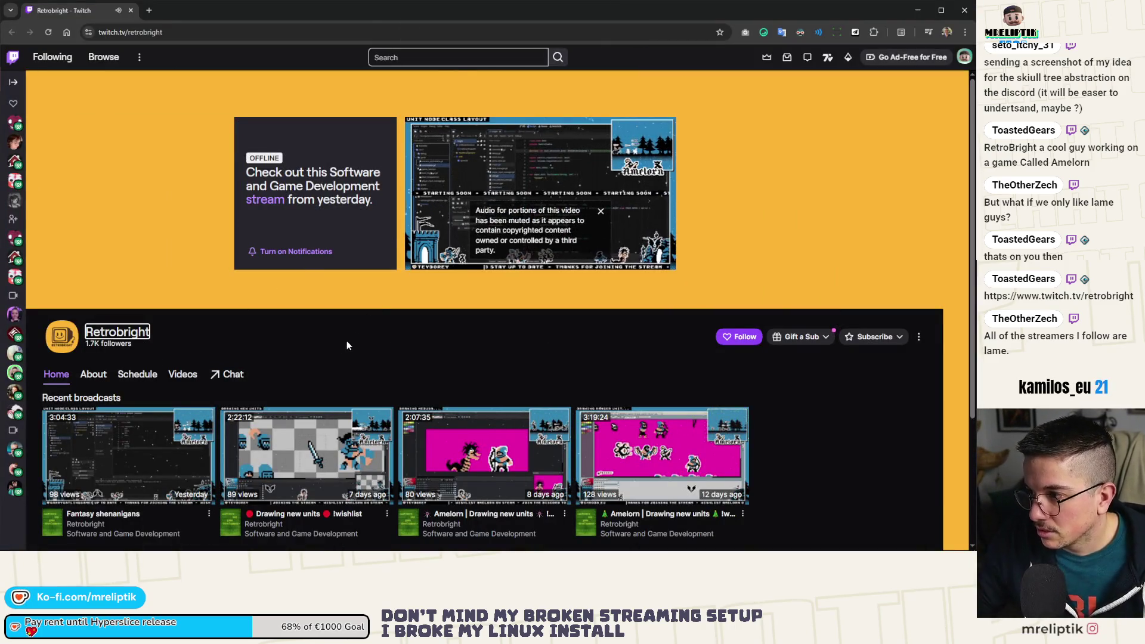
{"action": "scroll", "coordinate": [346, 346], "scroll_direction": "down", "scroll_amount": 3}
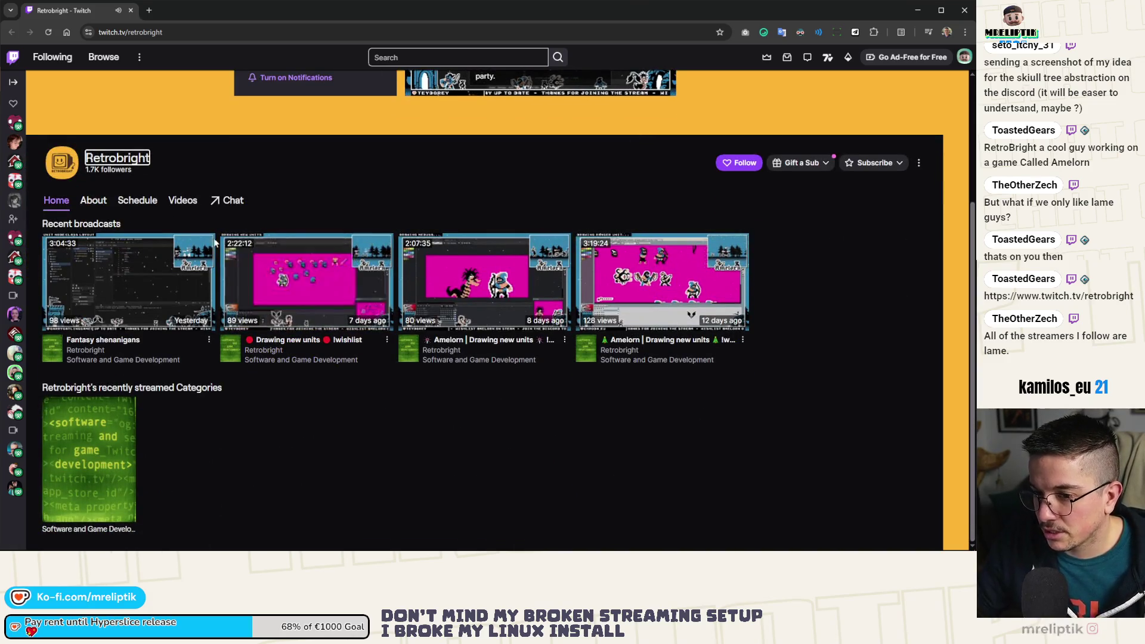
{"action": "left_click", "coordinate": [93, 200]}
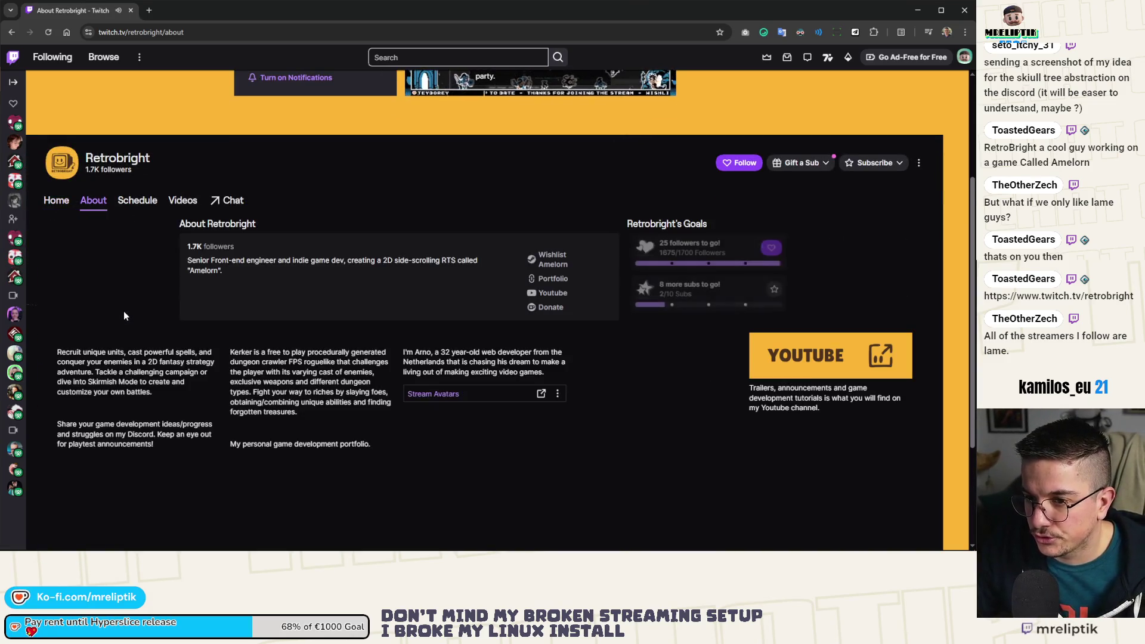
{"action": "double_click", "coordinate": [189, 33]}
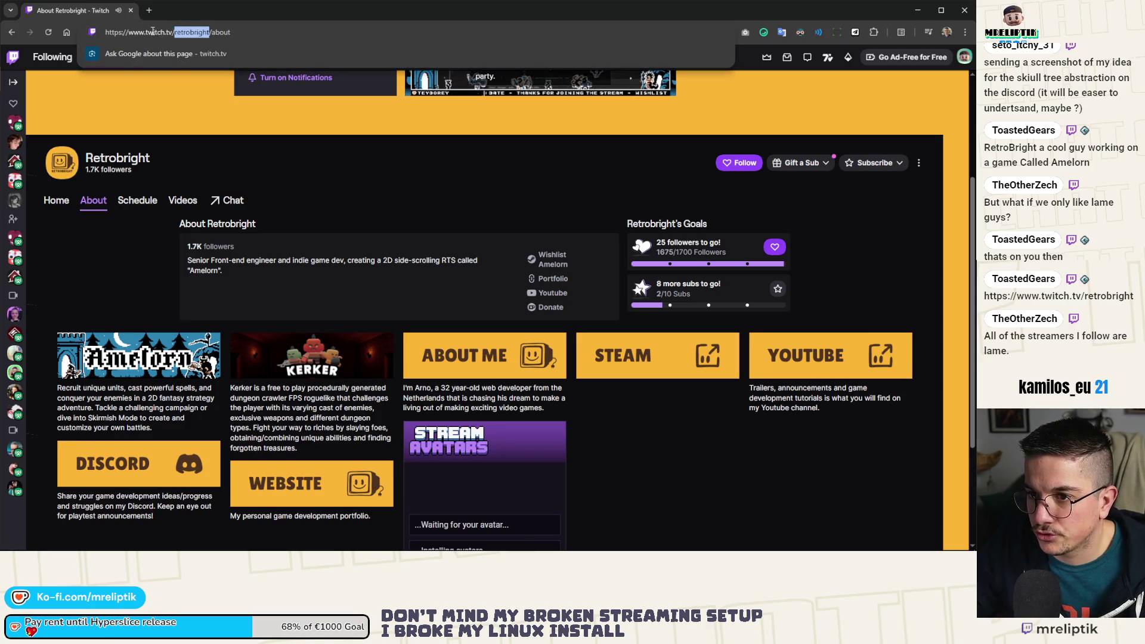
{"action": "right_click", "coordinate": [190, 35]}
{"action": "left_click", "coordinate": [203, 118]}
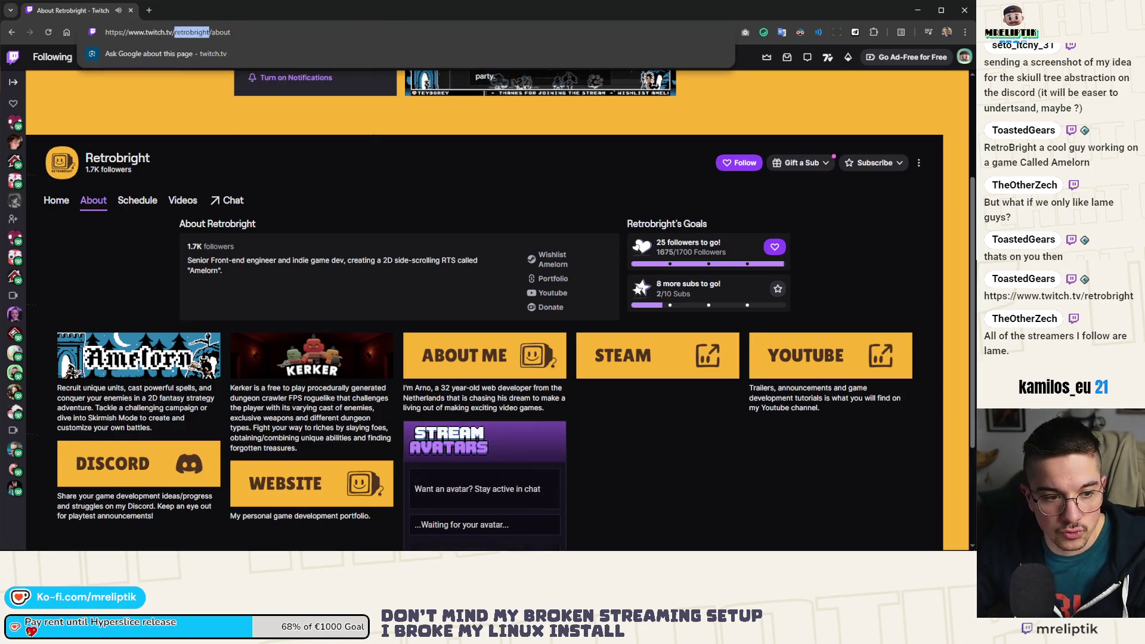
{"action": "key", "text": "alt+Tab"}
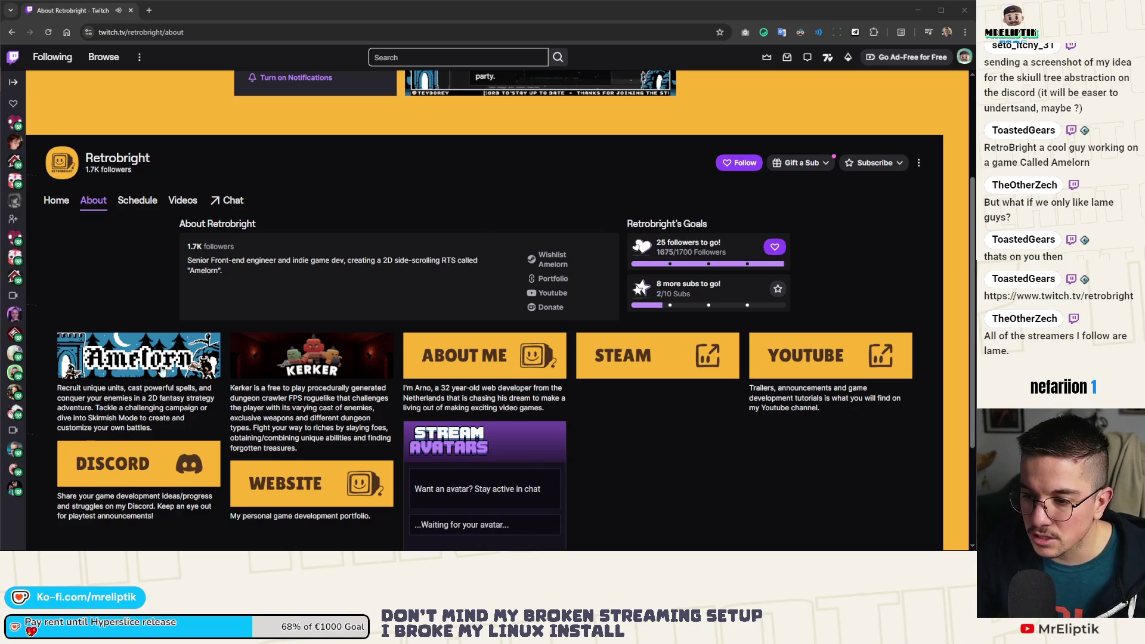
- Open the Amelorn Steam page in a new tab and pause the past-stream preview
{"action": "left_click", "coordinate": [116, 357]}
{"action": "left_click", "coordinate": [95, 22]}
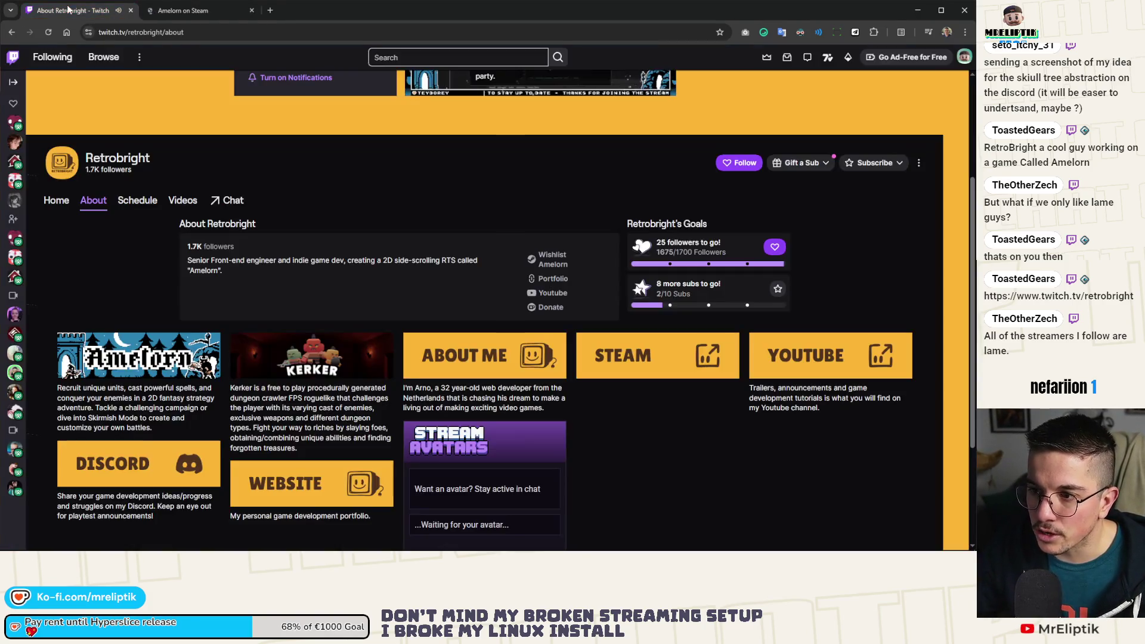
{"action": "scroll", "coordinate": [293, 284], "scroll_direction": "up", "scroll_amount": 3}
{"action": "left_click", "coordinate": [525, 179]}
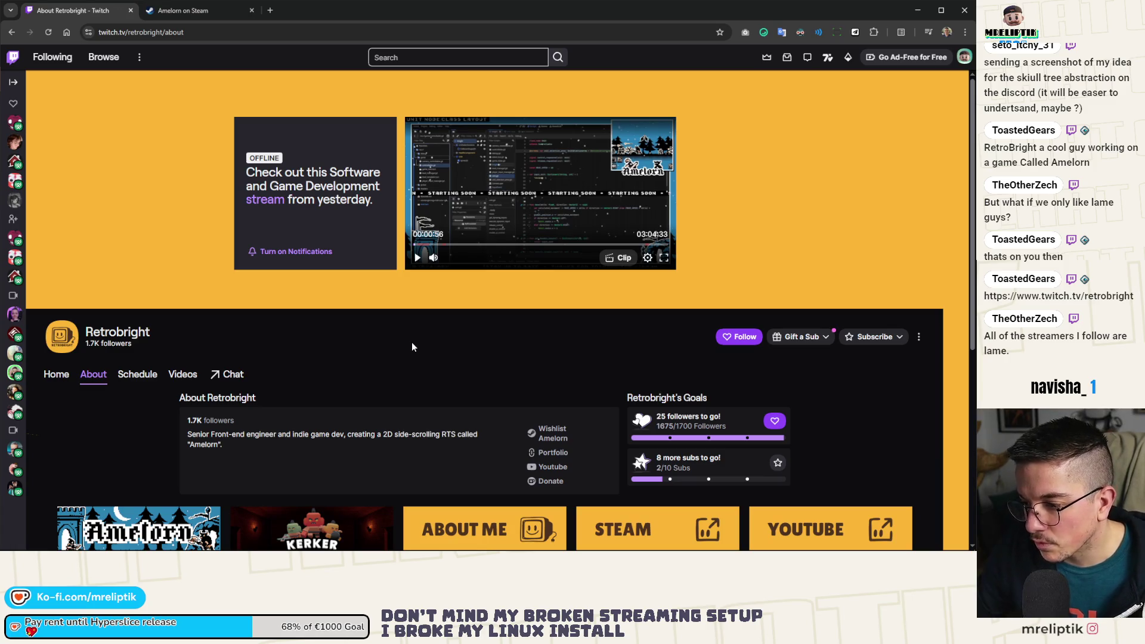
- Browse the Amelorn screenshots on the Steam store page
{"action": "left_click", "coordinate": [195, 3]}
{"action": "scroll", "coordinate": [221, 402], "scroll_direction": "down", "scroll_amount": 1}
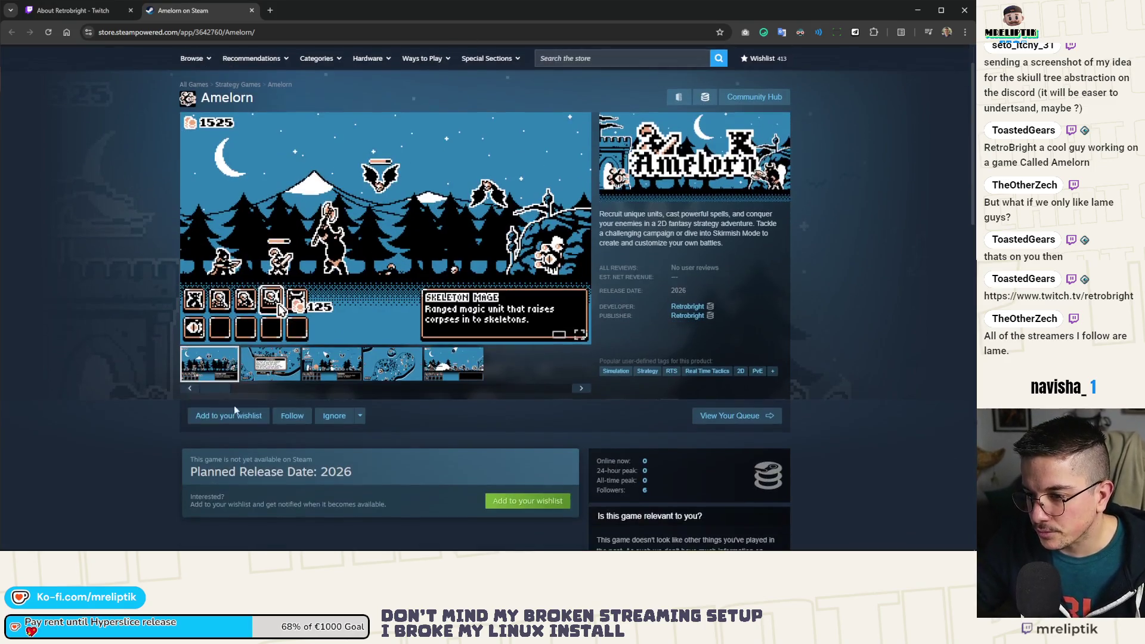
{"action": "left_click", "coordinate": [275, 372]}
{"action": "left_click", "coordinate": [332, 368]}
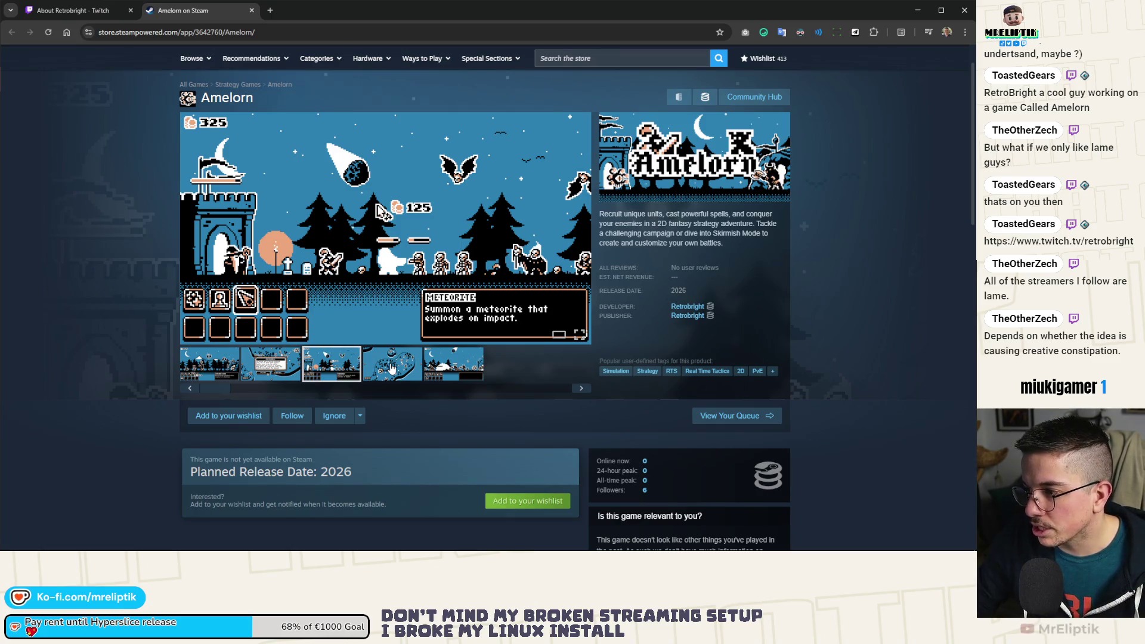
{"action": "left_click", "coordinate": [387, 368]}
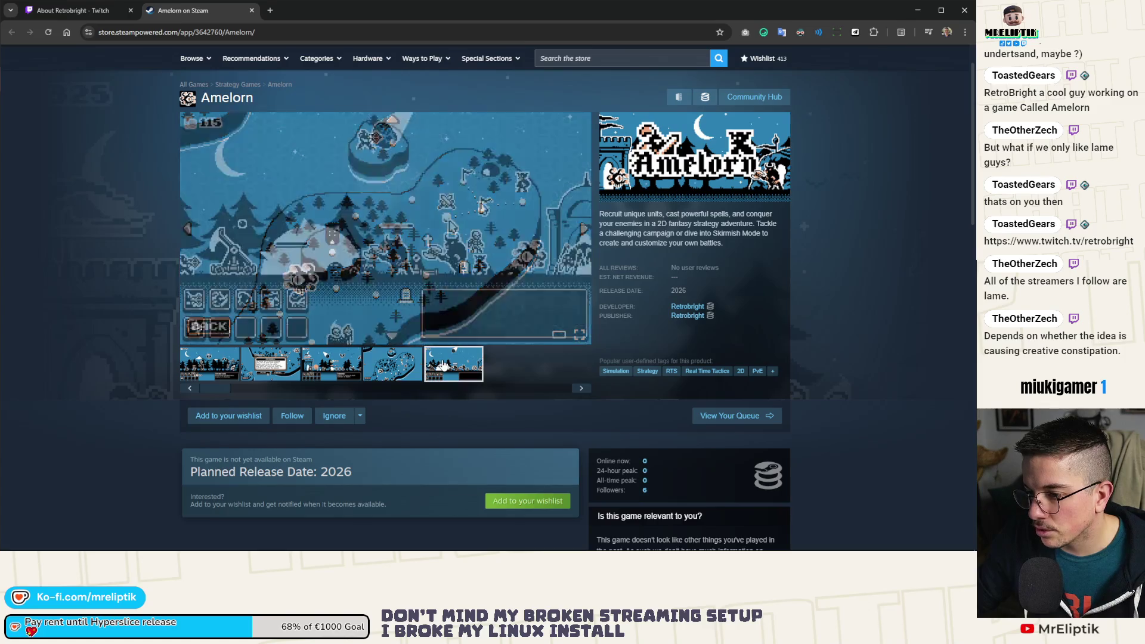
{"action": "scroll", "coordinate": [344, 320], "scroll_direction": "down", "scroll_amount": 8}
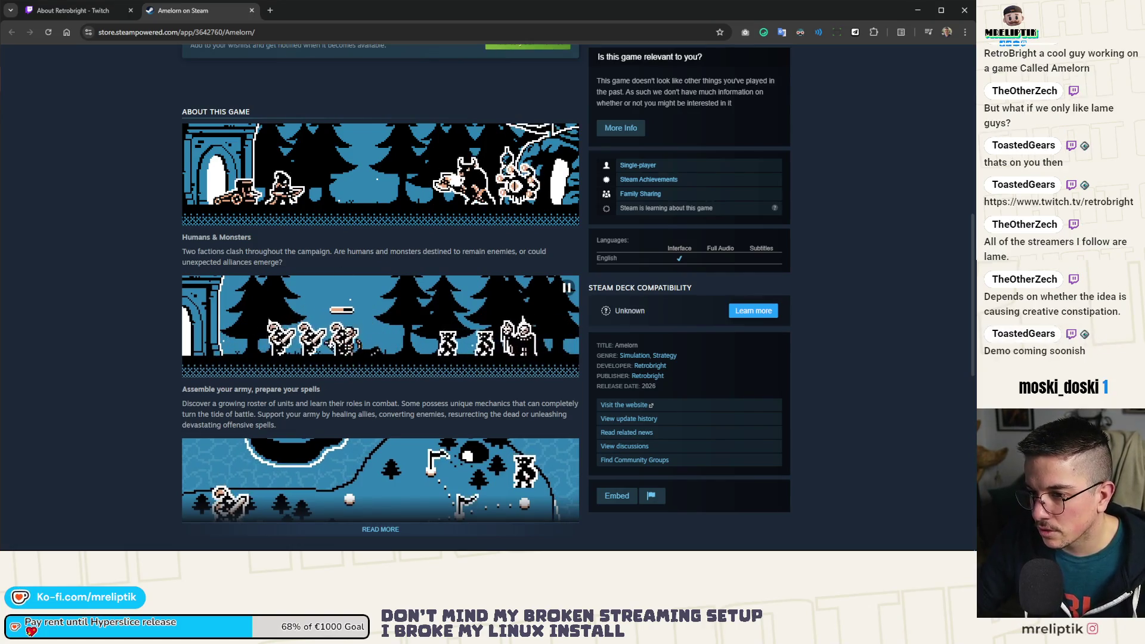
{"action": "scroll", "coordinate": [164, 338], "scroll_direction": "down", "scroll_amount": 3}
- Expand and read the full game description, select the page address, then close the Steam tab
{"action": "left_click", "coordinate": [367, 325]}
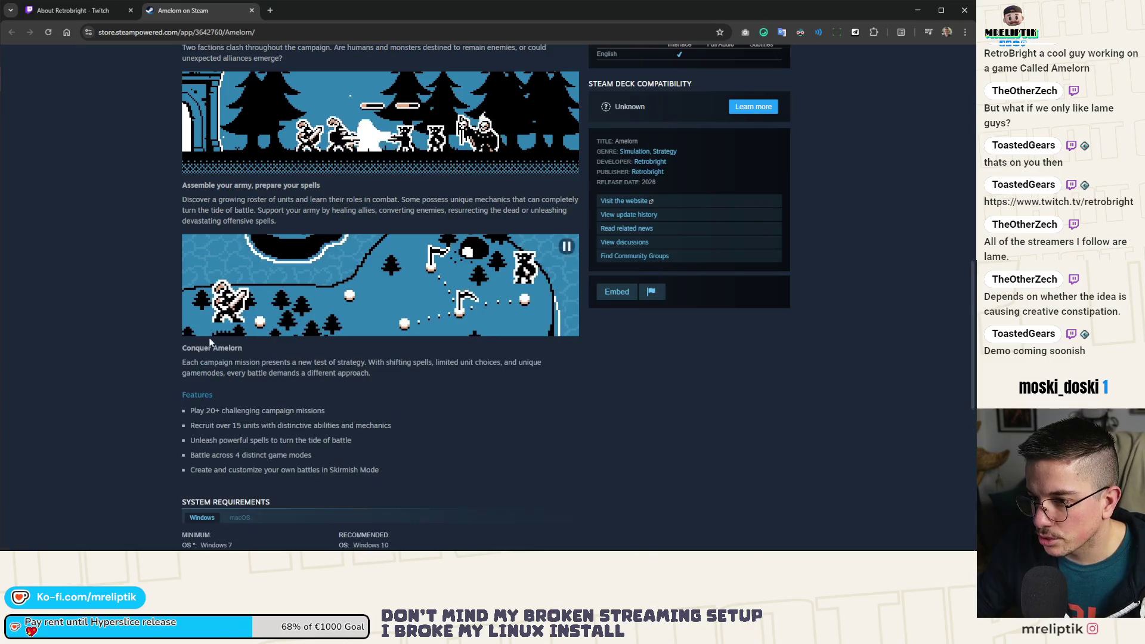
{"action": "scroll", "coordinate": [149, 342], "scroll_direction": "down", "scroll_amount": 3}
{"action": "scroll", "coordinate": [149, 342], "scroll_direction": "down", "scroll_amount": 3}
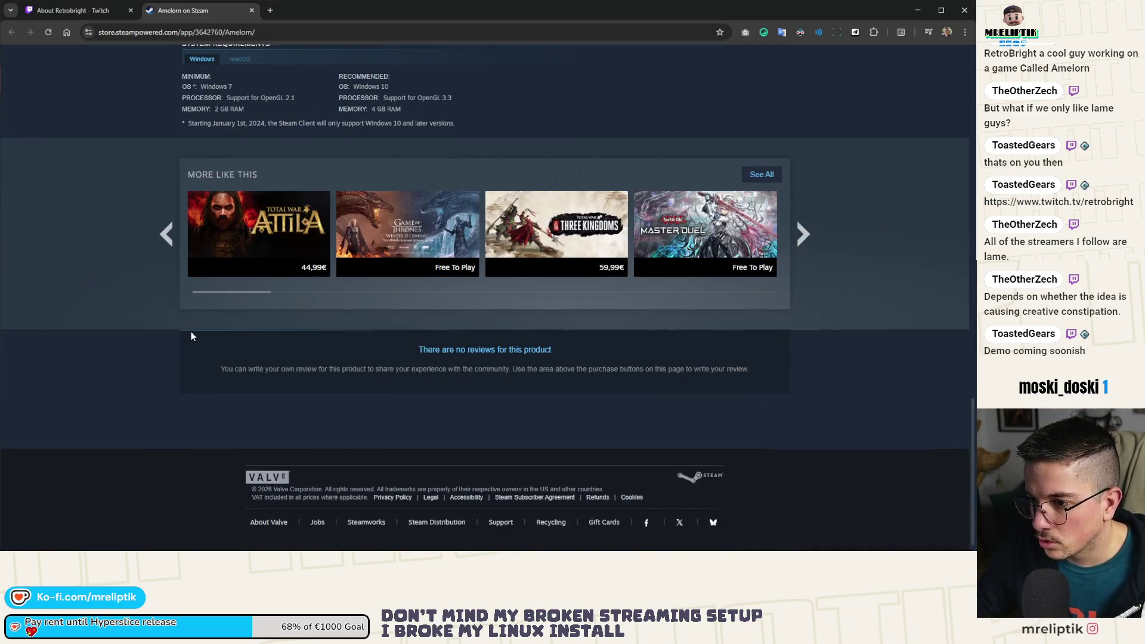
{"action": "scroll", "coordinate": [192, 334], "scroll_direction": "up", "scroll_amount": 20}
{"action": "left_click", "coordinate": [277, 31]}
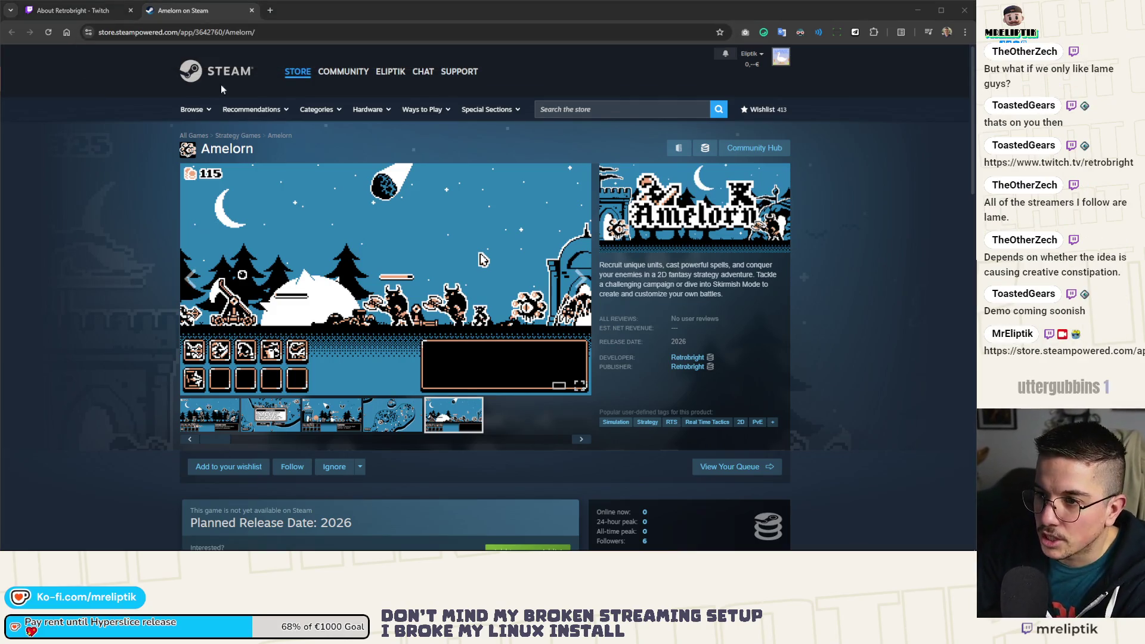
{"action": "middle_click", "coordinate": [221, 12]}
{"action": "scroll", "coordinate": [347, 350], "scroll_direction": "down", "scroll_amount": 2}
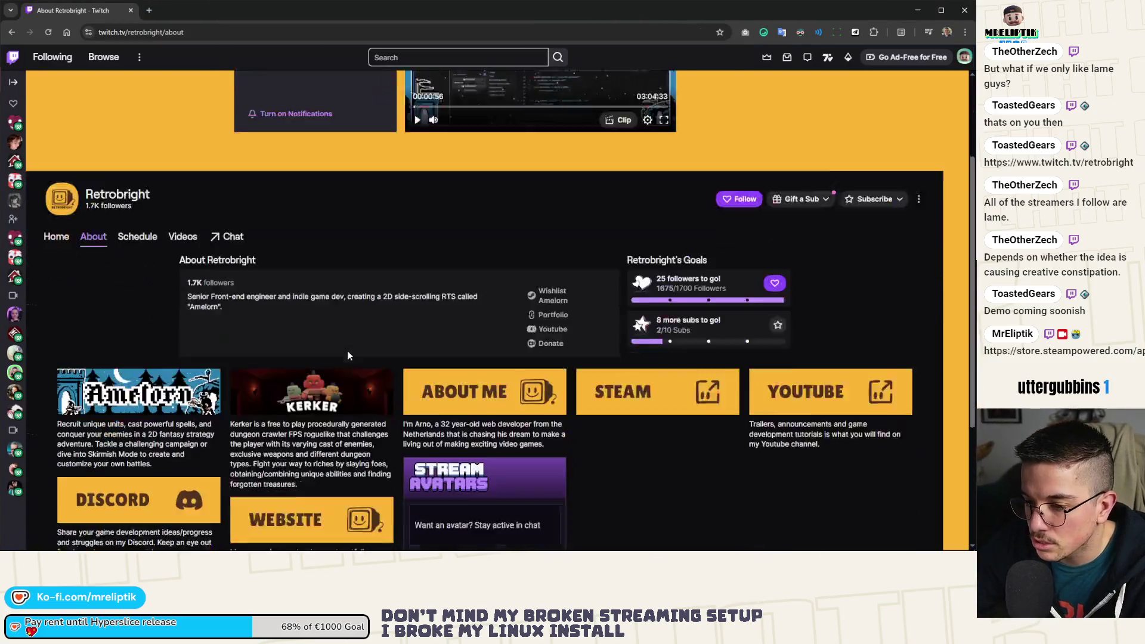
- Open the Fantasy shenanigans past broadcast, skip ahead through it, then close the browser
{"action": "scroll", "coordinate": [188, 276], "scroll_direction": "up", "scroll_amount": 3}
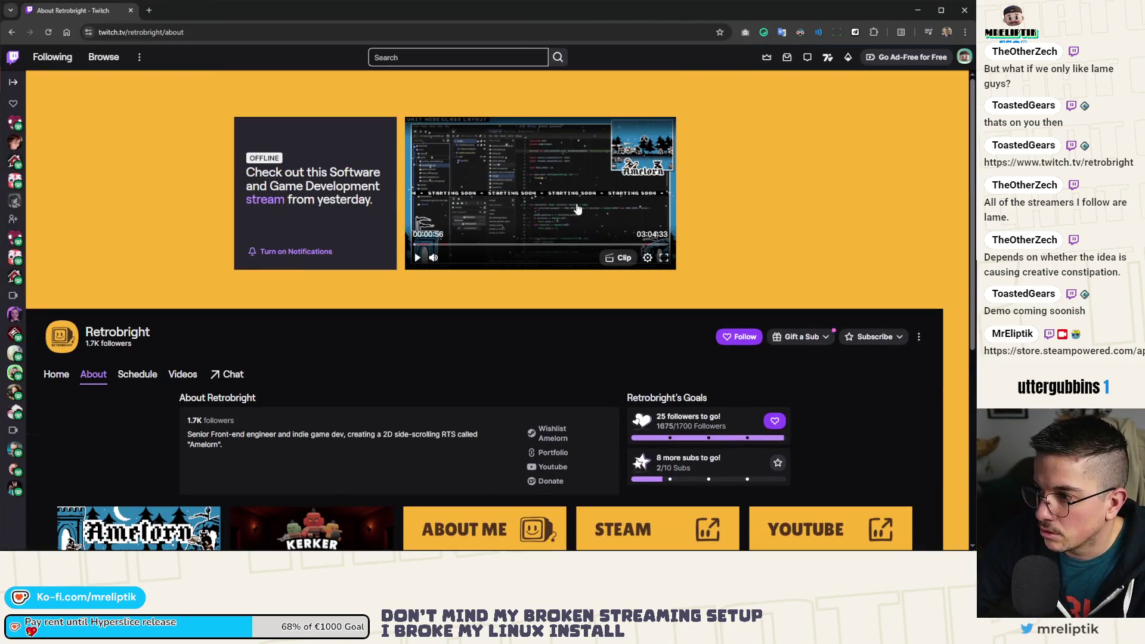
{"action": "left_click", "coordinate": [265, 200]}
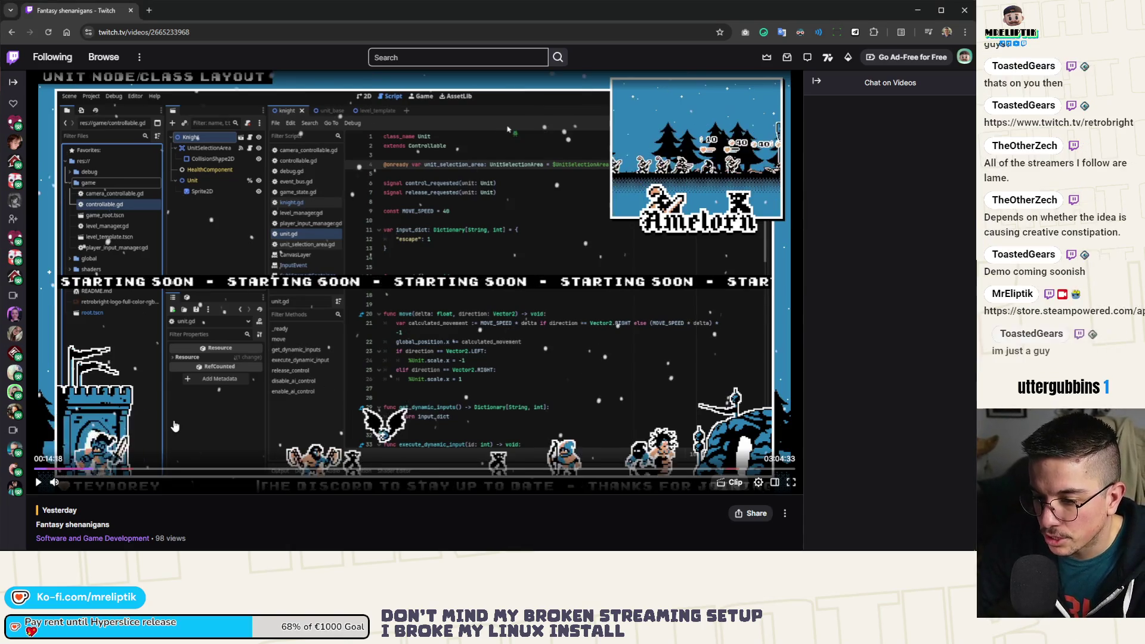
{"action": "left_click", "coordinate": [92, 470]}
{"action": "left_click", "coordinate": [106, 471]}
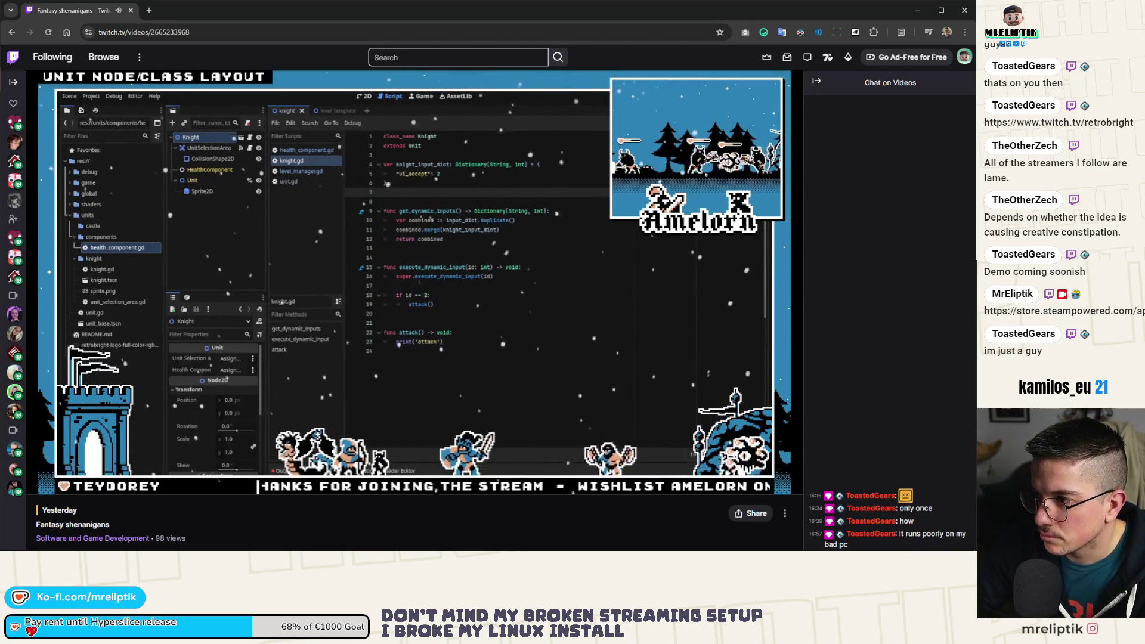
{"action": "scroll", "coordinate": [316, 274], "scroll_direction": "down", "scroll_amount": 4}
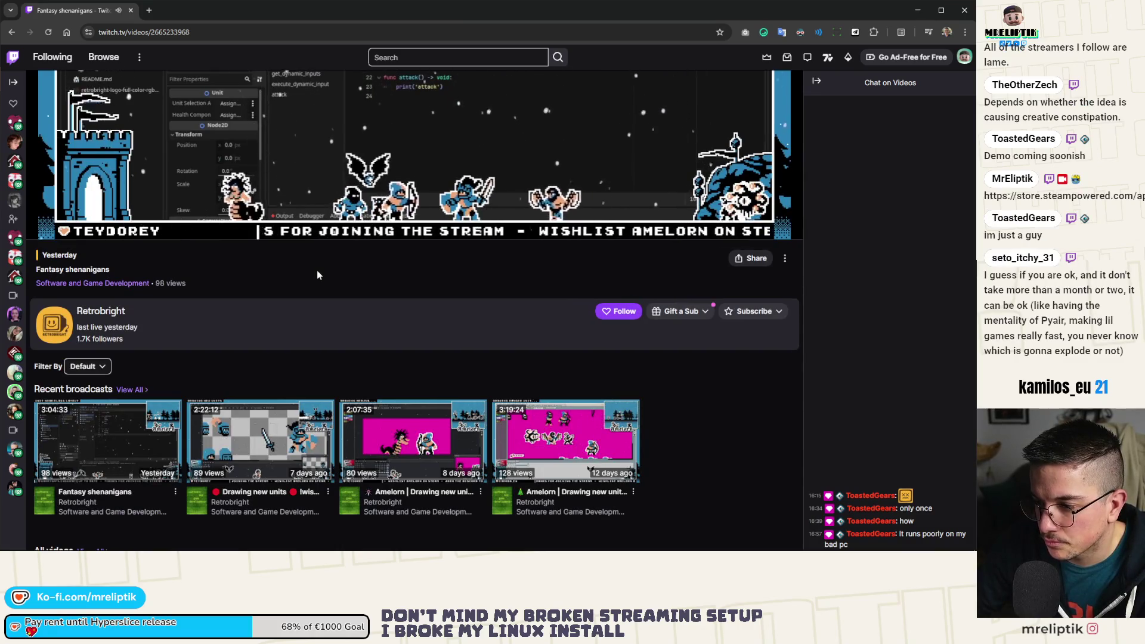
{"action": "scroll", "coordinate": [317, 275], "scroll_direction": "up", "scroll_amount": 4}
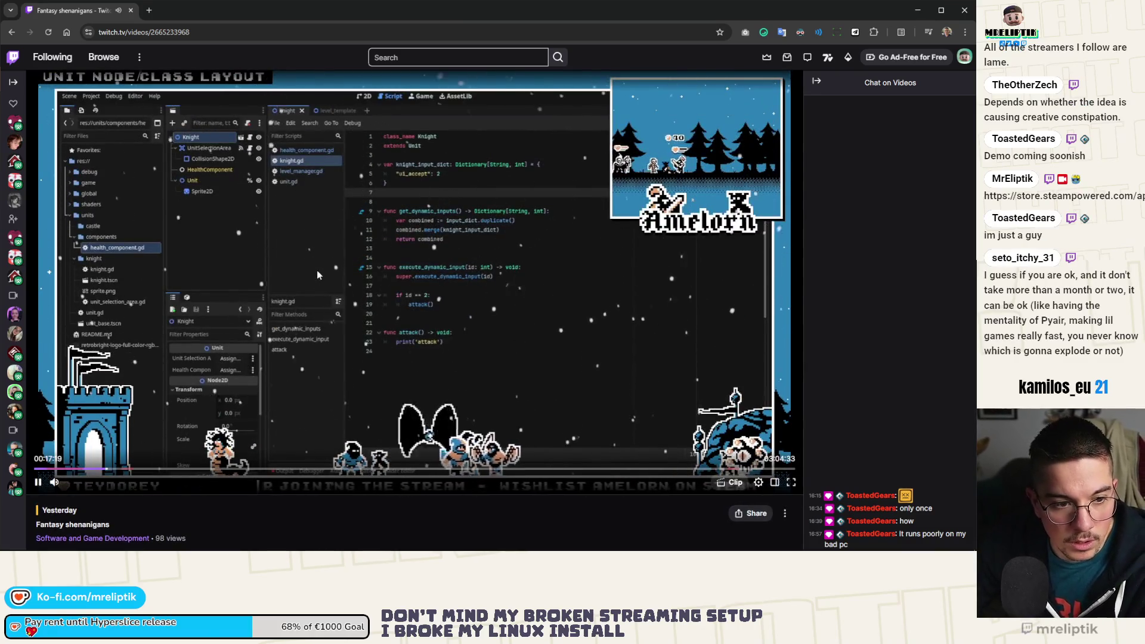
{"action": "left_click", "coordinate": [131, 10]}
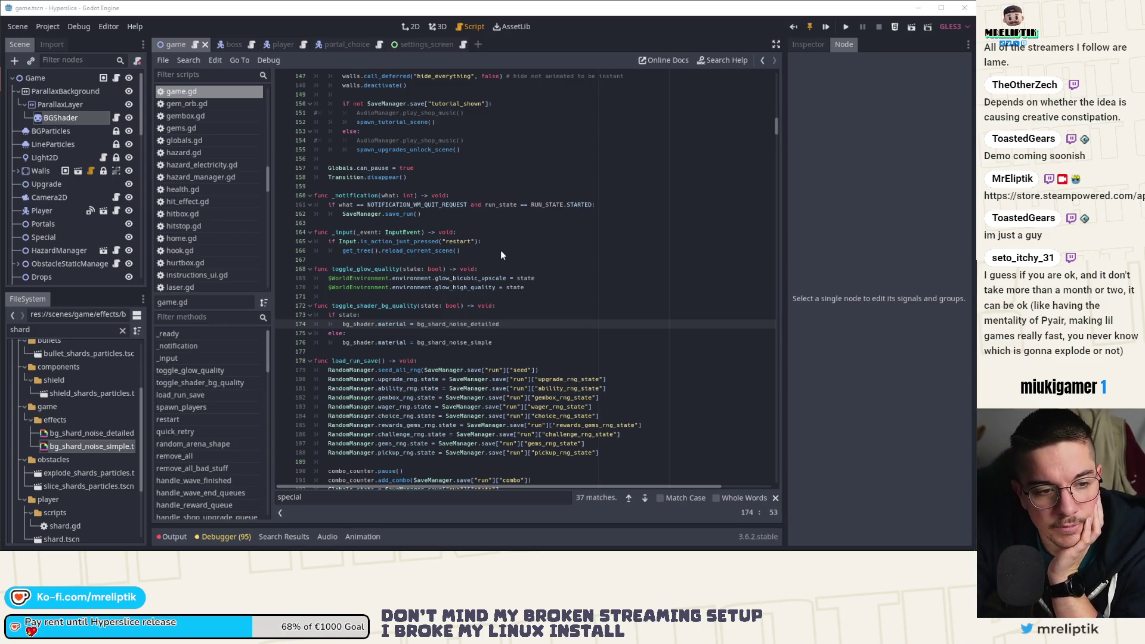
- Run the Hyperslice project to test the new toggle_glow_quality and toggle_shader_bg_quality functions
{"action": "left_click", "coordinate": [455, 306]}
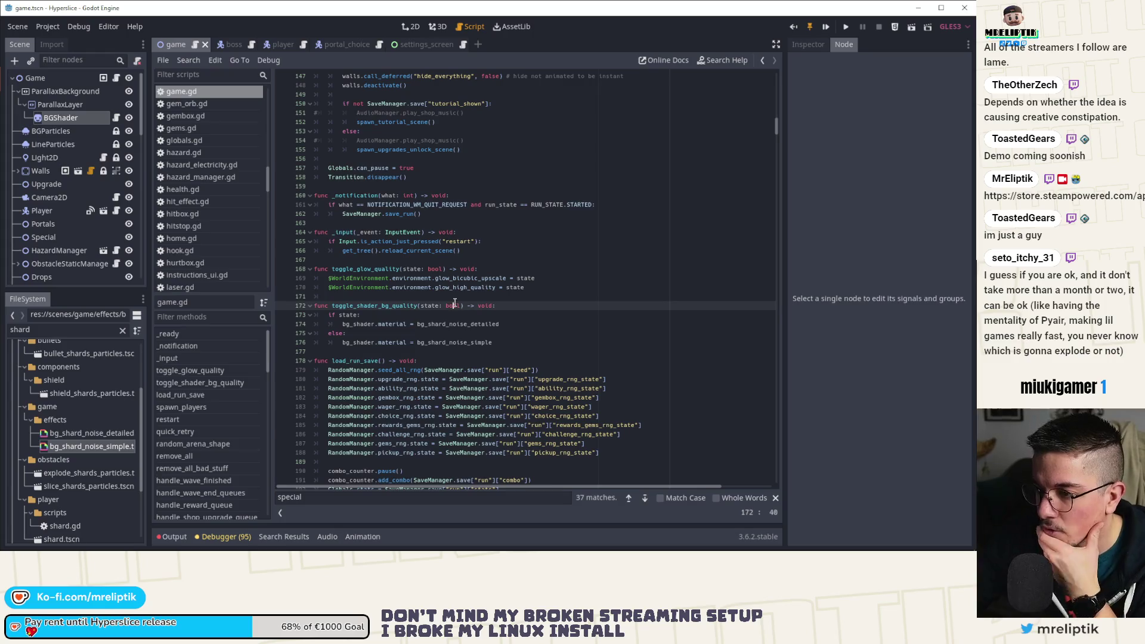
{"action": "left_click", "coordinate": [847, 28]}
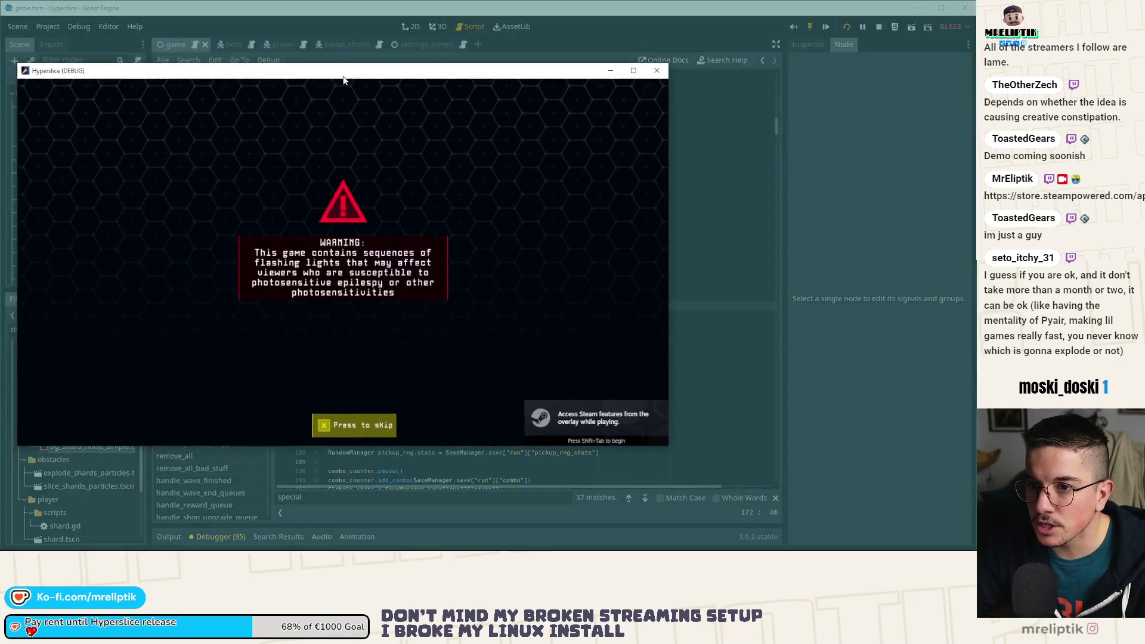
- Maximize the game window and choose Achievements, hitting the self_modulate error in normal_button.gd
{"action": "double_click", "coordinate": [344, 75]}
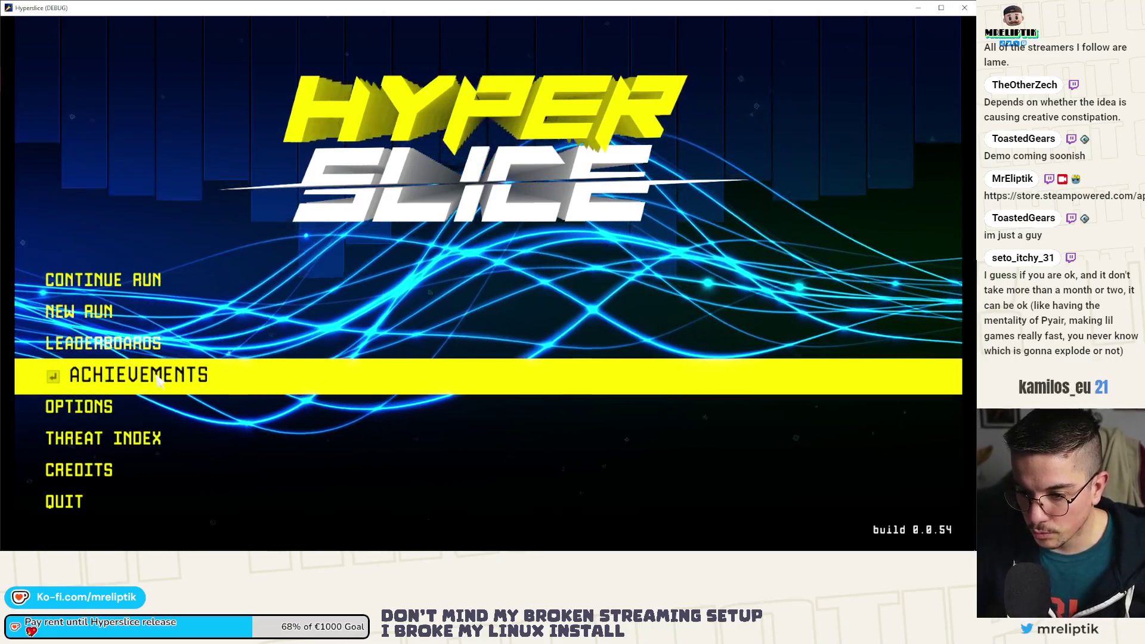
{"action": "left_click", "coordinate": [151, 410]}
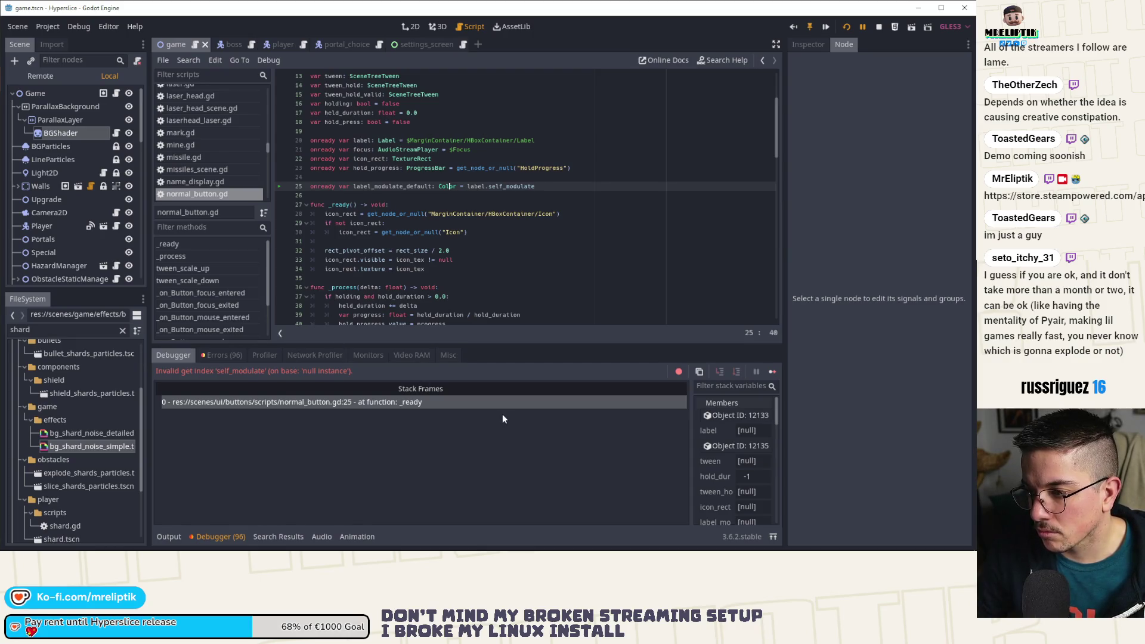
- Inspect the settings_screen layout on the 2D canvas, briefly checking the portal_choice scene
{"action": "mouse_move", "coordinate": [477, 189]}
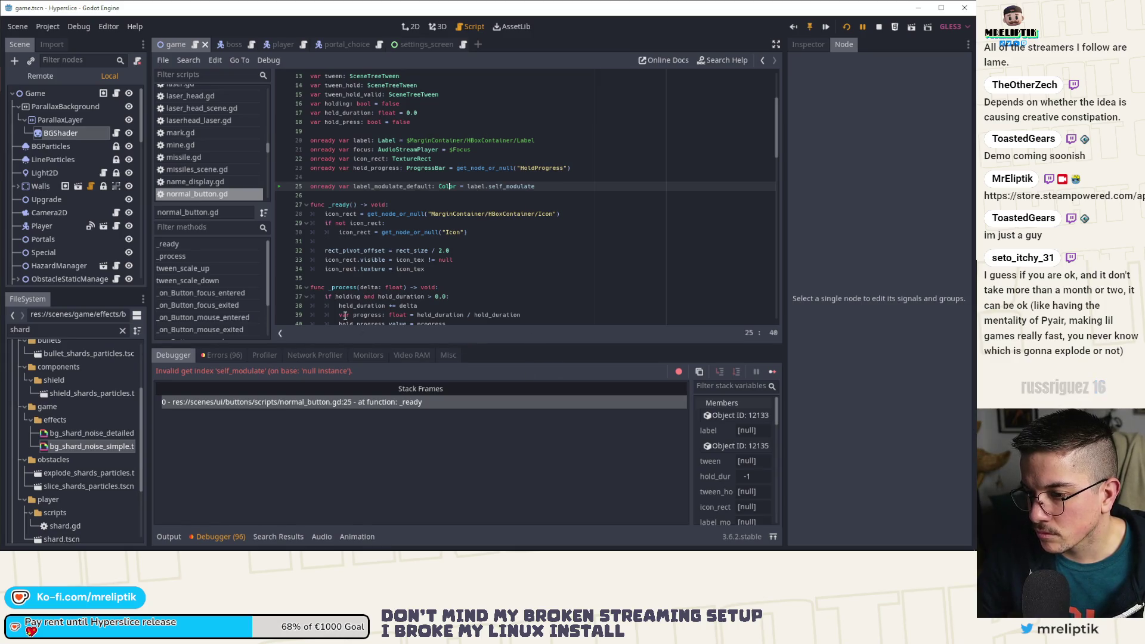
{"action": "left_click", "coordinate": [413, 42]}
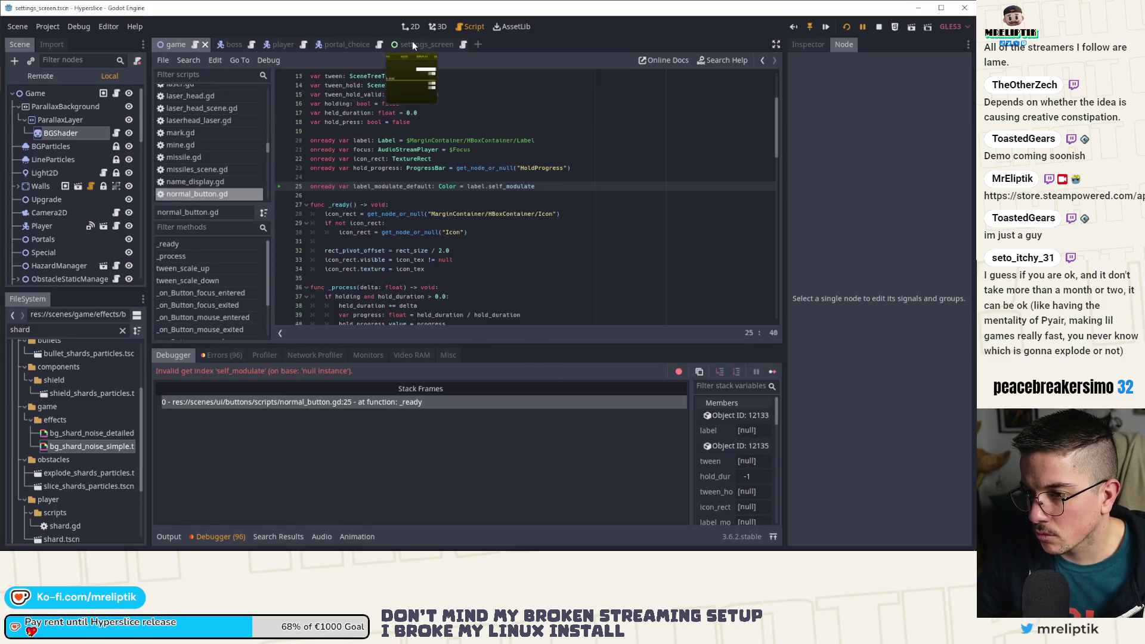
{"action": "left_click", "coordinate": [413, 27]}
{"action": "scroll", "coordinate": [403, 209], "scroll_direction": "up", "scroll_amount": 3}
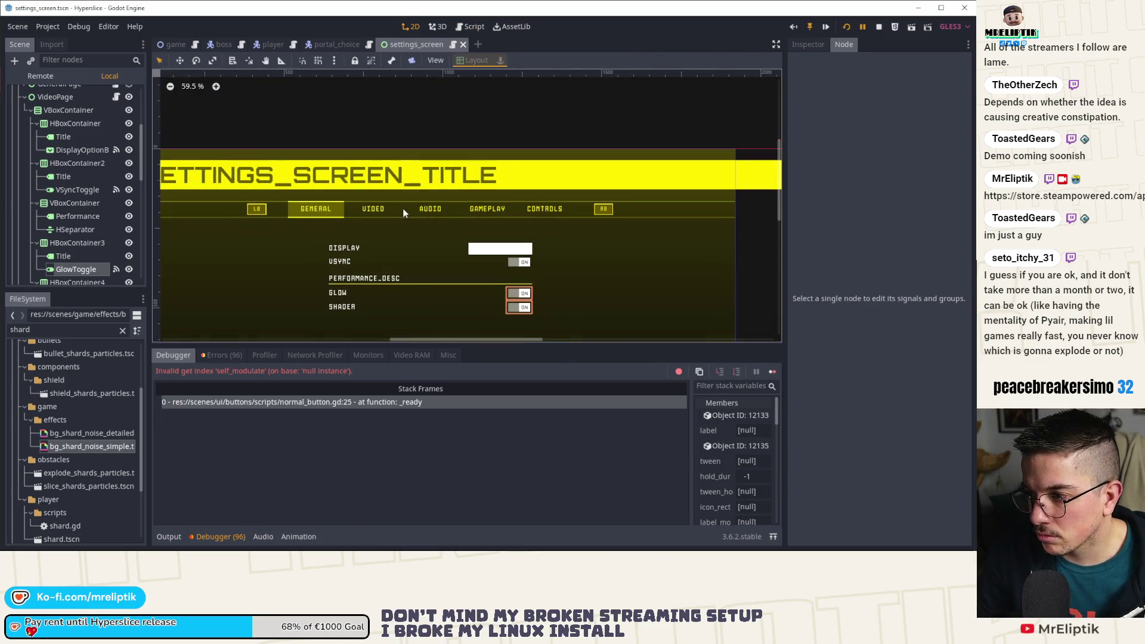
{"action": "scroll", "coordinate": [417, 209], "scroll_direction": "down", "scroll_amount": 3}
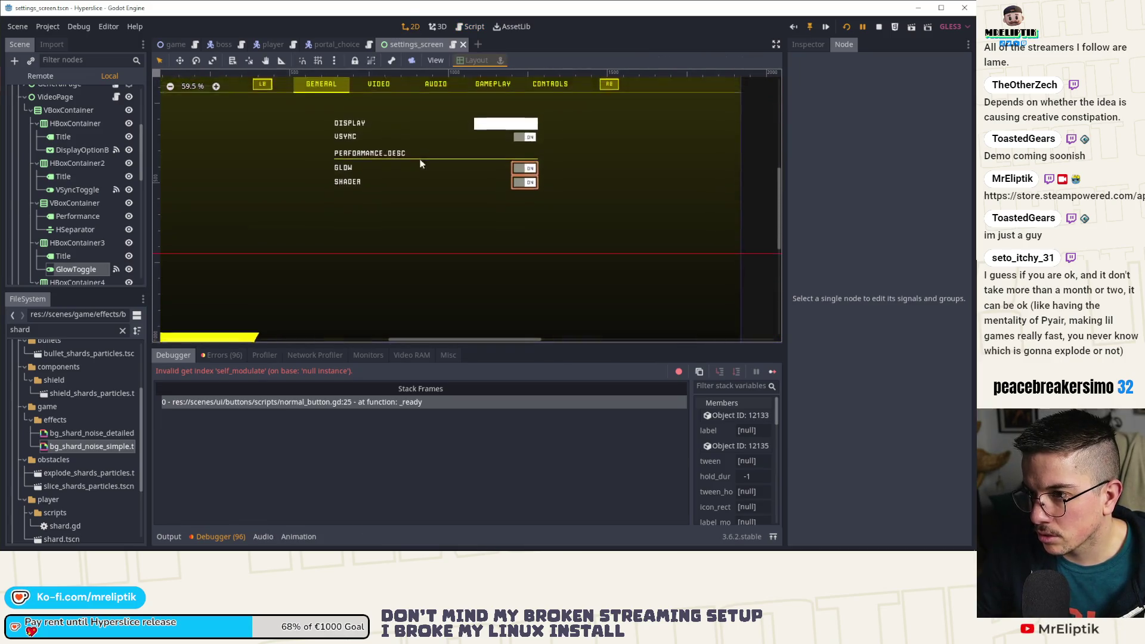
{"action": "scroll", "coordinate": [322, 256], "scroll_direction": "down", "scroll_amount": 2}
{"action": "left_click", "coordinate": [314, 43]}
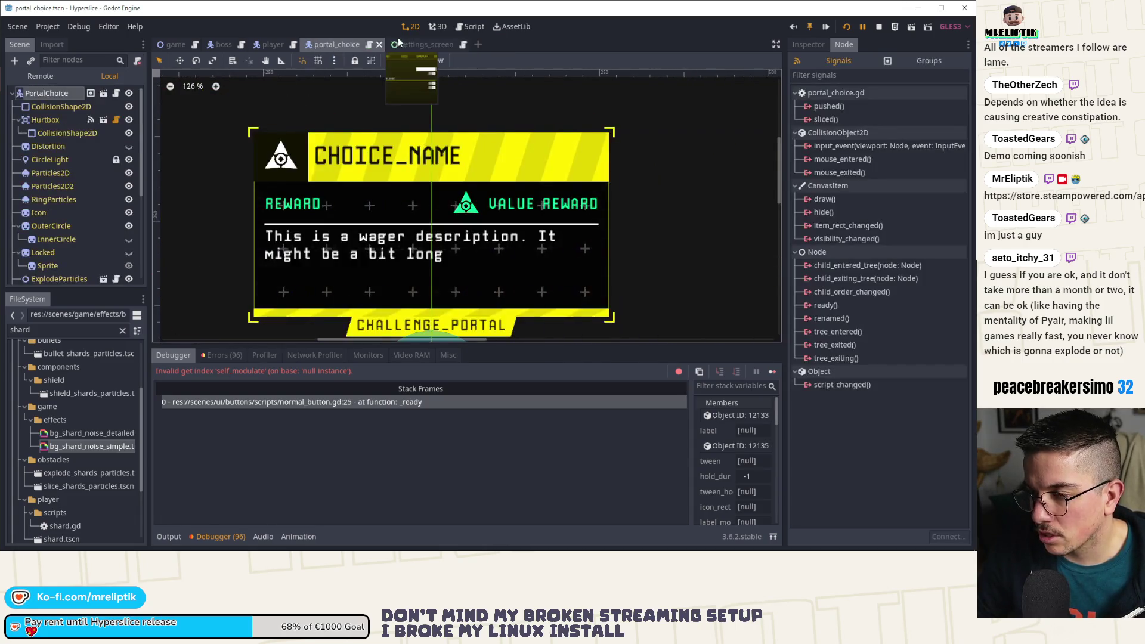
{"action": "left_click", "coordinate": [420, 42]}
{"action": "scroll", "coordinate": [90, 179], "scroll_direction": "up", "scroll_amount": 5}
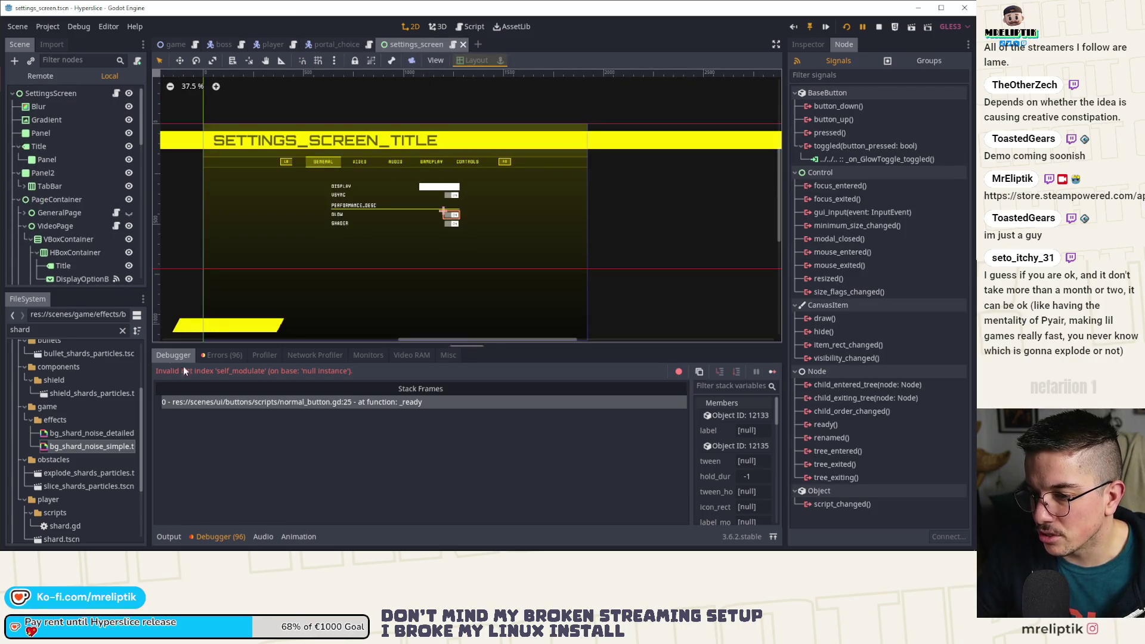
- Open normal_button.gd at the error and start converting line 20's label path to get_node_or_null
{"action": "left_click", "coordinate": [415, 402]}
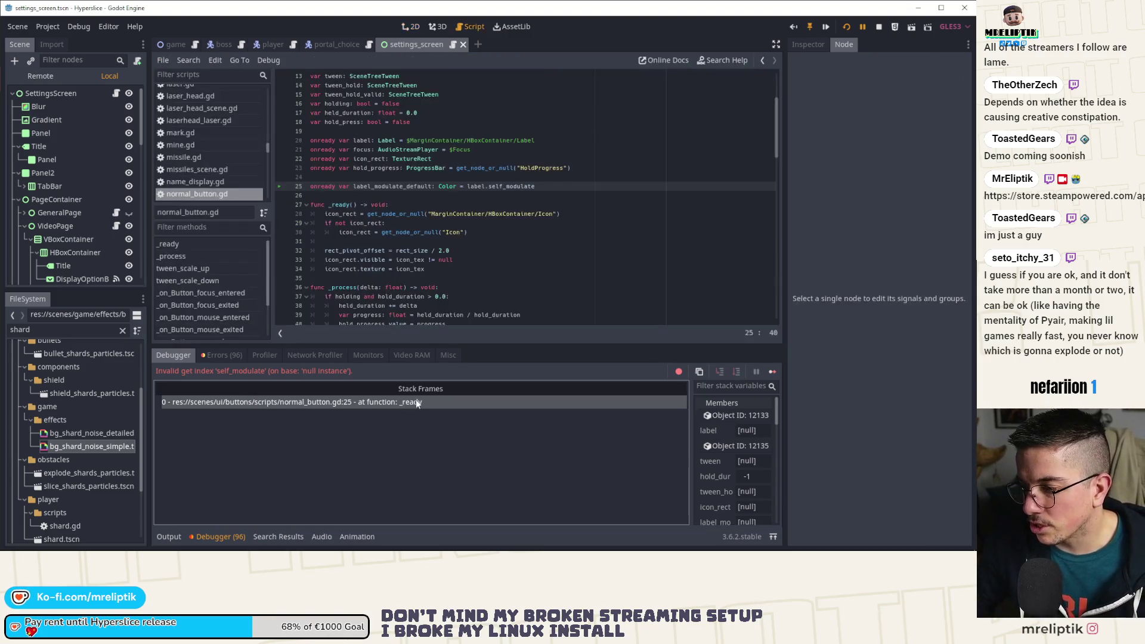
{"action": "double_click", "coordinate": [515, 169]}
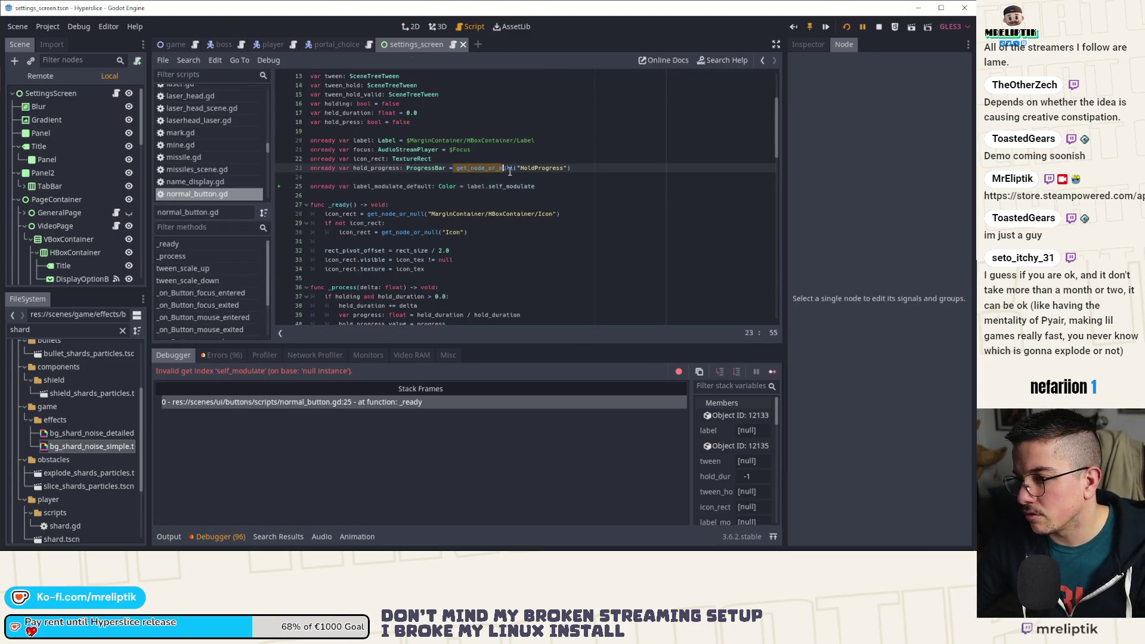
{"action": "left_click", "coordinate": [408, 140]}
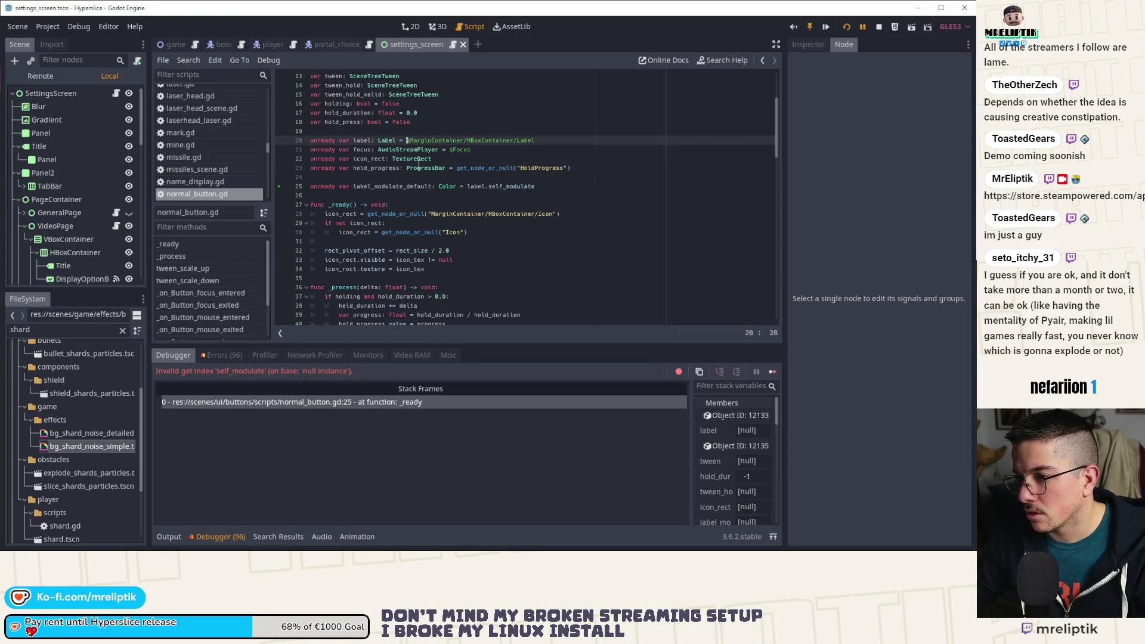
{"action": "key", "text": "Delete"}
- Complete the get_node_or_null("") label lookup on line 20 and save
{"action": "type", "text": "get_node_or_null(\""}
{"action": "key", "text": "End"}
{"action": "type", "text": "\")"}
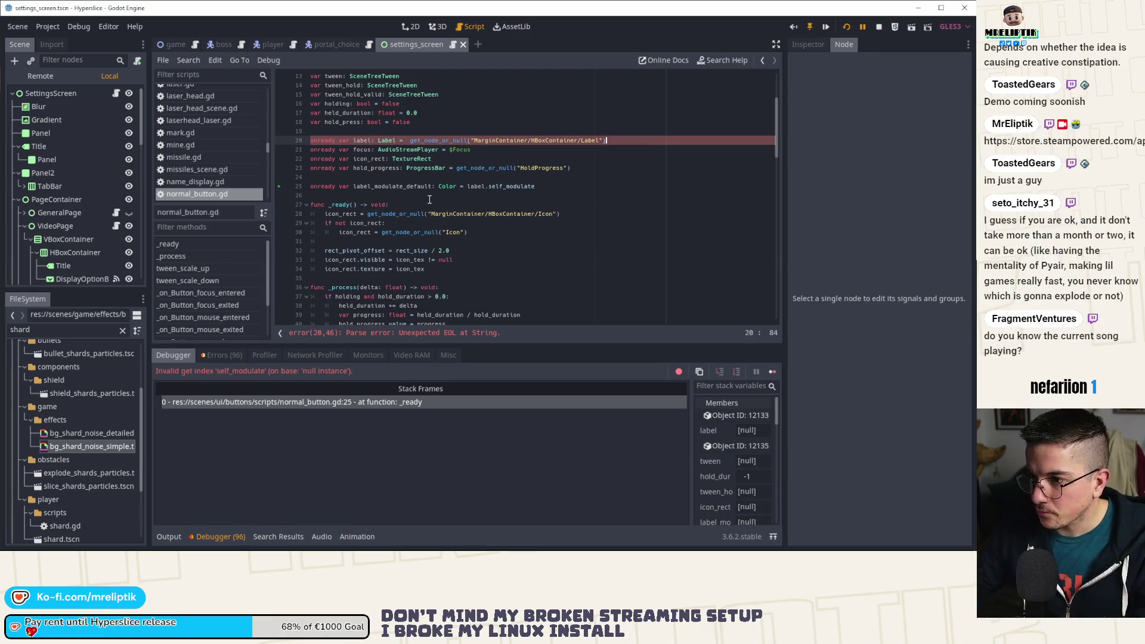
{"action": "key", "text": "ctrl+s"}
- Make label_modulate_default a plain Color variable without onready or the label.self_modulate initialiser
{"action": "double_click", "coordinate": [361, 141]}
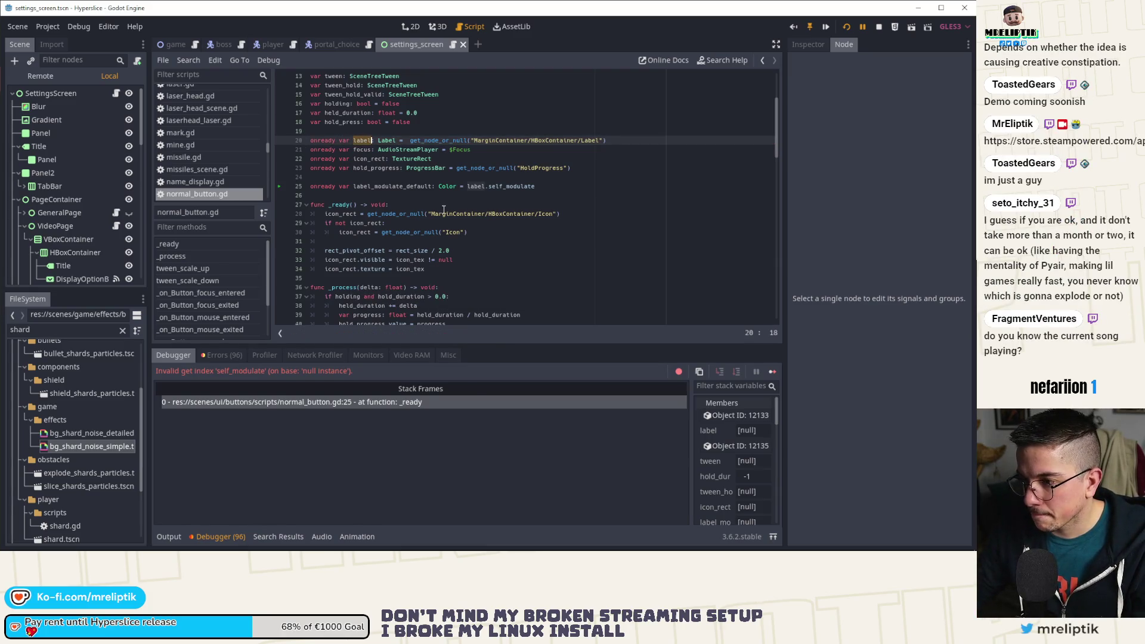
{"action": "left_click", "coordinate": [534, 187]}
{"action": "left_click_drag", "start_coordinate": [533, 186], "coordinate": [301, 186]}
{"action": "left_click", "coordinate": [355, 187]}
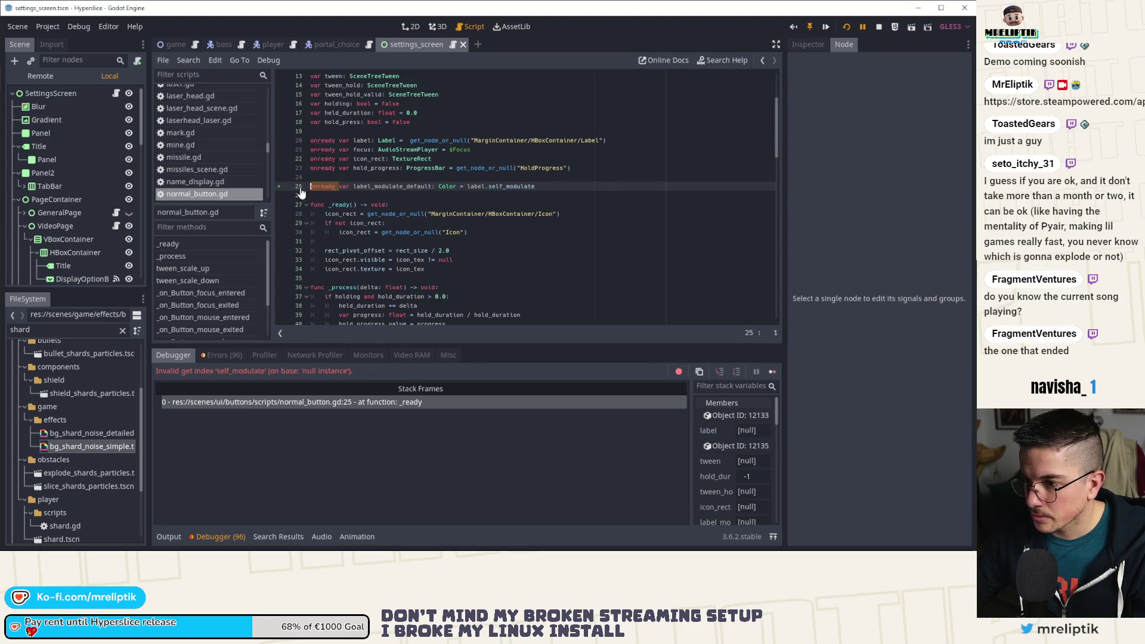
{"action": "key", "text": "BackSpace"}
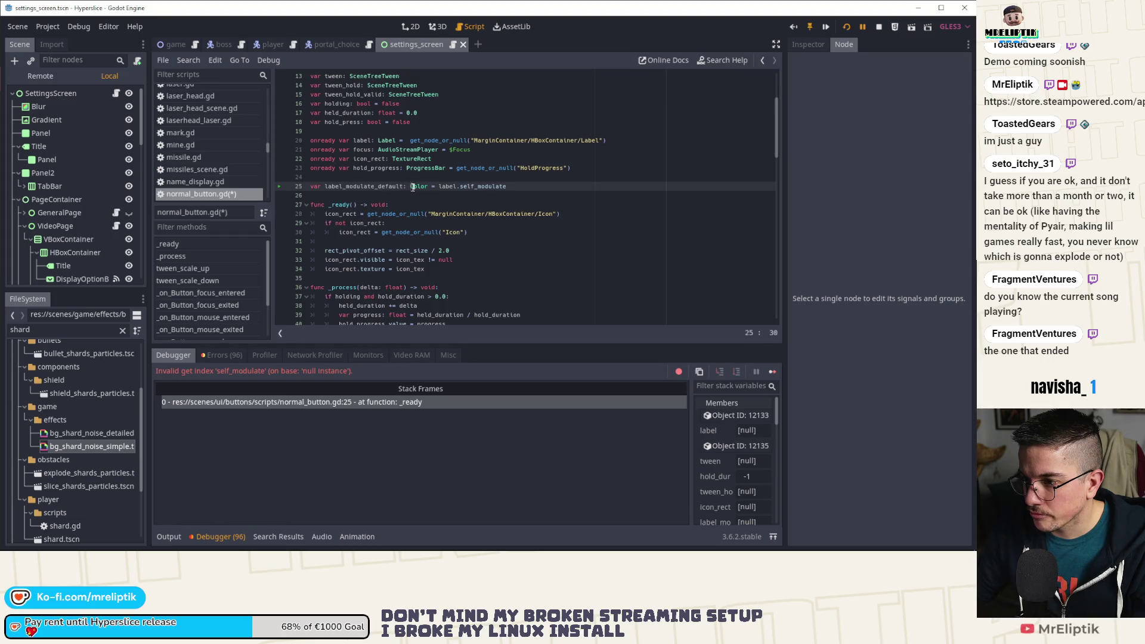
{"action": "left_click_drag", "start_coordinate": [431, 187], "coordinate": [544, 187]}
{"action": "key", "text": "BackSpace"}
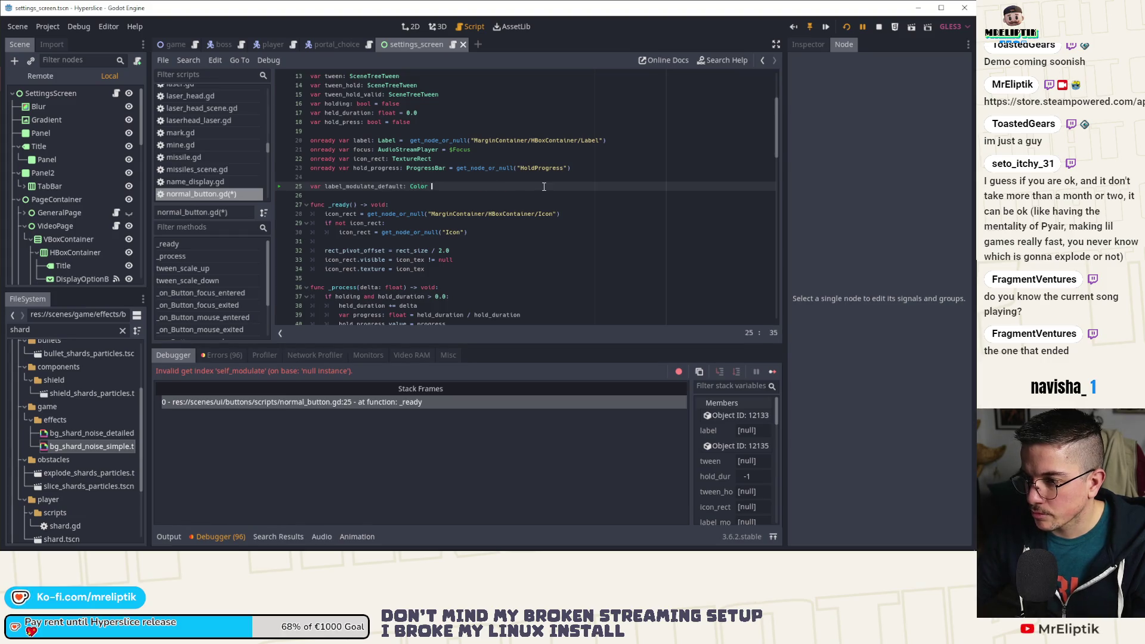
{"action": "key", "text": "ctrl+s"}
- In _ready, add an 'if label:' block that assigns label_modulate_default
{"action": "scroll", "coordinate": [470, 208], "scroll_direction": "down", "scroll_amount": 1}
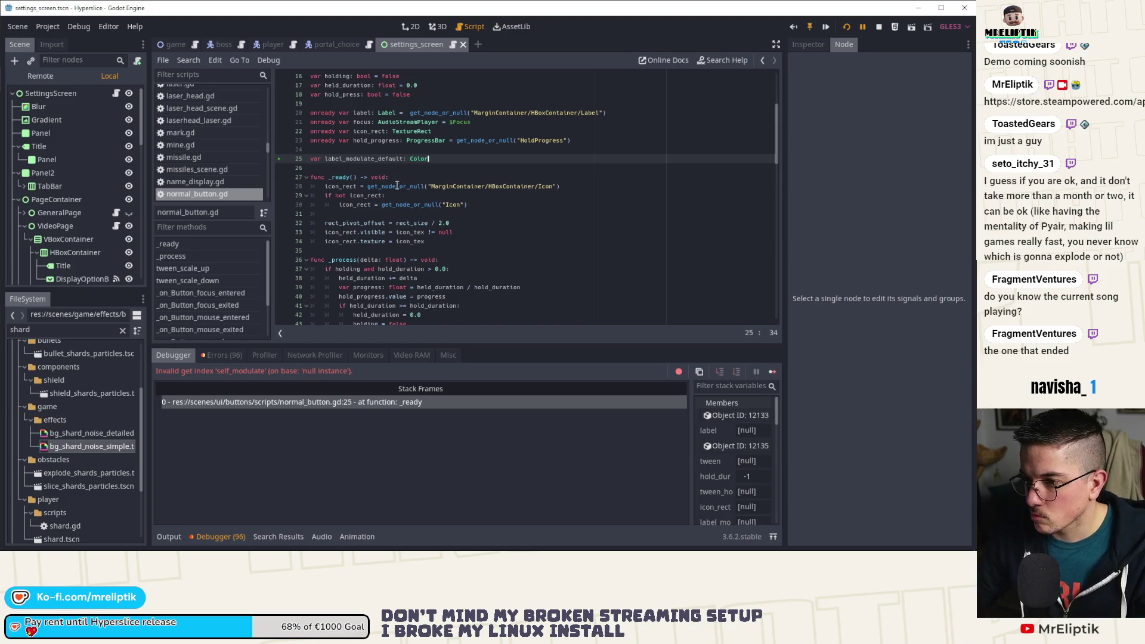
{"action": "left_click", "coordinate": [511, 206]}
{"action": "key", "text": "Return"}
{"action": "key", "text": "Return"}
{"action": "key", "text": "BackSpace"}
{"action": "type", "text": "if "}
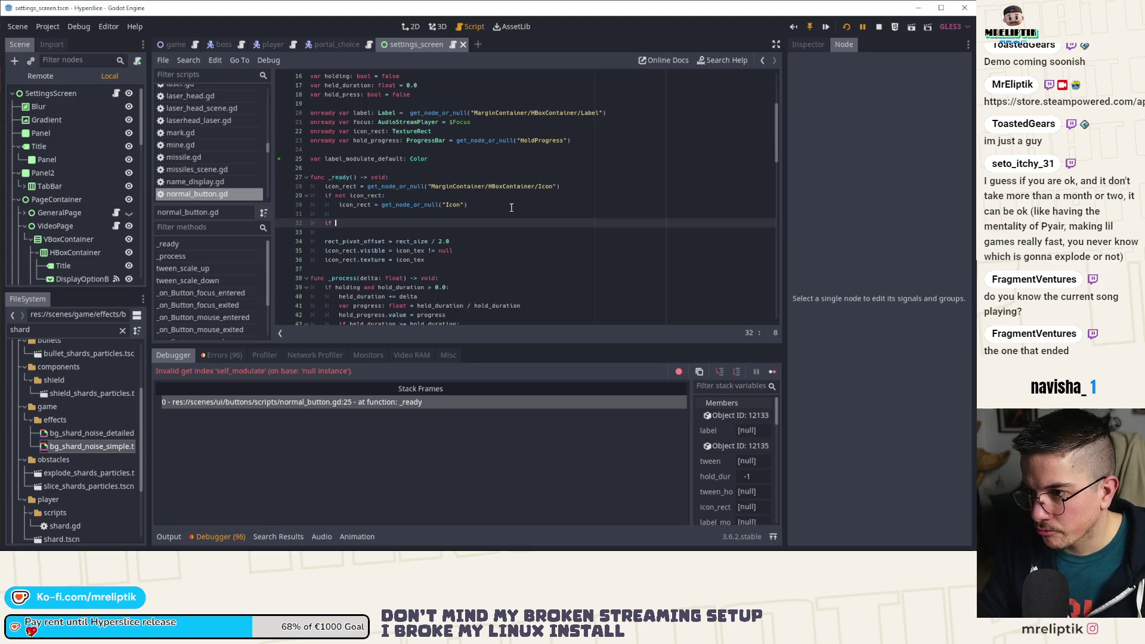
{"action": "type", "text": "label:"}
{"action": "key", "text": "Return"}
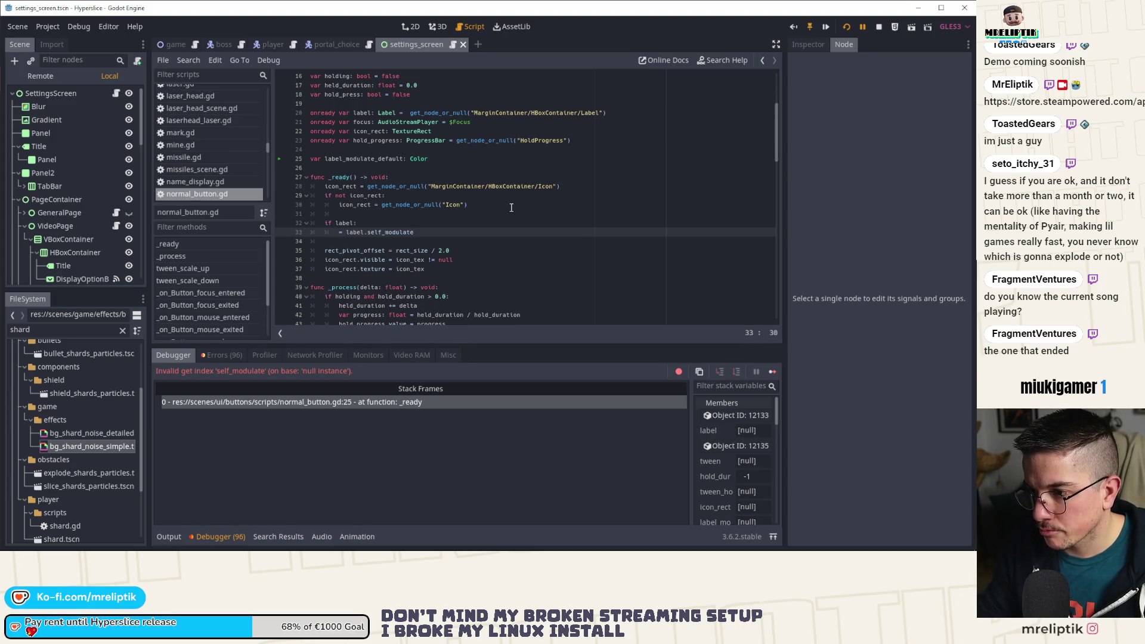
{"action": "double_click", "coordinate": [352, 159]}
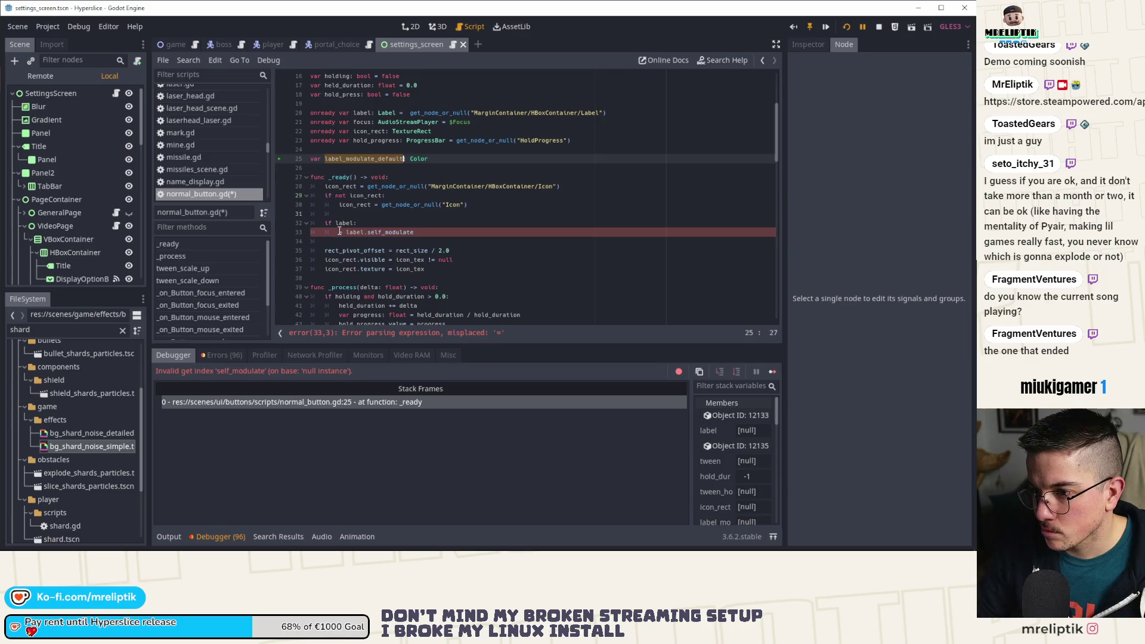
{"action": "left_click", "coordinate": [340, 232]}
{"action": "key", "text": "ctrl+v"}
{"action": "type", "text": "="}
- Move the label_modulate_default declaration up beside the other variables and save
{"action": "left_click", "coordinate": [345, 160]}
{"action": "key", "text": "alt+Up"}
{"action": "key", "text": "alt+Up"}
{"action": "key", "text": "alt+Up"}
{"action": "key", "text": "alt+Up"}
{"action": "left_click", "coordinate": [351, 169]}
{"action": "key", "text": "BackSpace"}
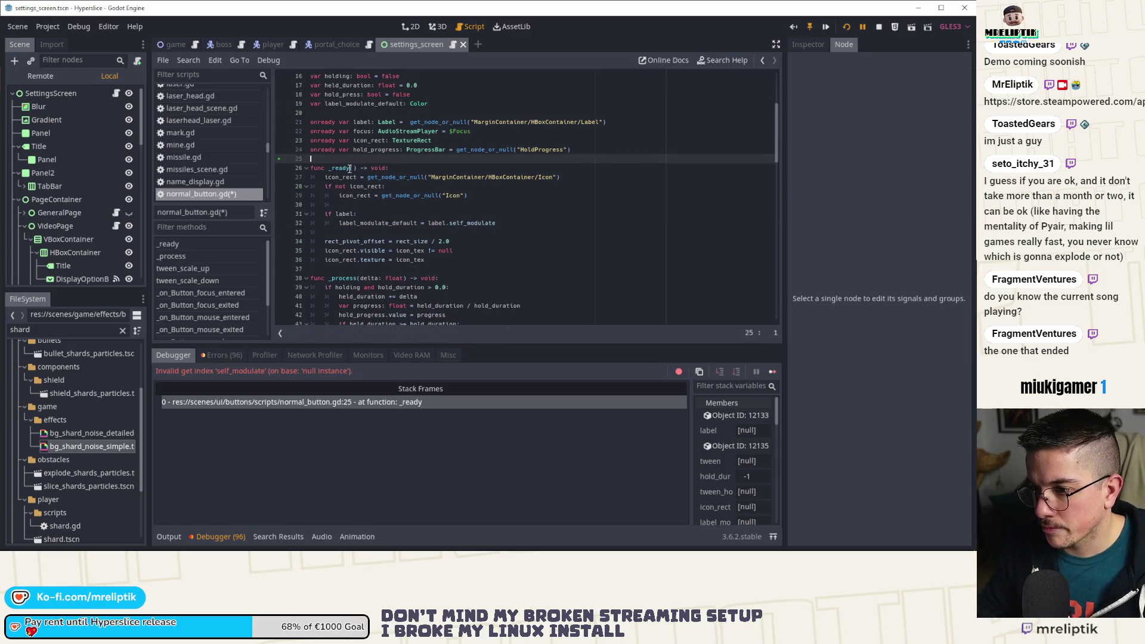
{"action": "key", "text": "ctrl+s"}
- Wrap the label tween line in tween_scale_up inside an 'if label:' check
{"action": "scroll", "coordinate": [352, 155], "scroll_direction": "down", "scroll_amount": 3}
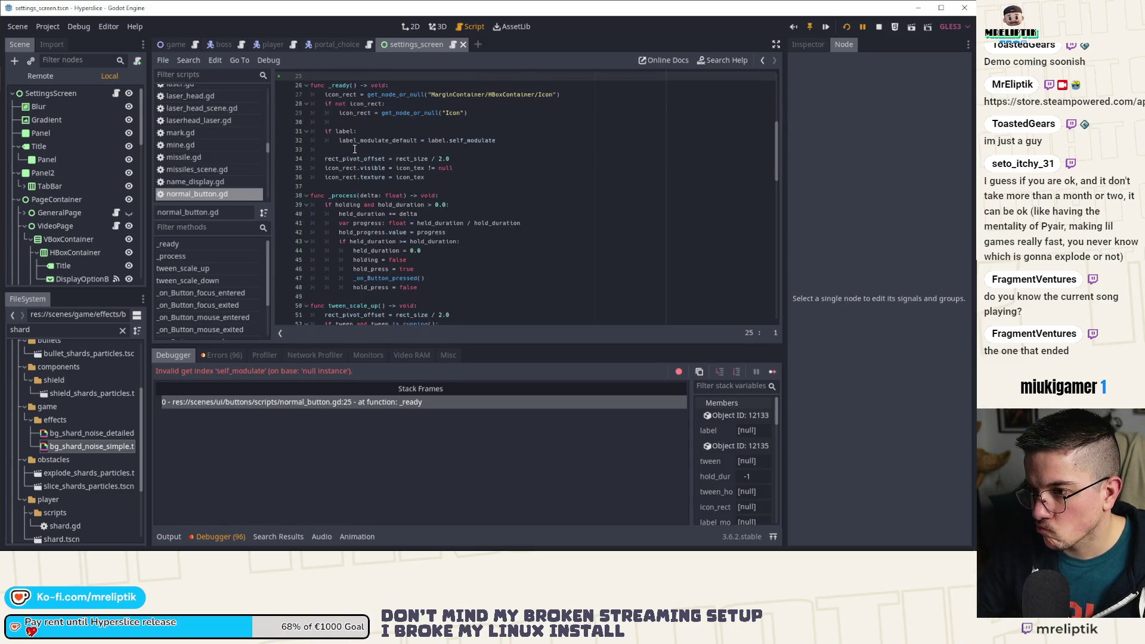
{"action": "left_click", "coordinate": [325, 131]}
{"action": "scroll", "coordinate": [358, 197], "scroll_direction": "down", "scroll_amount": 6}
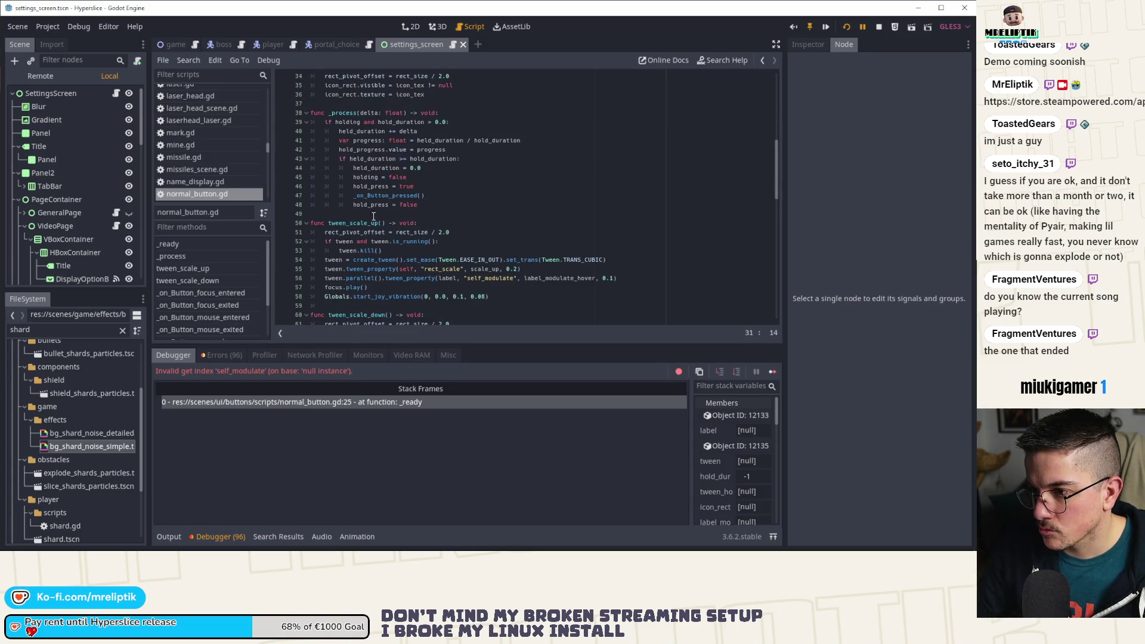
{"action": "left_click", "coordinate": [555, 188]}
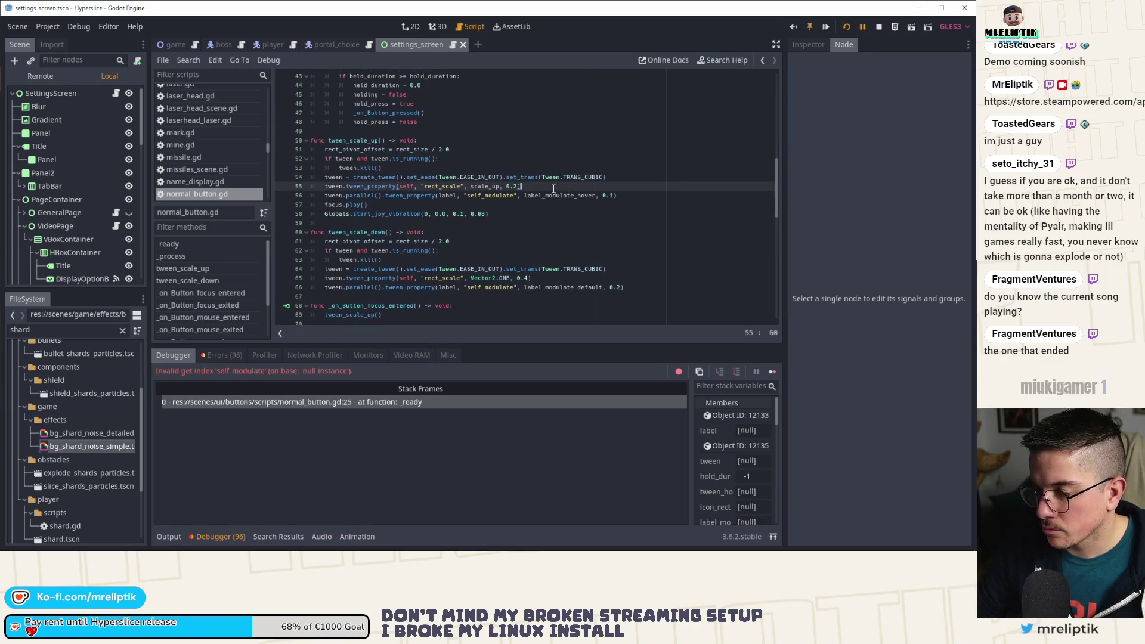
{"action": "key", "text": "Return"}
{"action": "type", "text": "if label:"}
{"action": "key", "text": "Down"}
{"action": "key", "text": "Home"}
{"action": "key", "text": "Tab"}
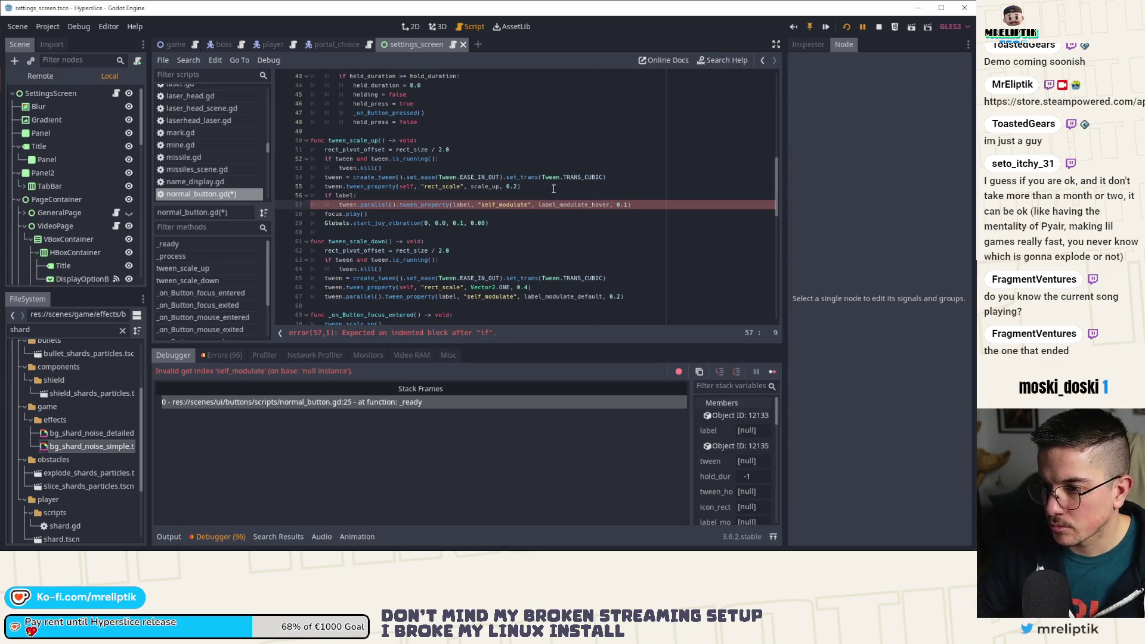
- Guard the tween_scale_down label line with 'if label:', save, and relaunch the game
{"action": "key", "text": "Down"}
{"action": "key", "text": "Down"}
{"action": "key", "text": "Down"}
{"action": "key", "text": "End"}
{"action": "key", "text": "Return"}
{"action": "type", "text": "if label:"}
{"action": "key", "text": "alt+Down"}
{"action": "key", "text": "alt+Down"}
{"action": "key", "text": "alt+Down"}
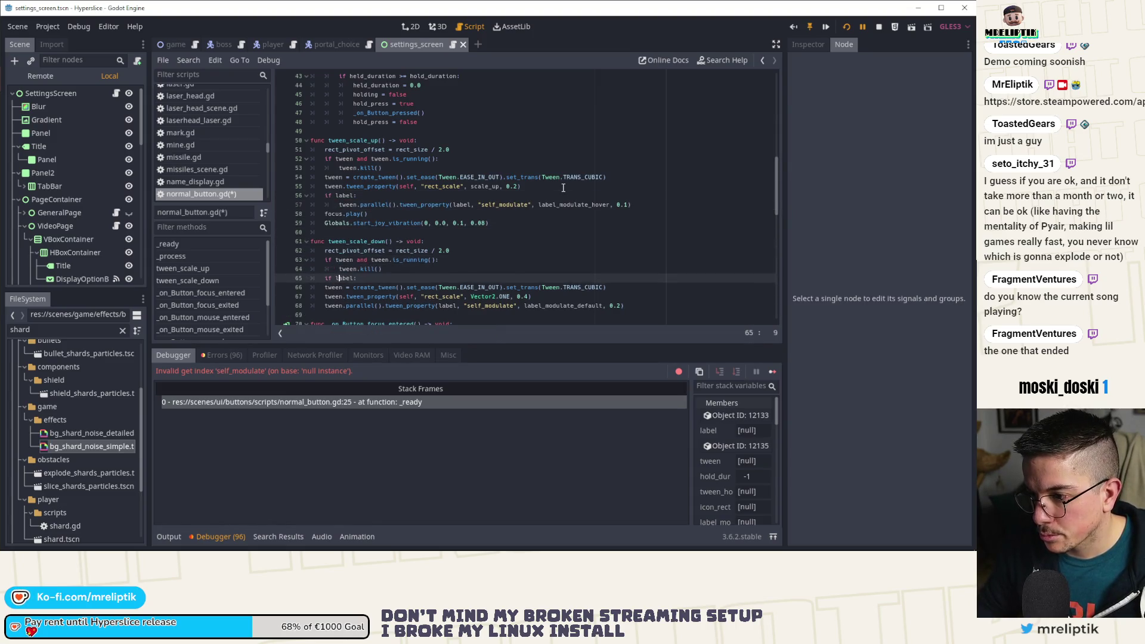
{"action": "key", "text": "Down"}
{"action": "key", "text": "ctrl+s"}
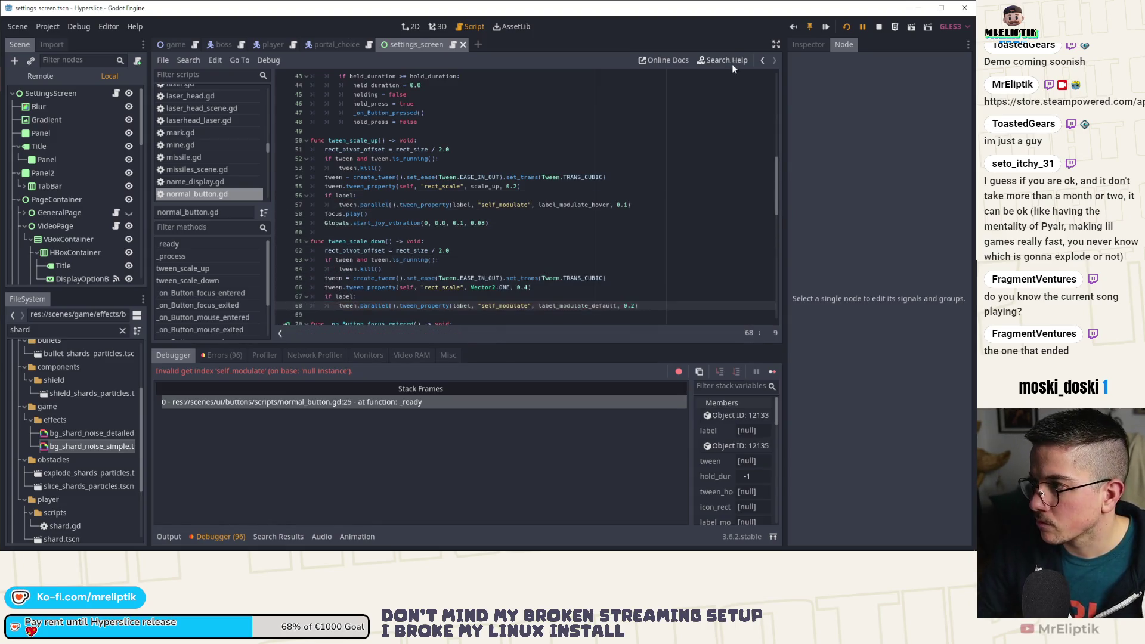
{"action": "left_click", "coordinate": [879, 27]}
{"action": "key", "text": "F5"}
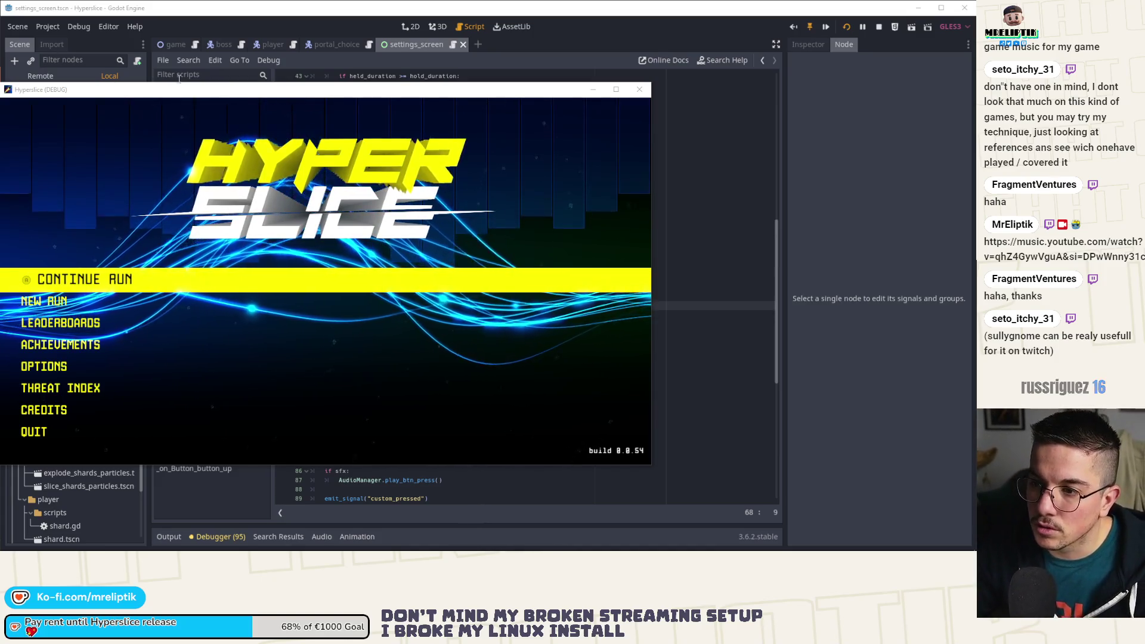
- Maximize the game, check its Video settings page, then drag the game window aside
{"action": "double_click", "coordinate": [161, 89]}
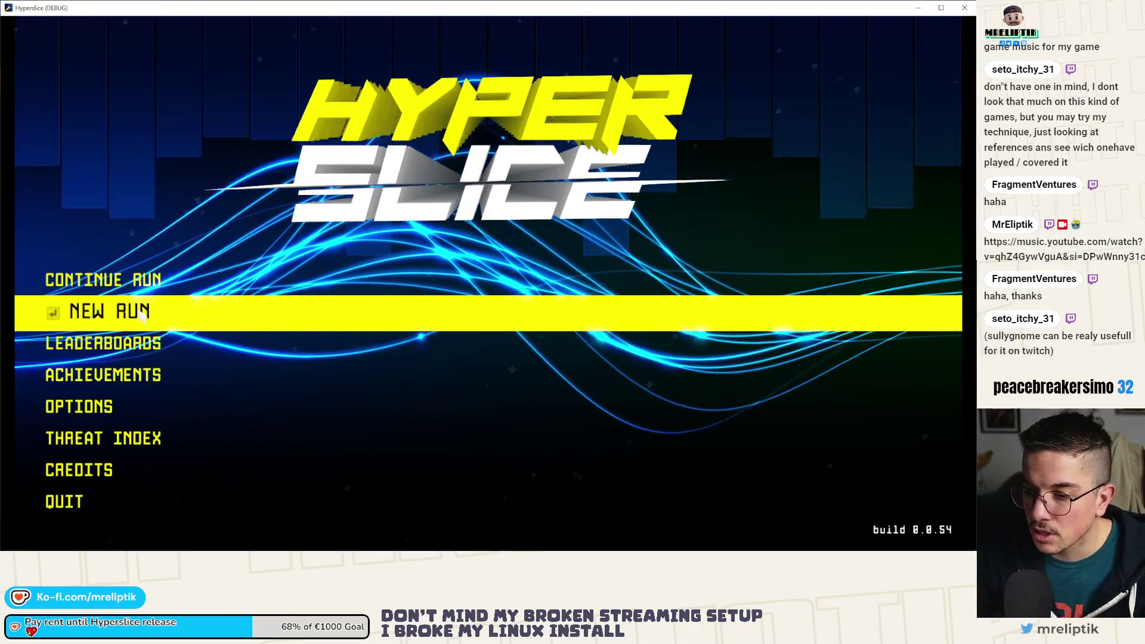
{"action": "left_click", "coordinate": [208, 393]}
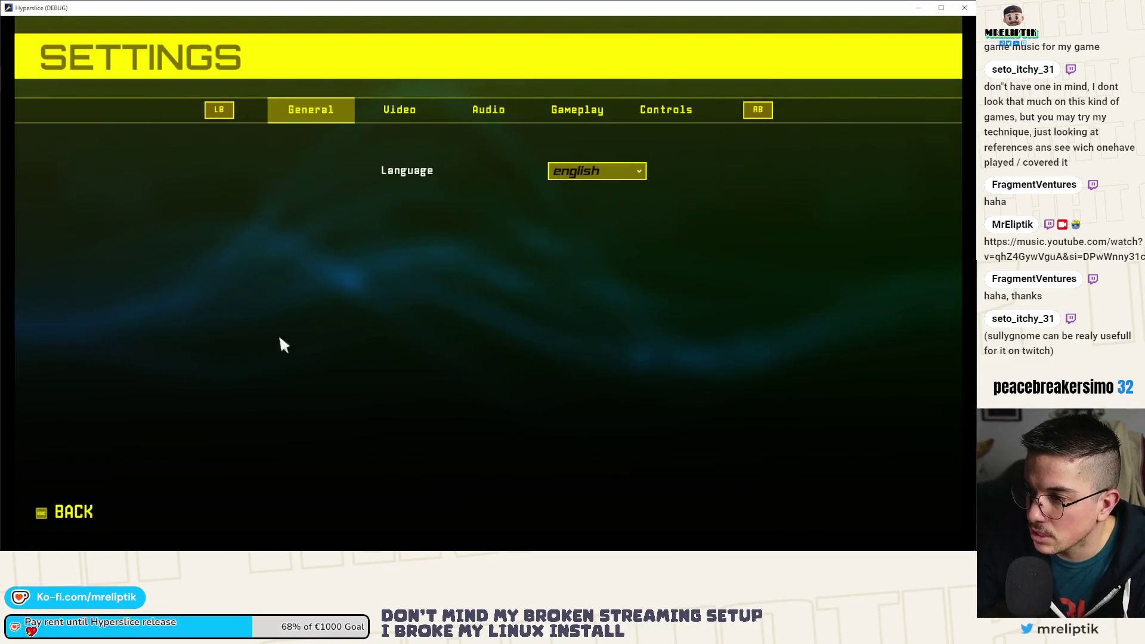
{"action": "left_click", "coordinate": [399, 112]}
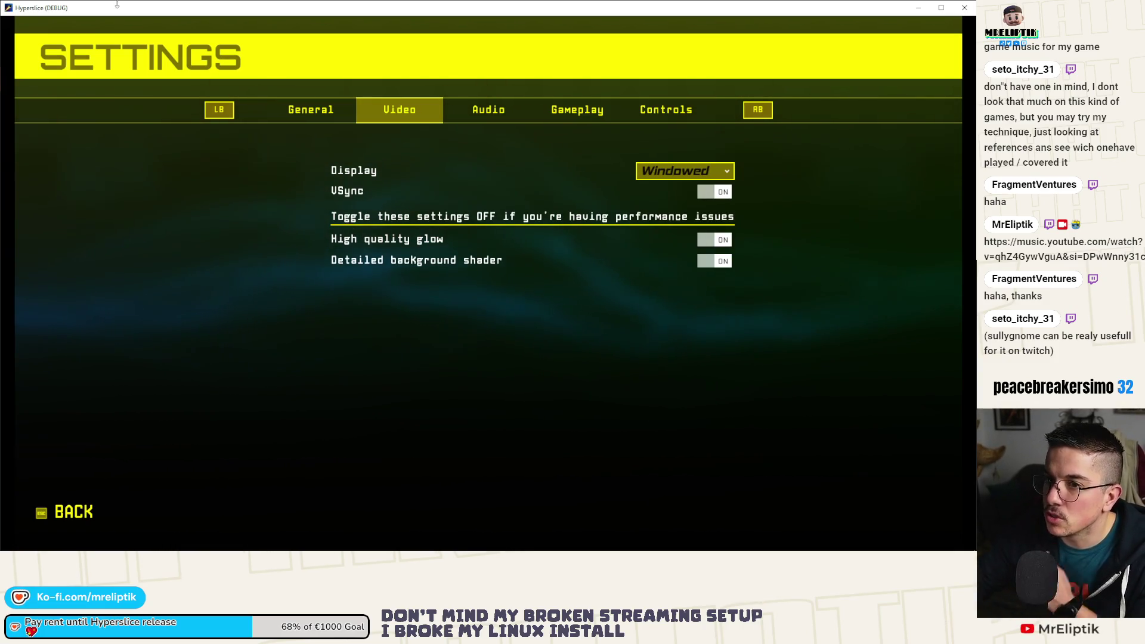
{"action": "left_click_drag", "start_coordinate": [322, 4], "coordinate": [804, 82]}
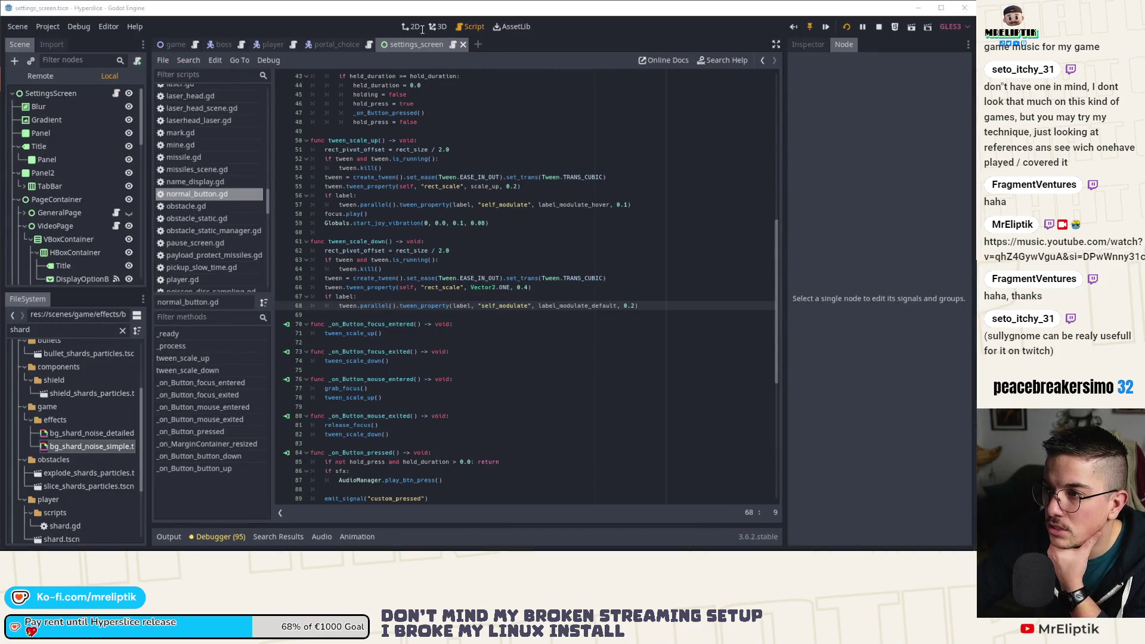
- Turn on Autowrap for the Performance description label and test-run the scene
{"action": "left_click", "coordinate": [414, 27]}
{"action": "left_click", "coordinate": [349, 210]}
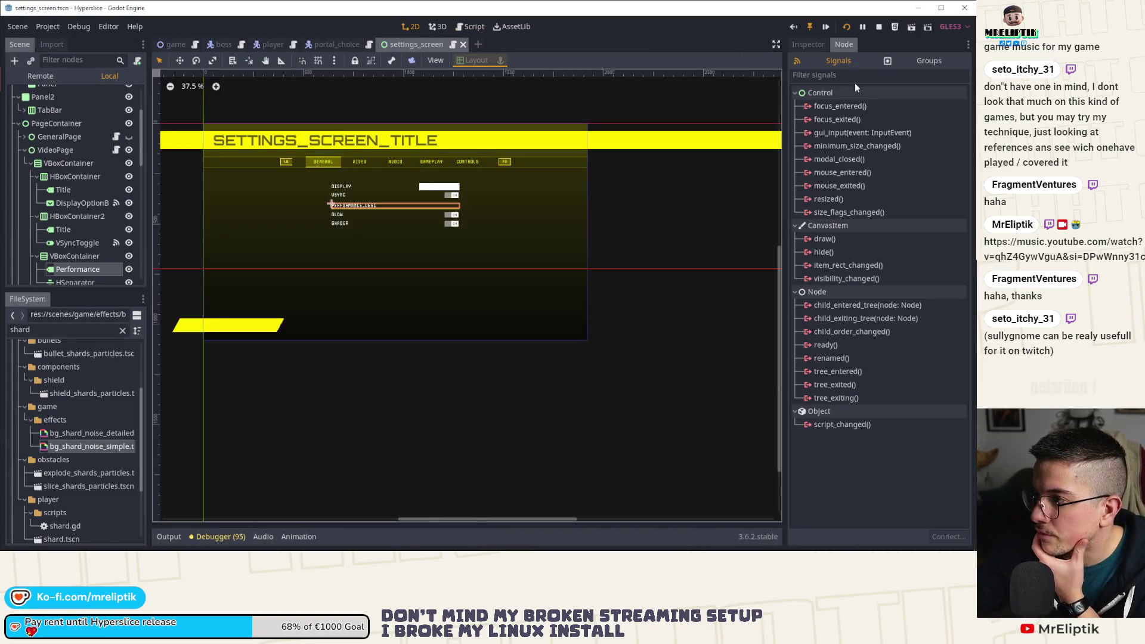
{"action": "left_click", "coordinate": [808, 44]}
{"action": "left_click", "coordinate": [880, 221]}
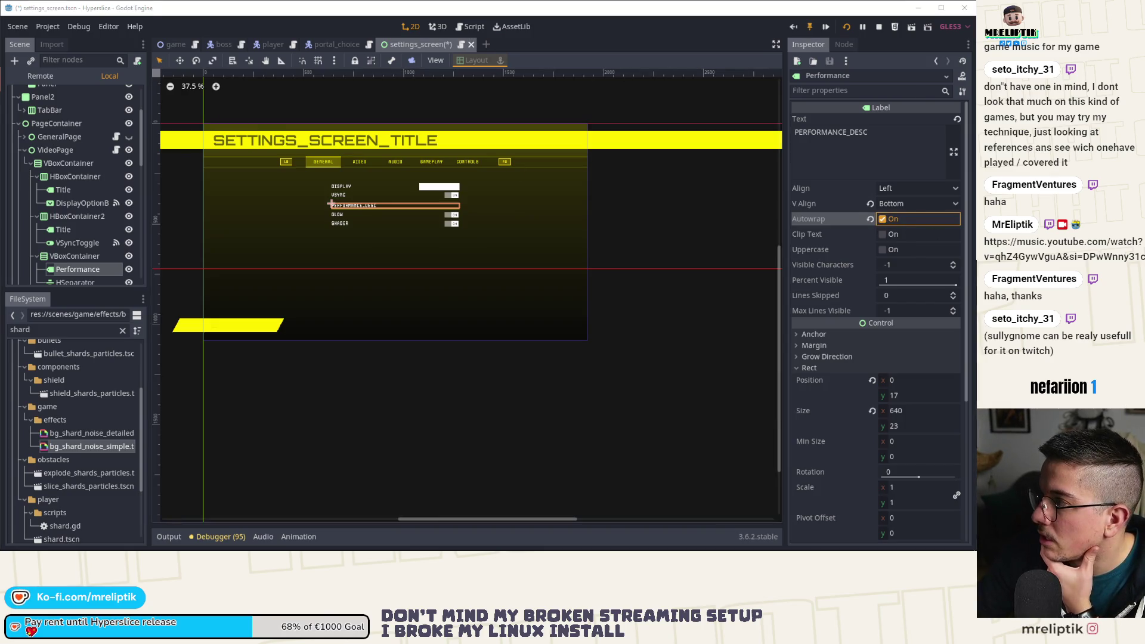
{"action": "key", "text": "F6"}
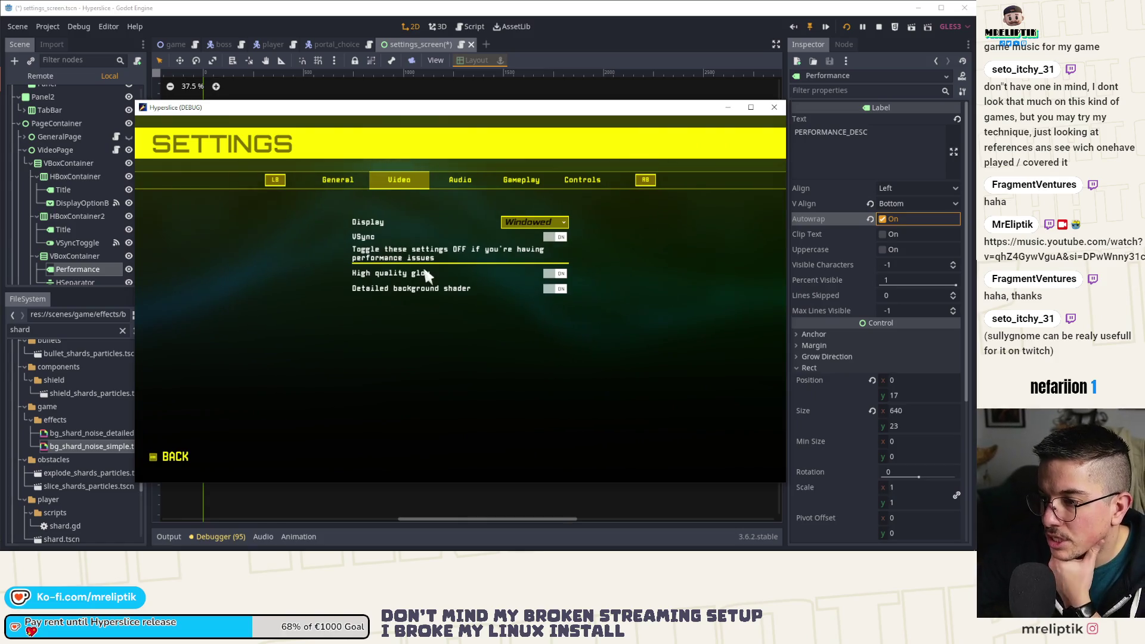
{"action": "key", "text": "F8"}
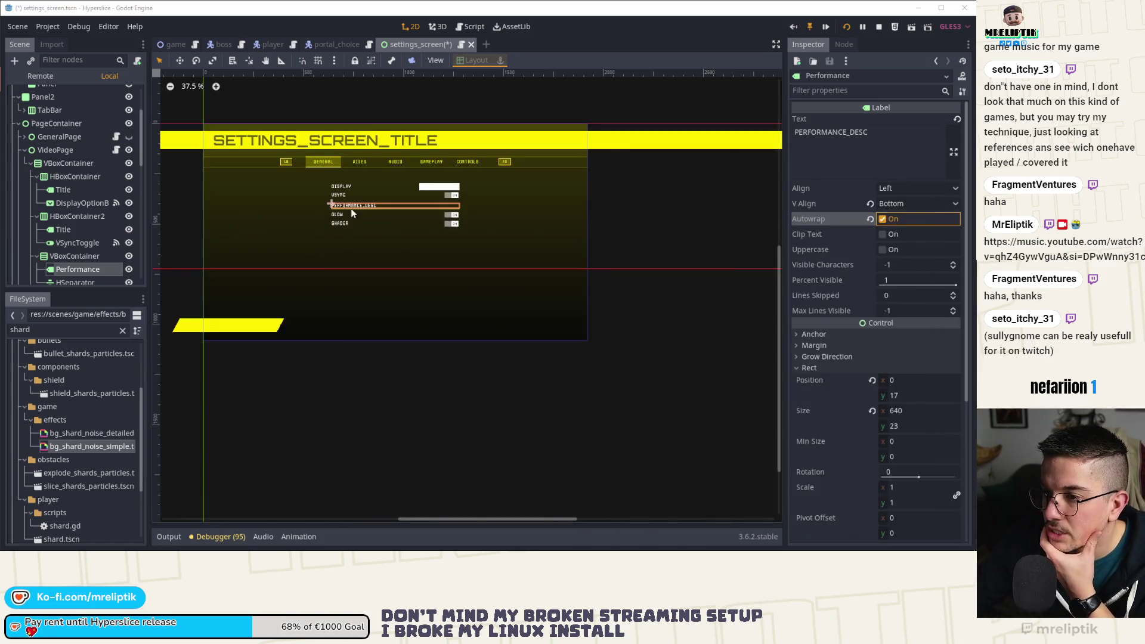
- Set the VBoxContainer minimum height to 75, then 90, save, and run the scene
{"action": "left_click", "coordinate": [351, 197]}
{"action": "scroll", "coordinate": [346, 200], "scroll_direction": "up", "scroll_amount": 2}
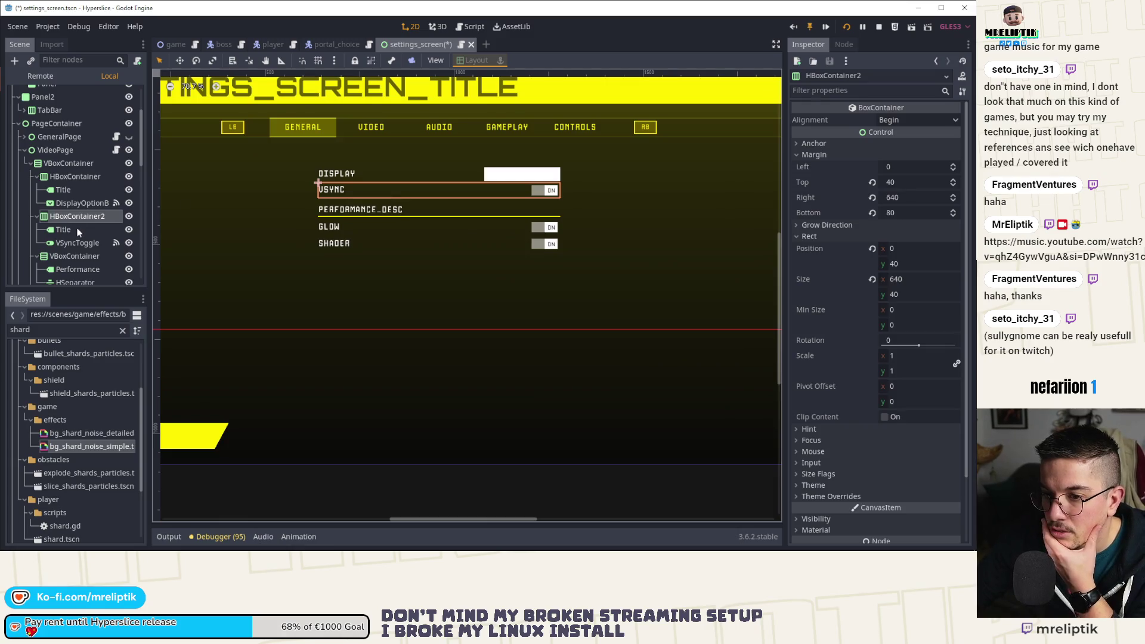
{"action": "left_click", "coordinate": [73, 229]}
{"action": "left_click", "coordinate": [65, 255]}
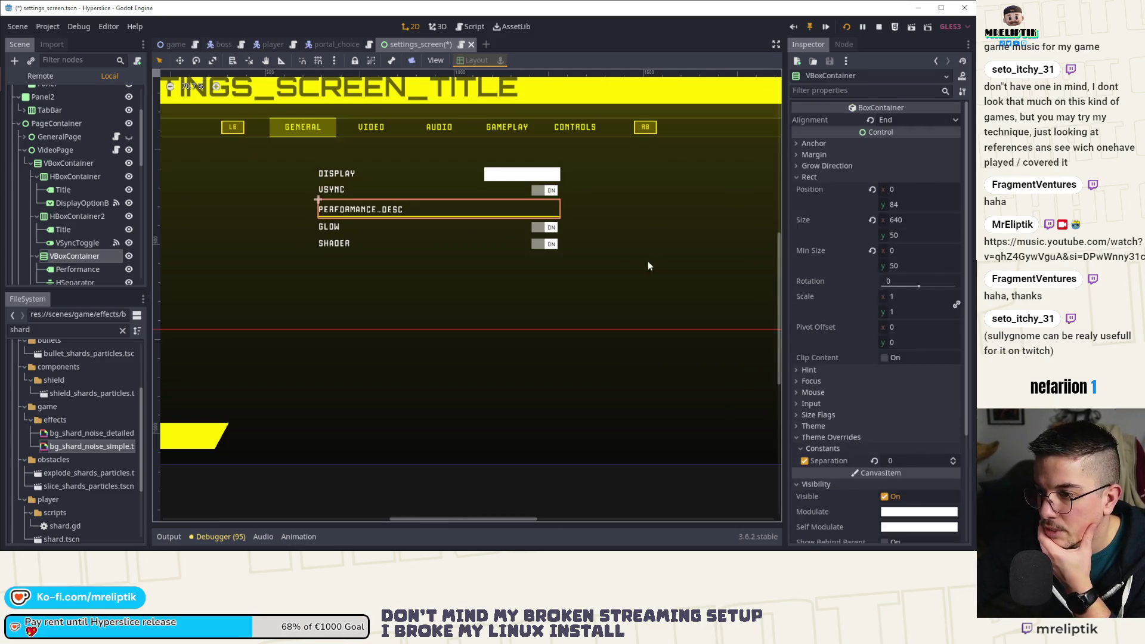
{"action": "type", "text": "75"}
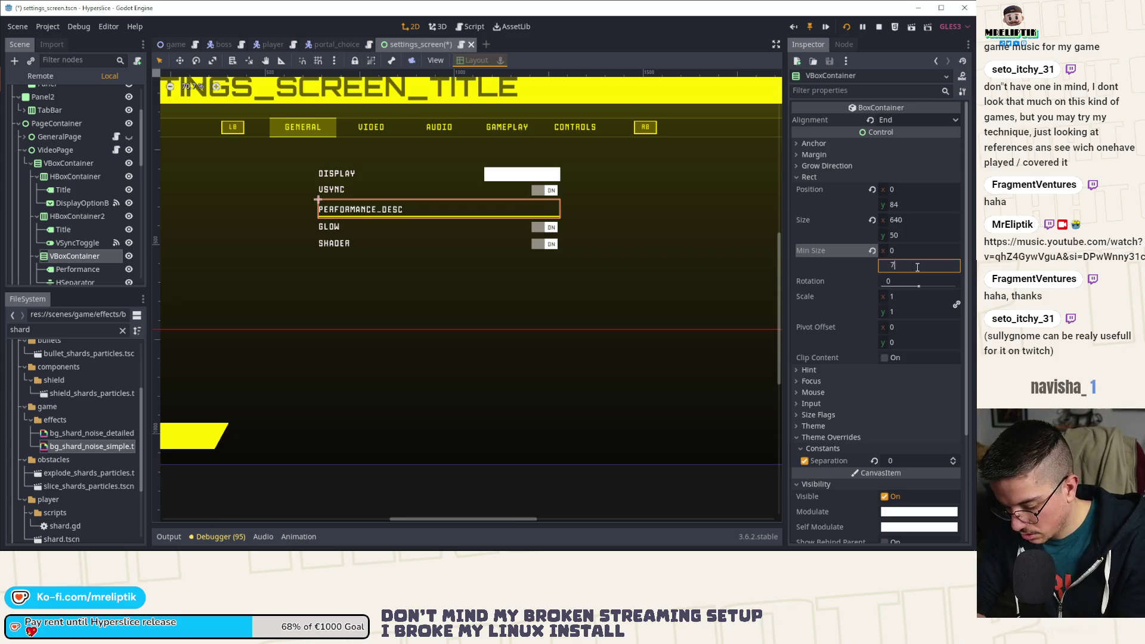
{"action": "key", "text": "Return"}
{"action": "key", "text": "ctrl+s"}
{"action": "left_click", "coordinate": [923, 263]}
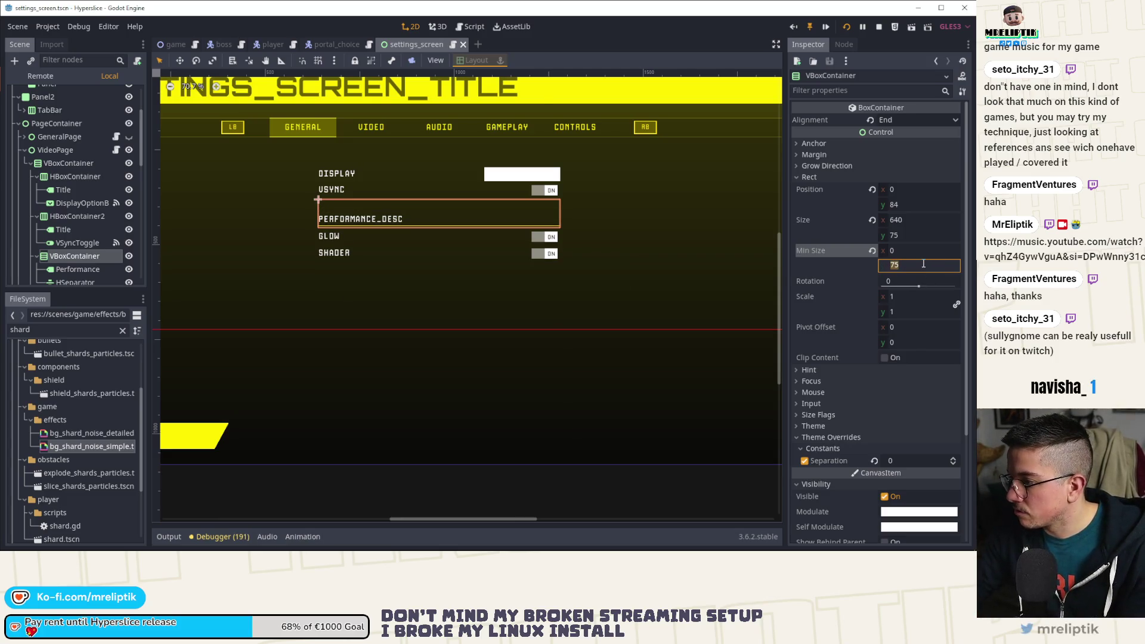
{"action": "type", "text": "0"}
{"action": "key", "text": "Return"}
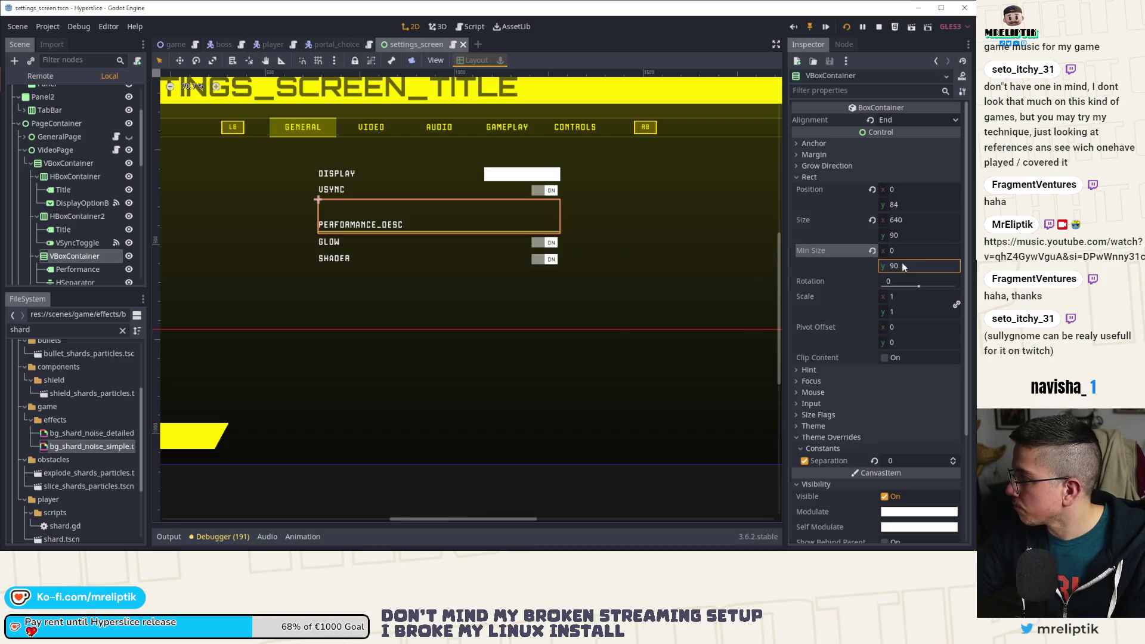
{"action": "key", "text": "F6"}
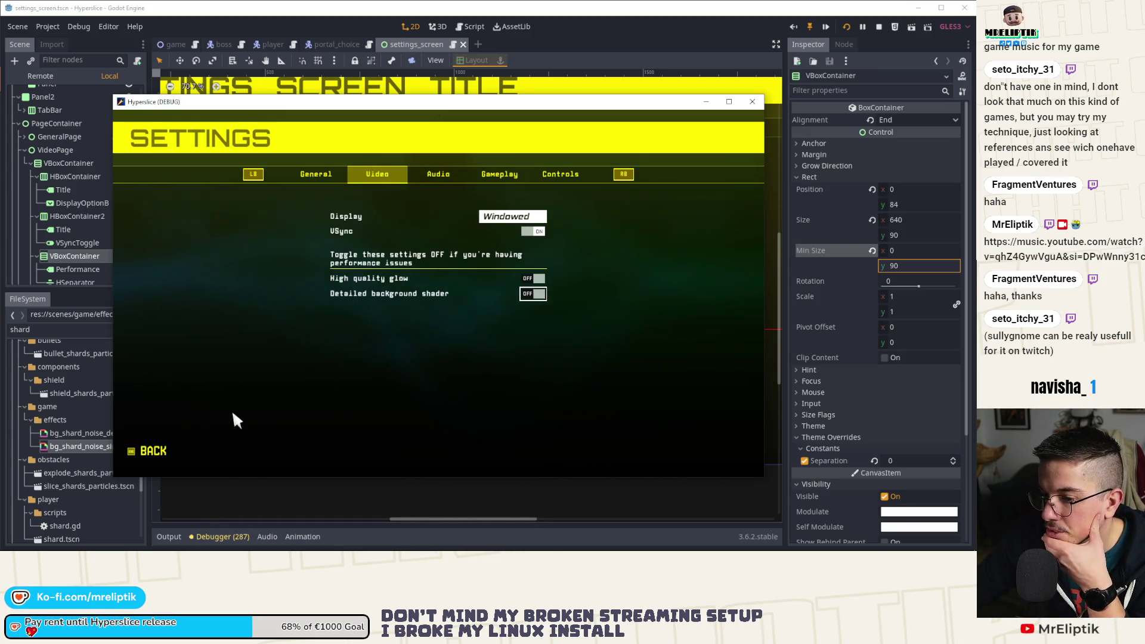
- Start a new Hyperslice run, confirm overwriting the save, and pick a ship
{"action": "left_click", "coordinate": [156, 451]}
{"action": "left_click", "coordinate": [167, 313]}
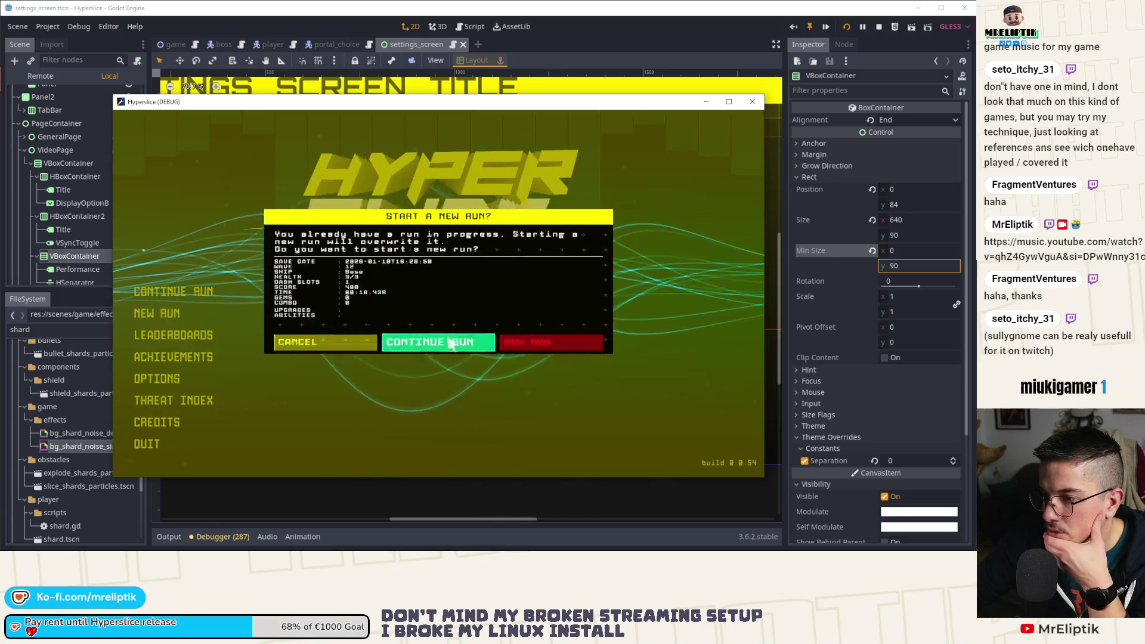
{"action": "left_click", "coordinate": [532, 377]}
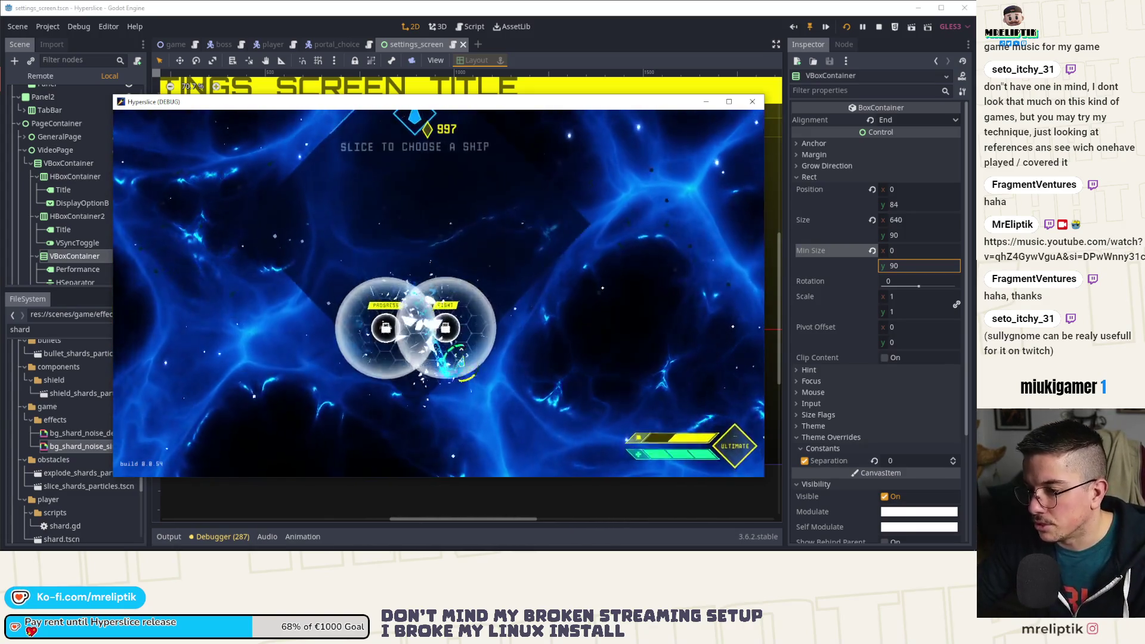
{"action": "left_click", "coordinate": [429, 331]}
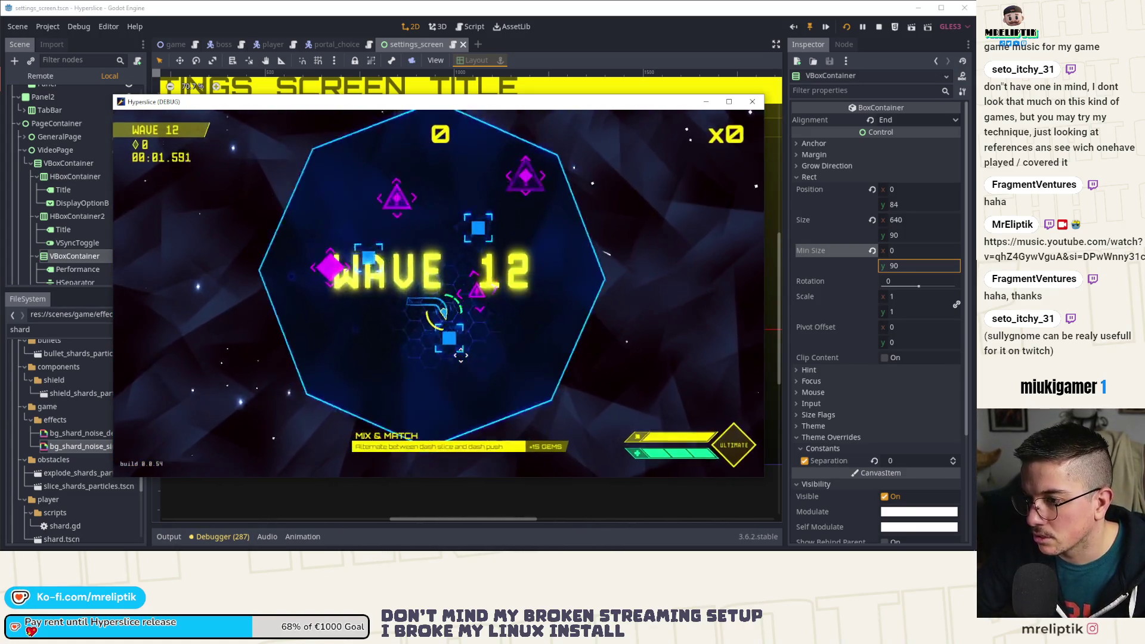
- Pause and browse the Audio, Gameplay, Controls and Video options, then resume
{"action": "key", "text": "Escape"}
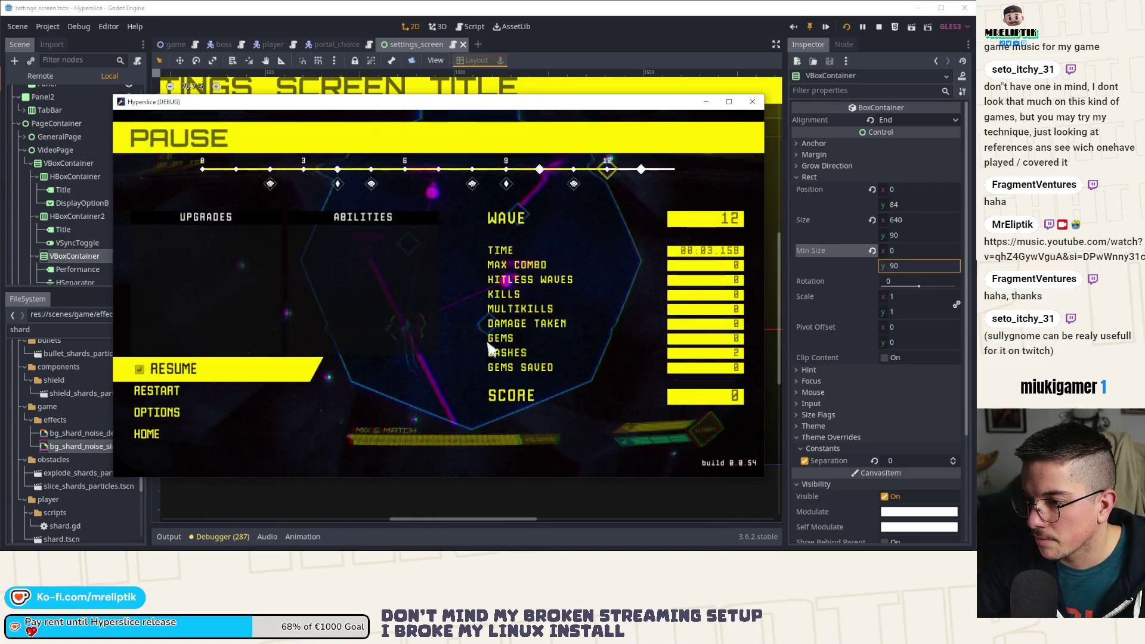
{"action": "left_click", "coordinate": [176, 421]}
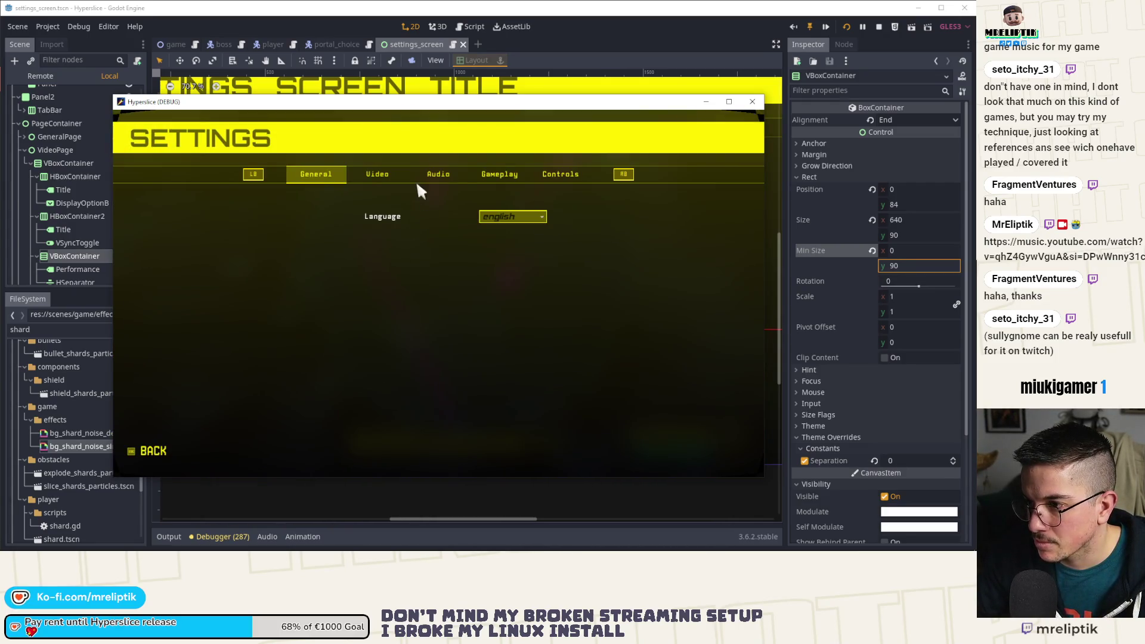
{"action": "left_click", "coordinate": [438, 175]}
{"action": "left_click", "coordinate": [504, 178]}
{"action": "left_click", "coordinate": [561, 179]}
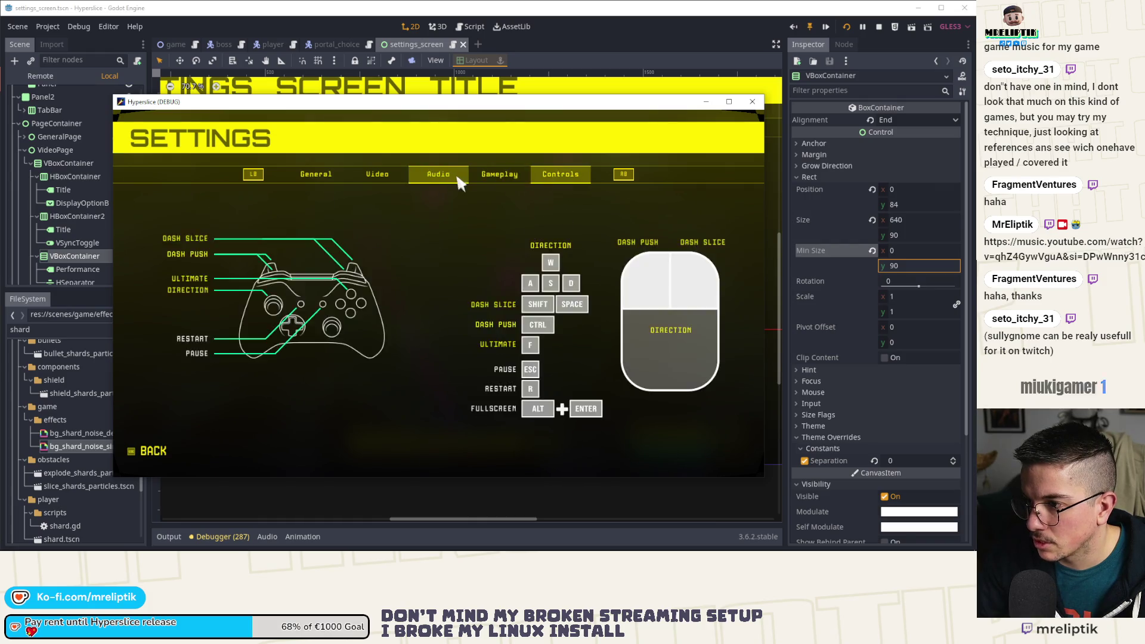
{"action": "left_click", "coordinate": [382, 175]}
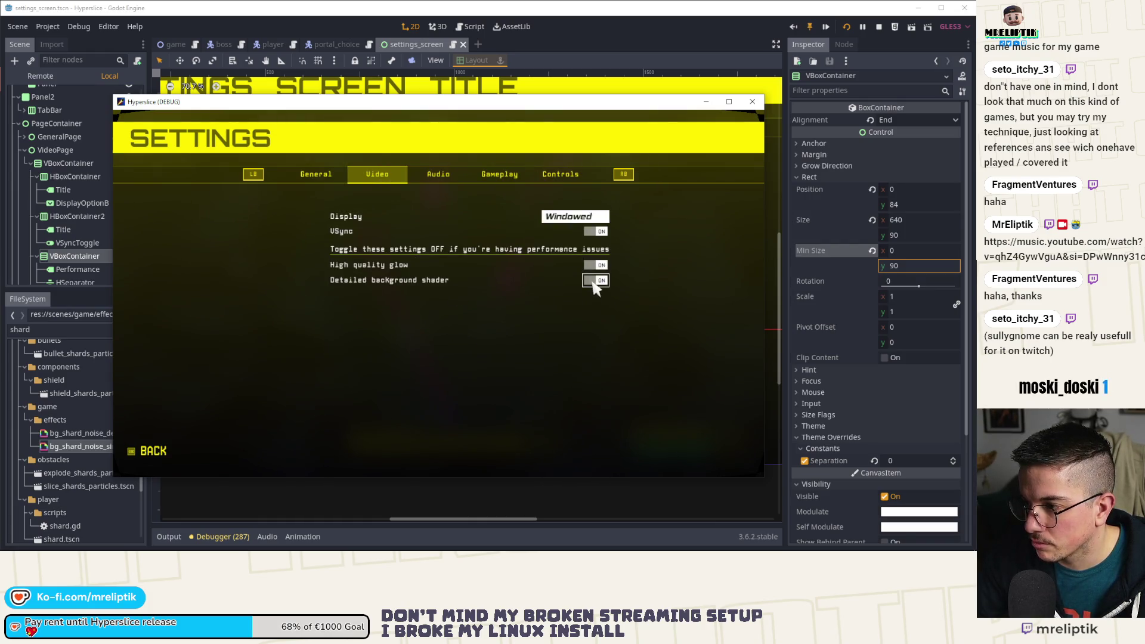
{"action": "key", "text": "Escape"}
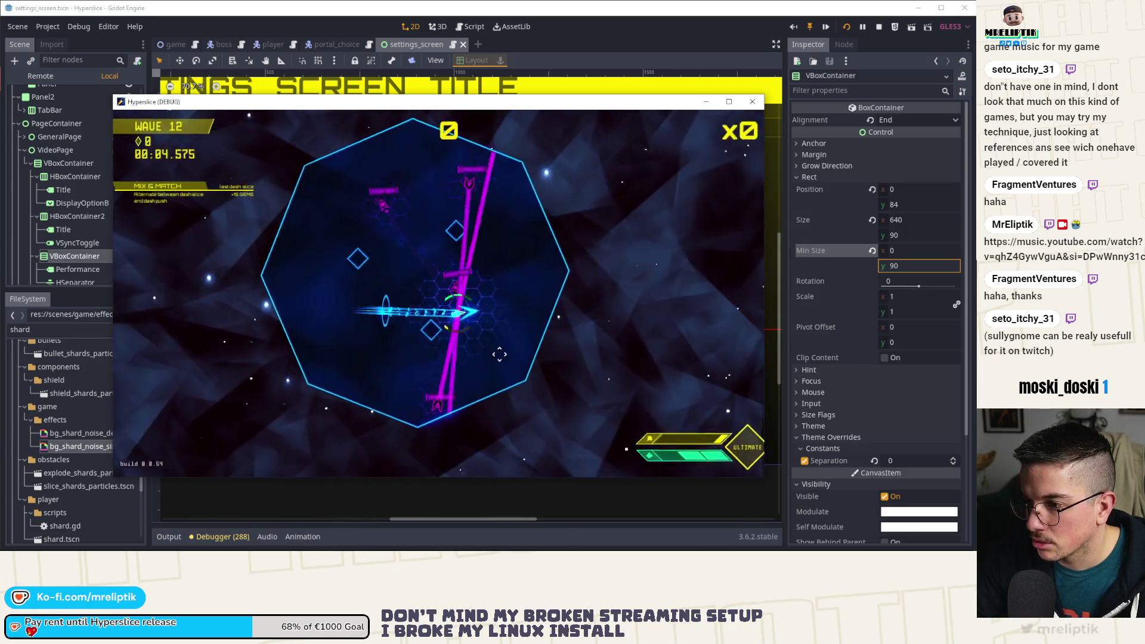
- Pause again, recheck the Video and Audio options, and resume the run
{"action": "key", "text": "Escape"}
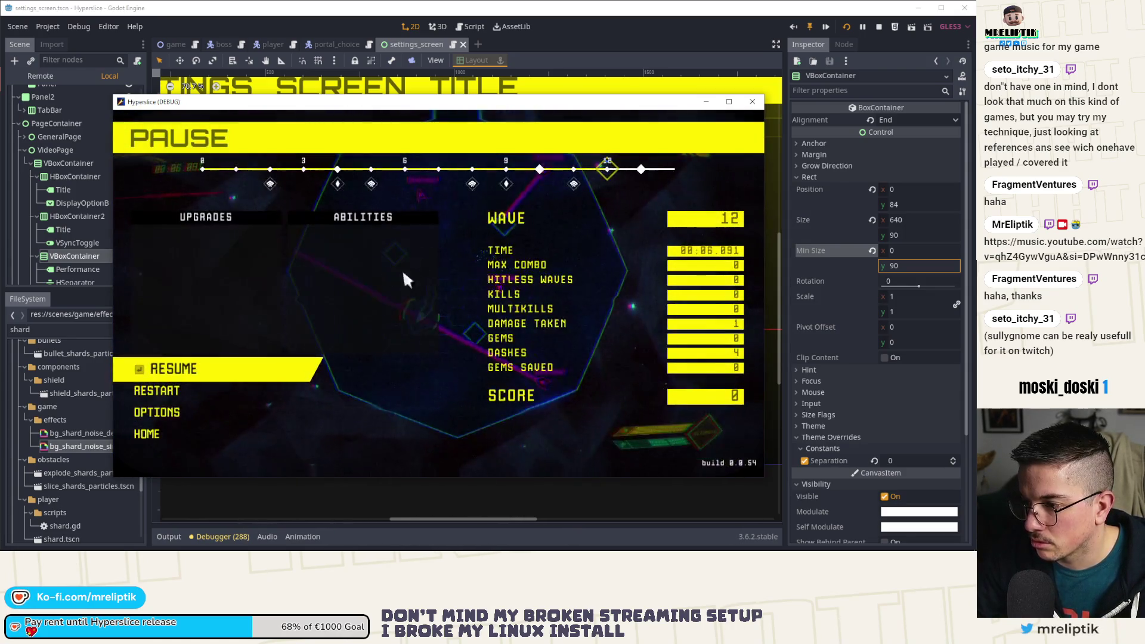
{"action": "left_click", "coordinate": [185, 416]}
{"action": "left_click", "coordinate": [382, 175]}
{"action": "left_click", "coordinate": [439, 177]}
{"action": "left_click", "coordinate": [389, 174]}
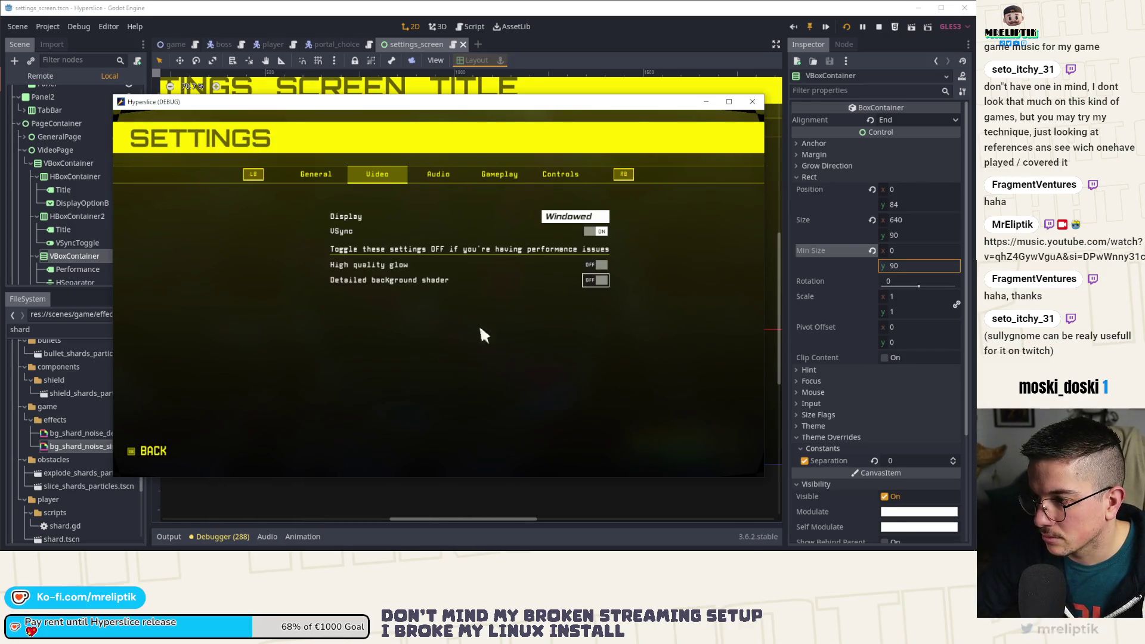
{"action": "left_click", "coordinate": [202, 448]}
{"action": "key", "text": "Escape"}
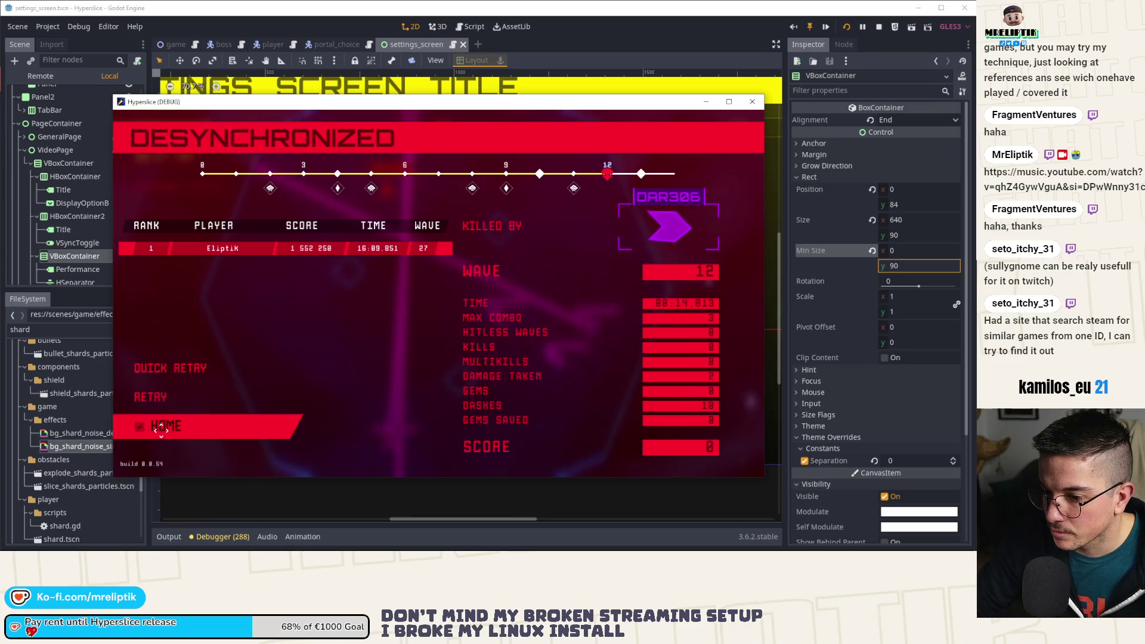
- From the game-over screen go Home, review the Audio and Video options, then stop the game
{"action": "left_click", "coordinate": [248, 434]}
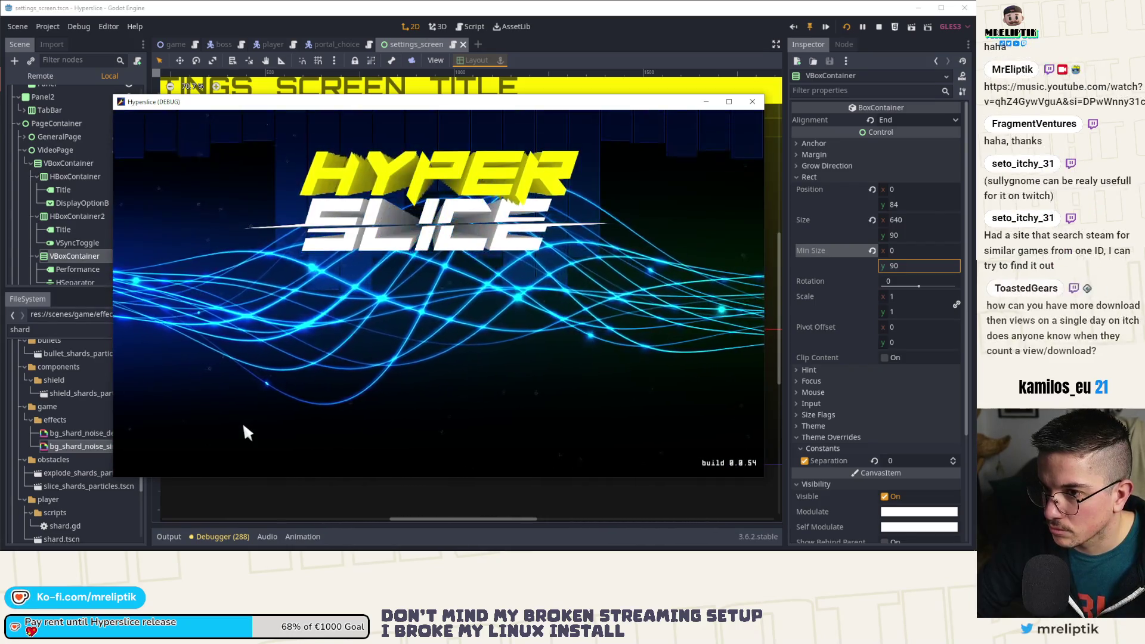
{"action": "left_click", "coordinate": [157, 379]}
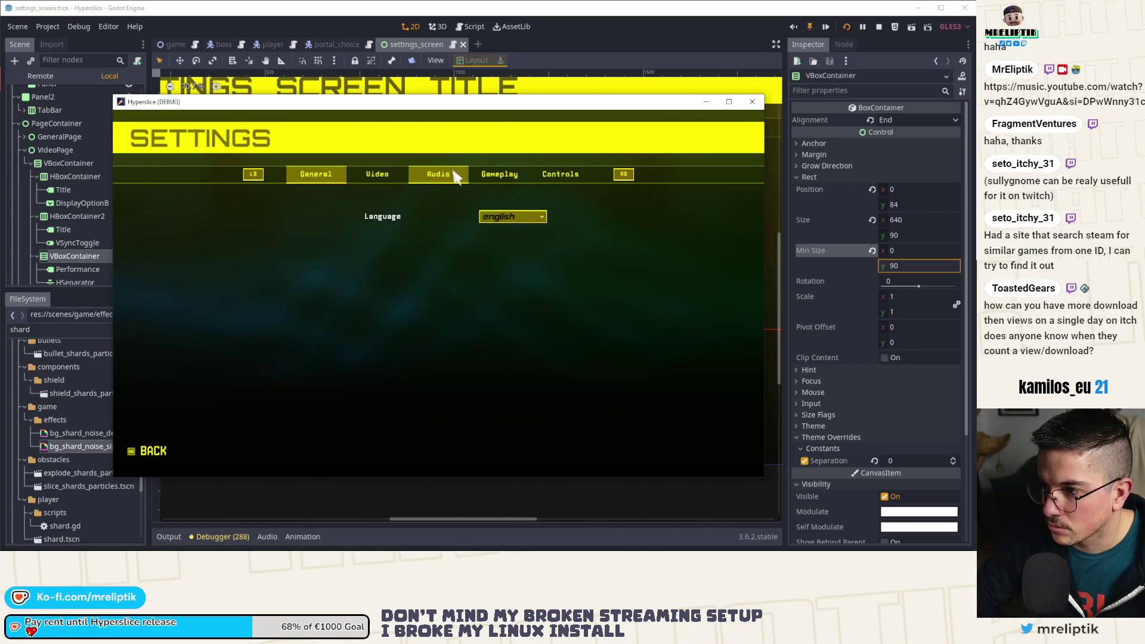
{"action": "left_click", "coordinate": [442, 174]}
{"action": "left_click", "coordinate": [382, 178]}
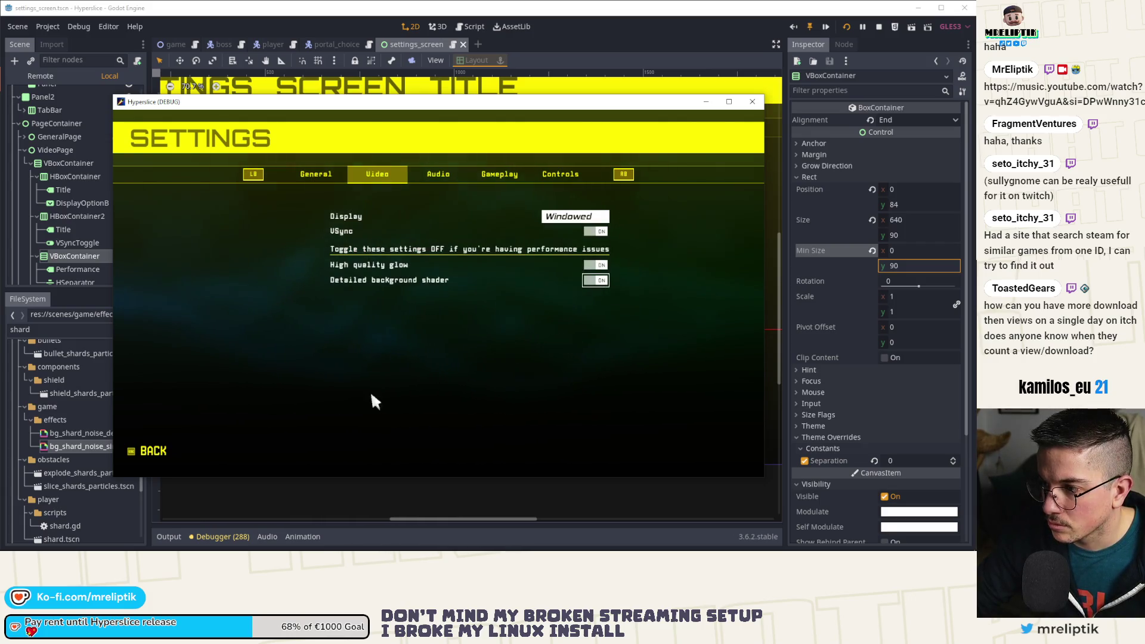
{"action": "left_click", "coordinate": [164, 454]}
{"action": "key", "text": "F8"}
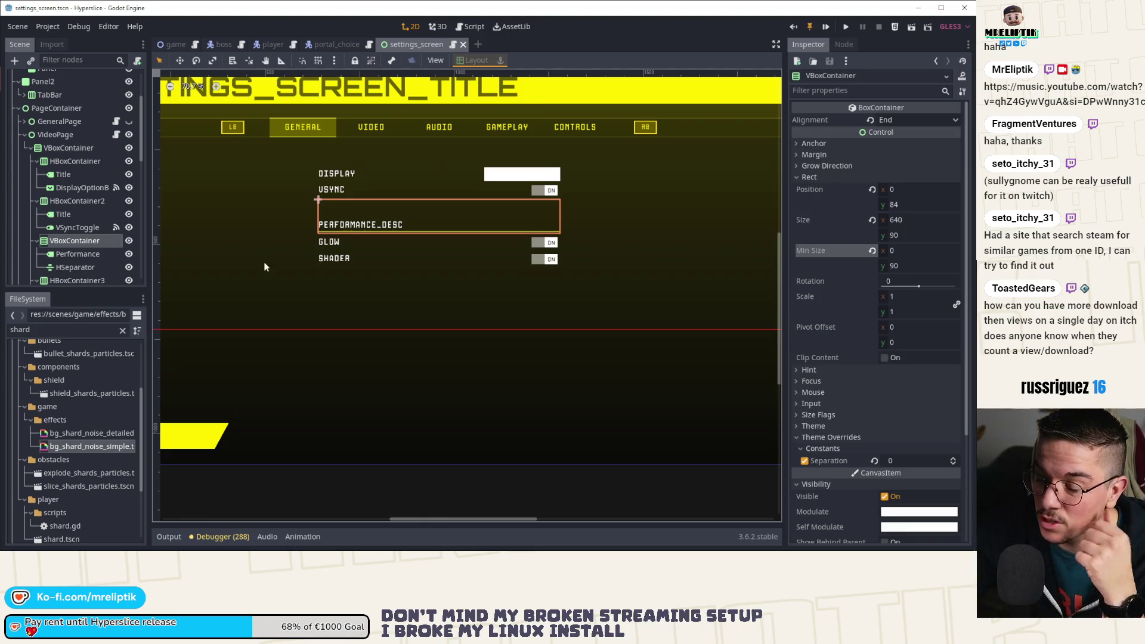
- Hide the video options VBoxContainer in the Scene tree and save settings_screen.tscn
{"action": "scroll", "coordinate": [90, 227], "scroll_direction": "down", "scroll_amount": 5}
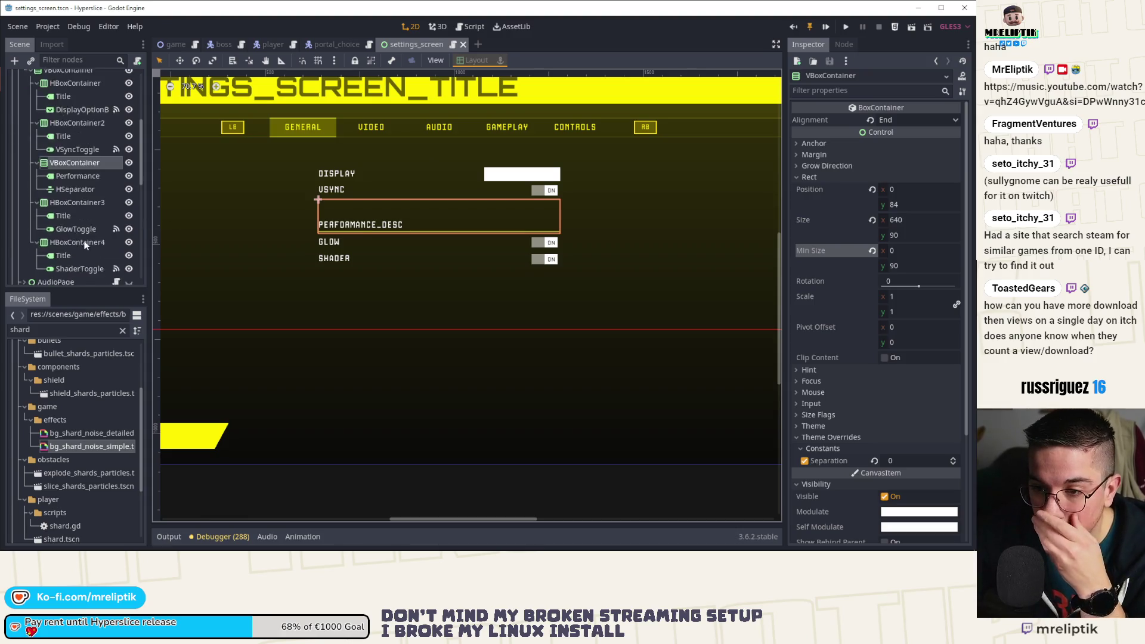
{"action": "left_click", "coordinate": [128, 192]}
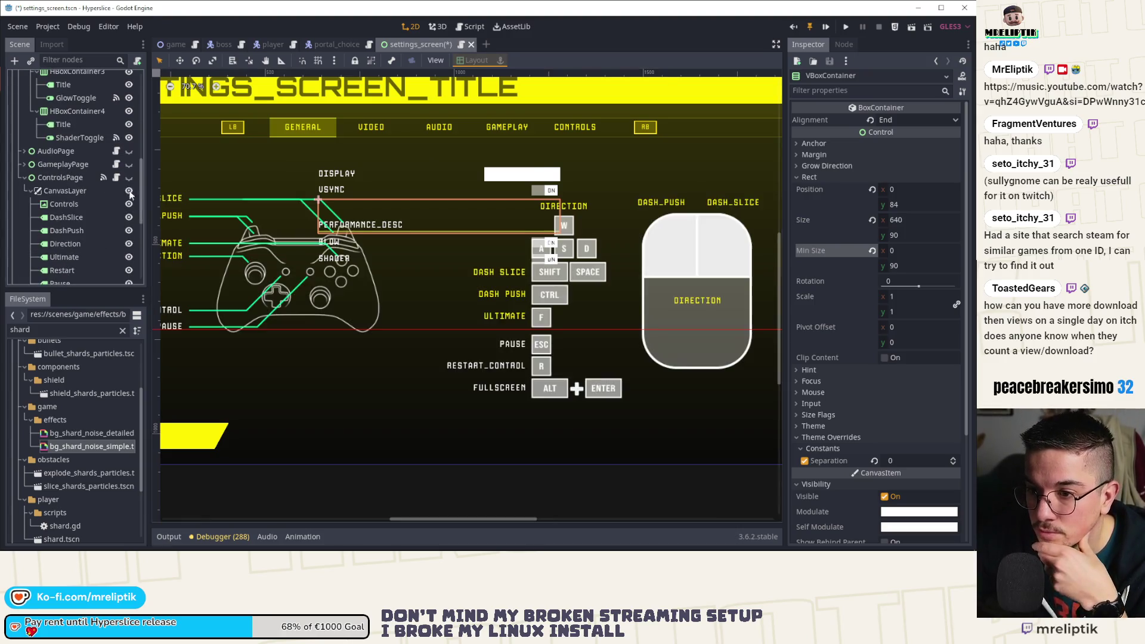
{"action": "scroll", "coordinate": [130, 182], "scroll_direction": "up", "scroll_amount": 5}
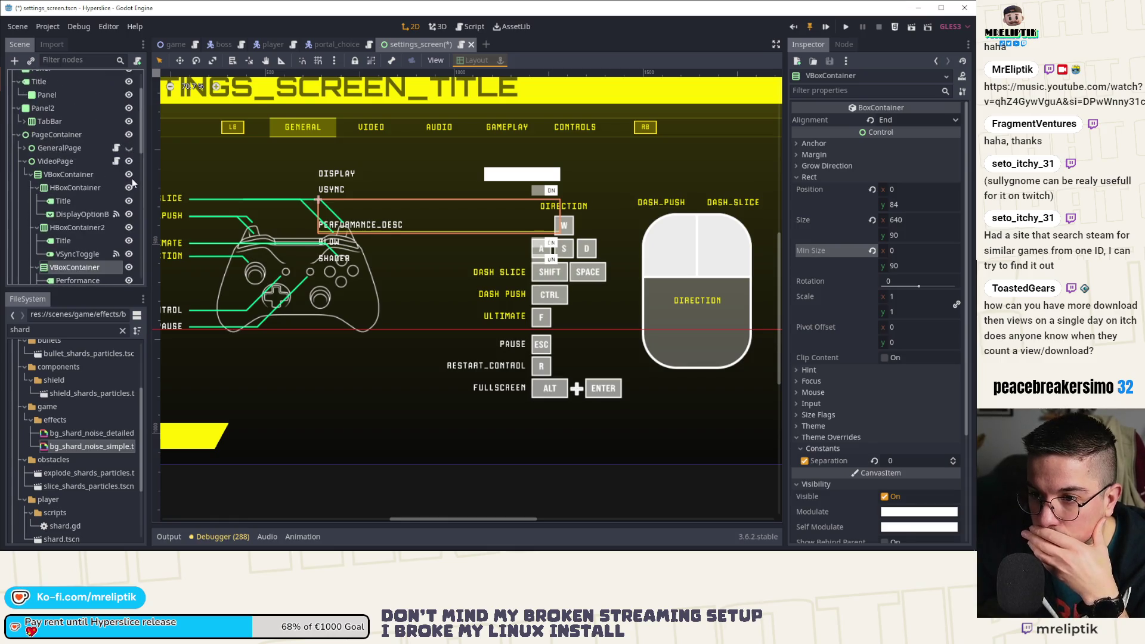
{"action": "left_click", "coordinate": [129, 174]}
{"action": "scroll", "coordinate": [108, 193], "scroll_direction": "down", "scroll_amount": 4}
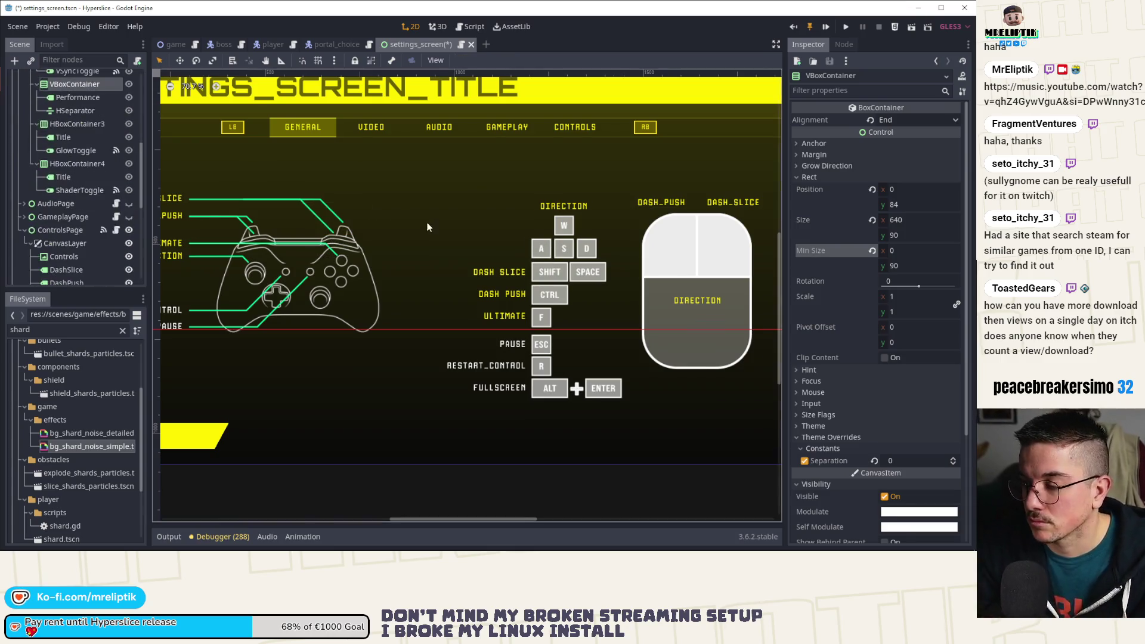
{"action": "scroll", "coordinate": [489, 93], "scroll_direction": "down", "scroll_amount": 3}
{"action": "key", "text": "ctrl+s"}
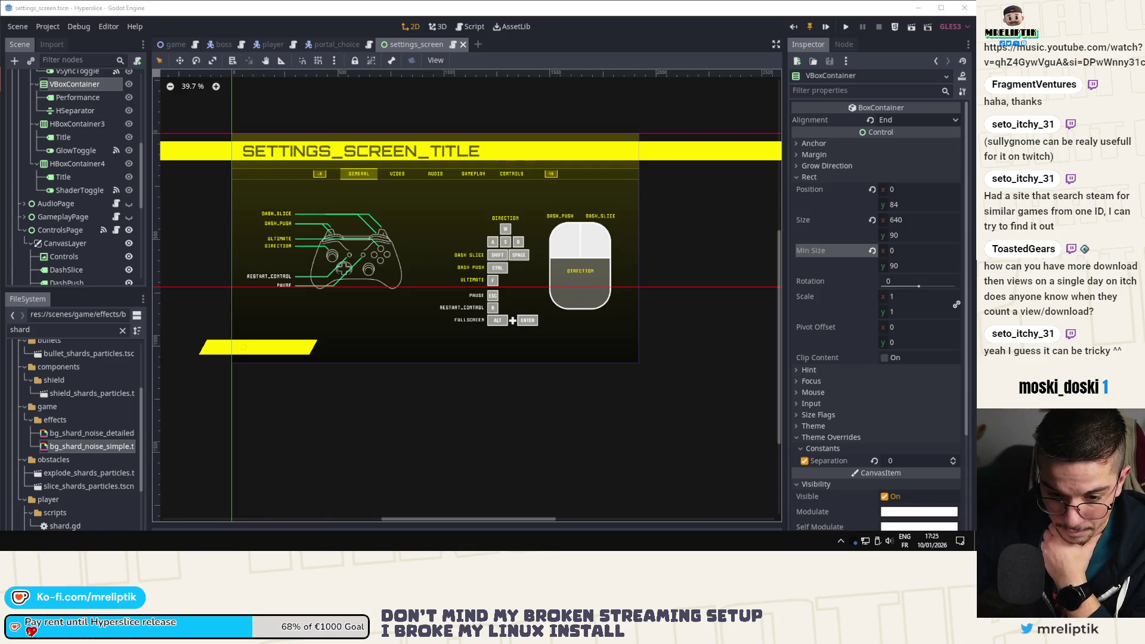
{"action": "key", "text": "alt+Tab"}
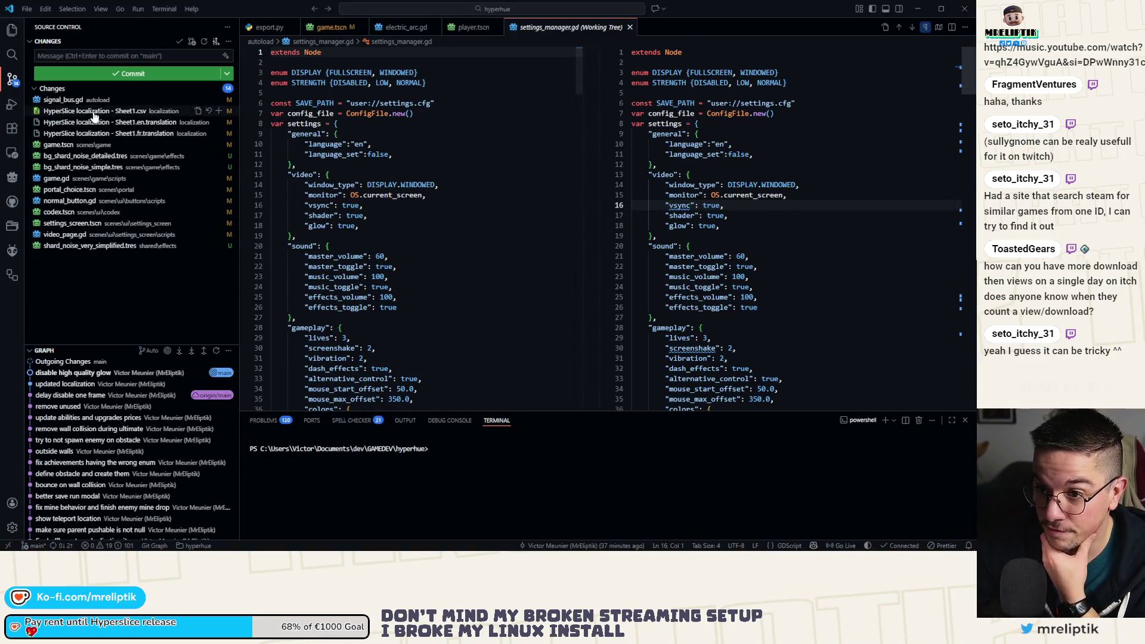
- Stage the localization files, signal_bus.gd, game.tscn, the shard noise files and game.gd
{"action": "left_click", "coordinate": [94, 110]}
{"action": "left_click", "coordinate": [89, 134], "text": "shift"}
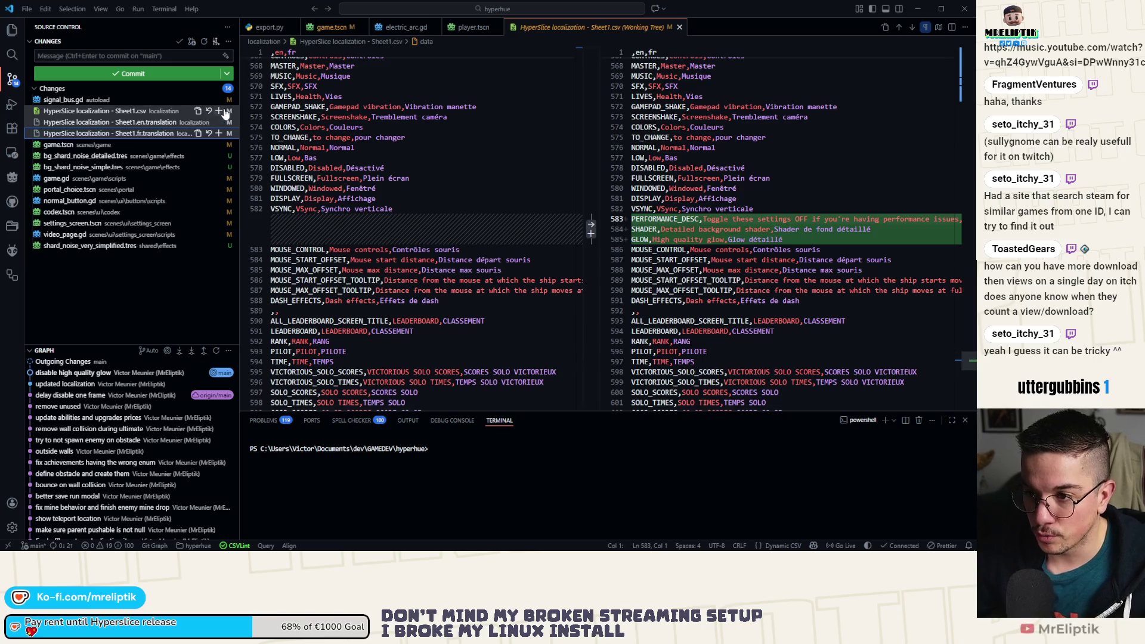
{"action": "left_click", "coordinate": [219, 111]}
{"action": "left_click", "coordinate": [77, 145]}
{"action": "left_click", "coordinate": [219, 145]}
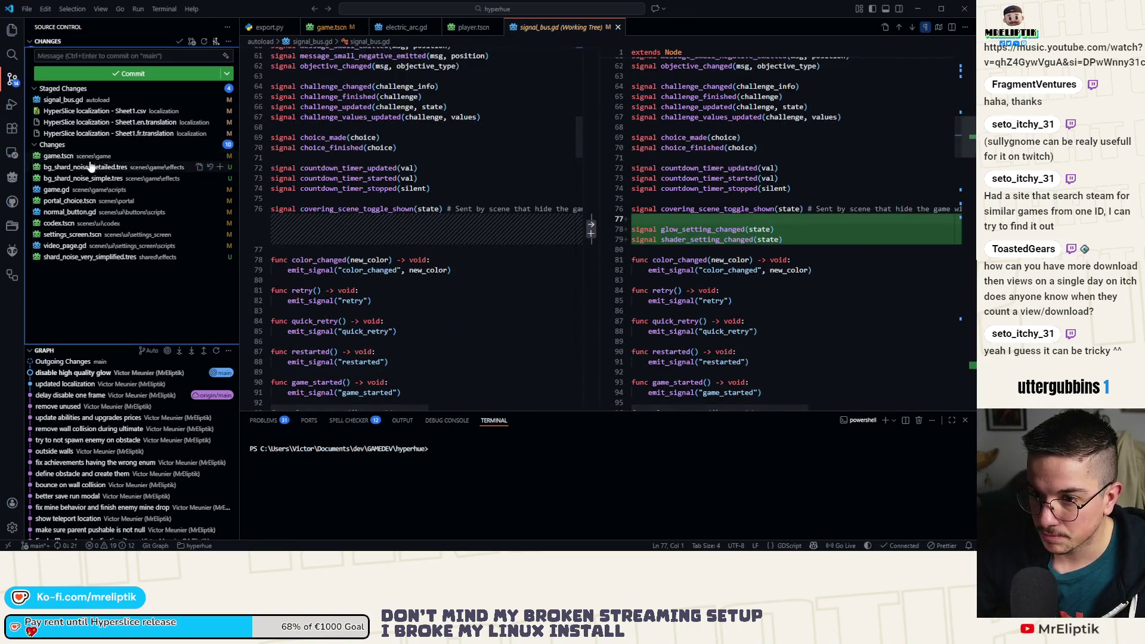
{"action": "left_click", "coordinate": [72, 155]}
{"action": "left_click", "coordinate": [73, 178], "text": "shift"}
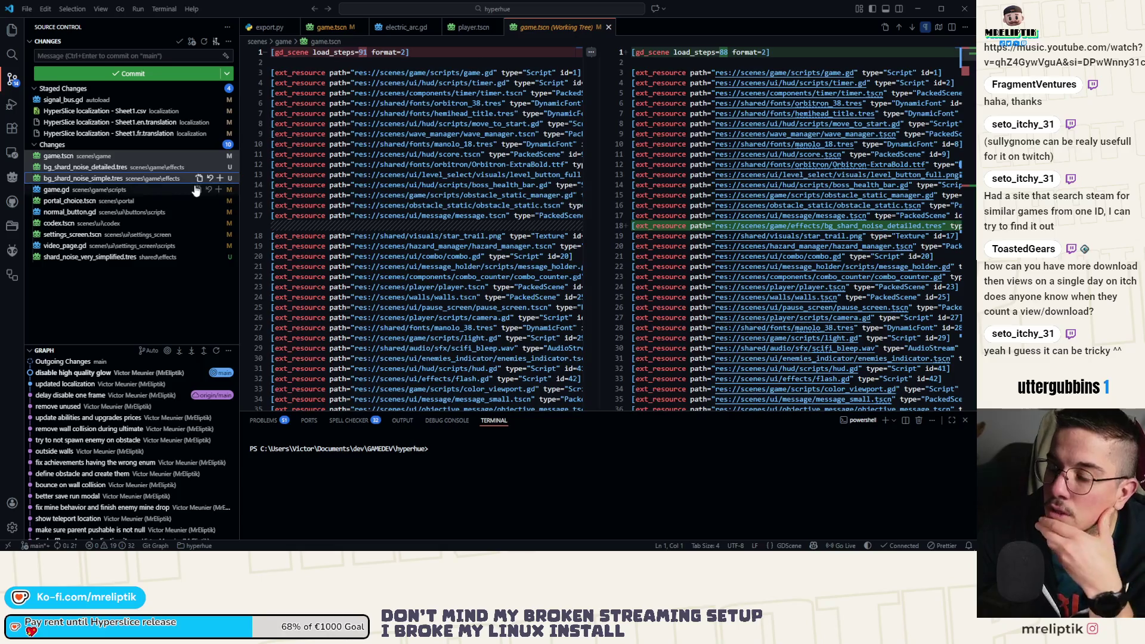
{"action": "left_click", "coordinate": [220, 179]}
{"action": "left_click", "coordinate": [223, 191]}
{"action": "left_click", "coordinate": [219, 190]}
- Review the remaining diffs and stage settings_screen.tscn, video_page.gd and shard_noise_very_simplified.tres
{"action": "left_click", "coordinate": [67, 202]}
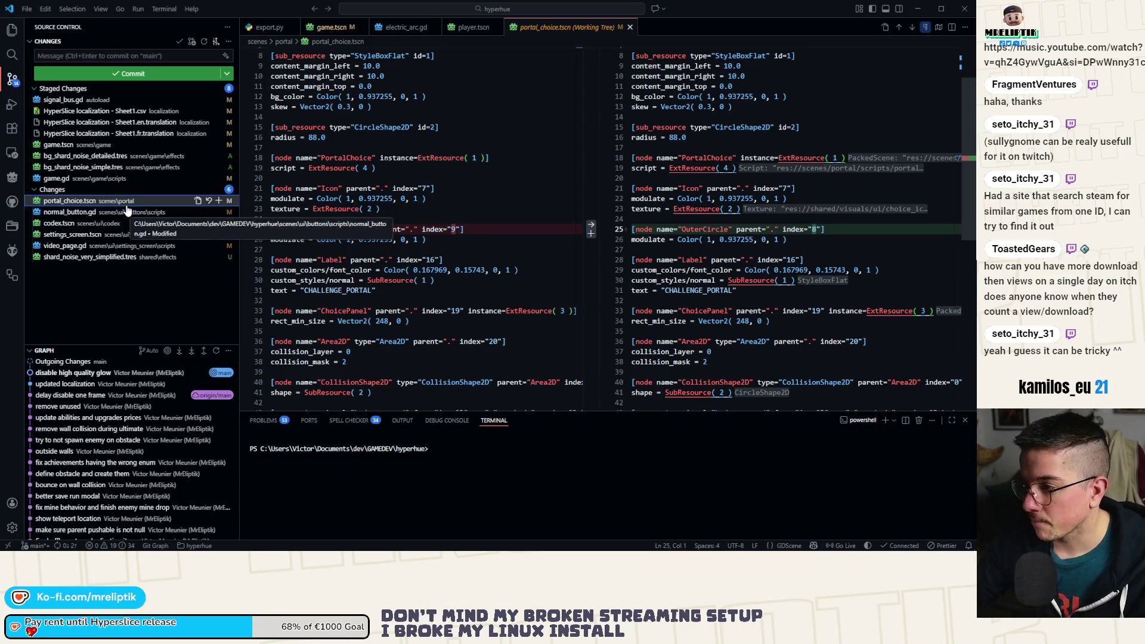
{"action": "left_click", "coordinate": [90, 213]}
{"action": "left_click", "coordinate": [88, 224]}
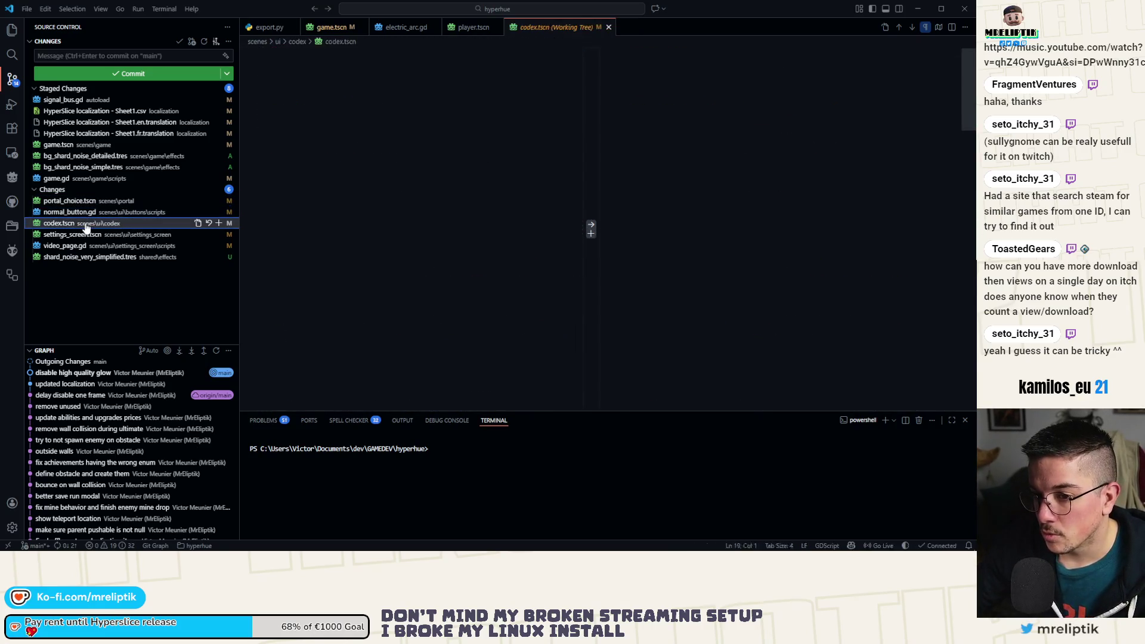
{"action": "left_click", "coordinate": [88, 234]}
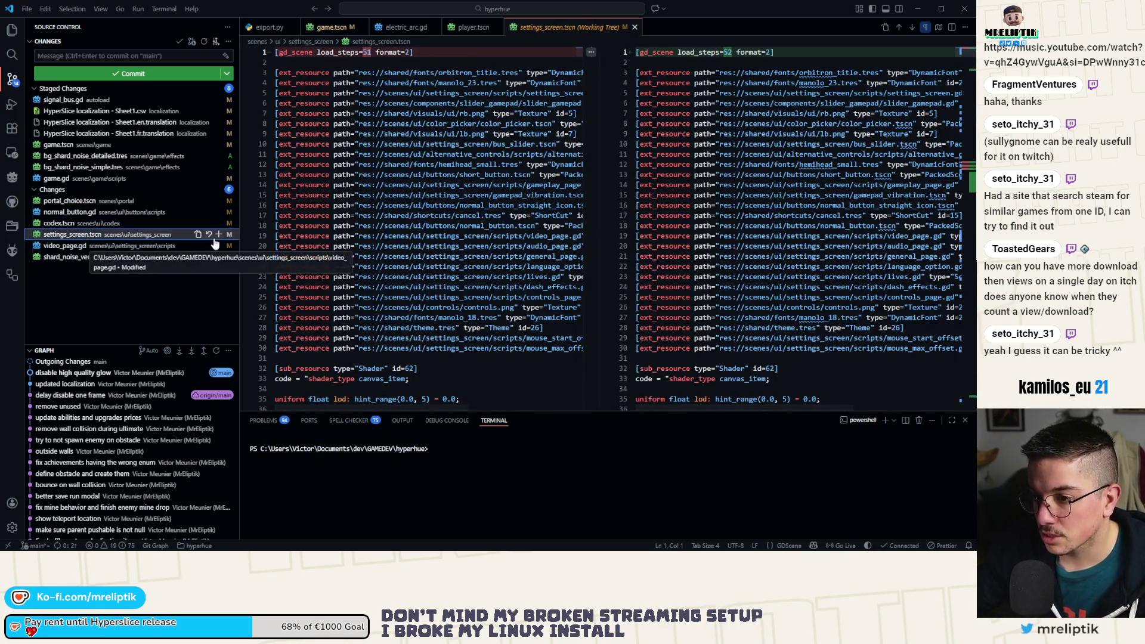
{"action": "left_click", "coordinate": [218, 234]}
{"action": "left_click", "coordinate": [109, 245]}
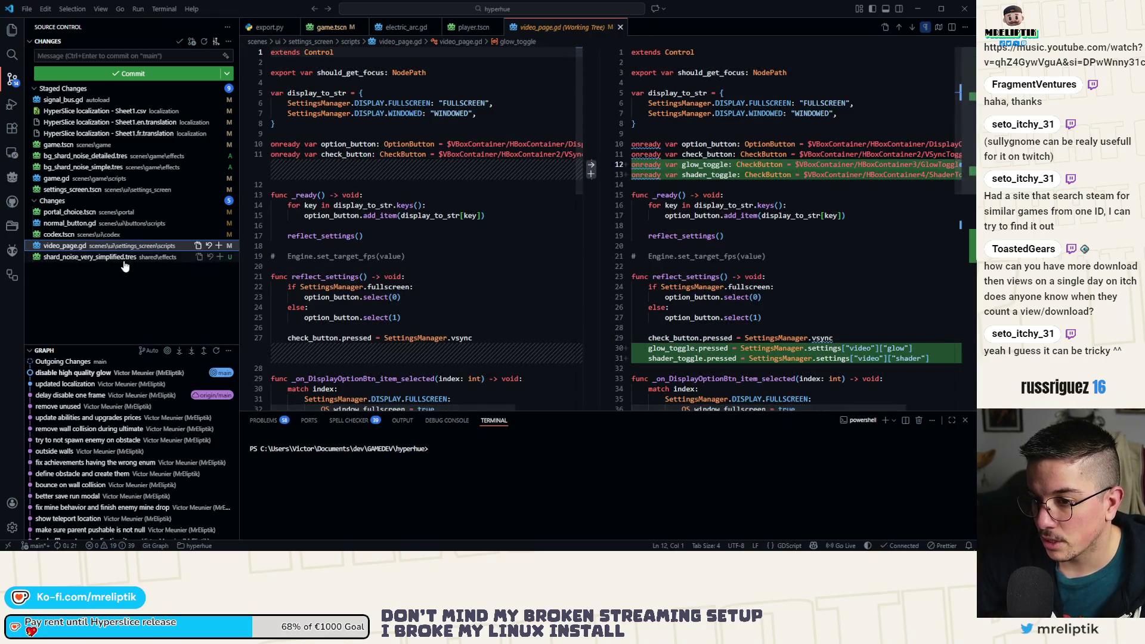
{"action": "left_click", "coordinate": [219, 246]}
- Commit the staged files with the message "settings for glow and shader bg"
{"action": "left_click", "coordinate": [95, 58]}
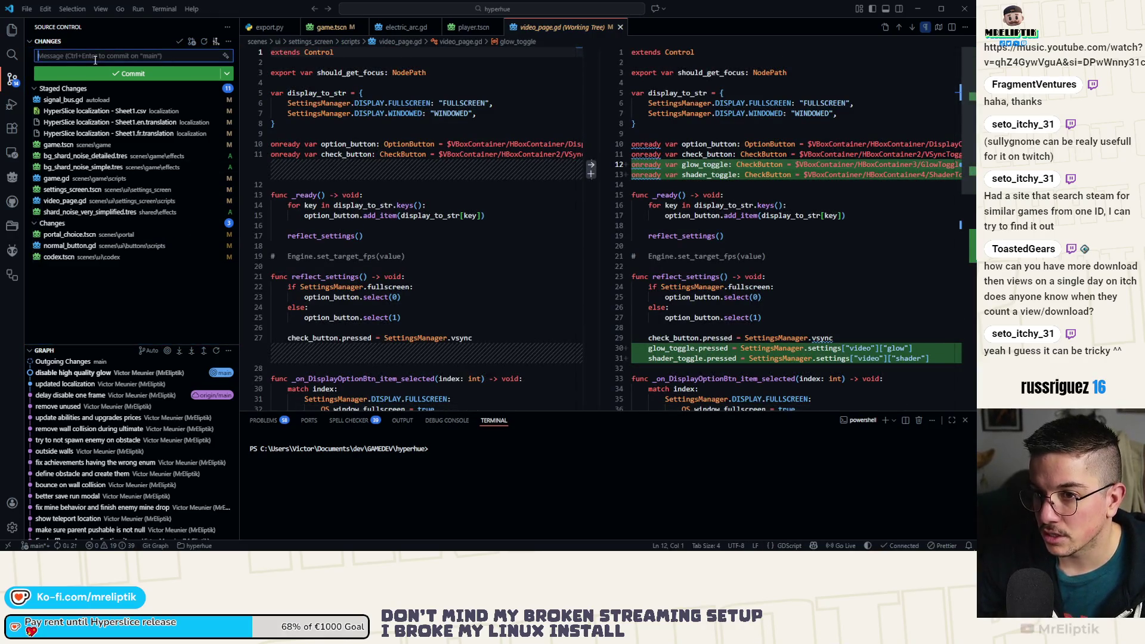
{"action": "type", "text": "settings for glow "}
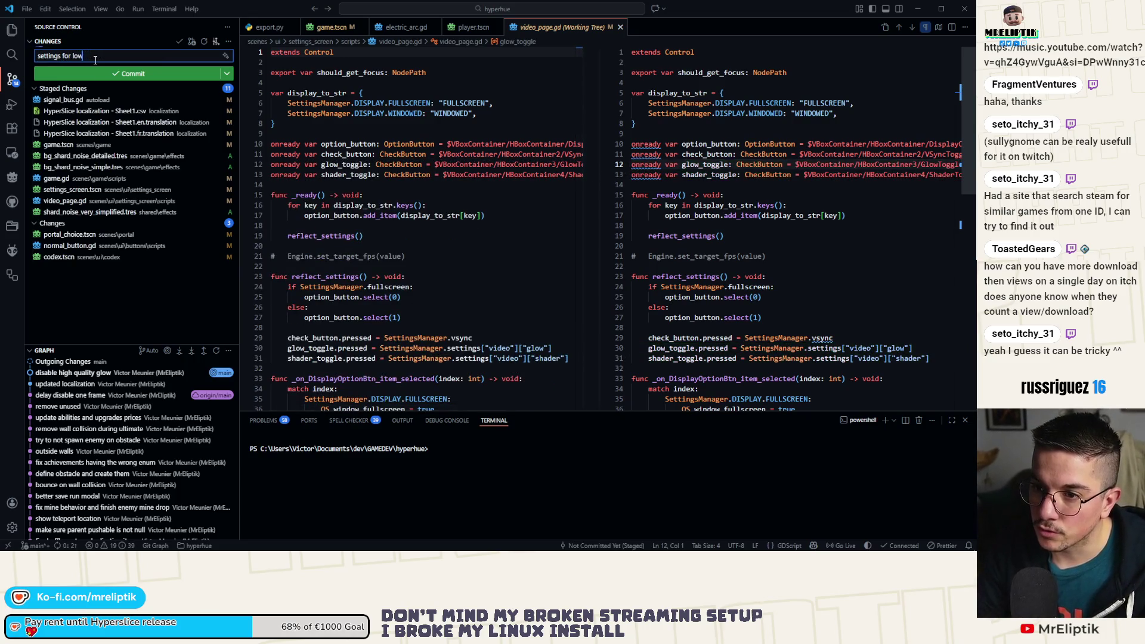
{"action": "type", "text": "and shader bg"}
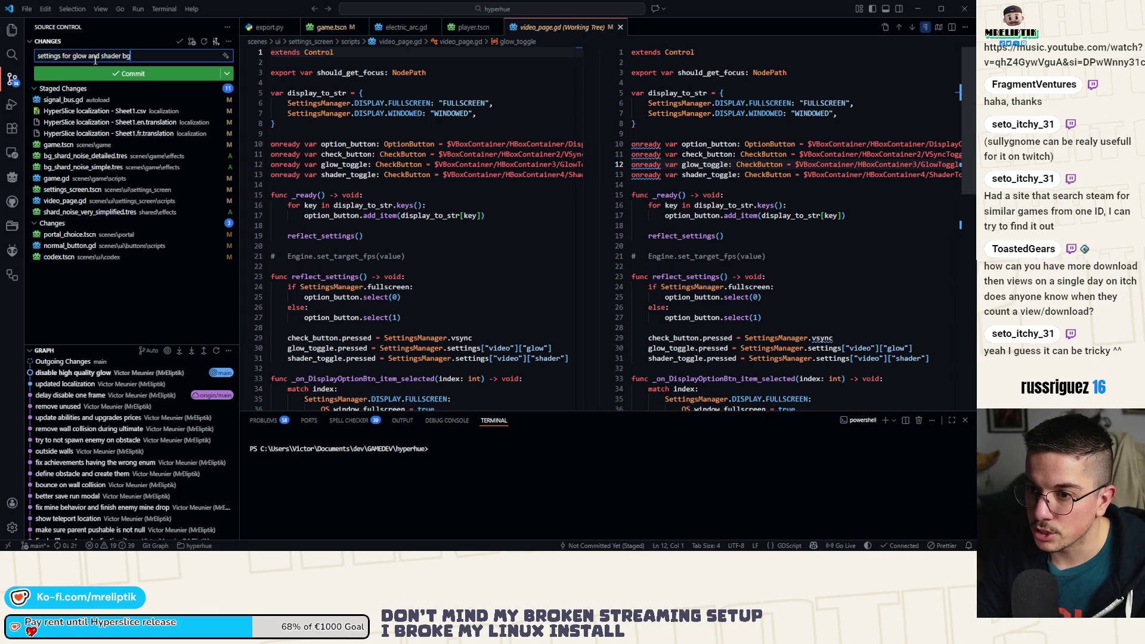
{"action": "key", "text": "ctrl+Return"}
{"action": "left_click", "coordinate": [95, 122]}
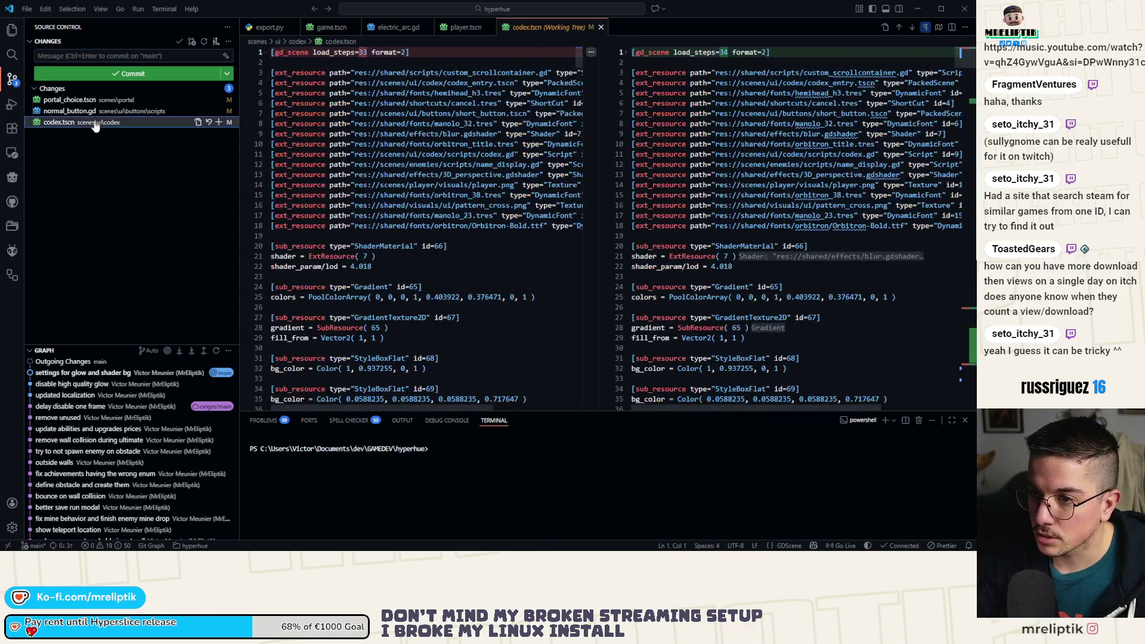
- Stage codex.tscn and commit it as "attack and movement description"
{"action": "scroll", "coordinate": [526, 213], "scroll_direction": "down", "scroll_amount": 20}
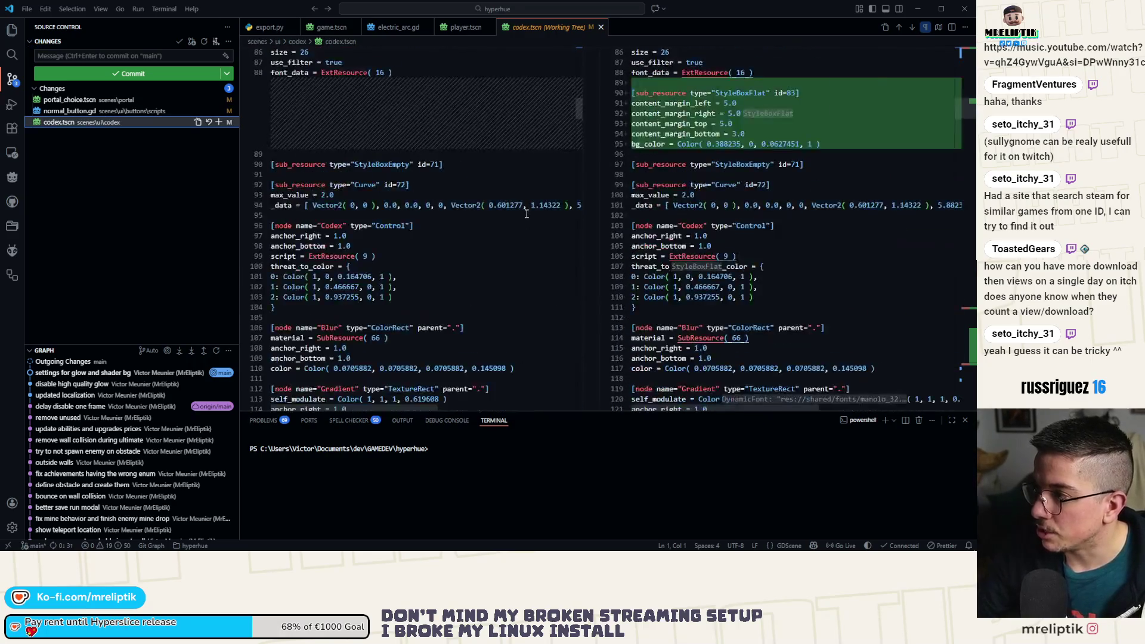
{"action": "left_click_drag", "start_coordinate": [967, 105], "coordinate": [972, 367]}
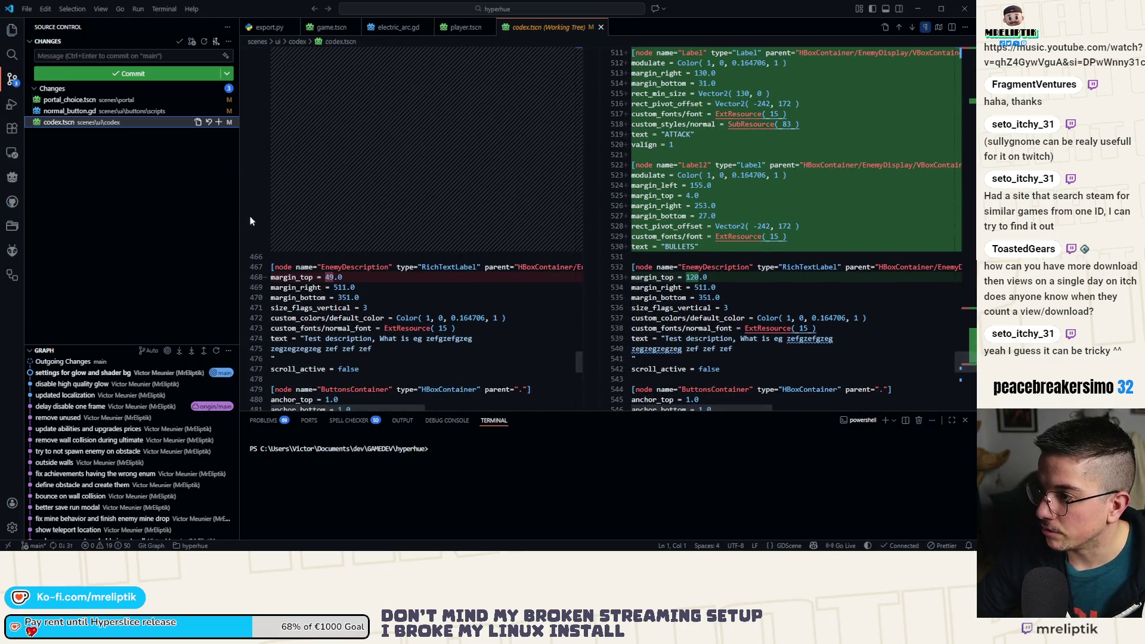
{"action": "left_click", "coordinate": [218, 122]}
{"action": "left_click", "coordinate": [67, 132]}
{"action": "left_click", "coordinate": [77, 55]}
{"action": "type", "text": "attack and movement defscrip"}
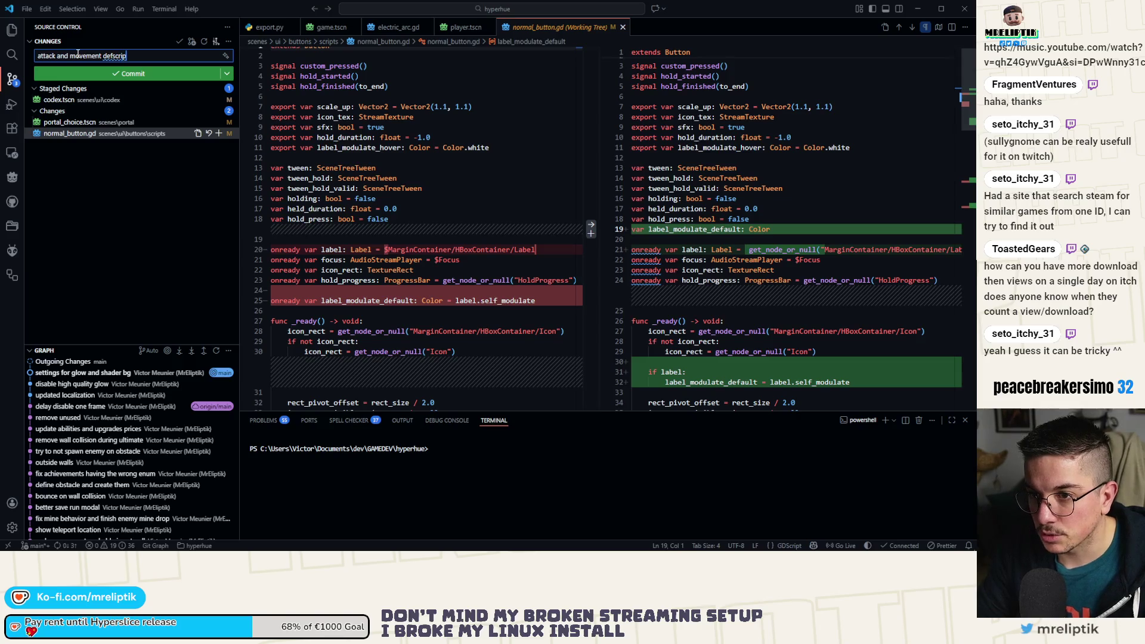
{"action": "type", "text": "tion"}
{"action": "key", "text": "ctrl+Return"}
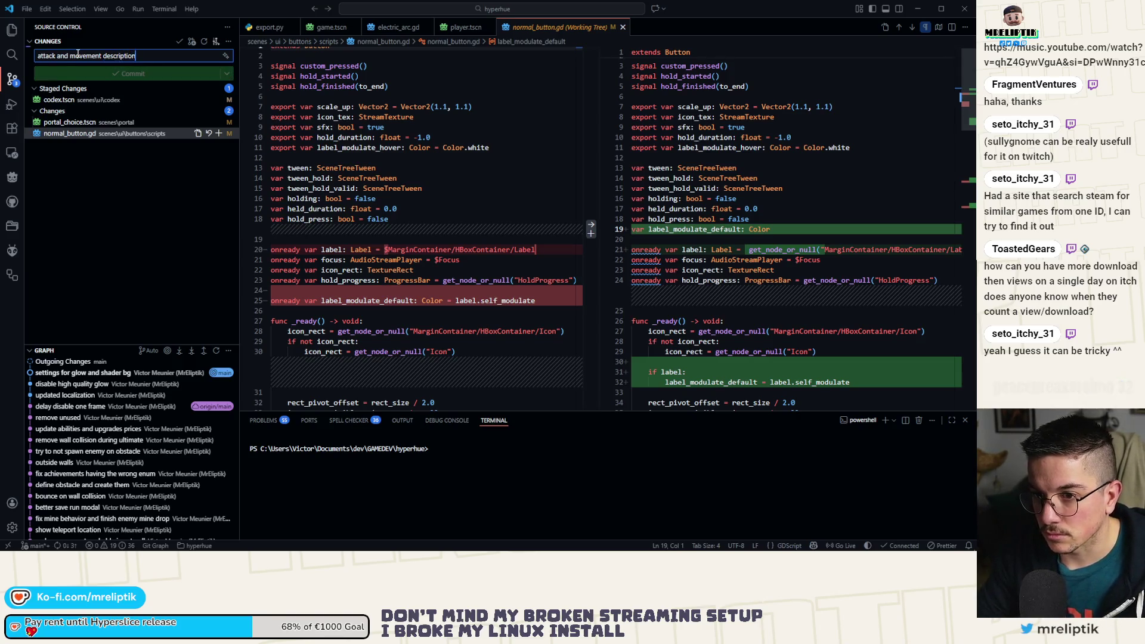
- Stage normal_button.gd and start its commit message
{"action": "left_click", "coordinate": [157, 112]}
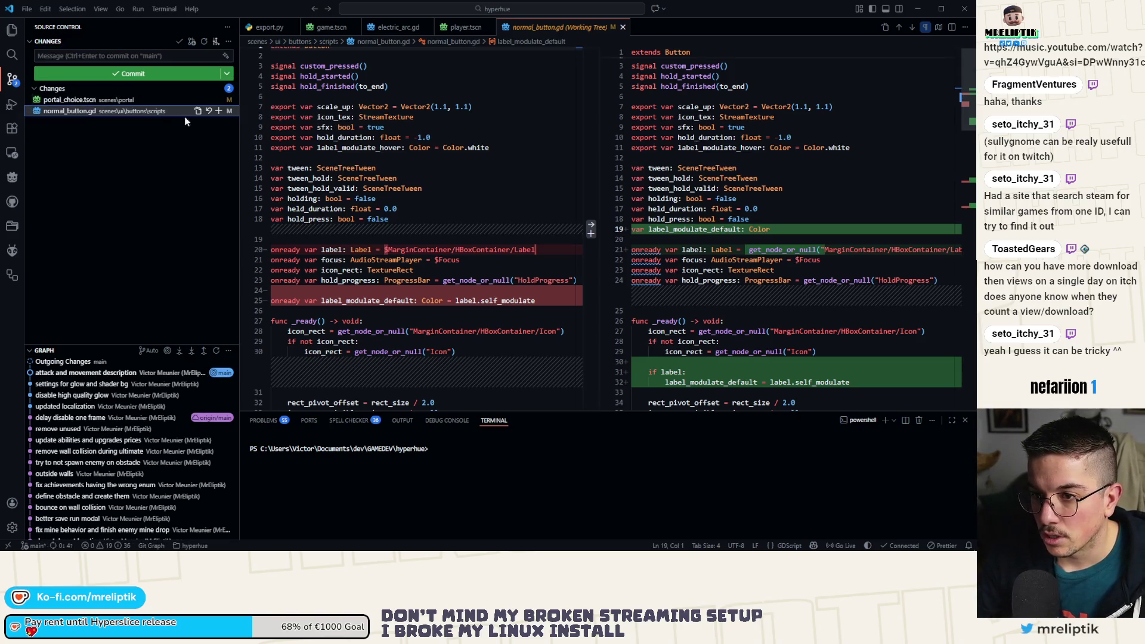
{"action": "left_click", "coordinate": [219, 113]}
{"action": "left_click", "coordinate": [111, 56]}
- Commit normal_button.gd as "check label", then portal_choice.tscn as "update"
{"action": "type", "text": "check"}
{"action": "left_click", "coordinate": [112, 71]}
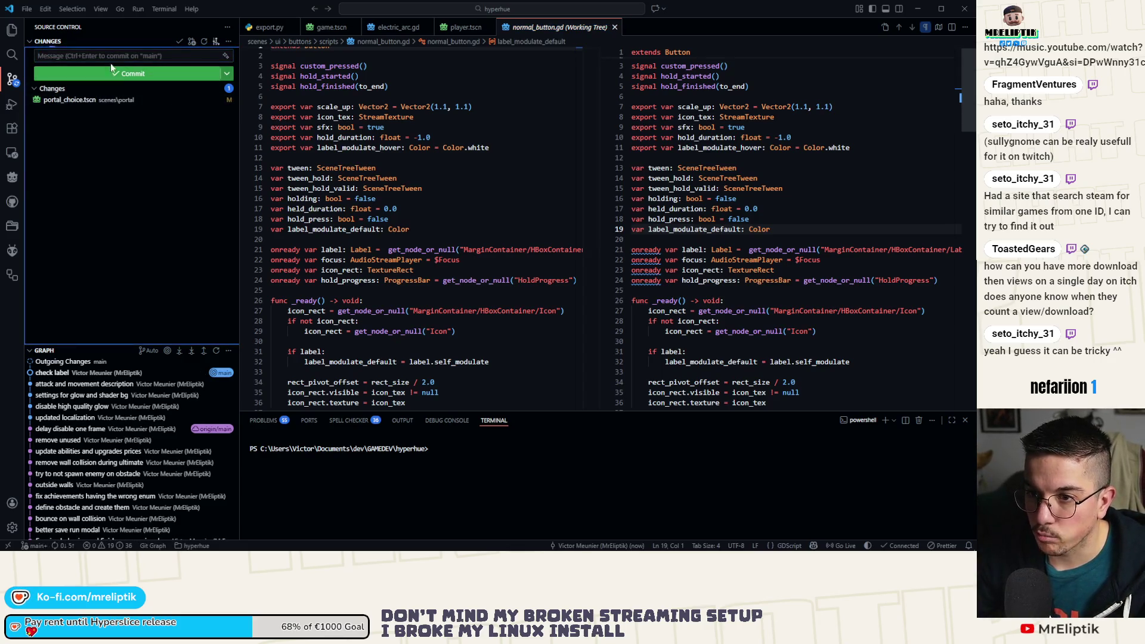
{"action": "left_click", "coordinate": [219, 100]}
{"action": "left_click", "coordinate": [112, 55]}
{"action": "type", "text": "upd"}
{"action": "key", "text": "ctrl+Return"}
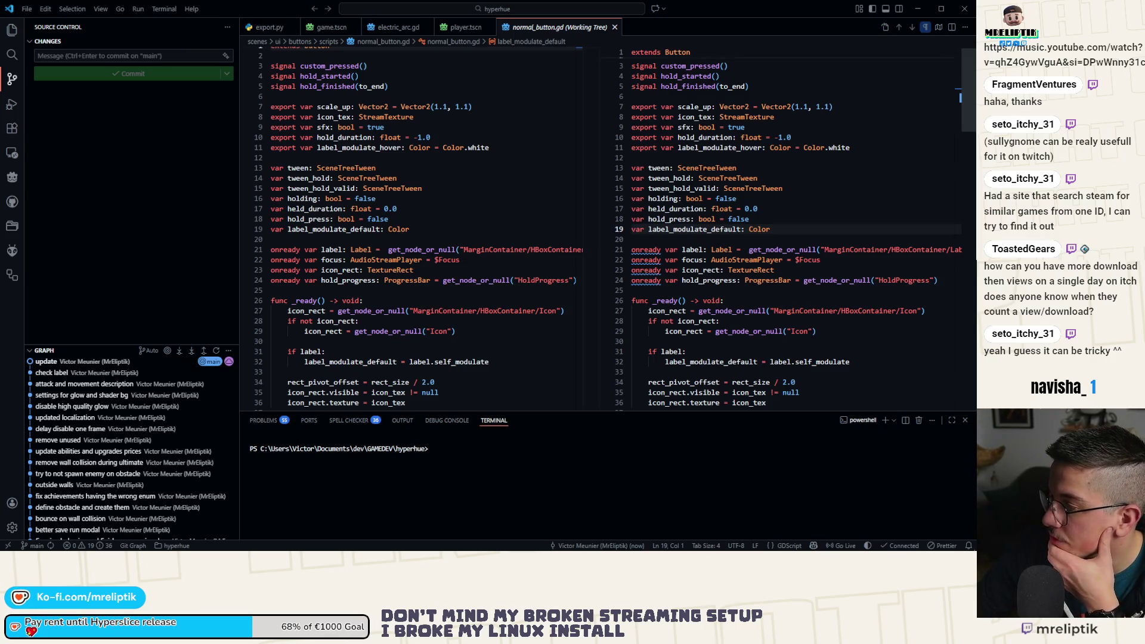
- Show and then hide the hidden system tray icons
{"action": "mouse_move", "coordinate": [757, 536]}
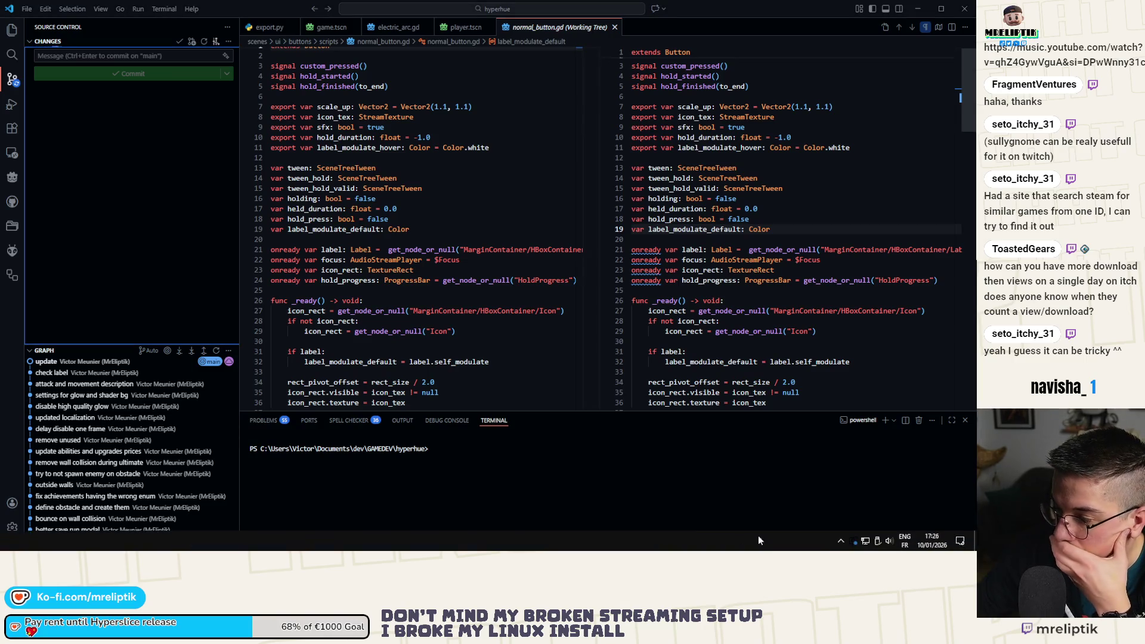
{"action": "left_click", "coordinate": [842, 543]}
{"action": "left_click", "coordinate": [842, 543]}
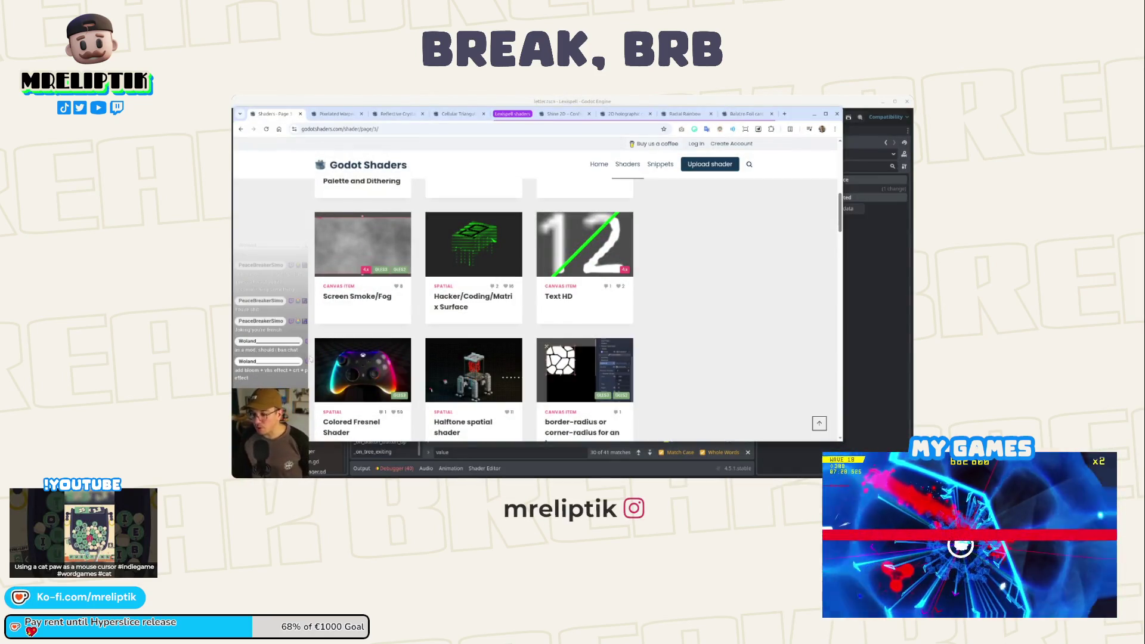
- Scroll up and down through the godotshaders.com shader gallery in the browser
{"action": "scroll", "coordinate": [475, 310], "scroll_direction": "up", "scroll_amount": 3}
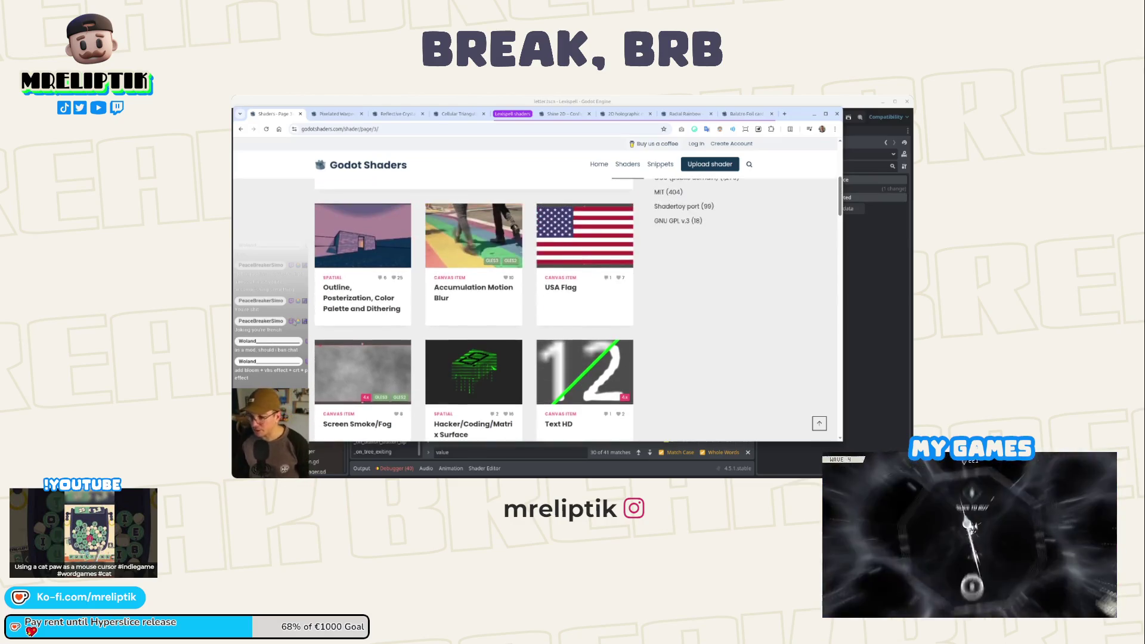
{"action": "scroll", "coordinate": [475, 310], "scroll_direction": "down", "scroll_amount": 3}
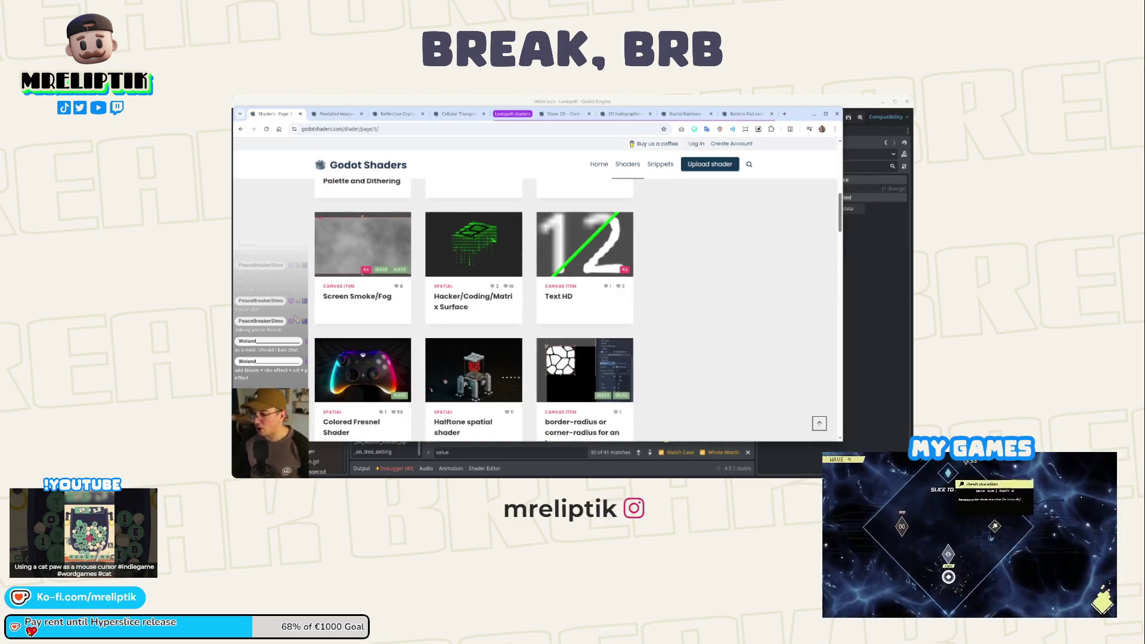
{"action": "scroll", "coordinate": [474, 310], "scroll_direction": "down", "scroll_amount": 3}
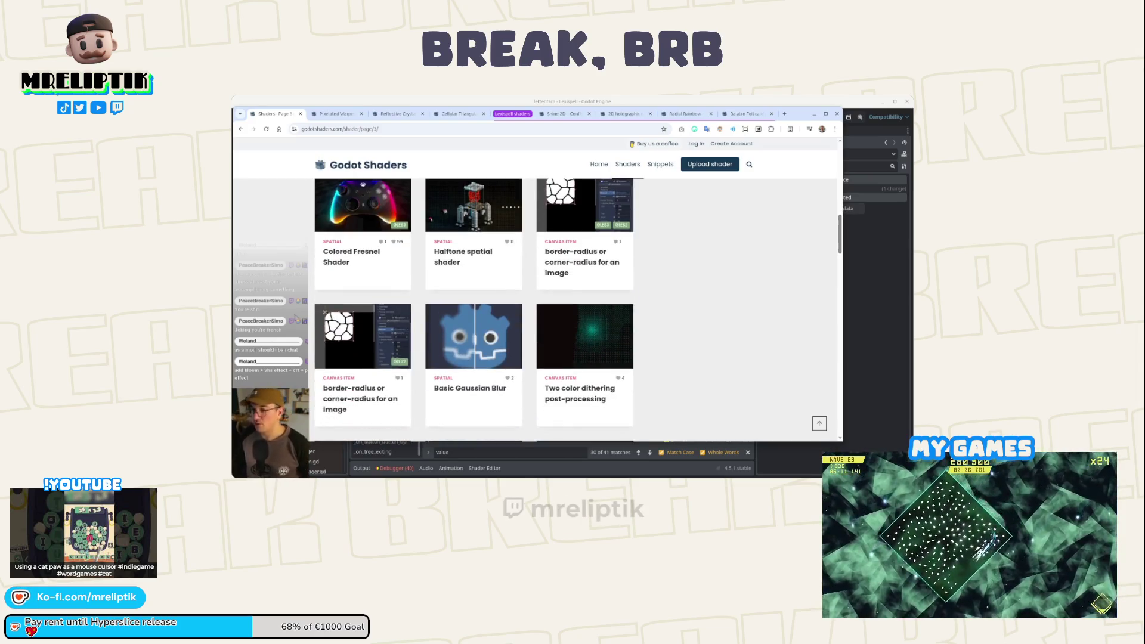
{"action": "scroll", "coordinate": [474, 310], "scroll_direction": "down", "scroll_amount": 3}
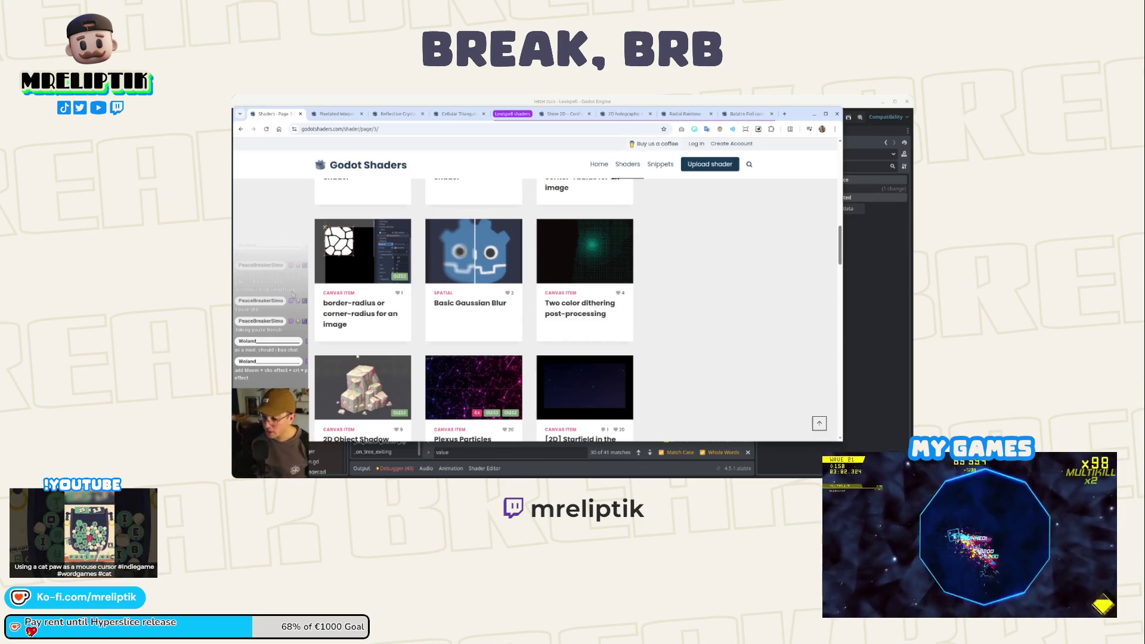
{"action": "scroll", "coordinate": [474, 310], "scroll_direction": "down", "scroll_amount": 2}
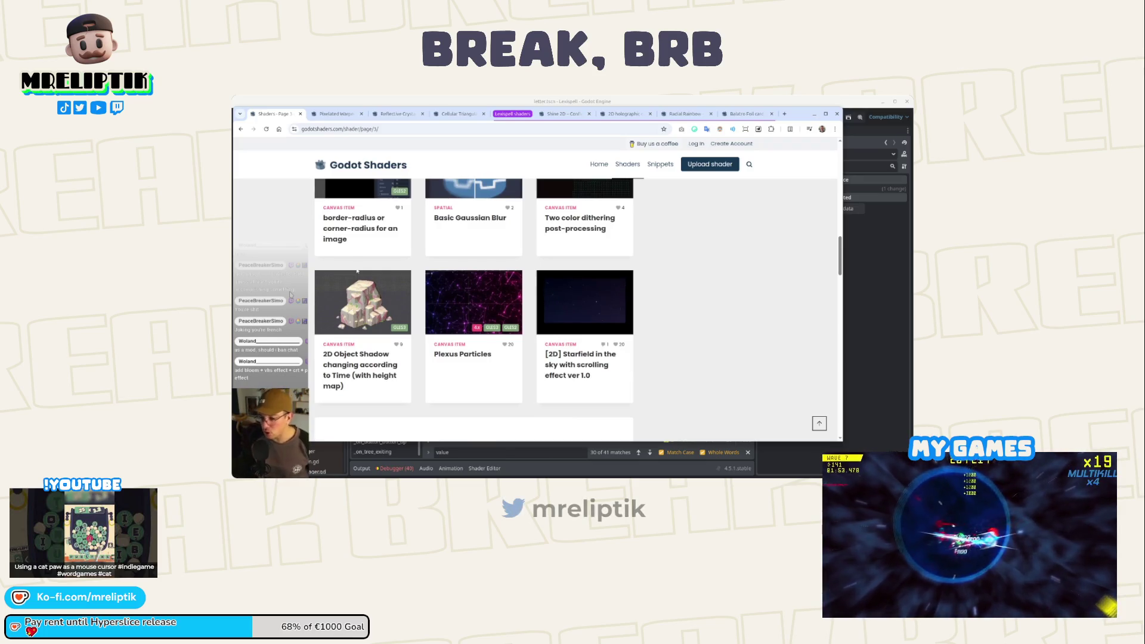
{"action": "scroll", "coordinate": [474, 310], "scroll_direction": "down", "scroll_amount": 1}
{"action": "scroll", "coordinate": [474, 310], "scroll_direction": "up", "scroll_amount": 2}
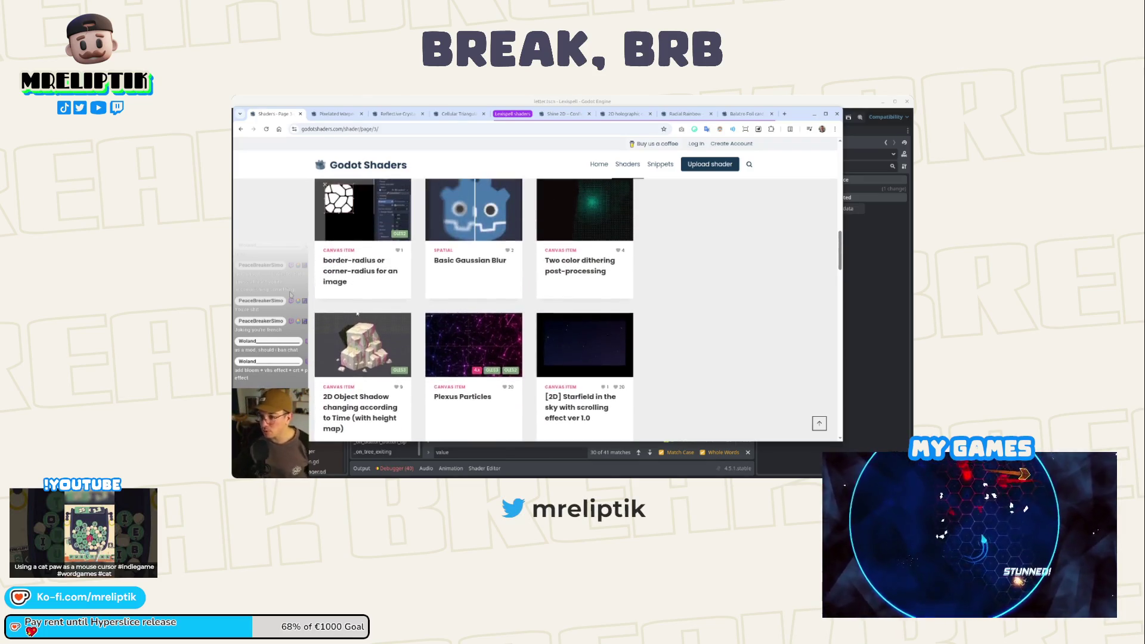
{"action": "scroll", "coordinate": [357, 313], "scroll_direction": "down", "scroll_amount": 5}
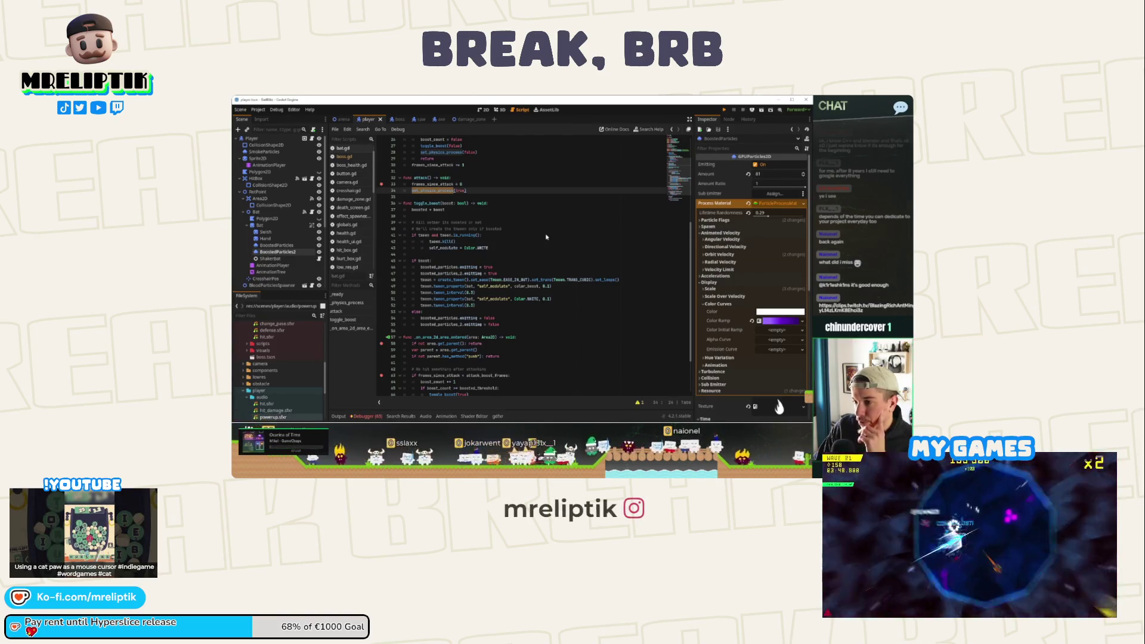
- Run the game to hit the bat.gd breakpoint, then view the wand TextureRect in 2D
{"action": "key", "text": "F5"}
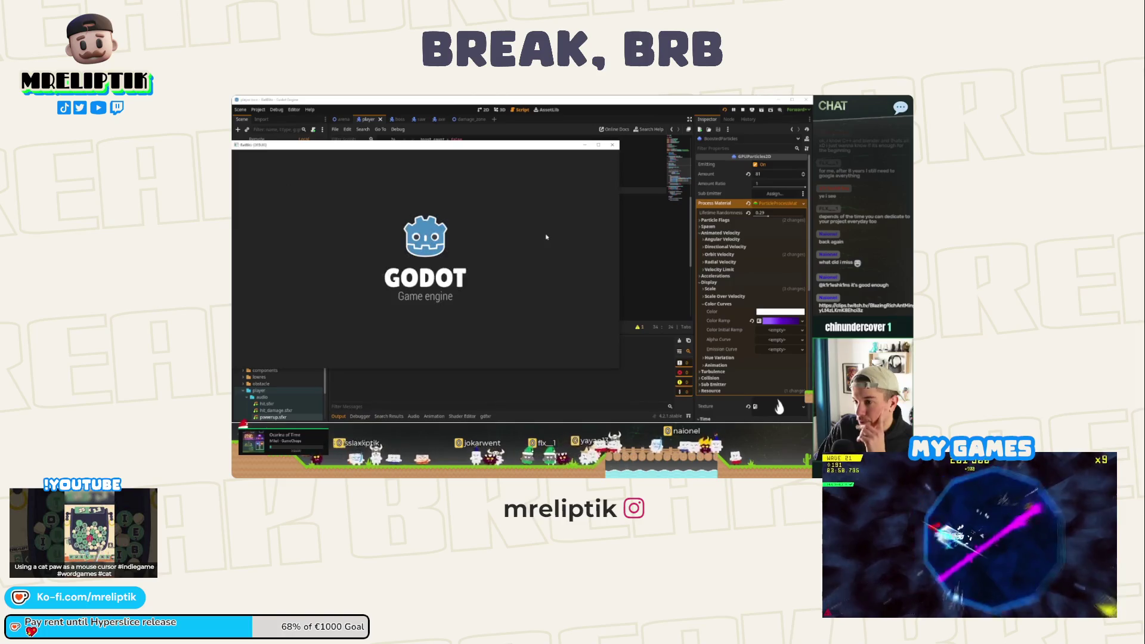
{"action": "left_click", "coordinate": [430, 246]}
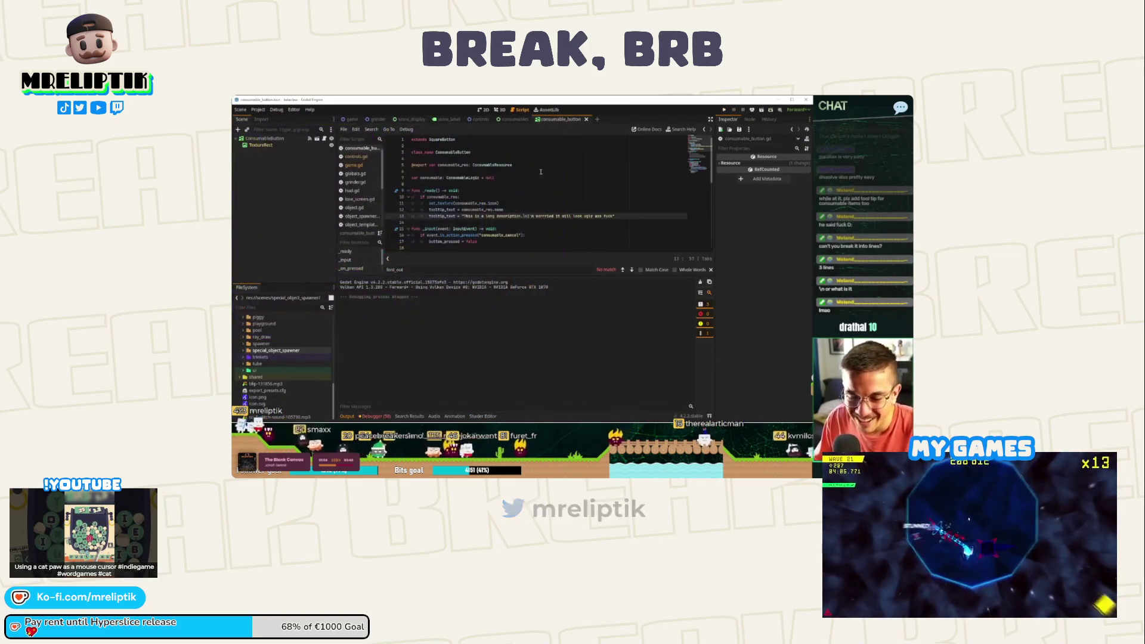
{"action": "left_click", "coordinate": [279, 146]}
{"action": "left_click", "coordinate": [485, 111]}
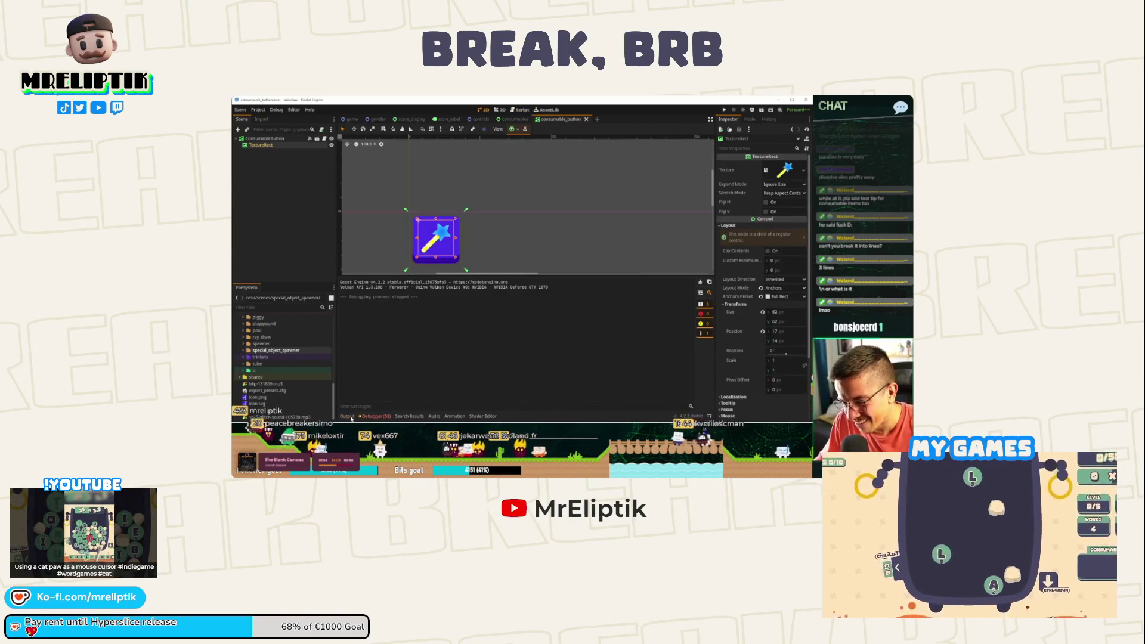
{"action": "left_click", "coordinate": [349, 416]}
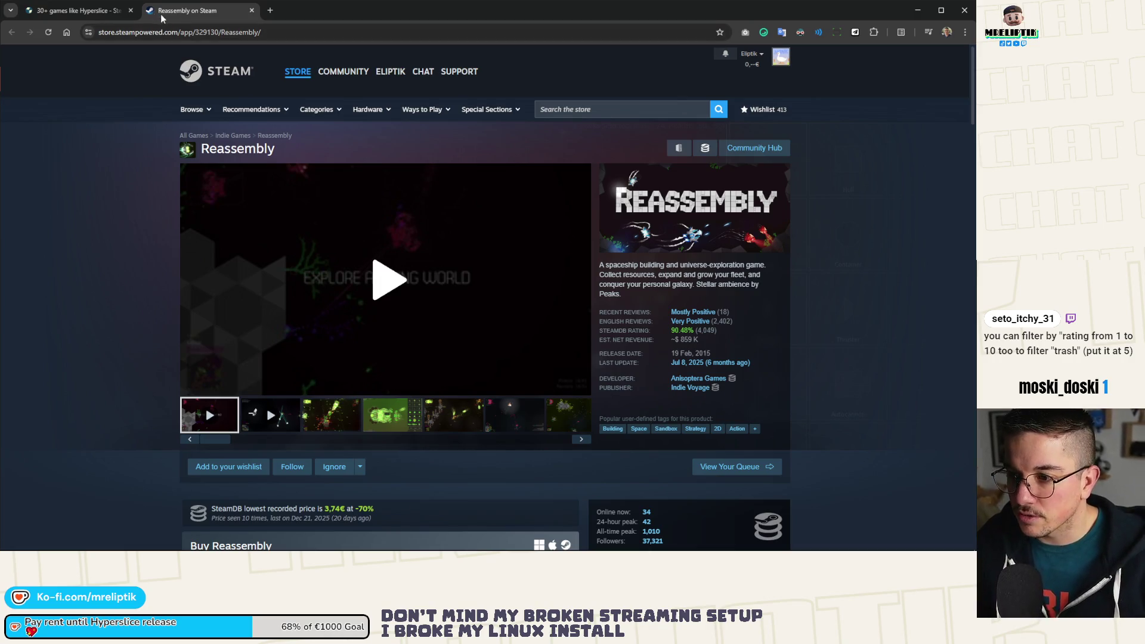
- Play the Reassembly trailer, browse its store page, then close that tab
{"action": "left_click", "coordinate": [355, 262]}
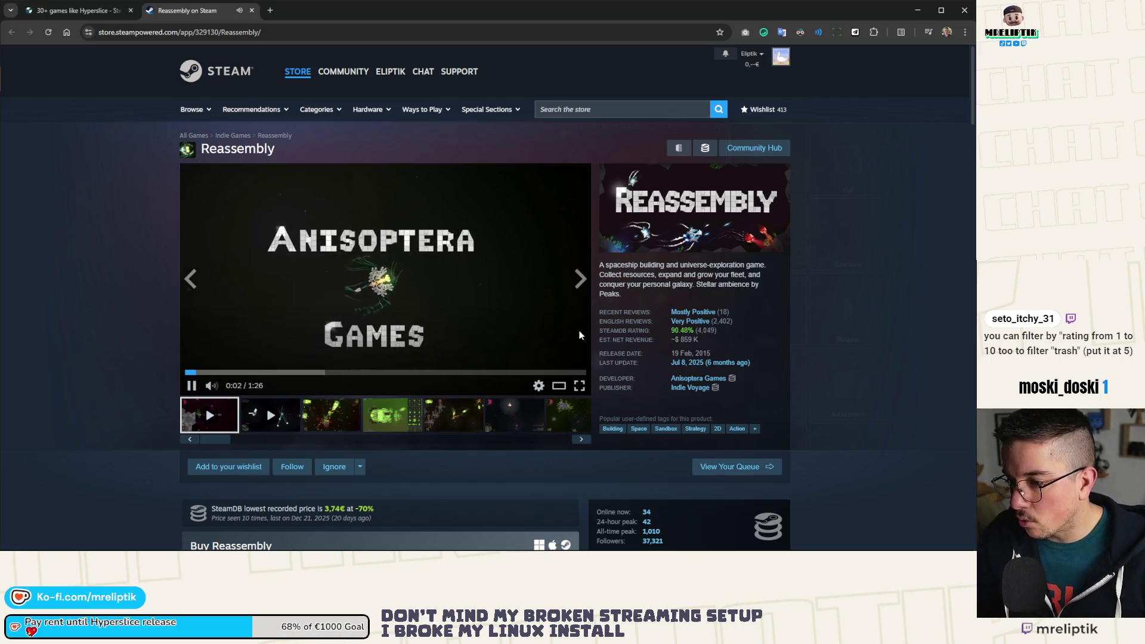
{"action": "scroll", "coordinate": [481, 328], "scroll_direction": "down", "scroll_amount": 4}
{"action": "scroll", "coordinate": [481, 334], "scroll_direction": "up", "scroll_amount": 3}
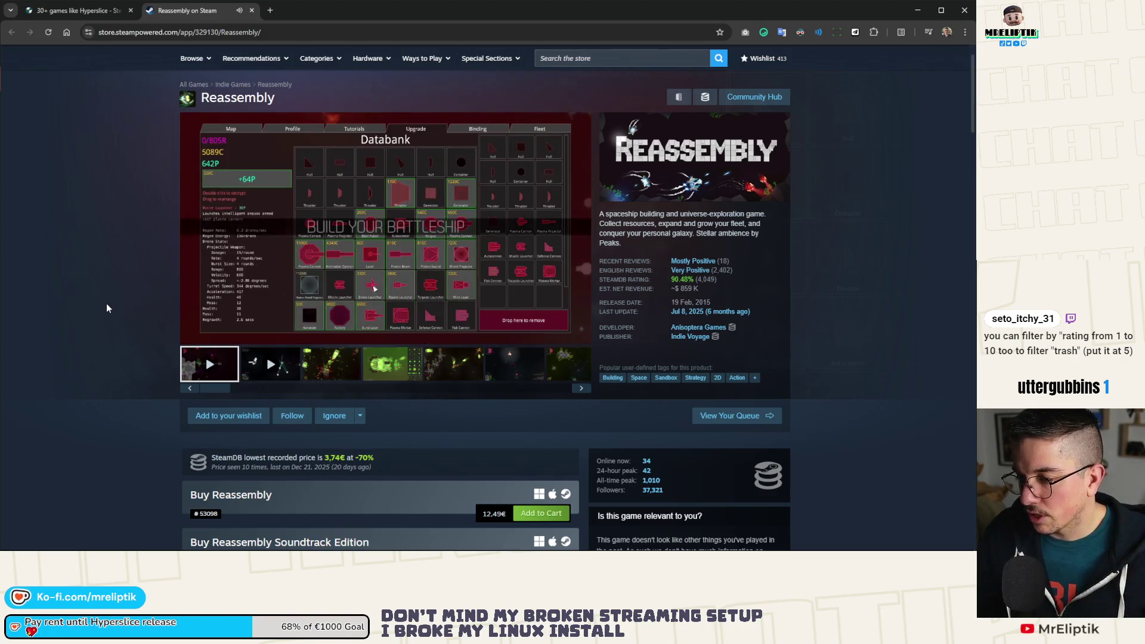
{"action": "scroll", "coordinate": [107, 308], "scroll_direction": "down", "scroll_amount": 5}
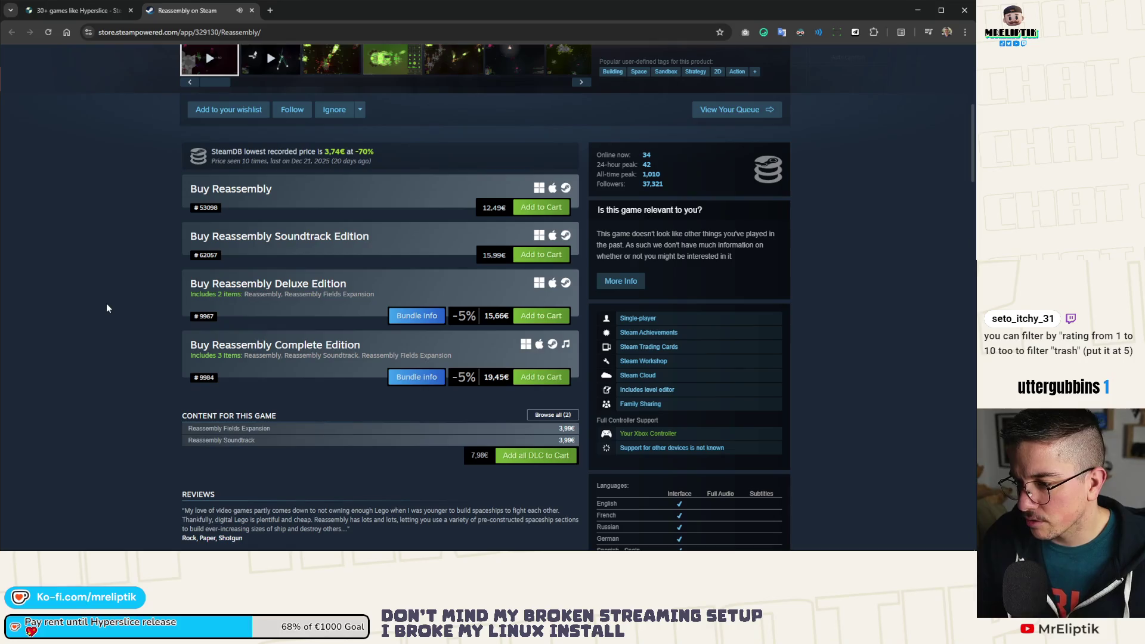
{"action": "scroll", "coordinate": [108, 308], "scroll_direction": "down", "scroll_amount": 6}
{"action": "scroll", "coordinate": [114, 307], "scroll_direction": "up", "scroll_amount": 12}
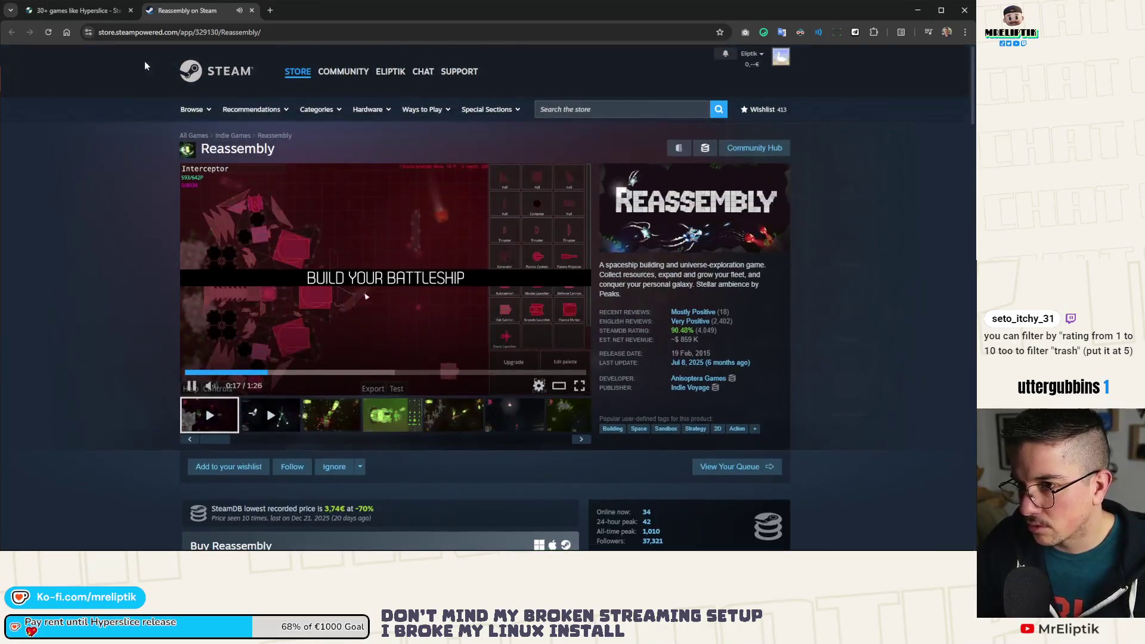
{"action": "left_click", "coordinate": [119, 11]}
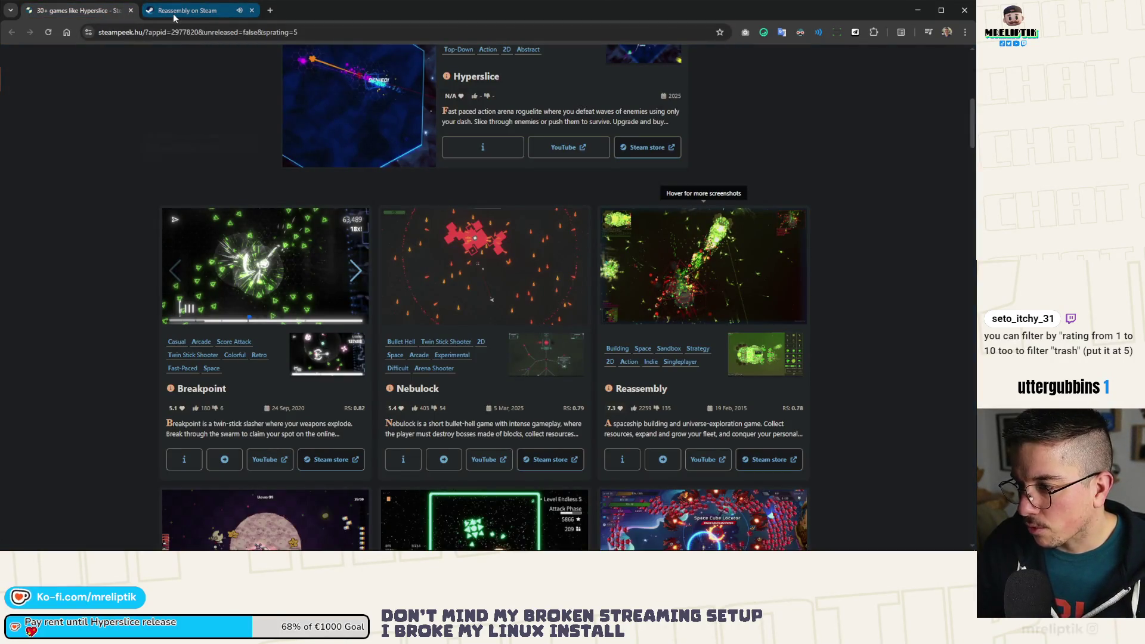
{"action": "middle_click", "coordinate": [173, 13]}
- Scroll the games-like-Hyperslice list and open the Waves store page
{"action": "scroll", "coordinate": [120, 174], "scroll_direction": "down", "scroll_amount": 8}
{"action": "scroll", "coordinate": [120, 174], "scroll_direction": "down", "scroll_amount": 5}
{"action": "scroll", "coordinate": [119, 174], "scroll_direction": "down", "scroll_amount": 5}
{"action": "scroll", "coordinate": [122, 179], "scroll_direction": "up", "scroll_amount": 15}
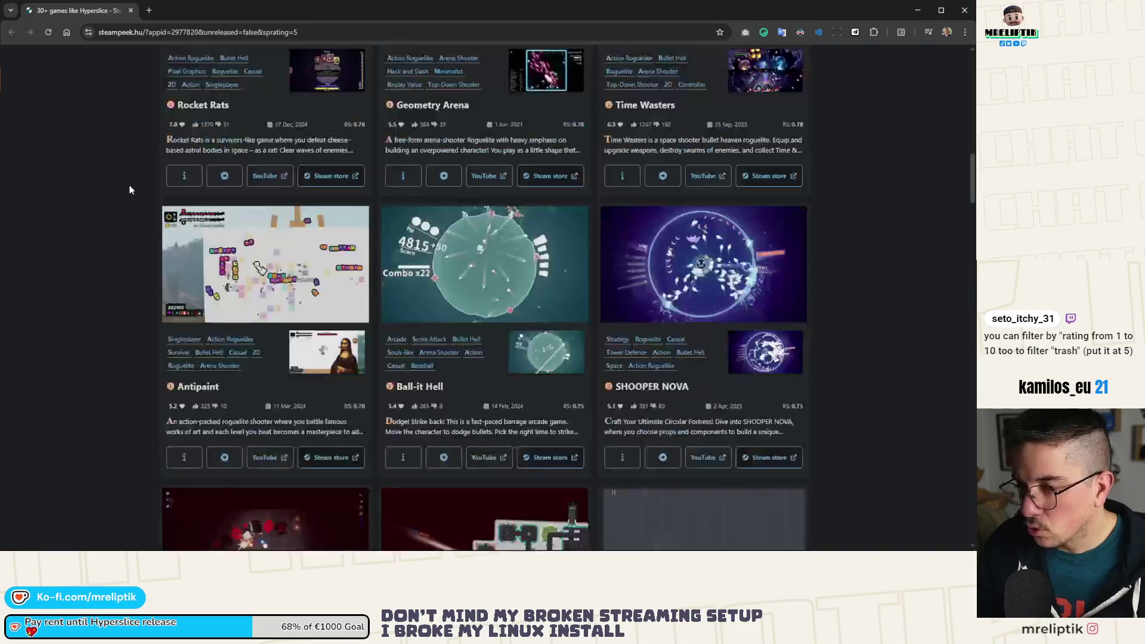
{"action": "scroll", "coordinate": [132, 186], "scroll_direction": "down", "scroll_amount": 8}
{"action": "scroll", "coordinate": [132, 192], "scroll_direction": "down", "scroll_amount": 10}
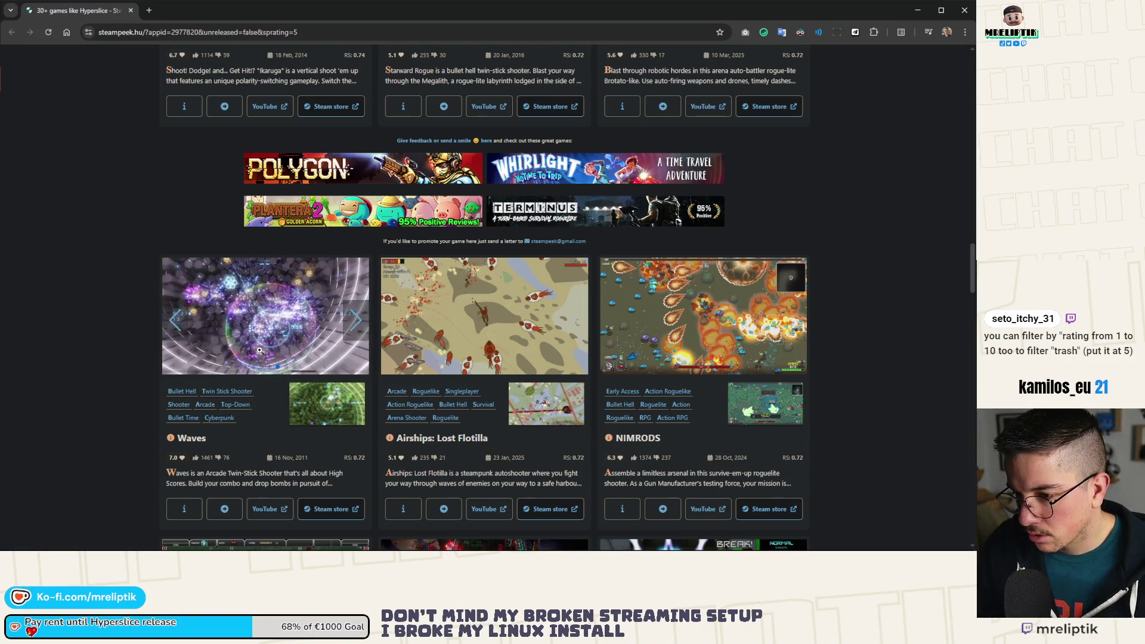
{"action": "left_click", "coordinate": [329, 509]}
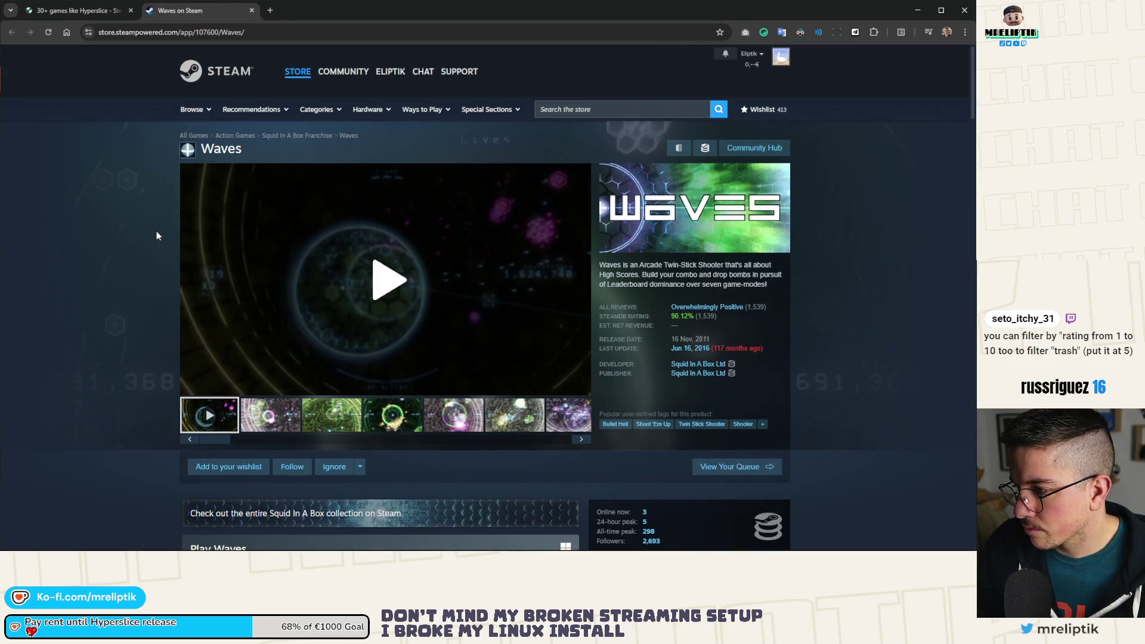
- Play the Waves trailer and skip ahead in it before leaving the browser
{"action": "left_click", "coordinate": [416, 245]}
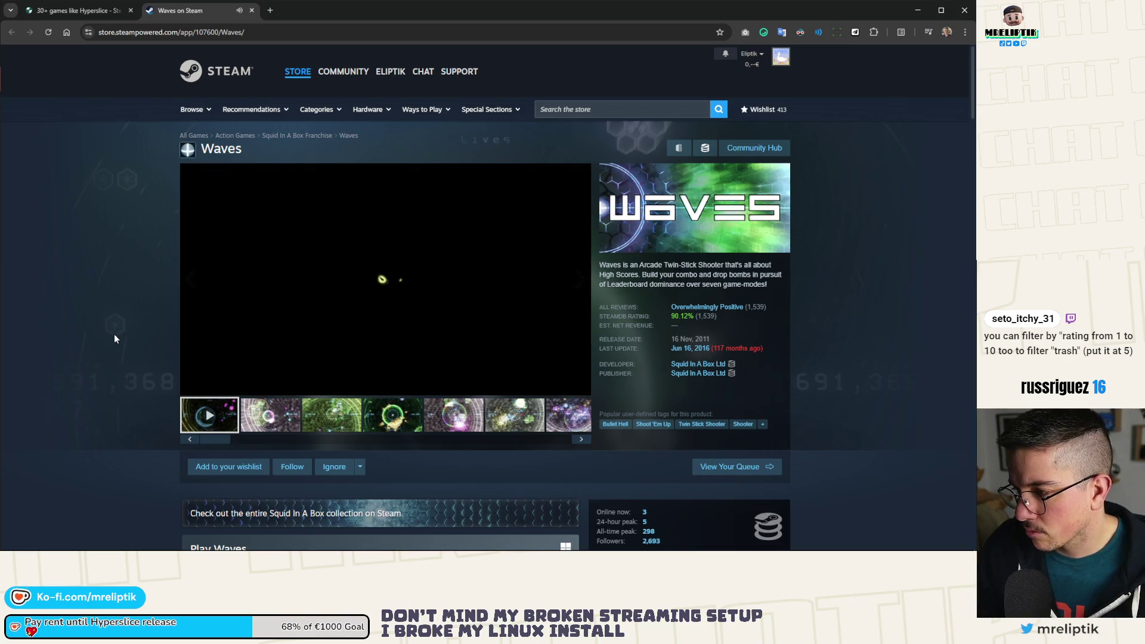
{"action": "scroll", "coordinate": [115, 339], "scroll_direction": "down", "scroll_amount": 1}
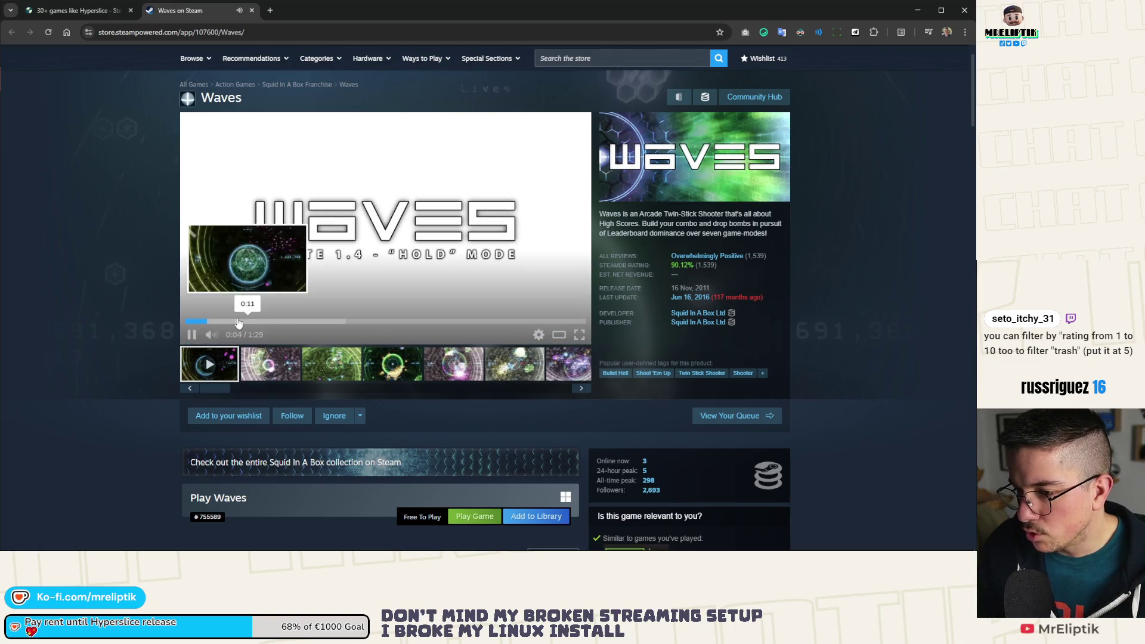
{"action": "left_click", "coordinate": [277, 321]}
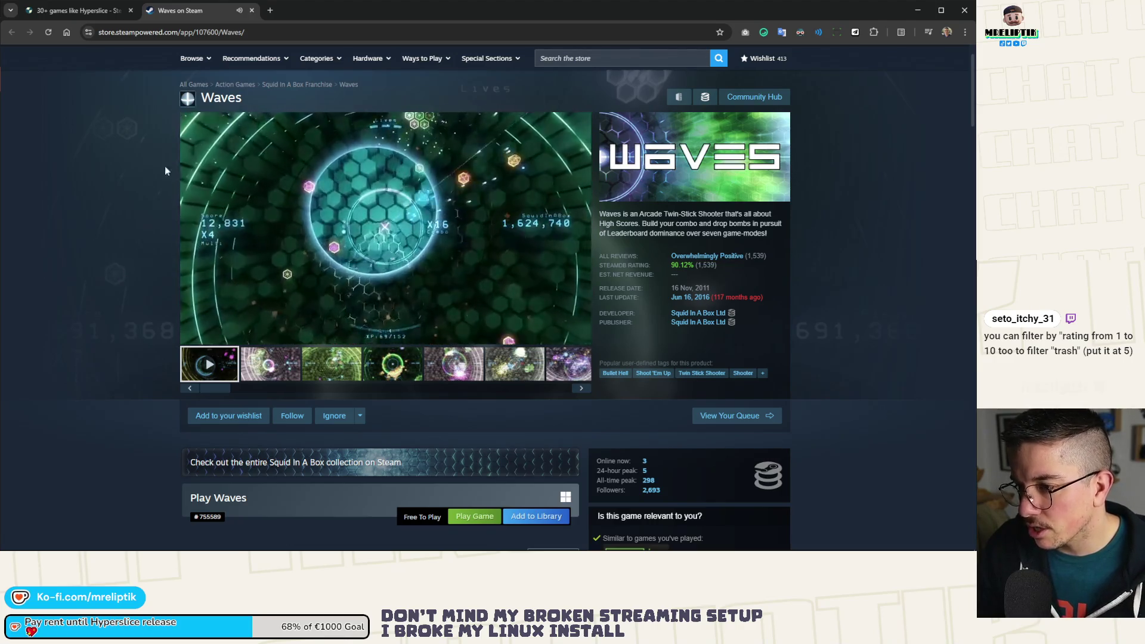
{"action": "left_click", "coordinate": [78, 5]}
{"action": "key", "text": "alt+Tab"}
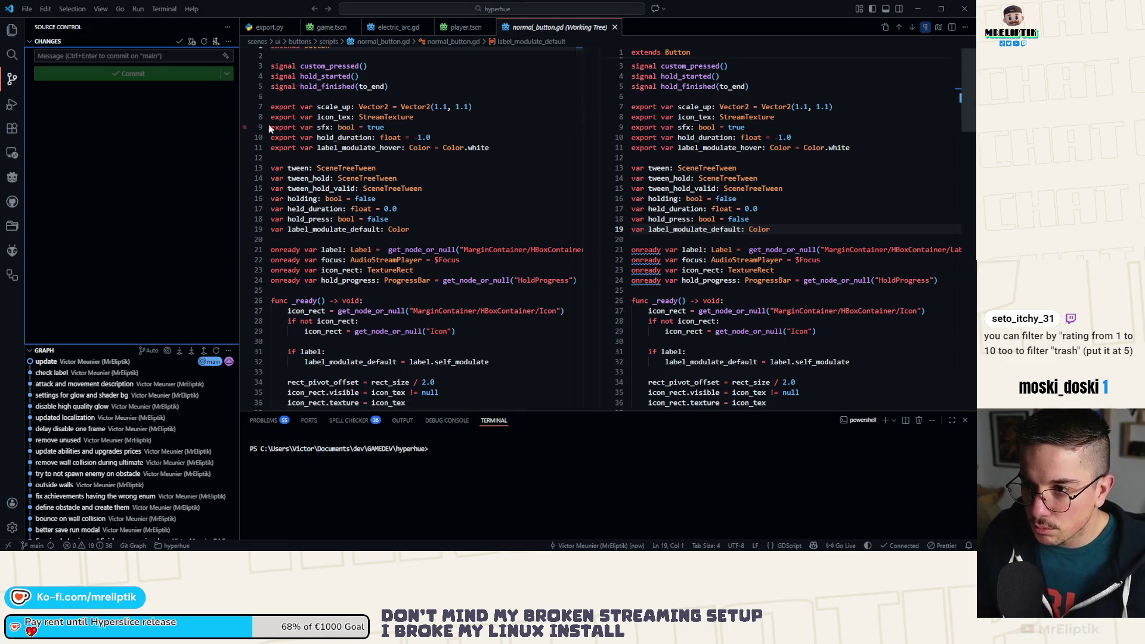
- Switch from VS Code's normal_button.gd diff back to the Godot editor
{"action": "key", "text": "alt+Tab"}
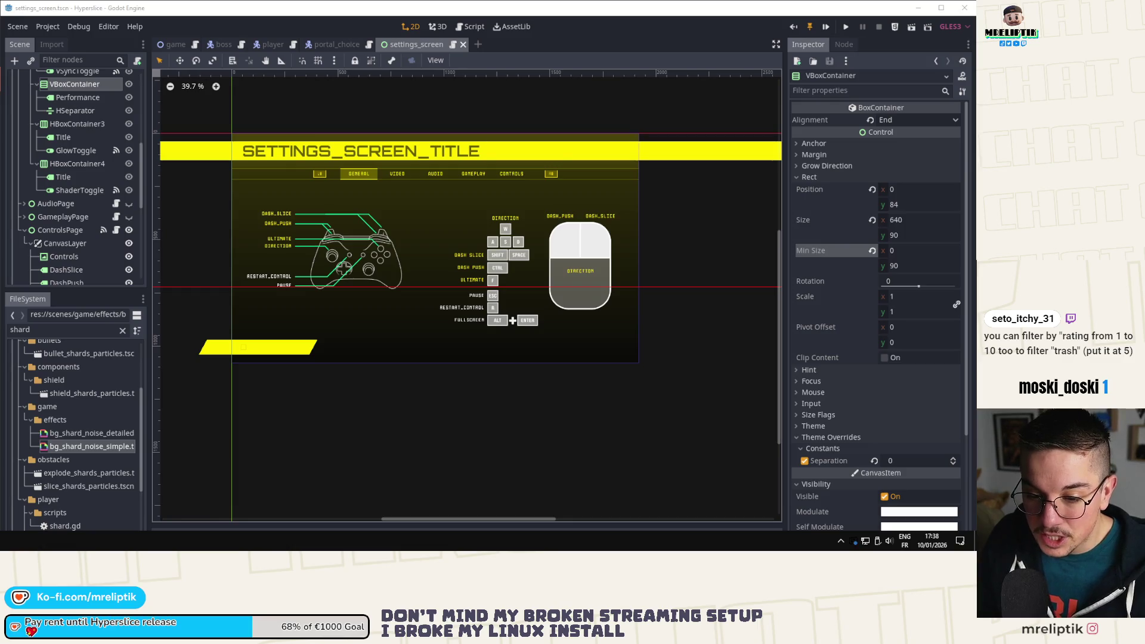
- Zoom the canvas and select the settings screen's Gradient node
{"action": "scroll", "coordinate": [387, 226], "scroll_direction": "up", "scroll_amount": 3}
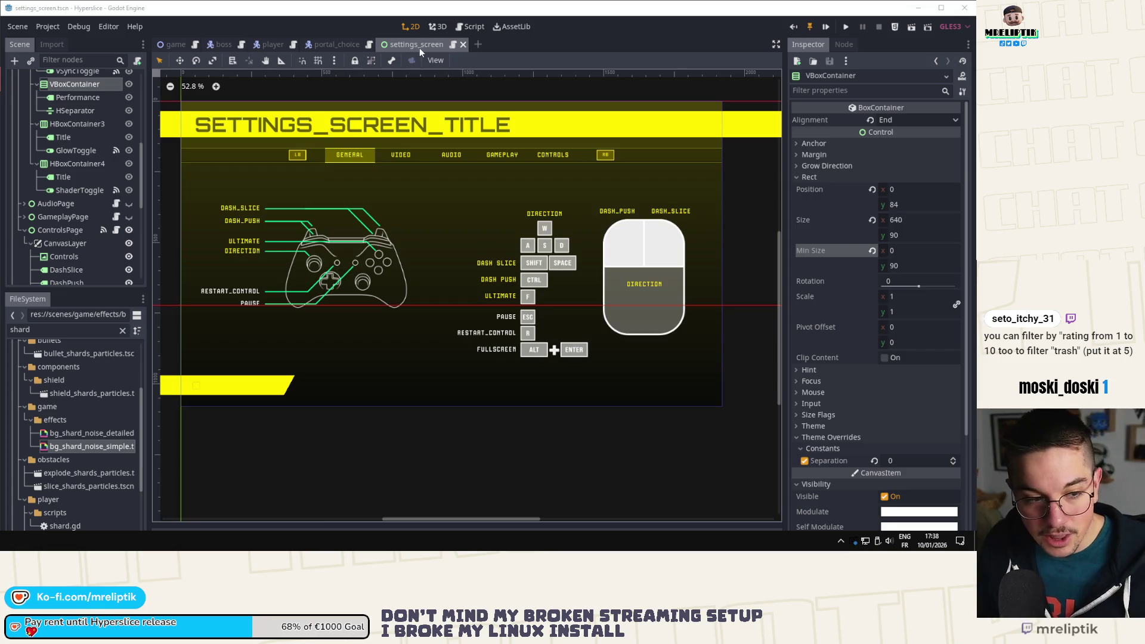
{"action": "scroll", "coordinate": [77, 191], "scroll_direction": "up", "scroll_amount": 5}
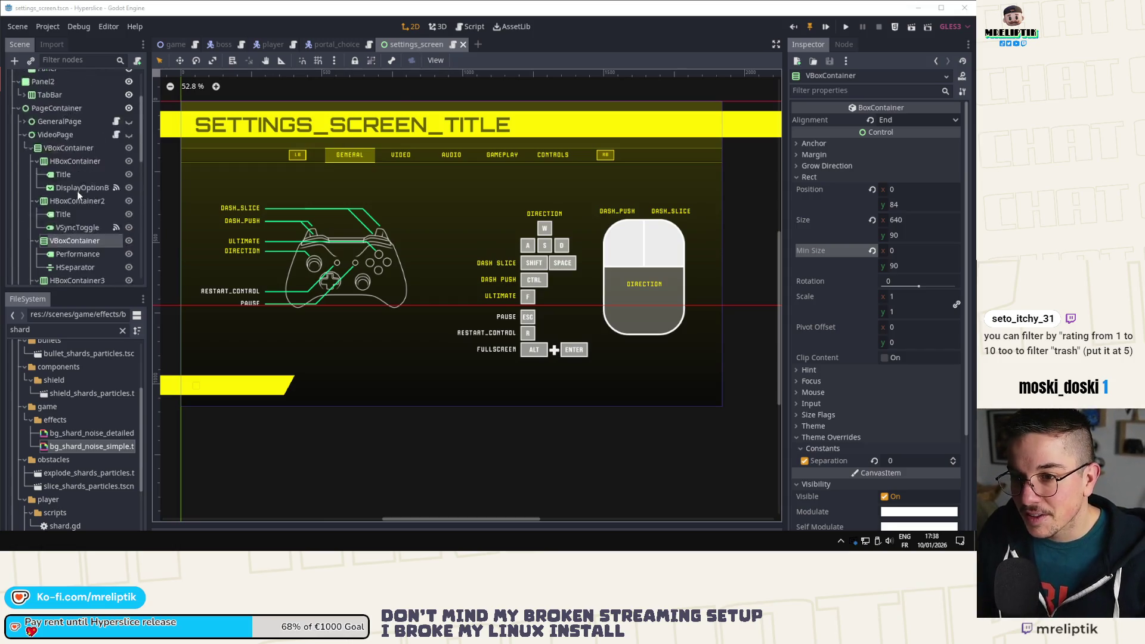
{"action": "left_click", "coordinate": [42, 105]}
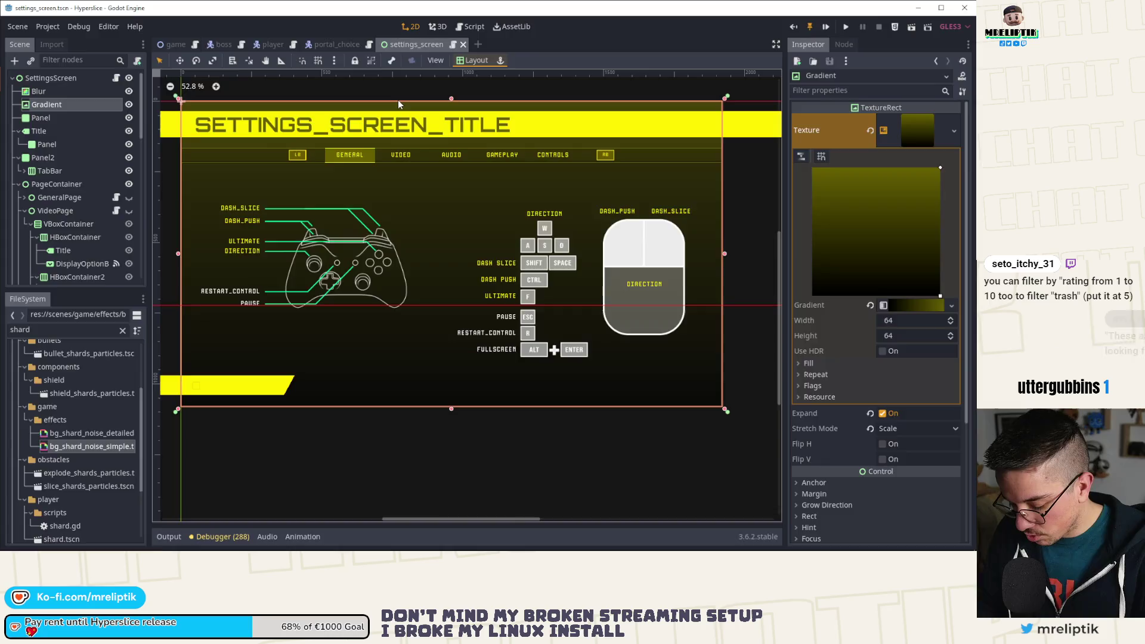
- Open titlescreen.tscn through Quick Open Scene by searching 'title'
{"action": "key", "text": "ctrl+shift+o"}
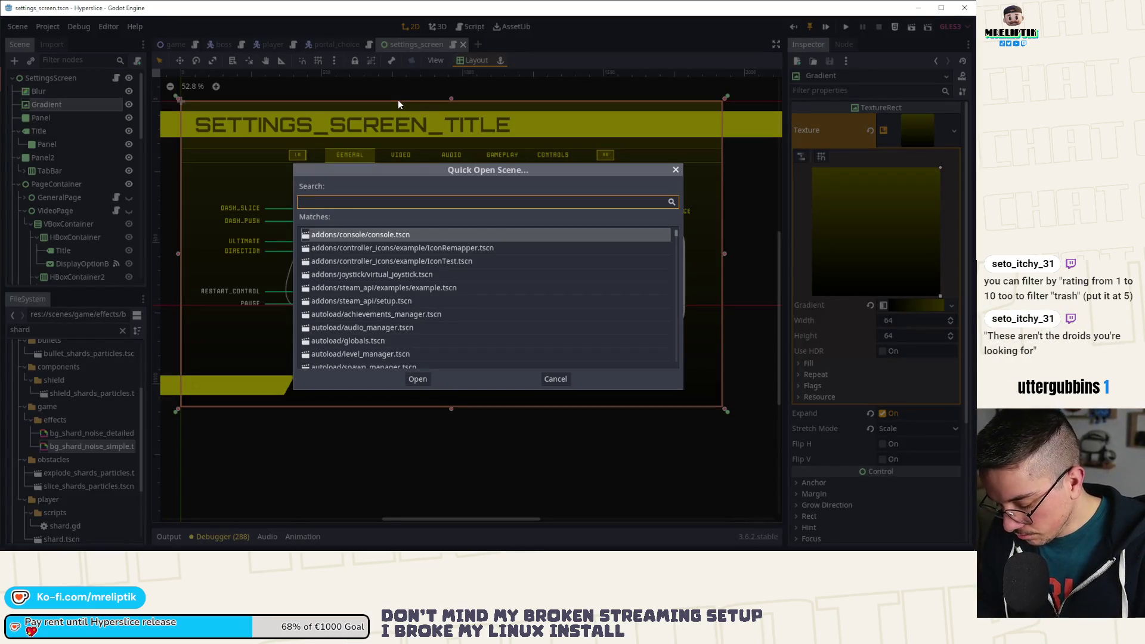
{"action": "key", "text": "Escape"}
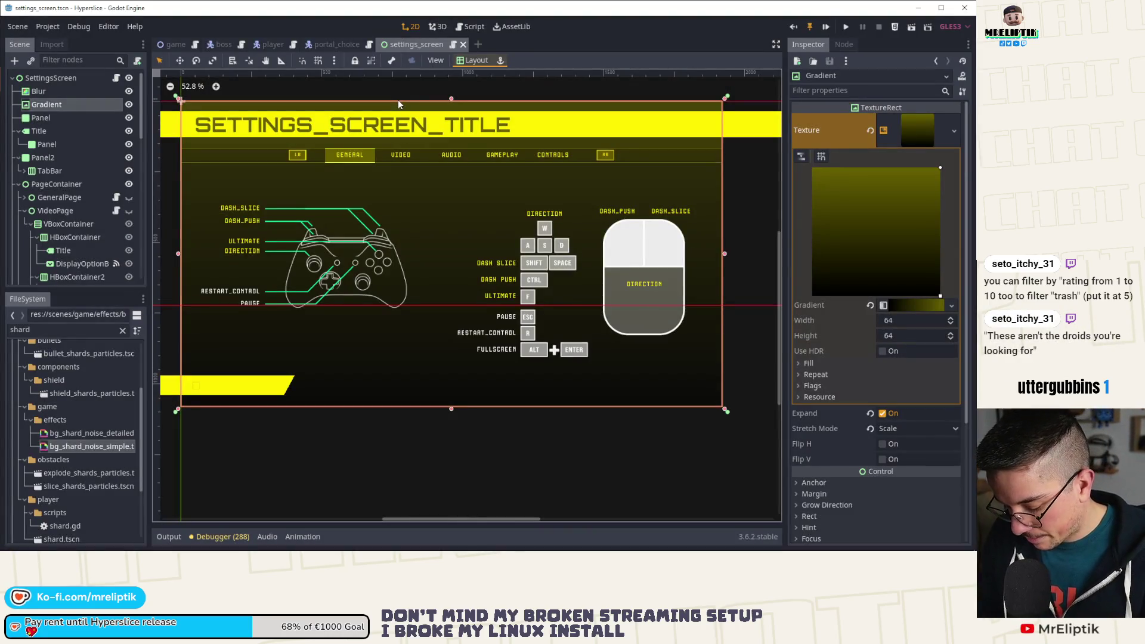
{"action": "key", "text": "ctrl+shift+o"}
{"action": "type", "text": "title"}
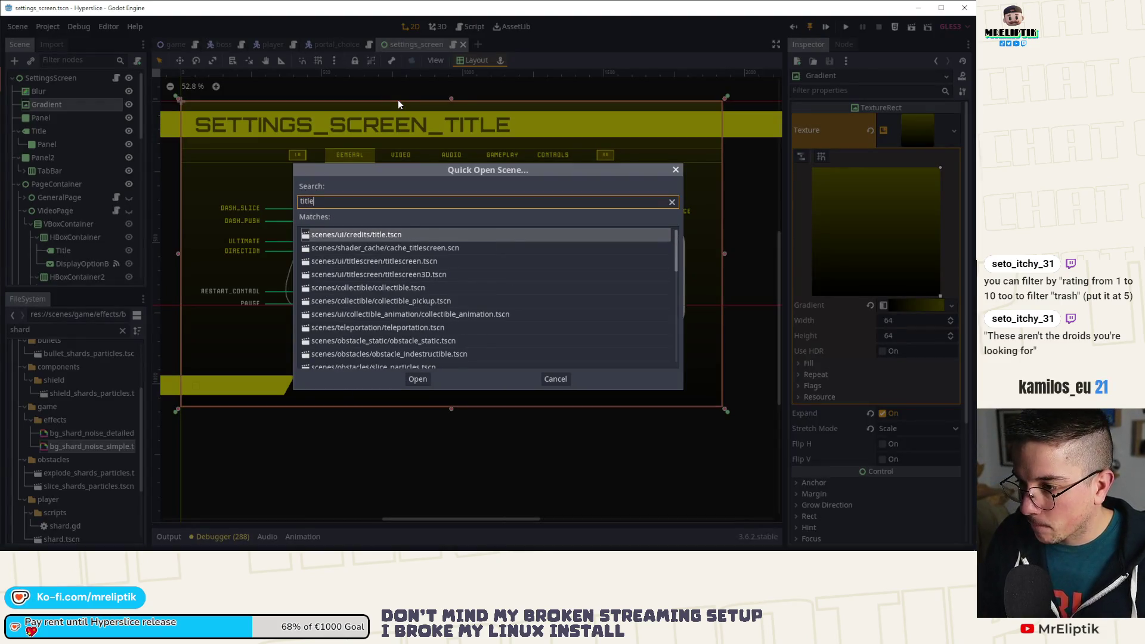
{"action": "key", "text": "Down"}
{"action": "key", "text": "Down"}
{"action": "key", "text": "Return"}
- Open the title screen's SavedRunModal instance as its own scene for editing
{"action": "scroll", "coordinate": [129, 202], "scroll_direction": "down", "scroll_amount": 5}
{"action": "left_click", "coordinate": [56, 152]}
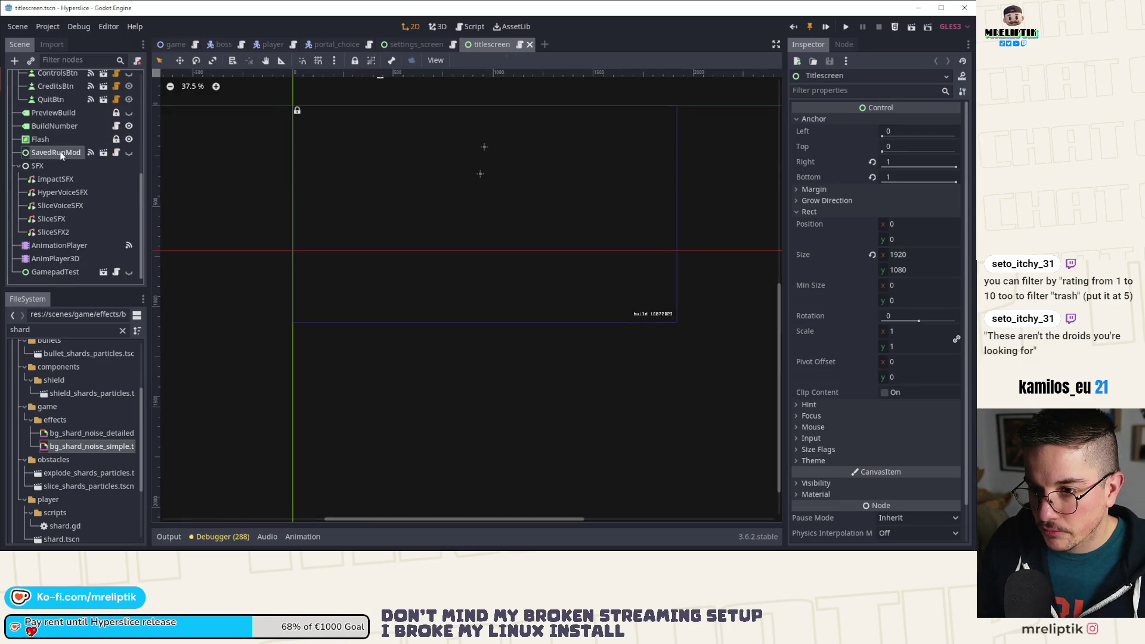
{"action": "left_click", "coordinate": [104, 153]}
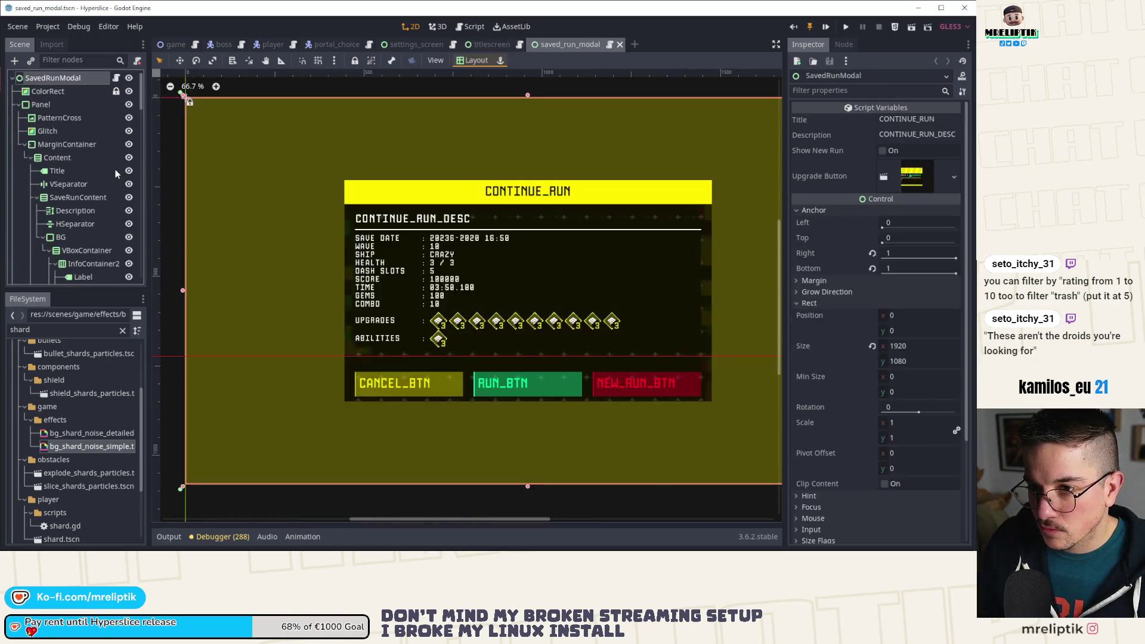
- Paste a full-screen Gradient into the modal, place it below ColorRect, and hide ColorRect
{"action": "left_click", "coordinate": [60, 78]}
{"action": "key", "text": "ctrl+v"}
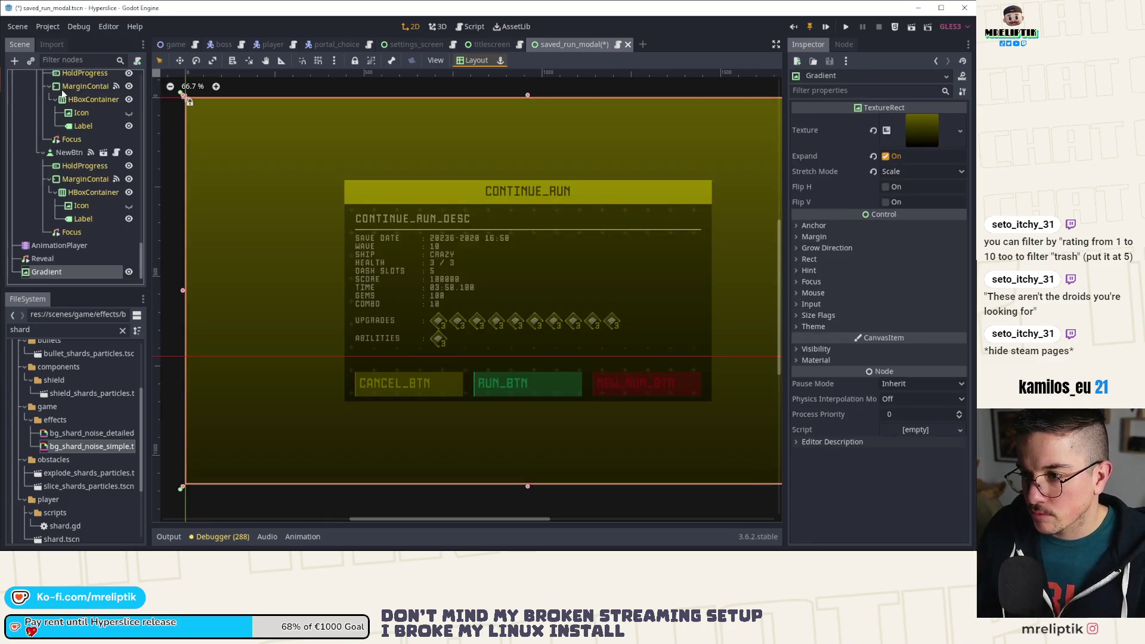
{"action": "mouse_move", "coordinate": [61, 275]}
{"action": "left_mouse_down"}
{"action": "mouse_move", "coordinate": [69, 60]}
{"action": "mouse_move", "coordinate": [70, 99]}
{"action": "mouse_move", "coordinate": [134, 98]}
{"action": "left_mouse_up"}
{"action": "left_click", "coordinate": [129, 91]}
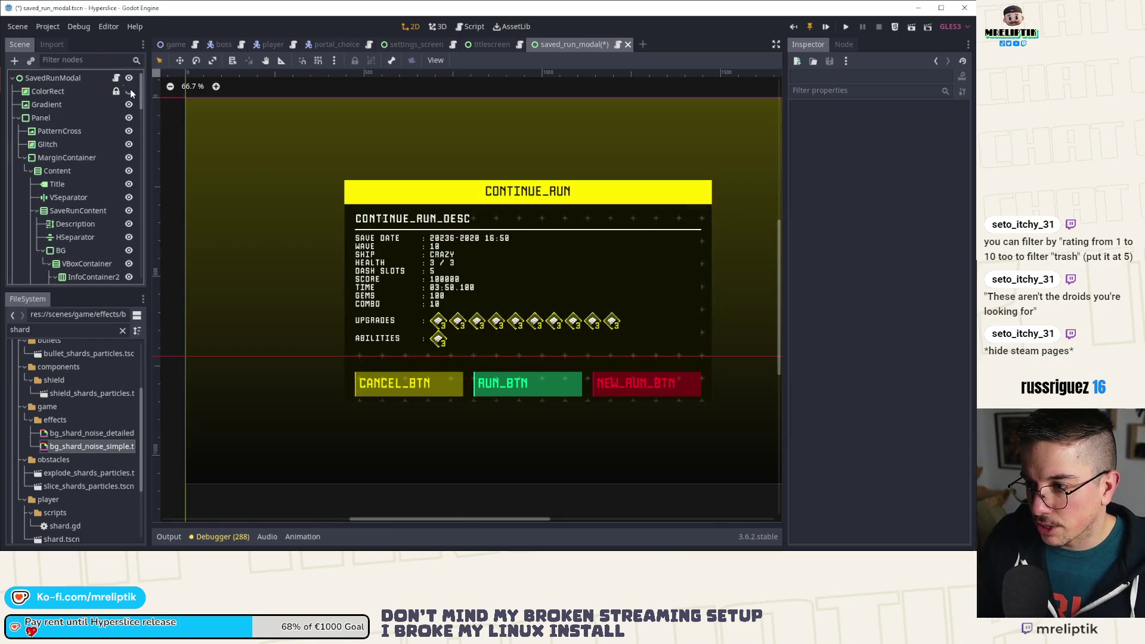
- Delete the ColorRect node, save saved_run_modal, and close its tab
{"action": "left_click", "coordinate": [64, 92]}
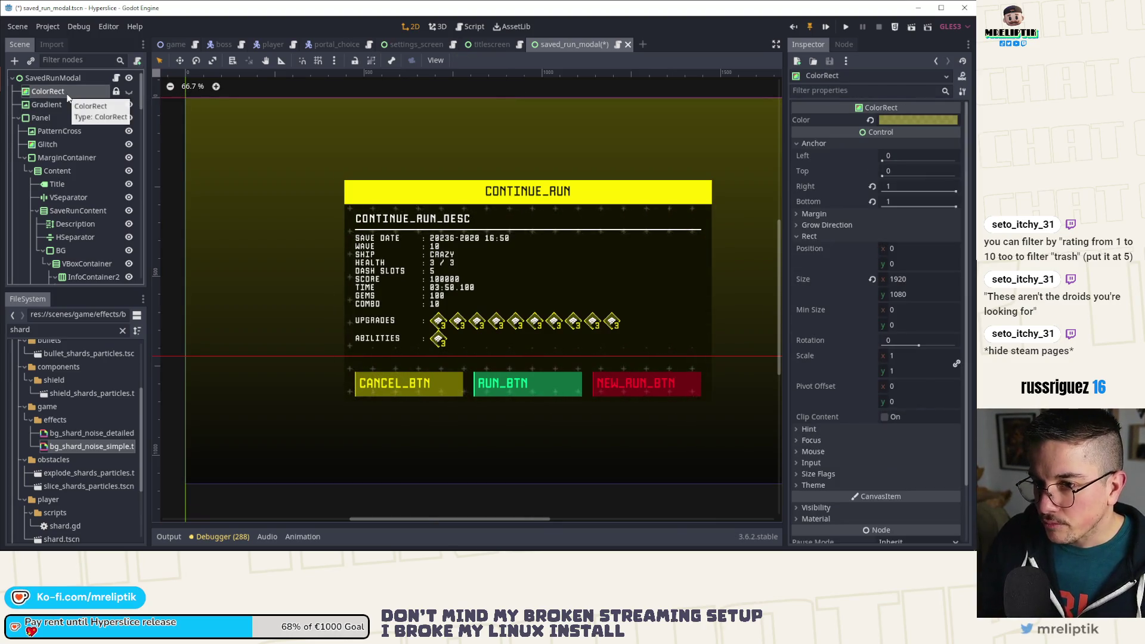
{"action": "key", "text": "Delete"}
{"action": "key", "text": "Return"}
{"action": "key", "text": "ctrl+s"}
{"action": "middle_click", "coordinate": [574, 45]}
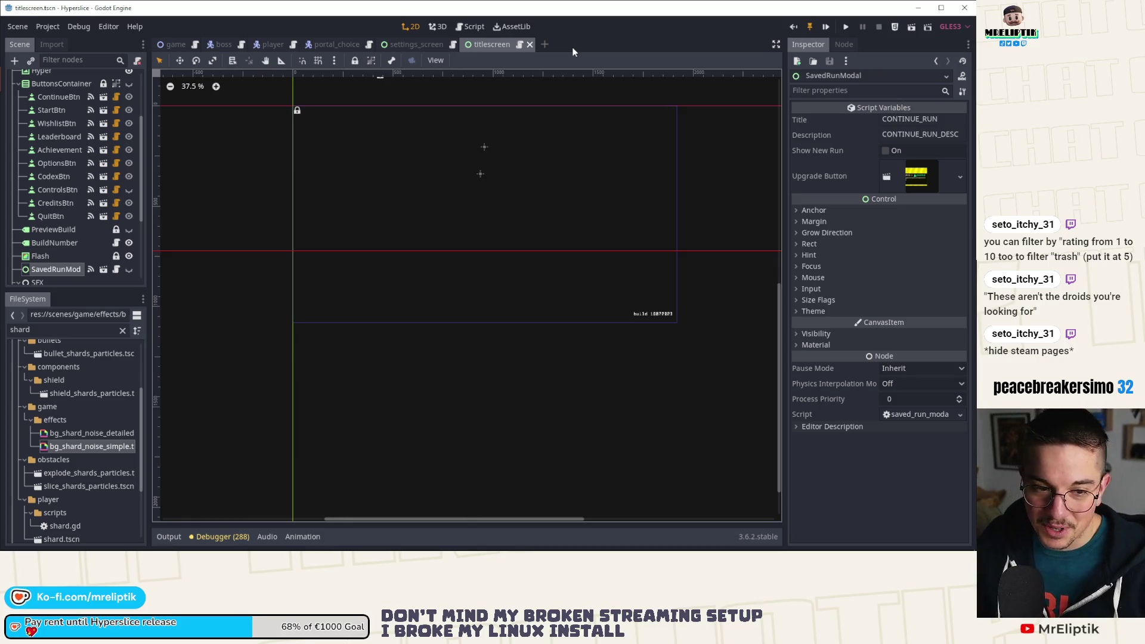
- Switch to the settings_screen scene tab
{"action": "scroll", "coordinate": [451, 259], "scroll_direction": "up", "scroll_amount": 2}
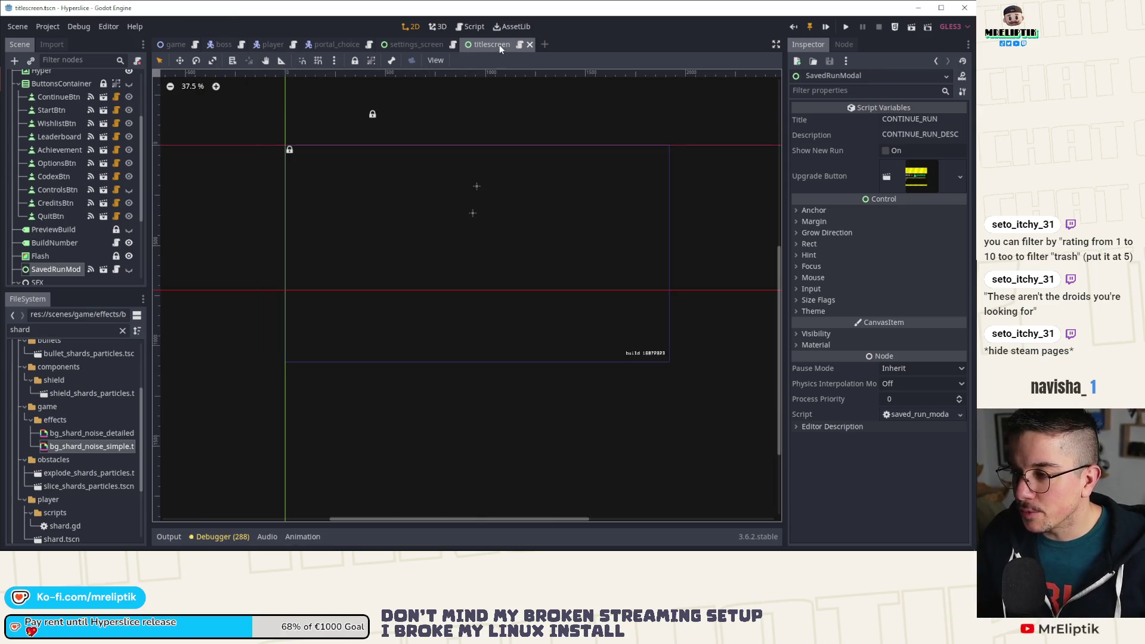
{"action": "left_click", "coordinate": [418, 46]}
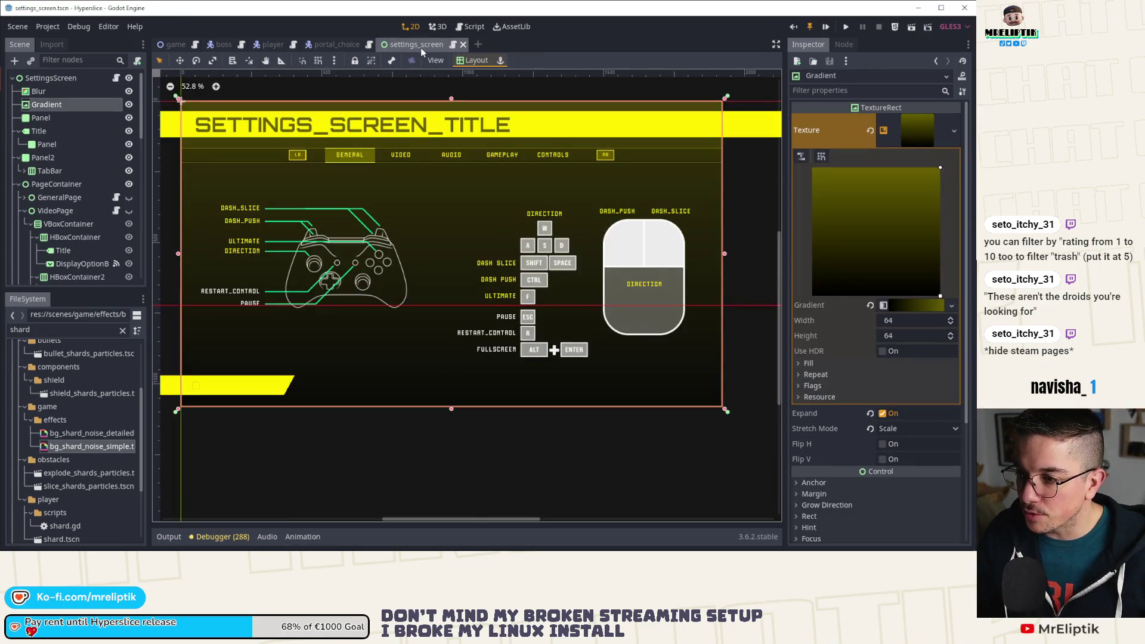
- Close settings_screen and an accidental empty scene, leaving portal_choice showing
{"action": "middle_click", "coordinate": [419, 48]}
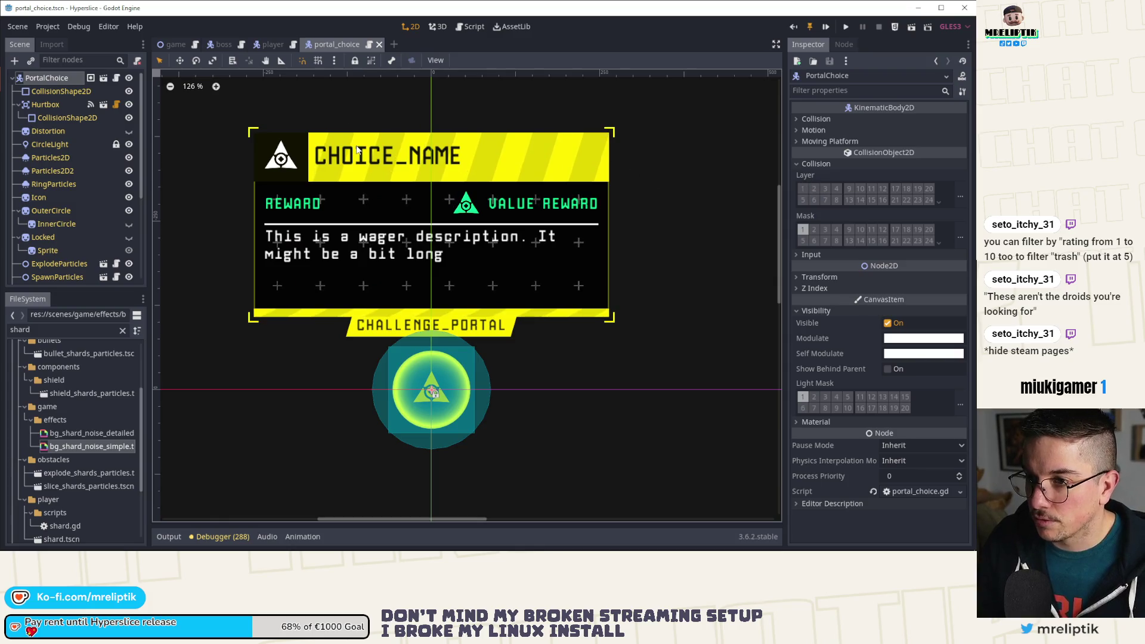
{"action": "key", "text": "ctrl+n"}
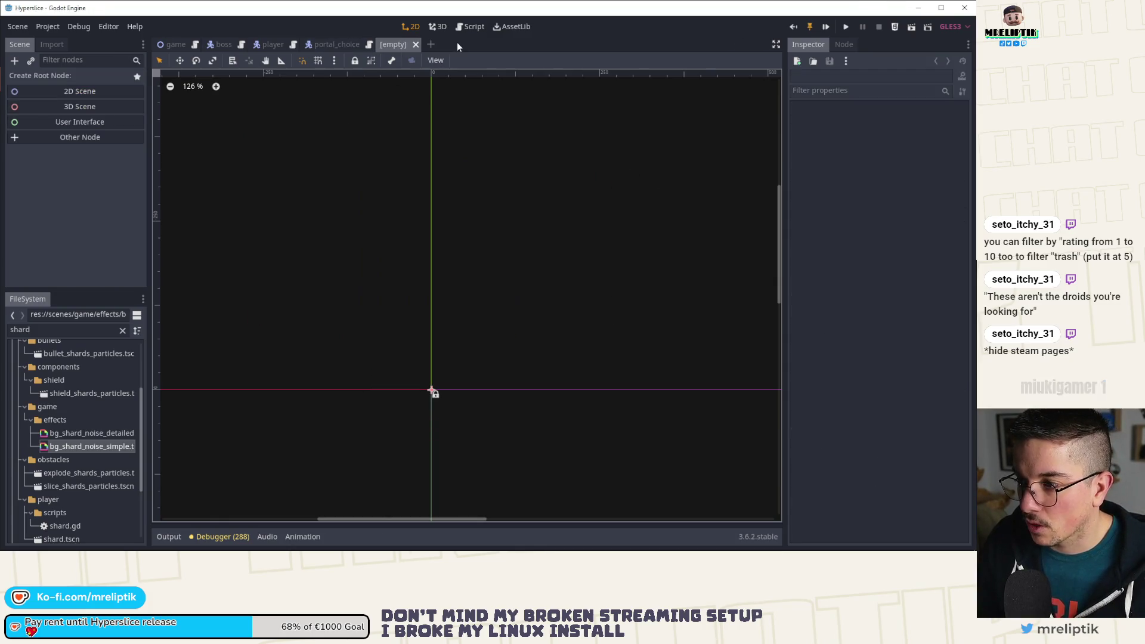
{"action": "left_click", "coordinate": [415, 44]}
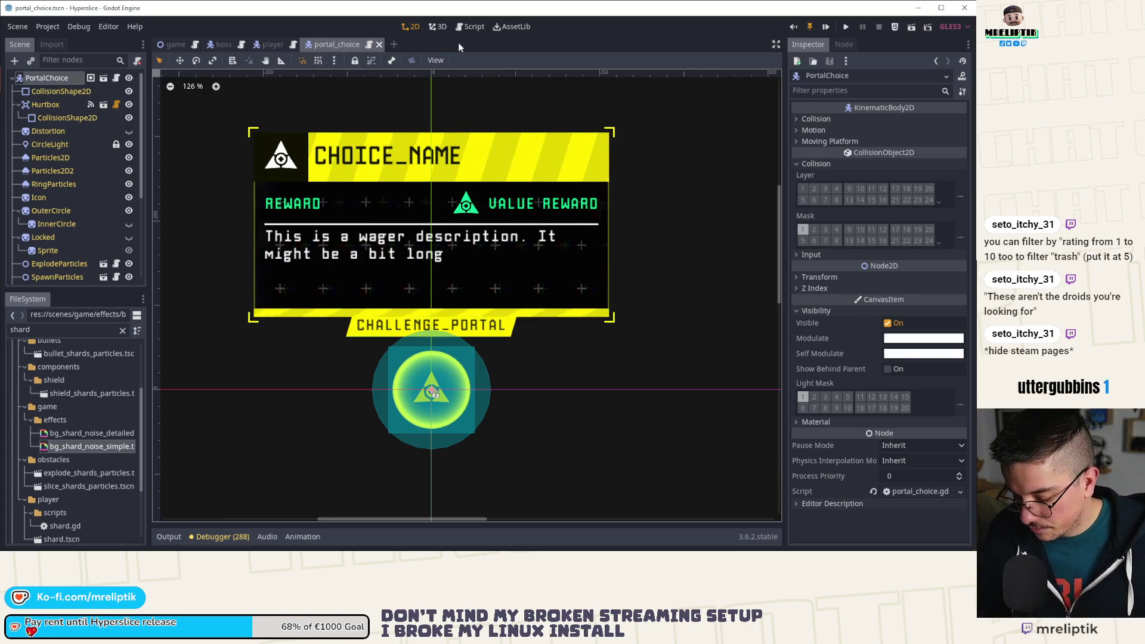
{"action": "key", "text": "ctrl+shift+o"}
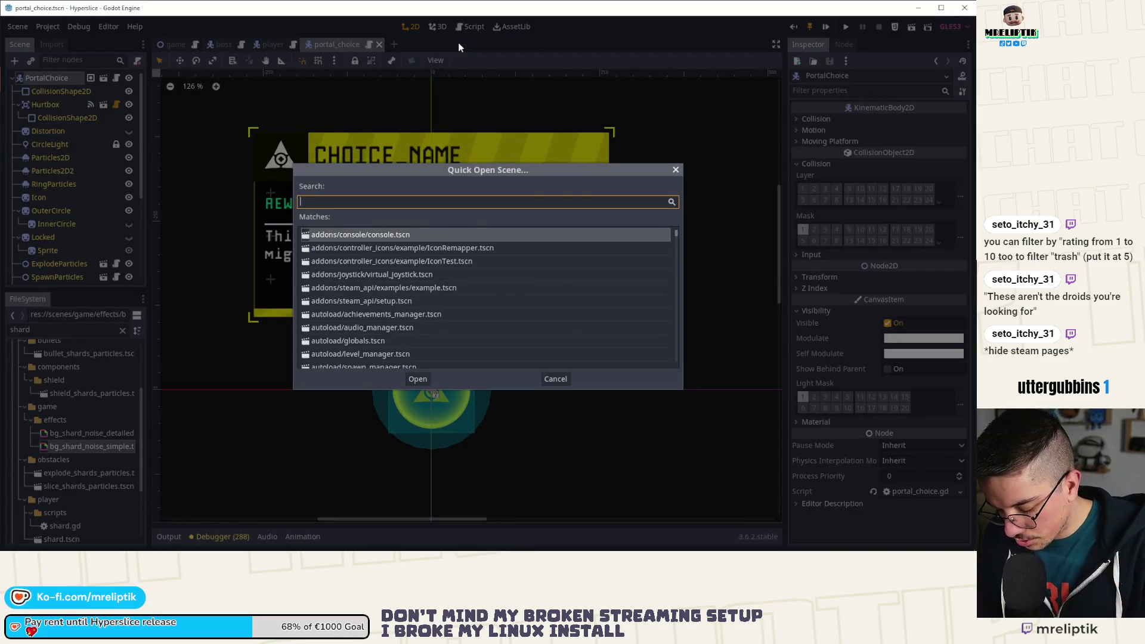
- Open the payload_protect_missiles and missiles_scene scenes via Quick Open Scene
{"action": "type", "text": "special"}
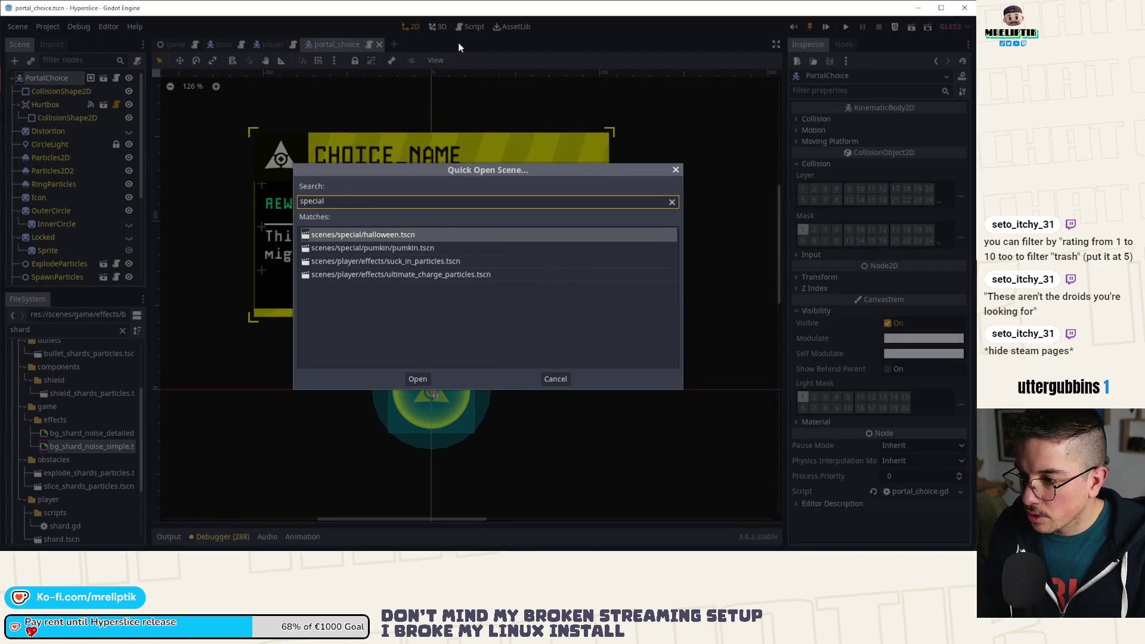
{"action": "type", "text": "missile"}
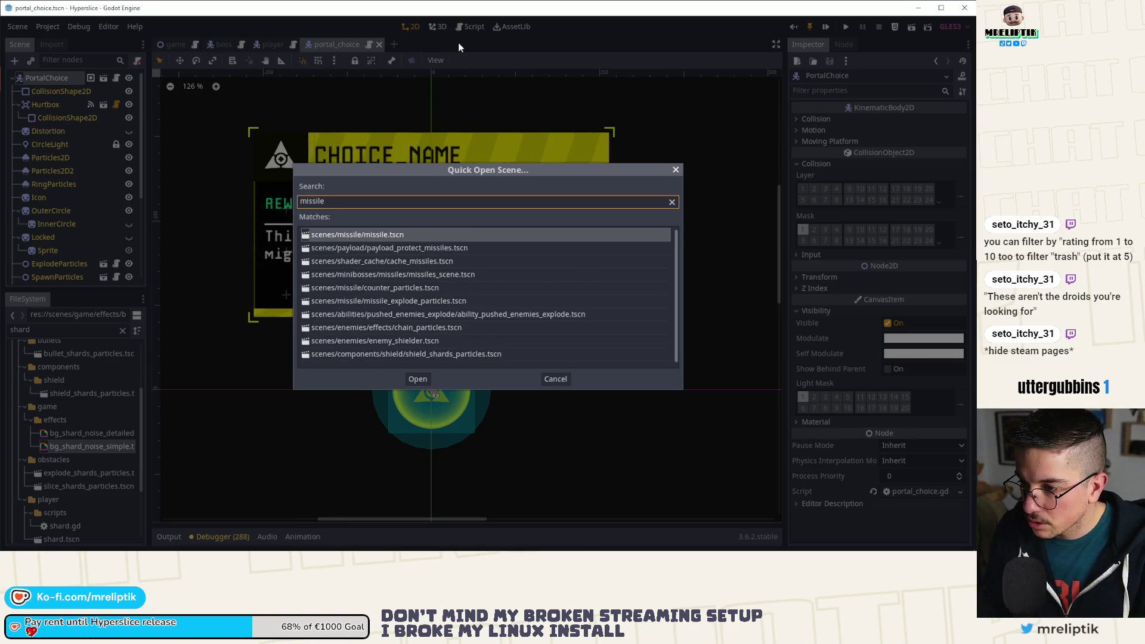
{"action": "key", "text": "Down"}
{"action": "key", "text": "Return"}
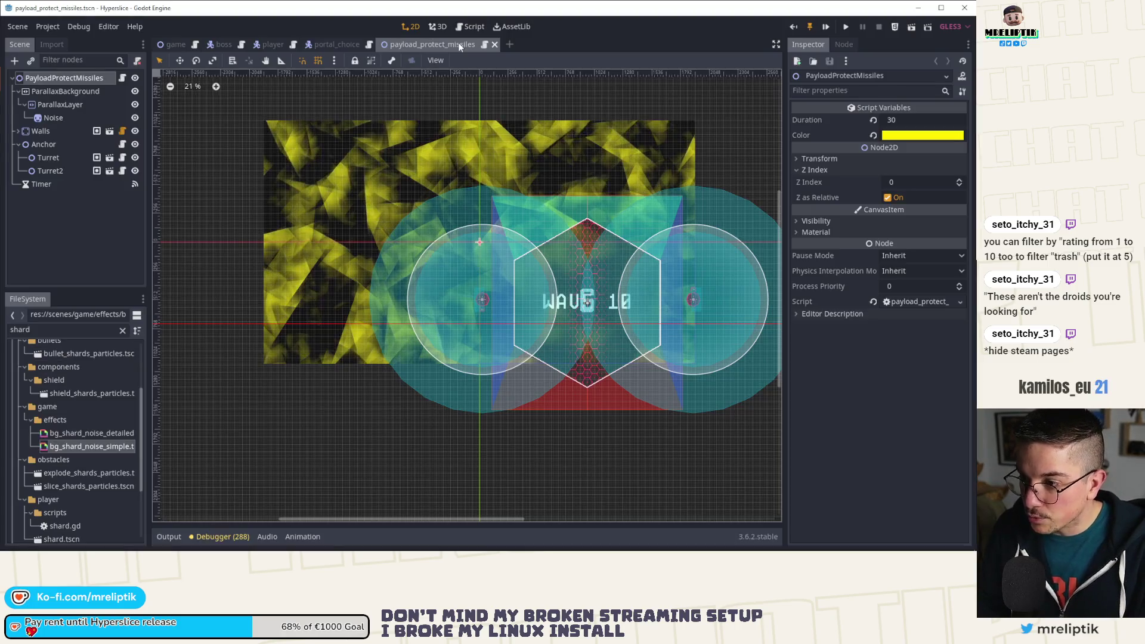
{"action": "key", "text": "ctrl+shift+o"}
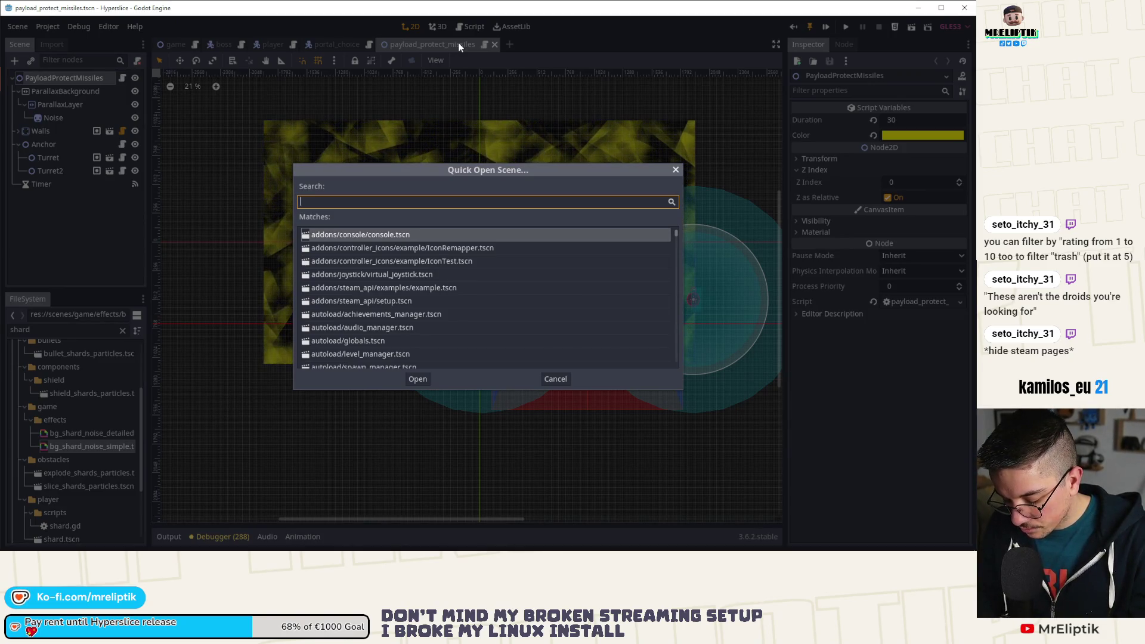
{"action": "type", "text": "missile"}
{"action": "key", "text": "Down"}
{"action": "key", "text": "Down"}
{"action": "key", "text": "Down"}
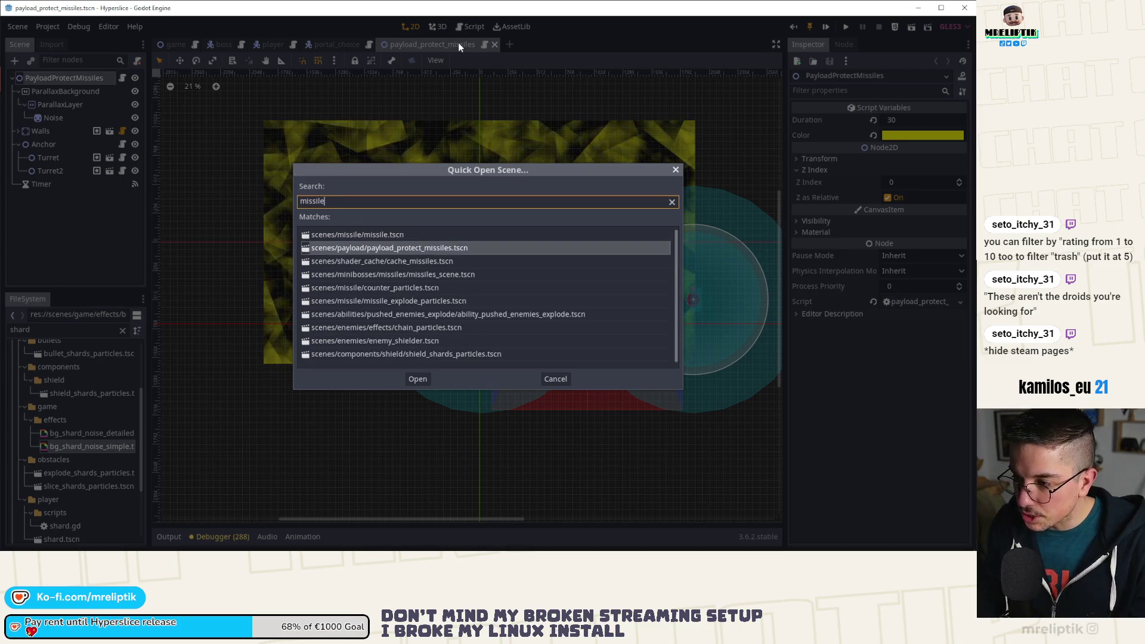
{"action": "key", "text": "Return"}
- Search 'lasers' and open laser_head_scene
{"action": "key", "text": "ctrl+shift+o"}
{"action": "type", "text": "lasers"}
{"action": "key", "text": "Down"}
{"action": "key", "text": "Down"}
{"action": "key", "text": "Down"}
{"action": "key", "text": "Up"}
{"action": "key", "text": "Down"}
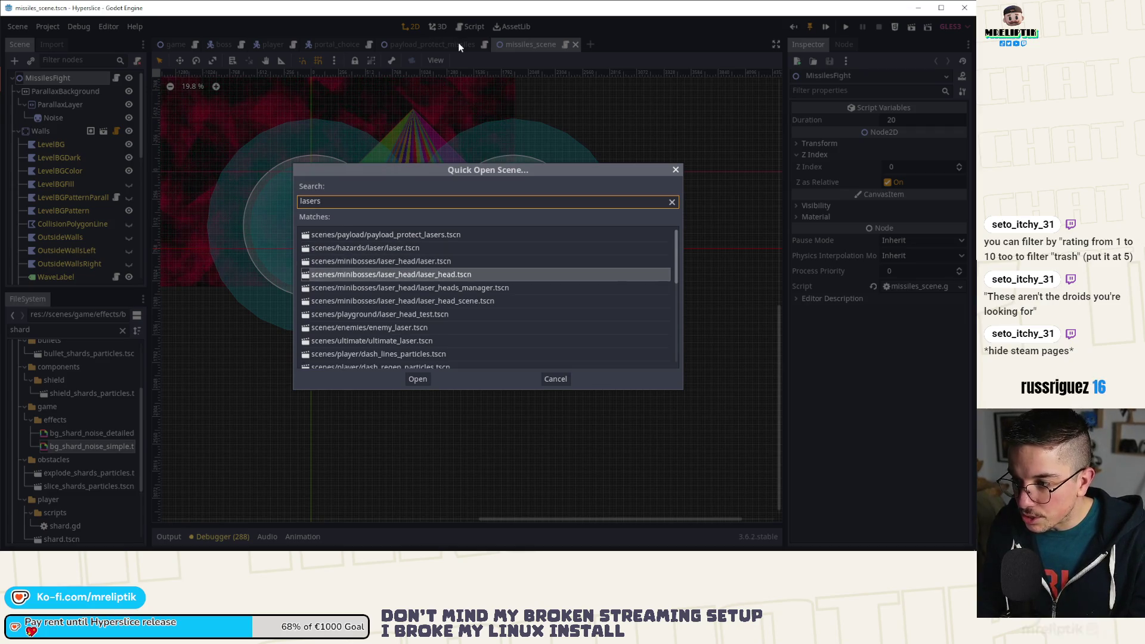
{"action": "key", "text": "Down"}
{"action": "key", "text": "Down"}
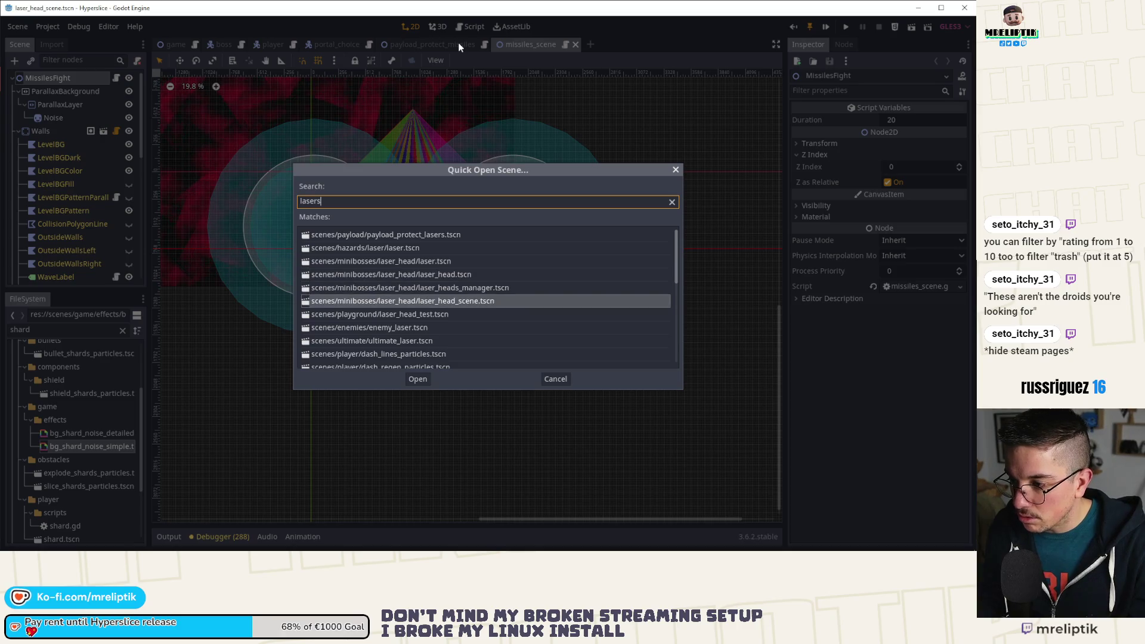
{"action": "key", "text": "Return"}
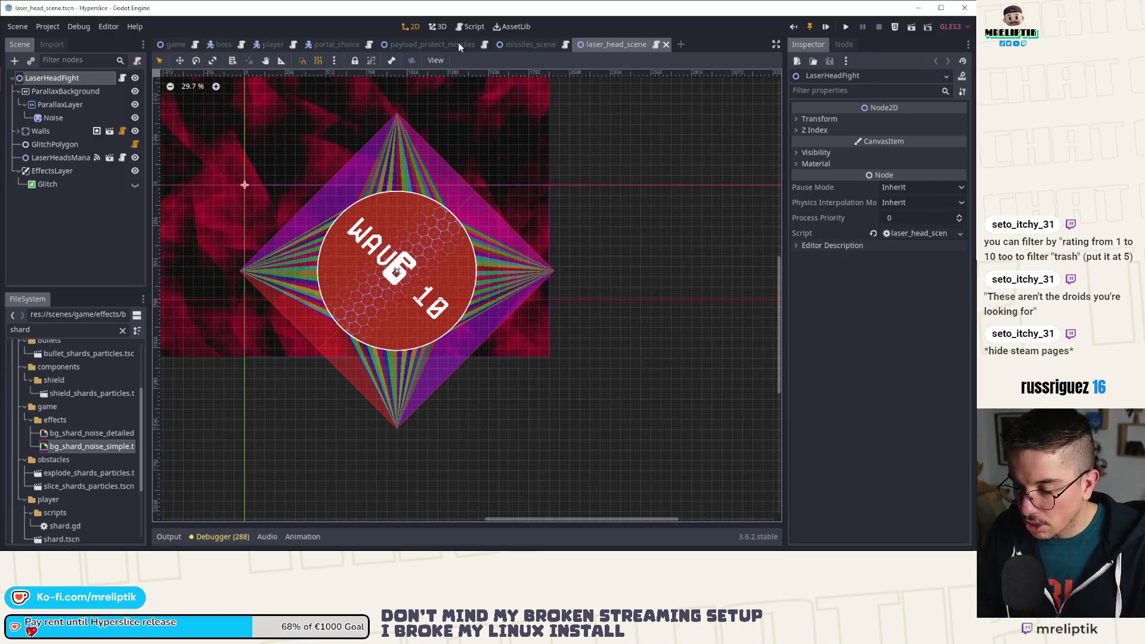
- Open asteroids_scene and view its asteroids_scene.gd script
{"action": "key", "text": "ctrl+shift+o"}
{"action": "type", "text": "asteroid"}
{"action": "key", "text": "Down"}
{"action": "key", "text": "Down"}
{"action": "key", "text": "Down"}
{"action": "key", "text": "Down"}
{"action": "key", "text": "Up"}
{"action": "key", "text": "Return"}
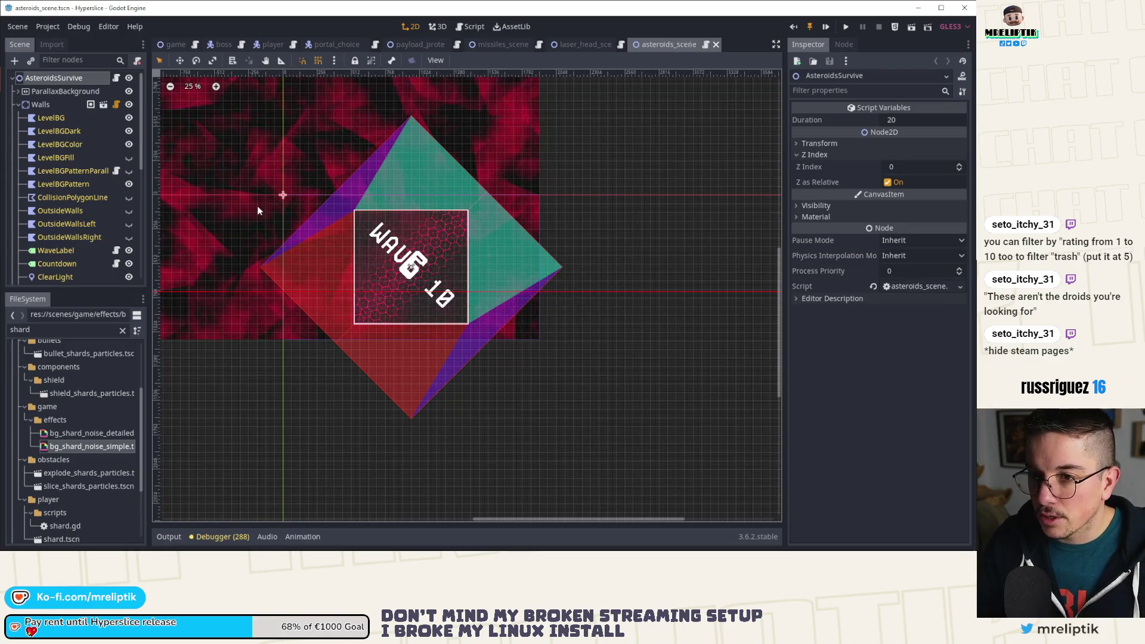
{"action": "key", "text": "ctrl+F3"}
{"action": "scroll", "coordinate": [404, 301], "scroll_direction": "down", "scroll_amount": 2}
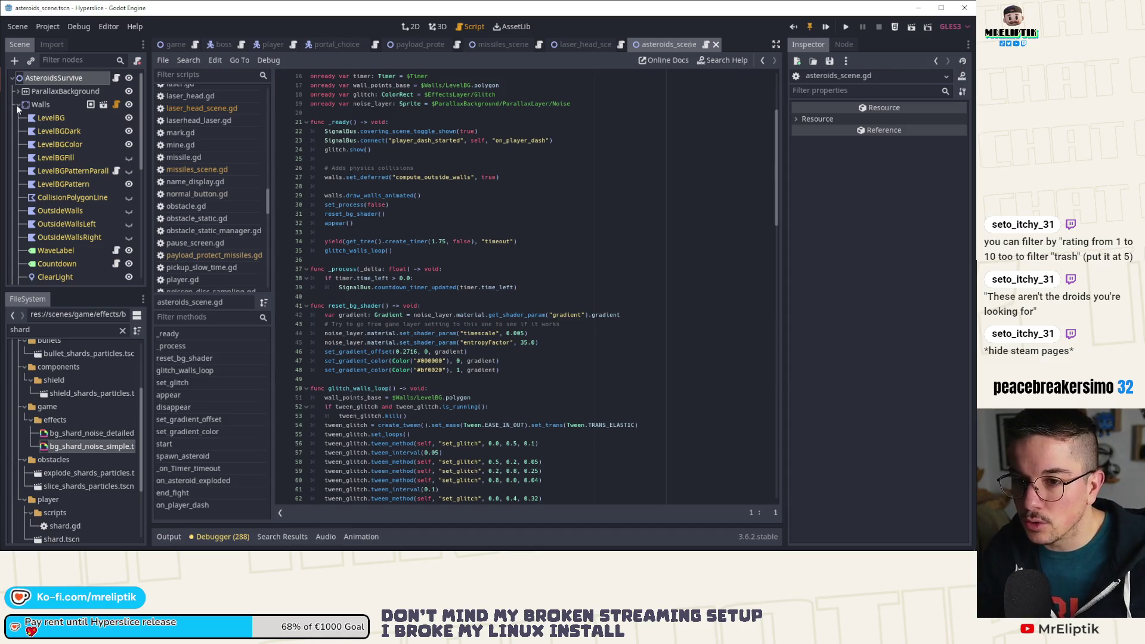
- Switch to the laser_head_scene tab and show its LaserHeadFight layout on the 2D canvas
{"action": "left_click", "coordinate": [559, 46]}
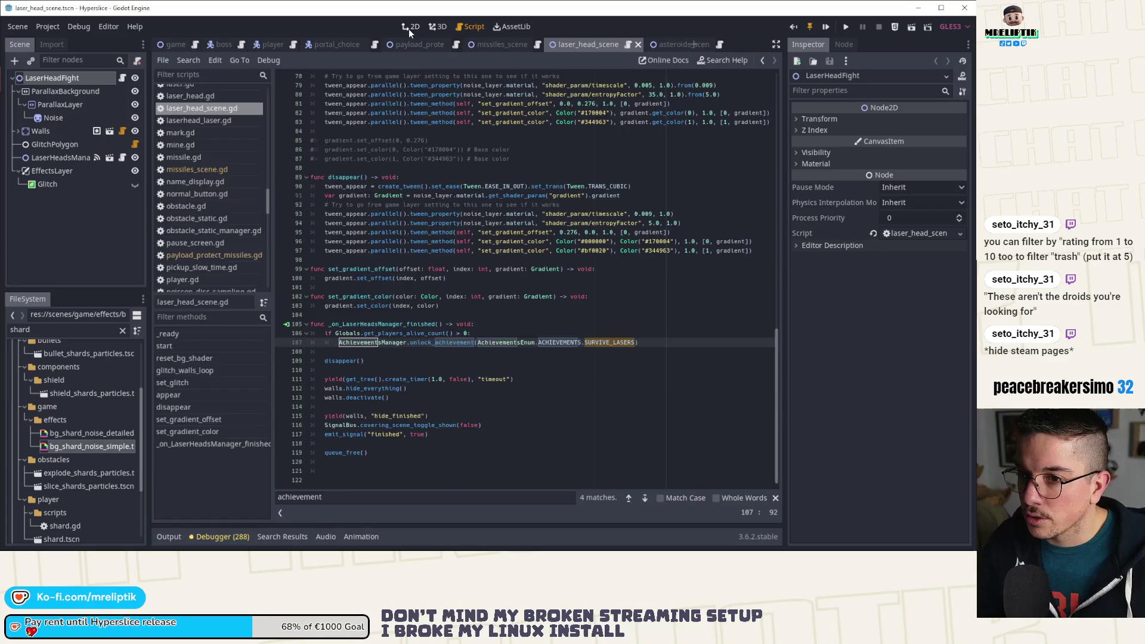
{"action": "left_click", "coordinate": [410, 29]}
{"action": "scroll", "coordinate": [287, 186], "scroll_direction": "down", "scroll_amount": 3}
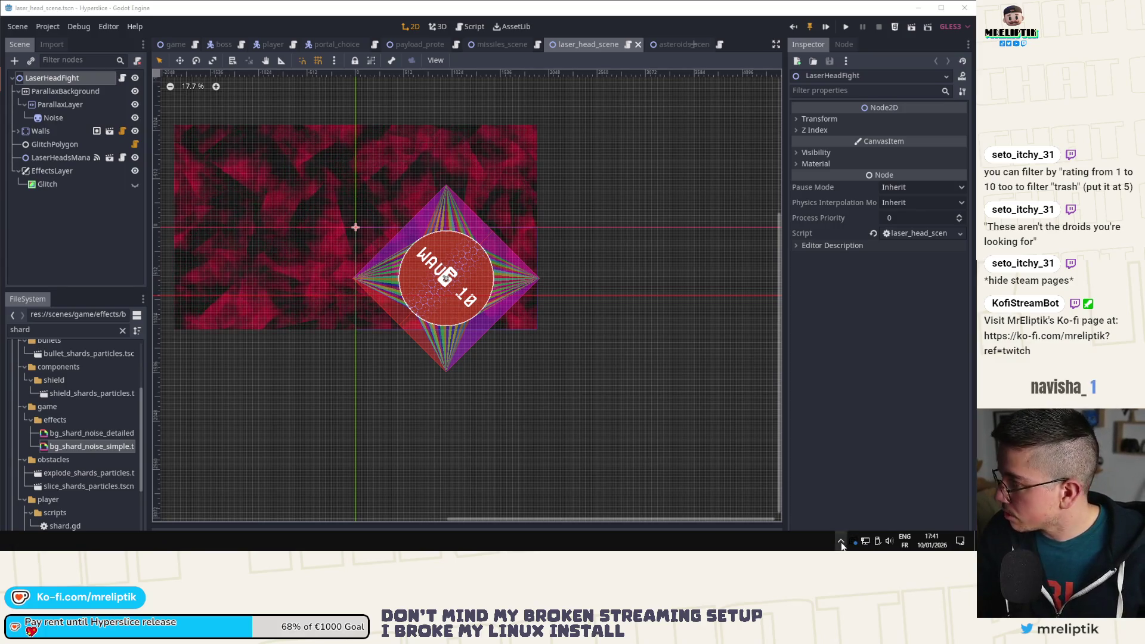
- Bring up Discord from the system tray and enlarge the viewer's skill-tree spreadsheet image
{"action": "left_click", "coordinate": [841, 544]}
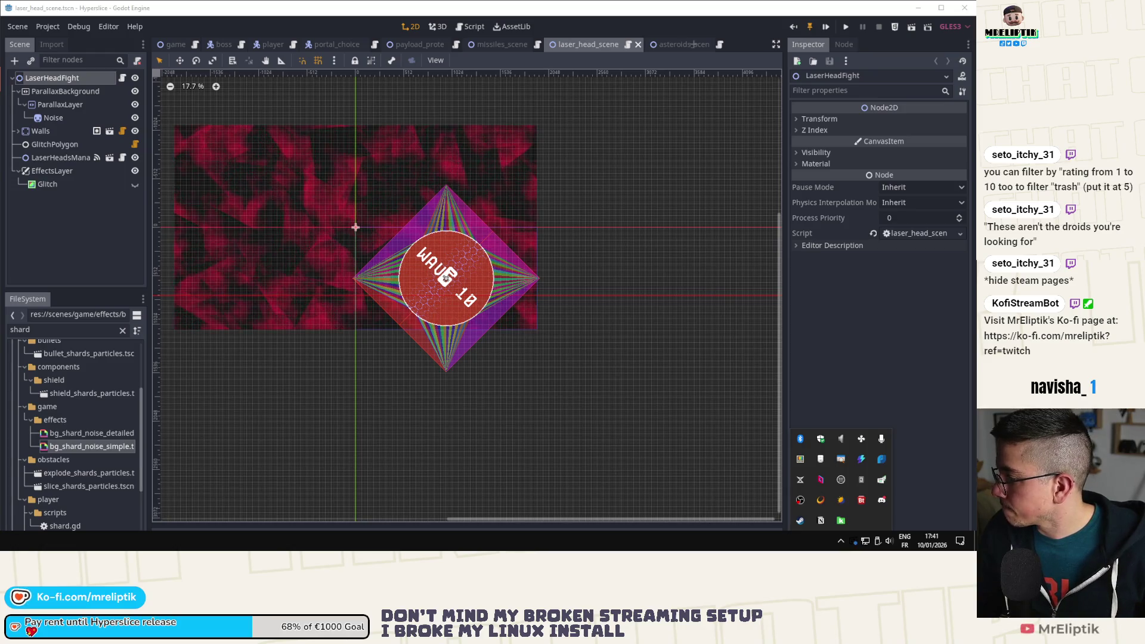
{"action": "left_click", "coordinate": [882, 500]}
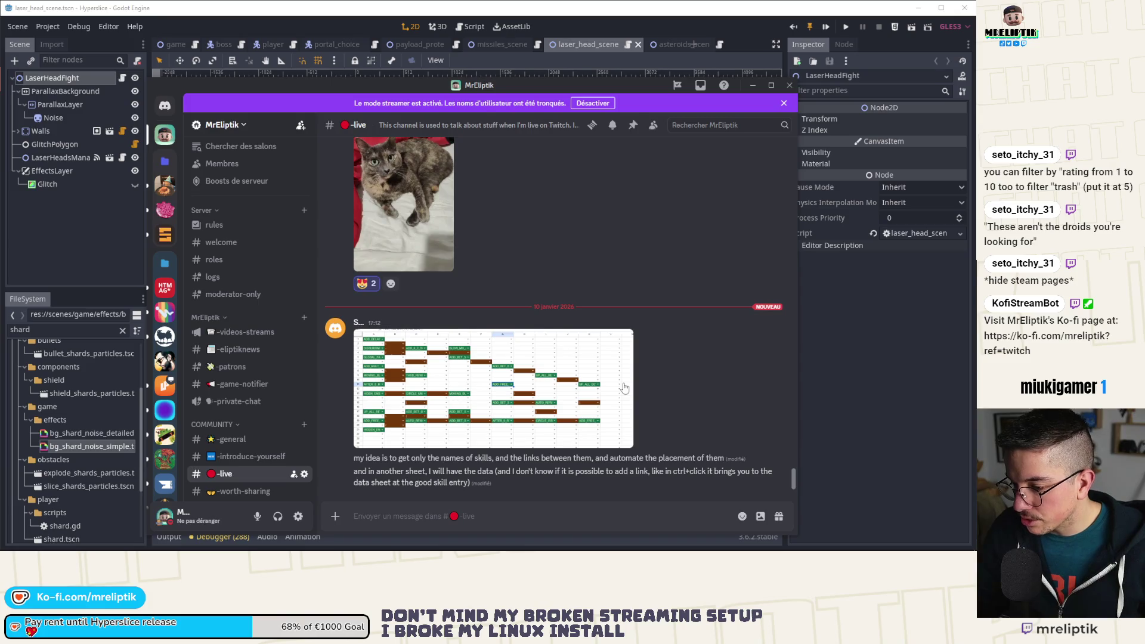
{"action": "left_click", "coordinate": [465, 376]}
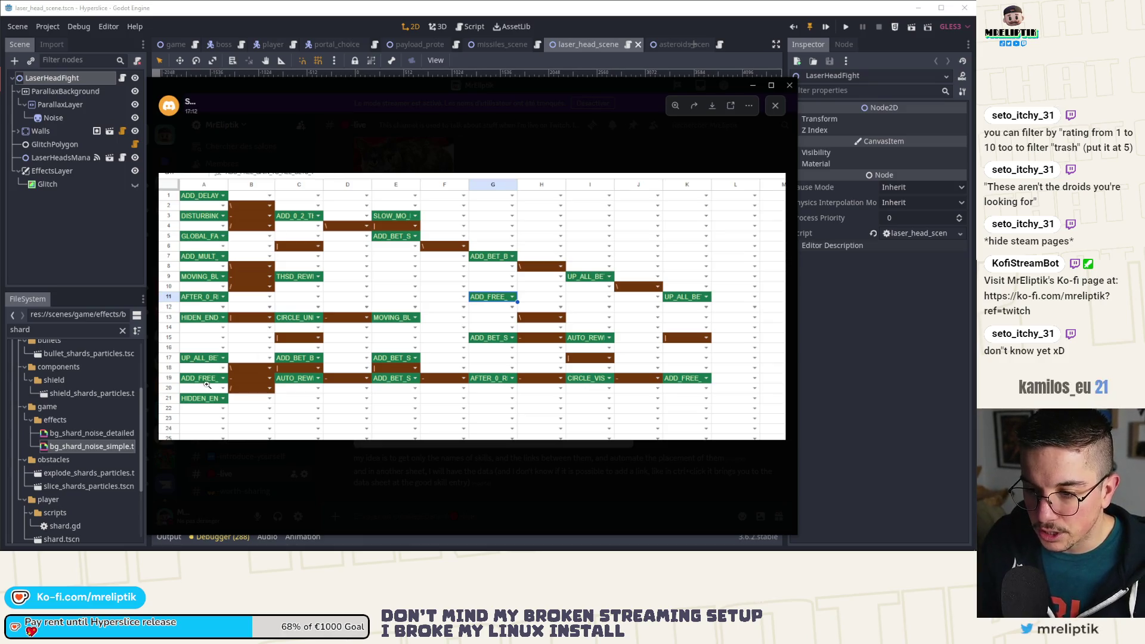
- Open the spreadsheet image in Discord's viewer to show rows like HIDDEN_EN and CIRCLE_VIS
{"action": "left_click", "coordinate": [122, 330]}
- Return to the enlarged spreadsheet, review it, then close the image viewer
{"action": "key", "text": "alt+Tab"}
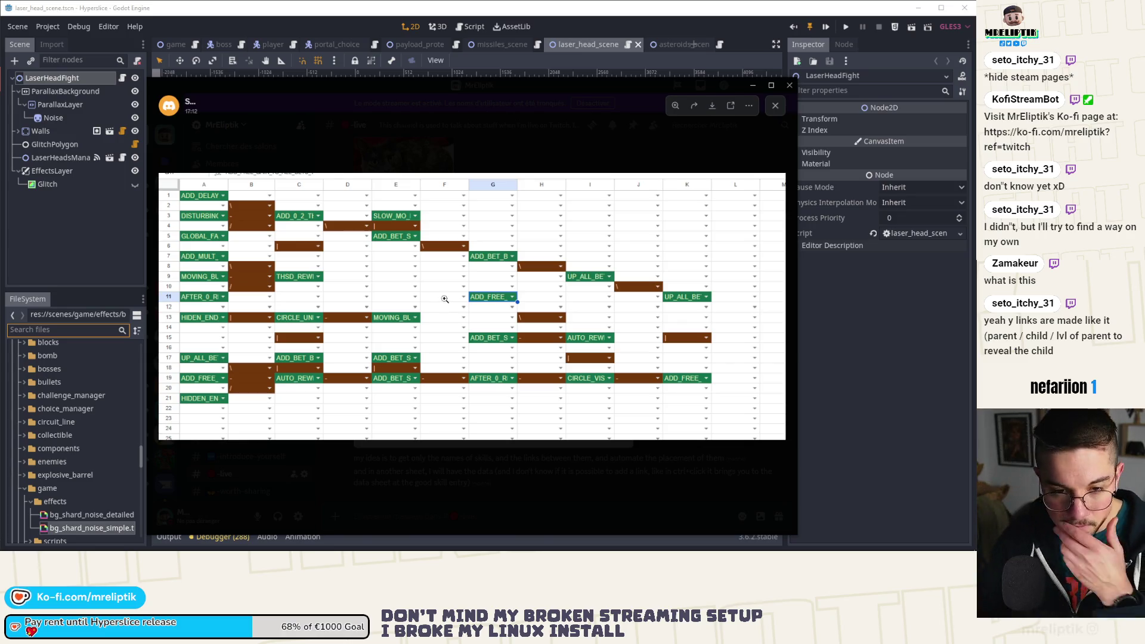
{"action": "left_click", "coordinate": [790, 85]}
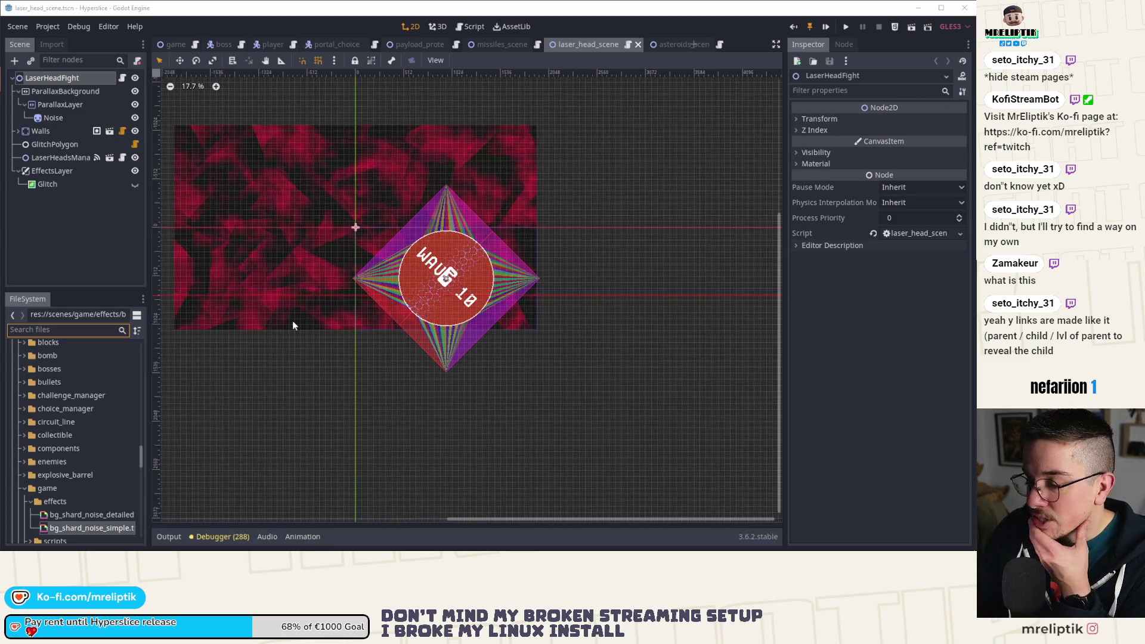
- Deselect the LaserHeadFight node and bring up the payload_protect_missiles scene tab
{"action": "left_click", "coordinate": [111, 260]}
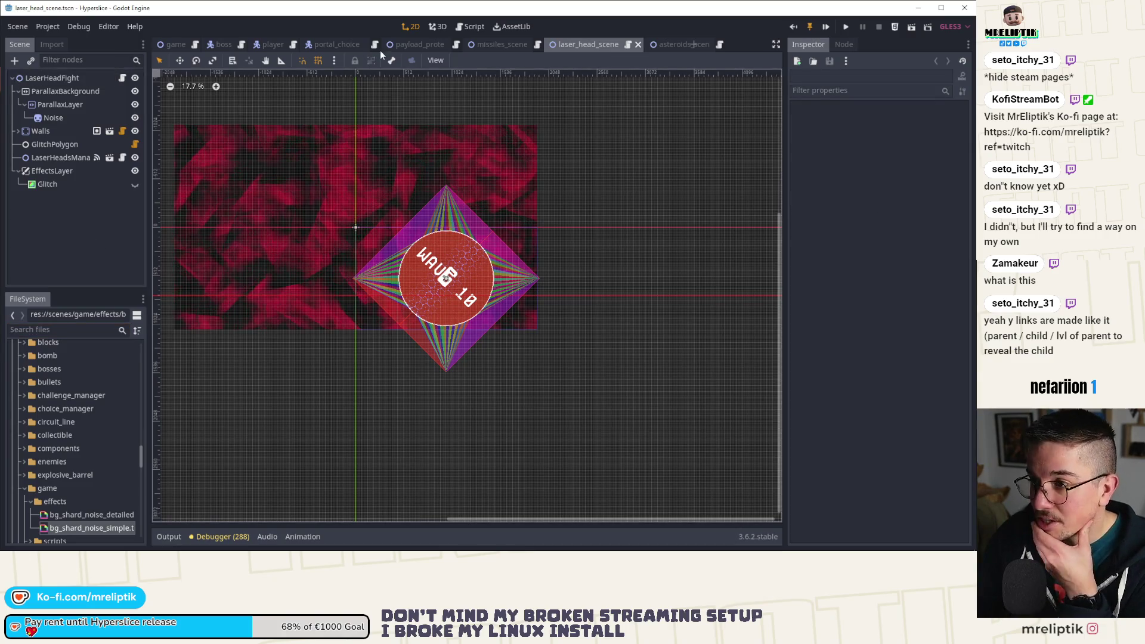
{"action": "left_click", "coordinate": [410, 43]}
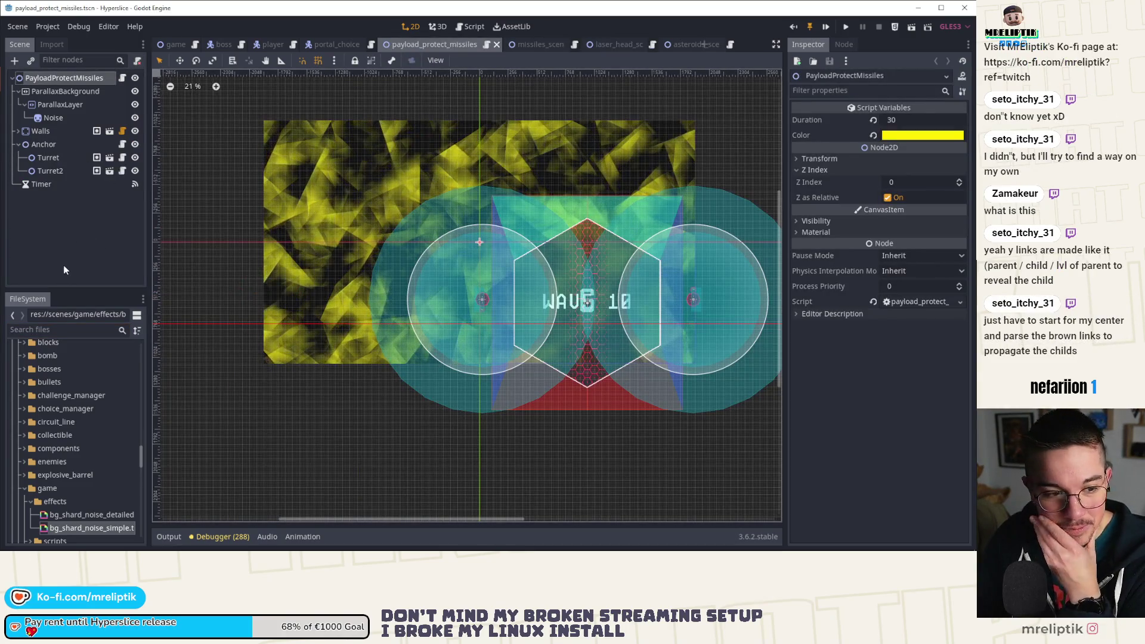